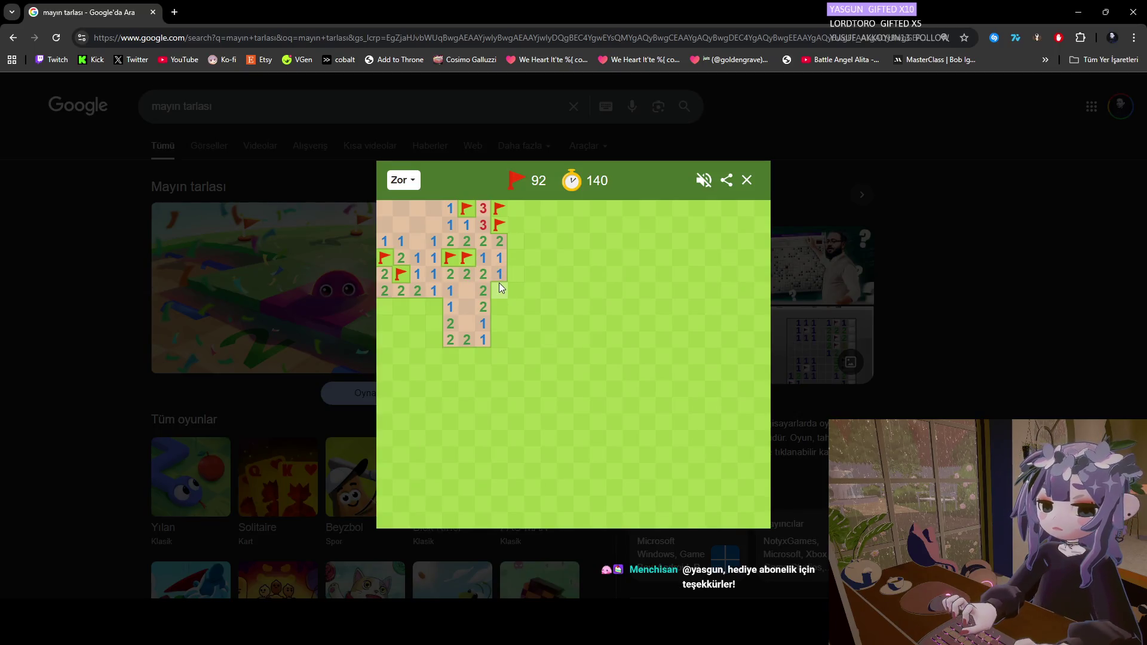
Flag two mines on the opening's right edge and open the safe cells beside them, uncovering a 4.
right_click(500, 289)
left_click(515, 288)
left_click(517, 274)
left_click(516, 258)
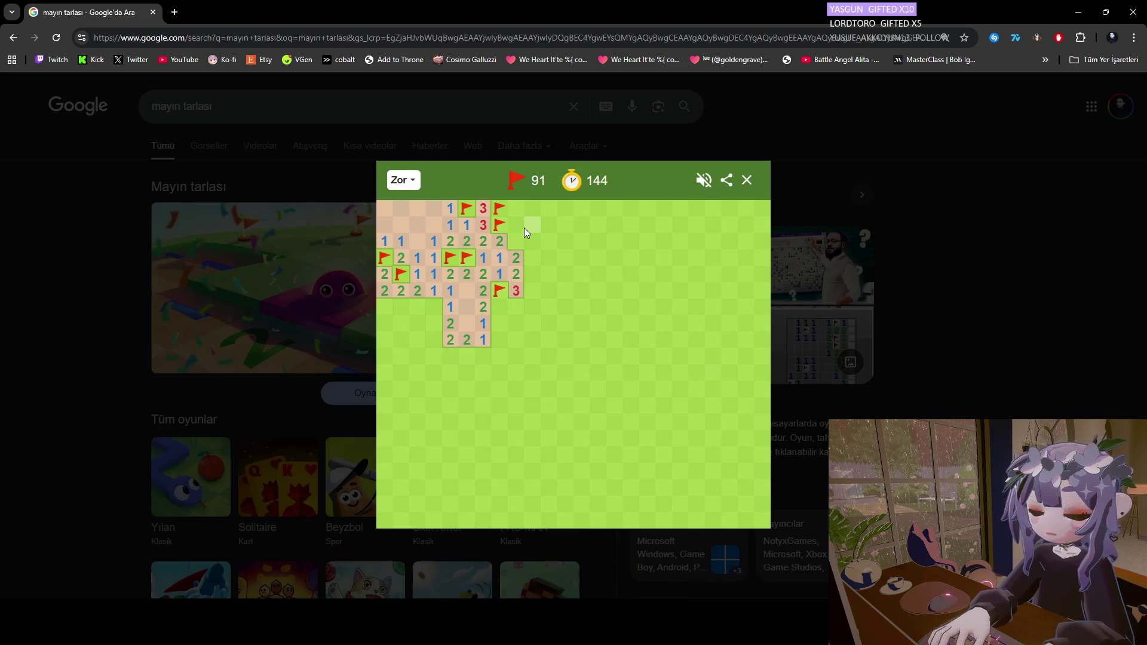
right_click(520, 240)
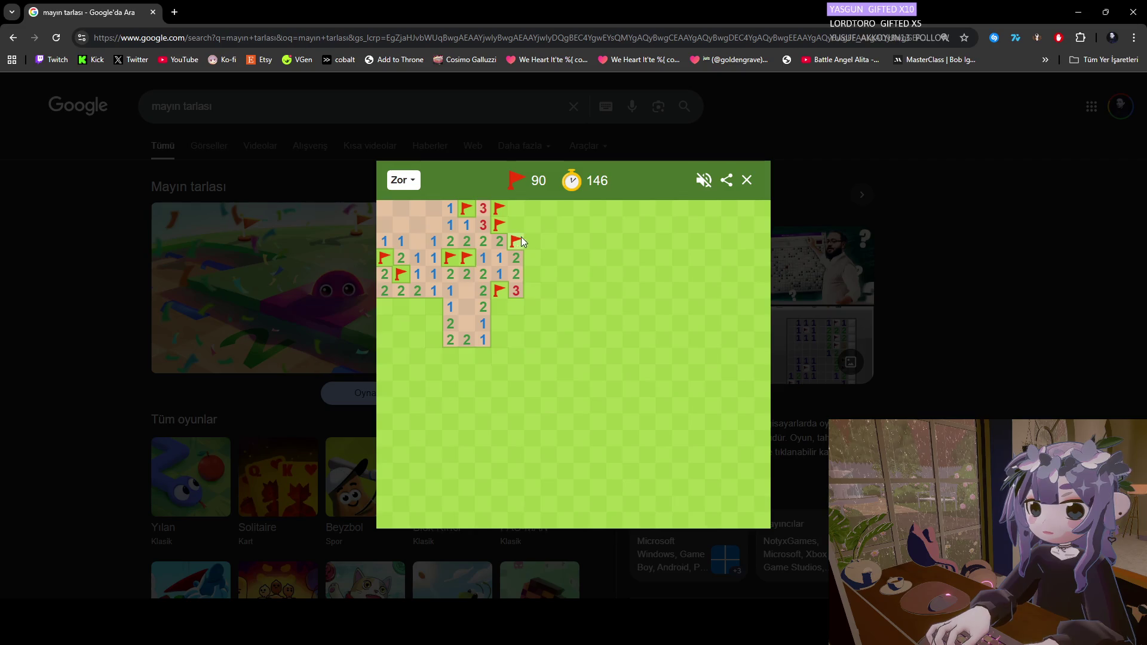
left_click(521, 223)
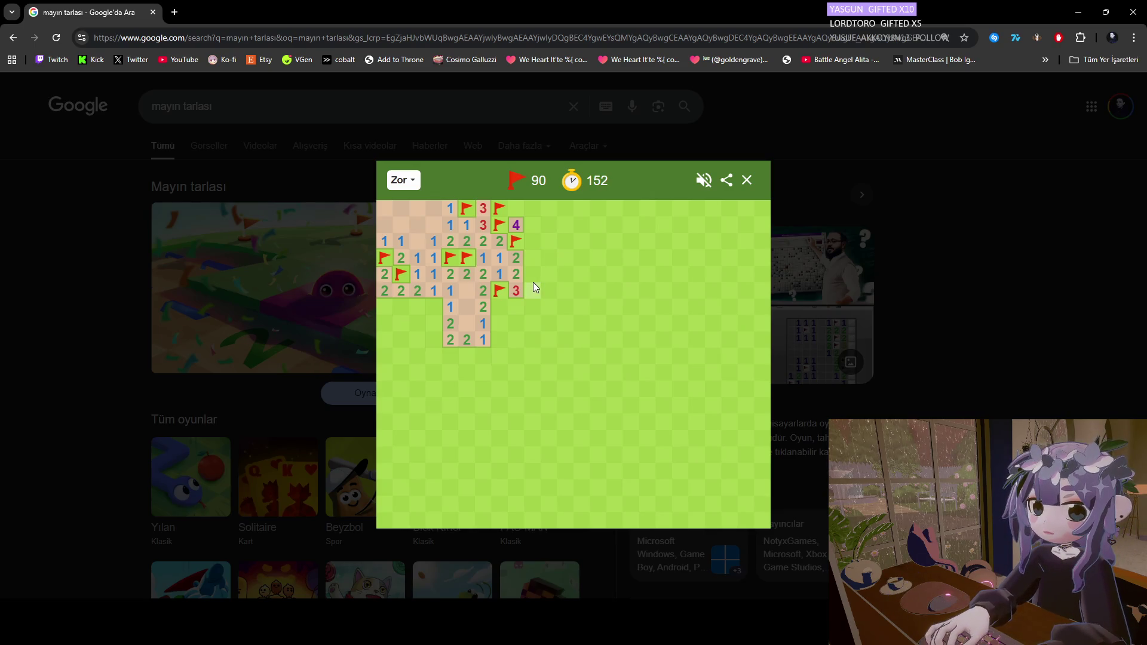
Flag a mine on the opening's right edge and open the safe cells around the lower 1.
right_click(500, 305)
left_click(499, 323)
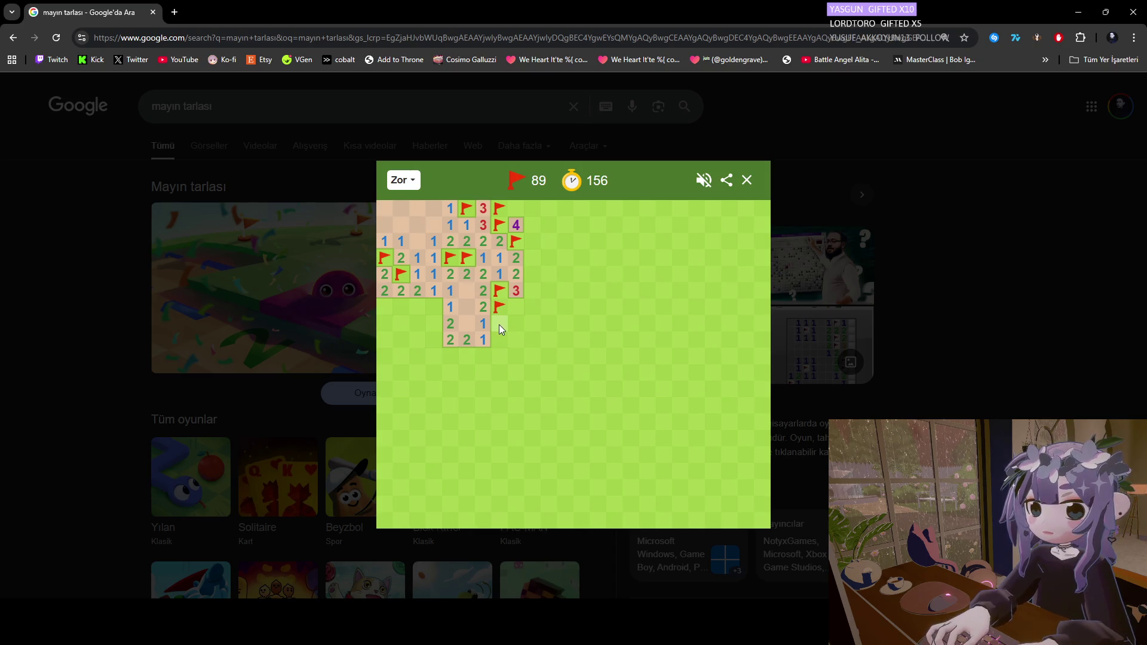
left_click(517, 324)
left_click(500, 323)
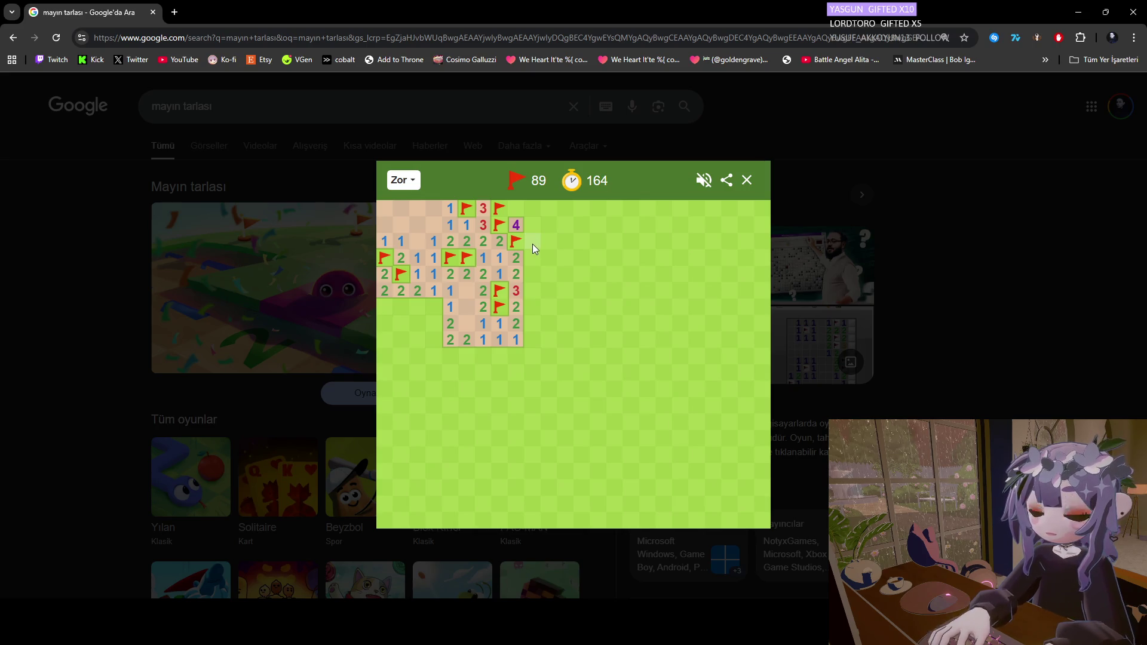
Flag the mines left of the lower 1 and at the left edge, and reveal the safe cells beneath them.
right_click(439, 310)
left_click(436, 324)
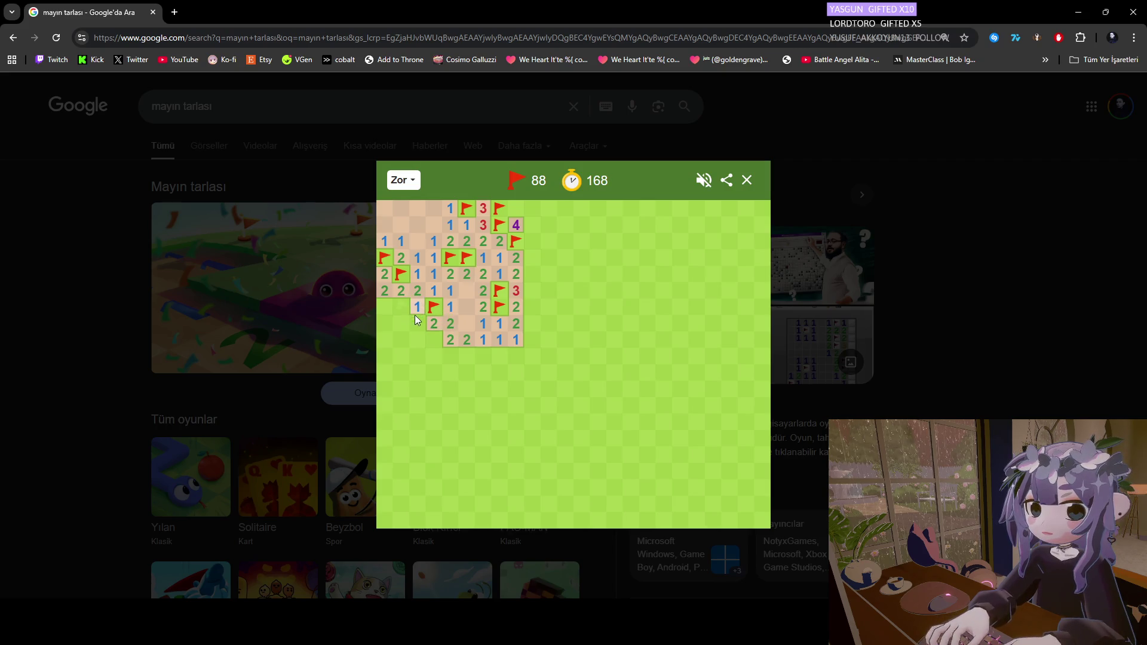
left_click(407, 321)
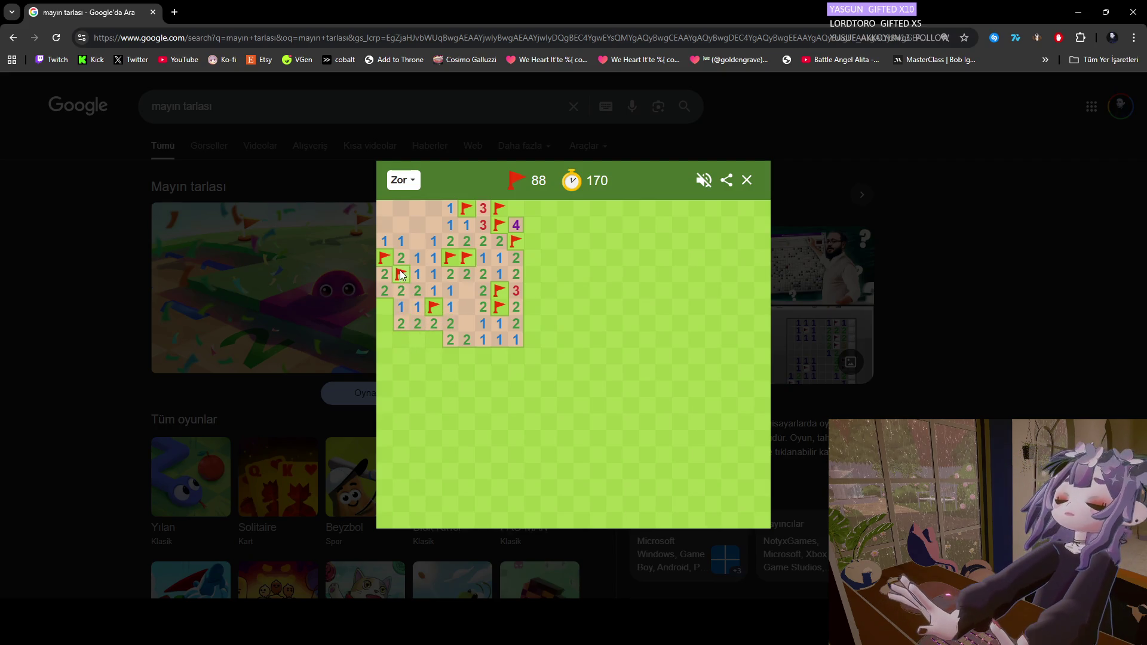
right_click(388, 309)
left_click(386, 324)
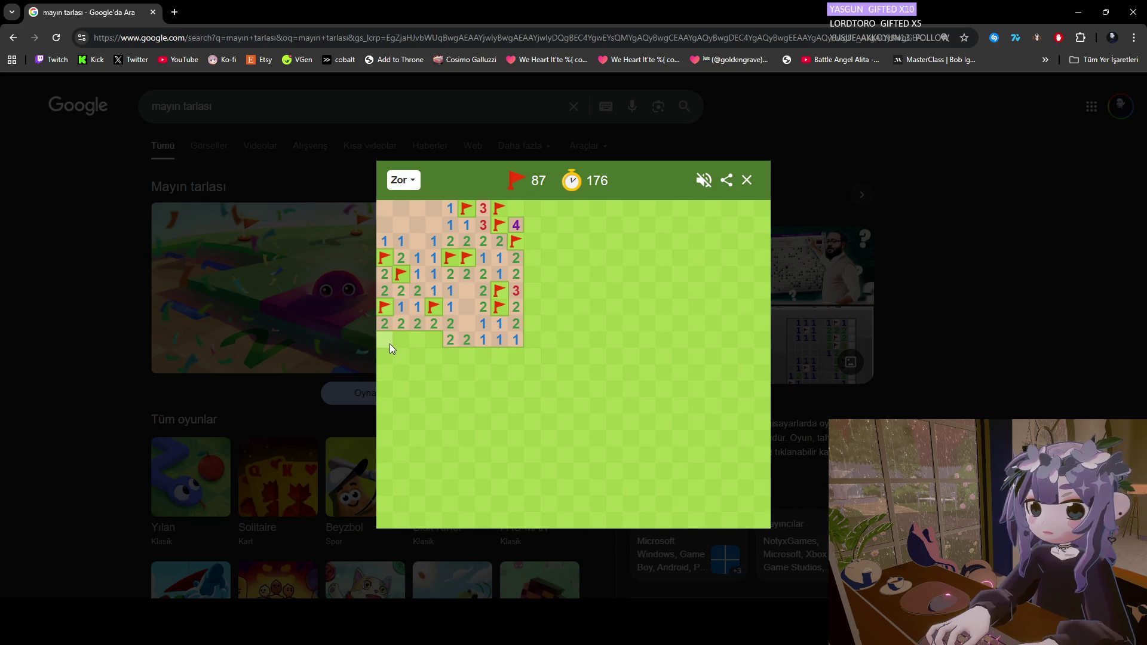
Flag three mines in the lower-left group and open a blank area down the left side, reaching 84 flags.
right_click(431, 340)
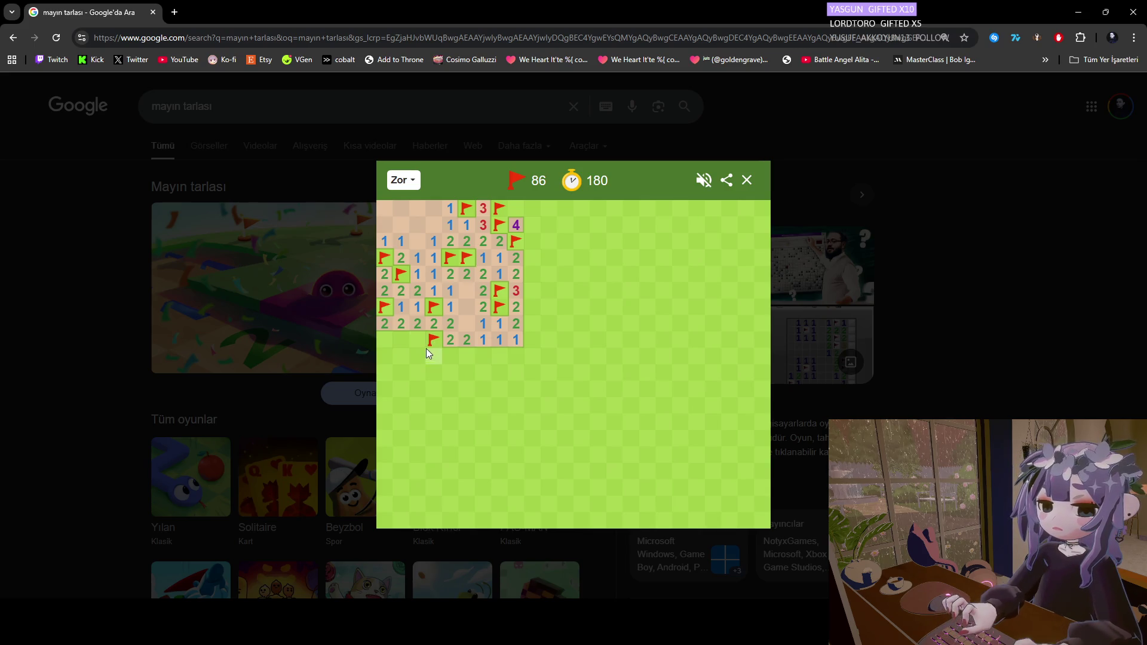
left_click(429, 356)
left_click(403, 354)
left_click(400, 338)
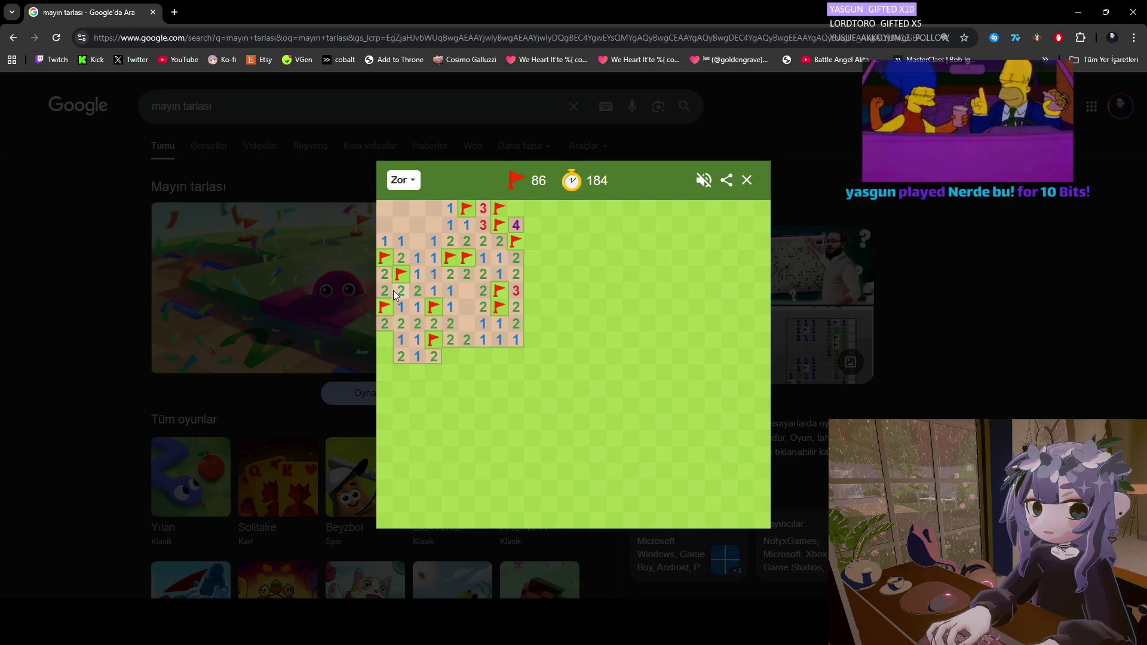
right_click(390, 339)
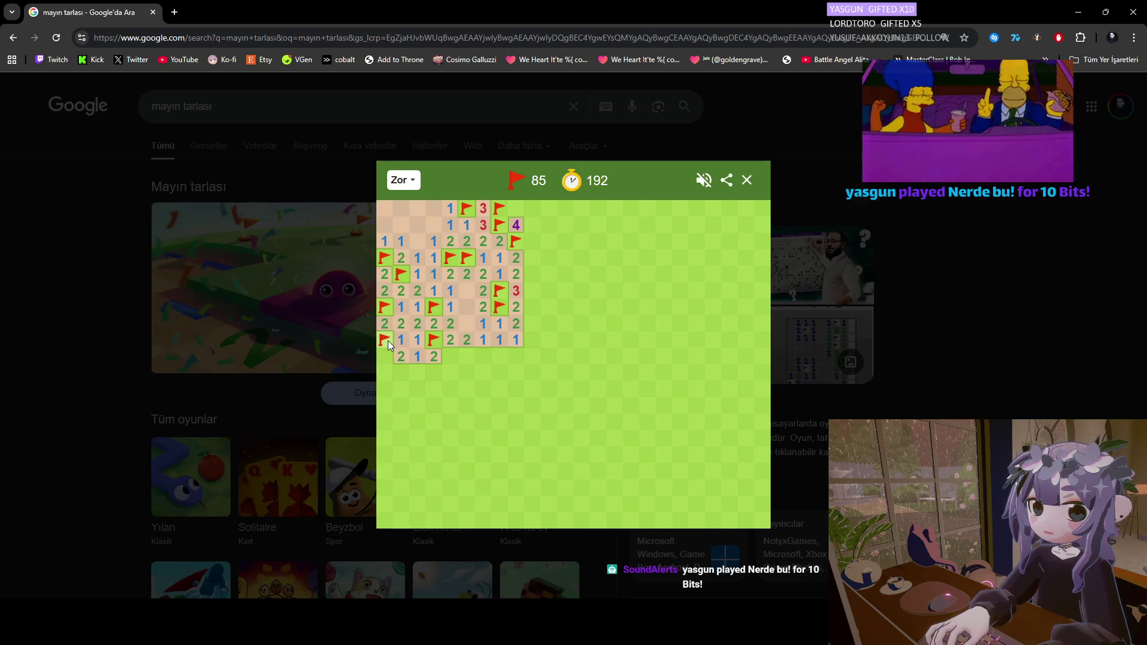
left_click(388, 360)
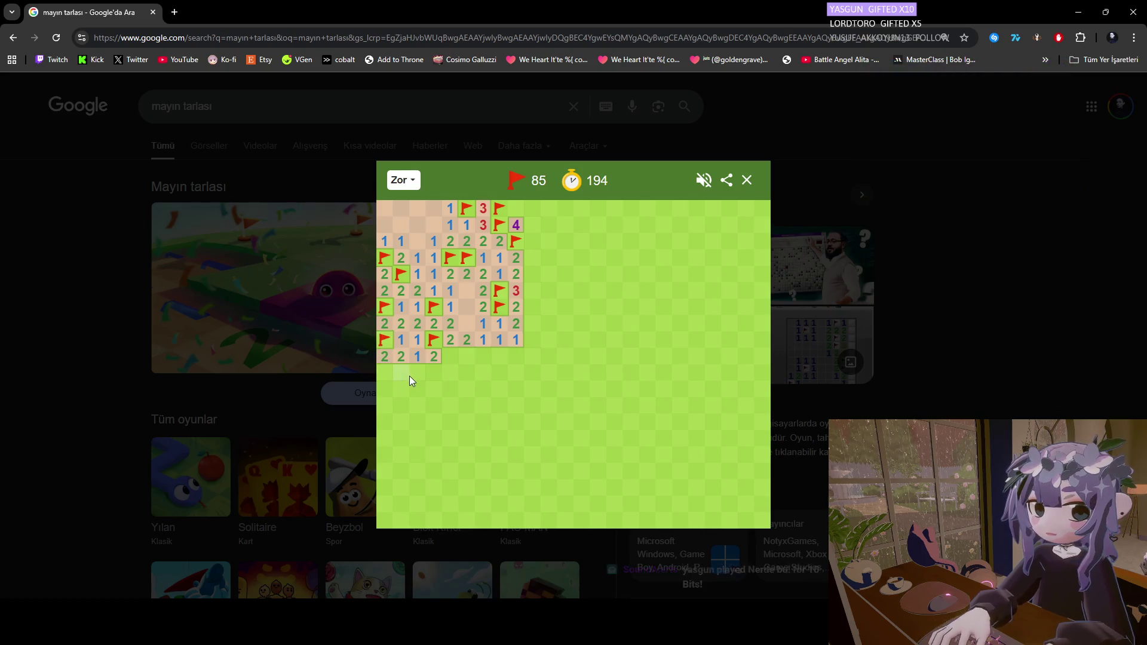
left_click(412, 376)
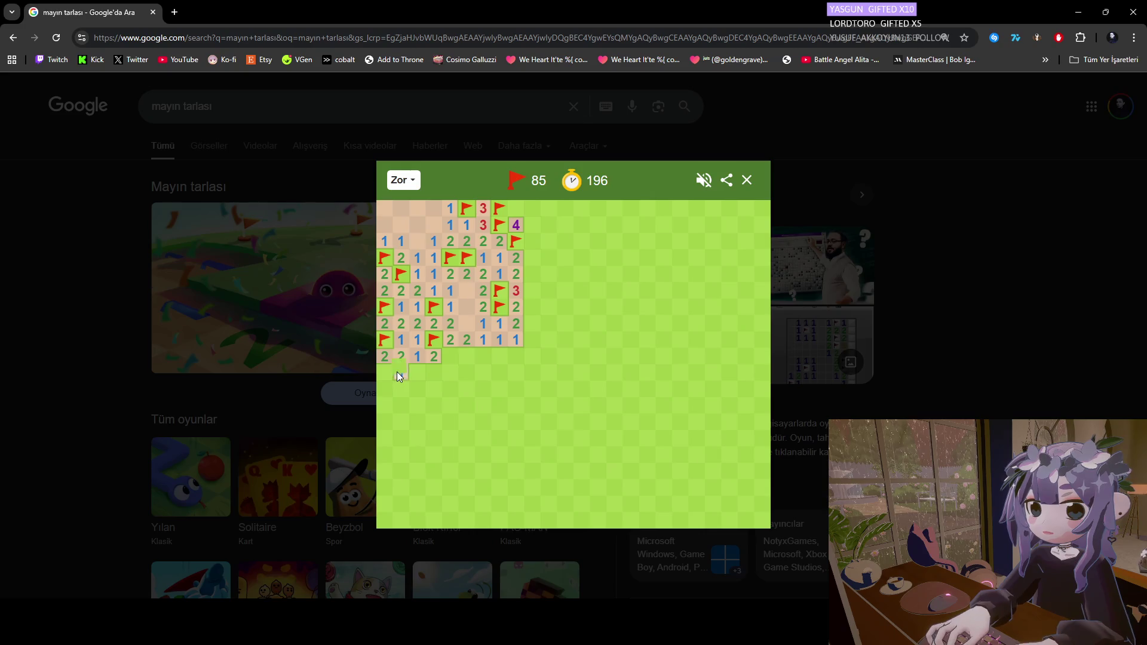
right_click(386, 372)
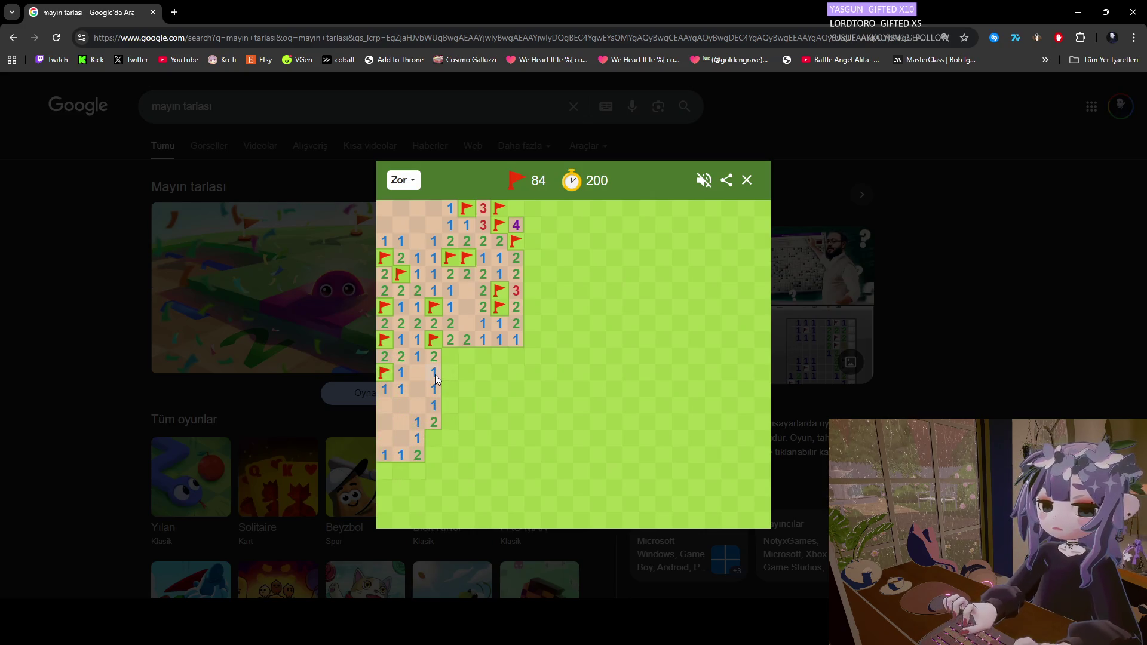
Flag four mines around the lower 2 and its column, opening the safe cells and a 3 beside them.
right_click(433, 438)
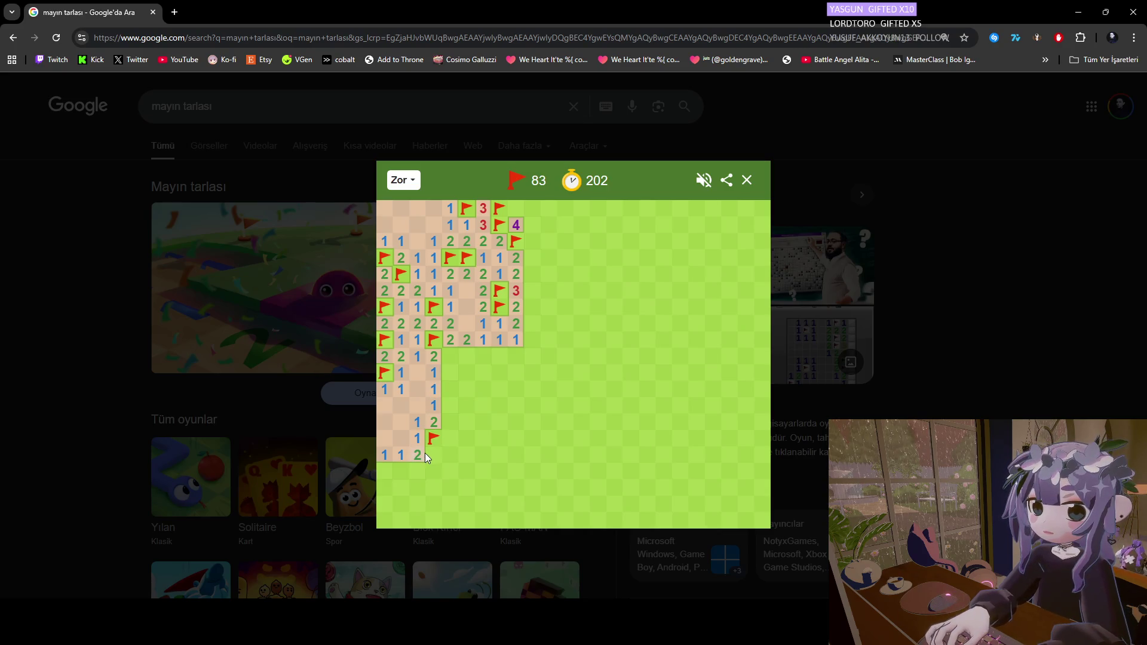
left_click(443, 474)
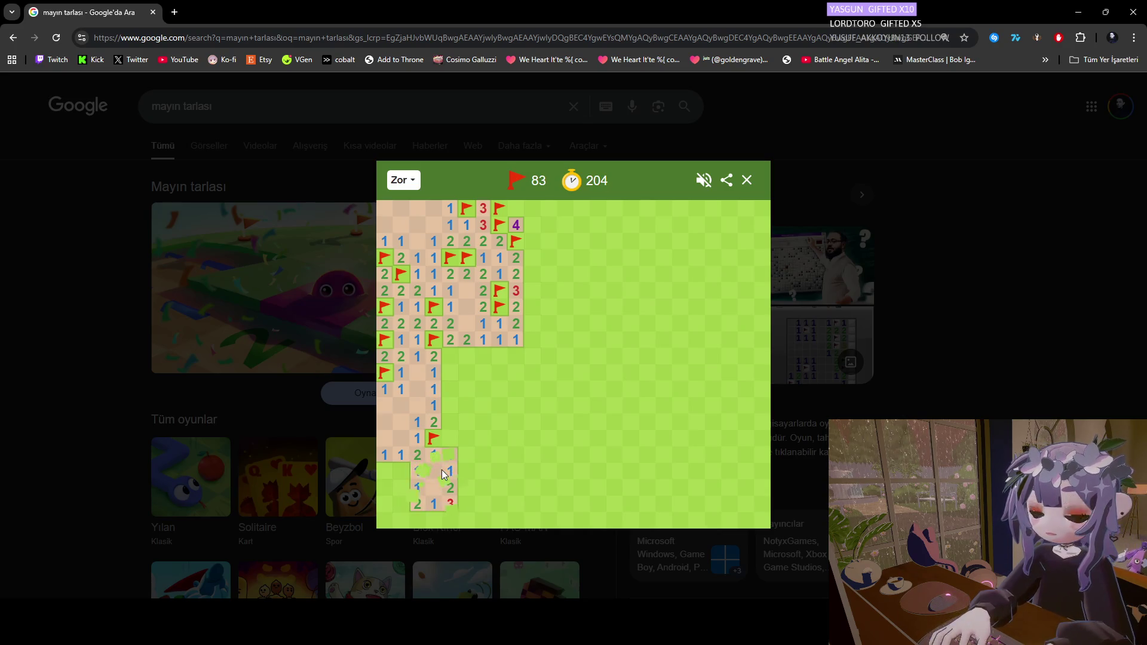
left_click(452, 441)
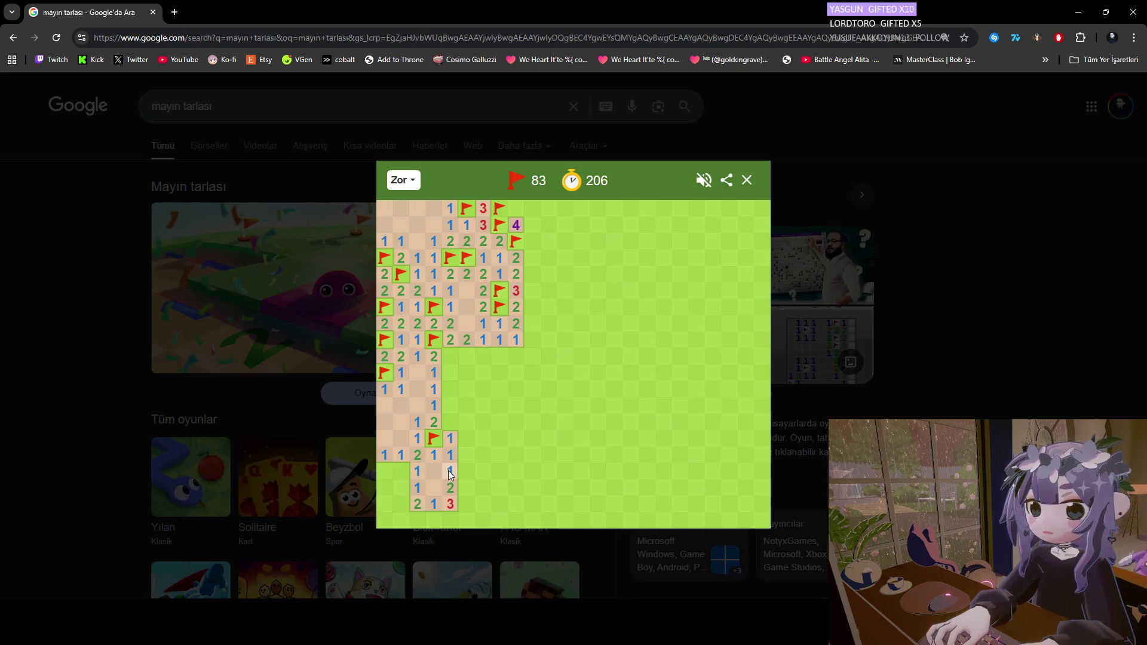
left_click(466, 438)
left_click(461, 470)
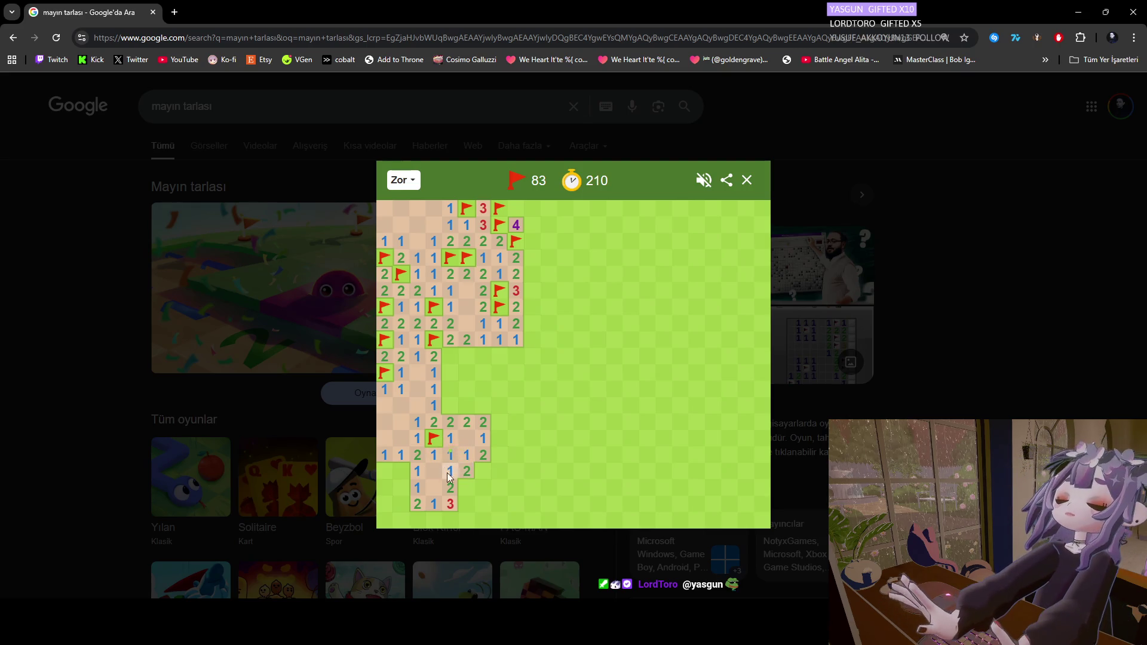
right_click(484, 469)
right_click(468, 487)
left_click(481, 489)
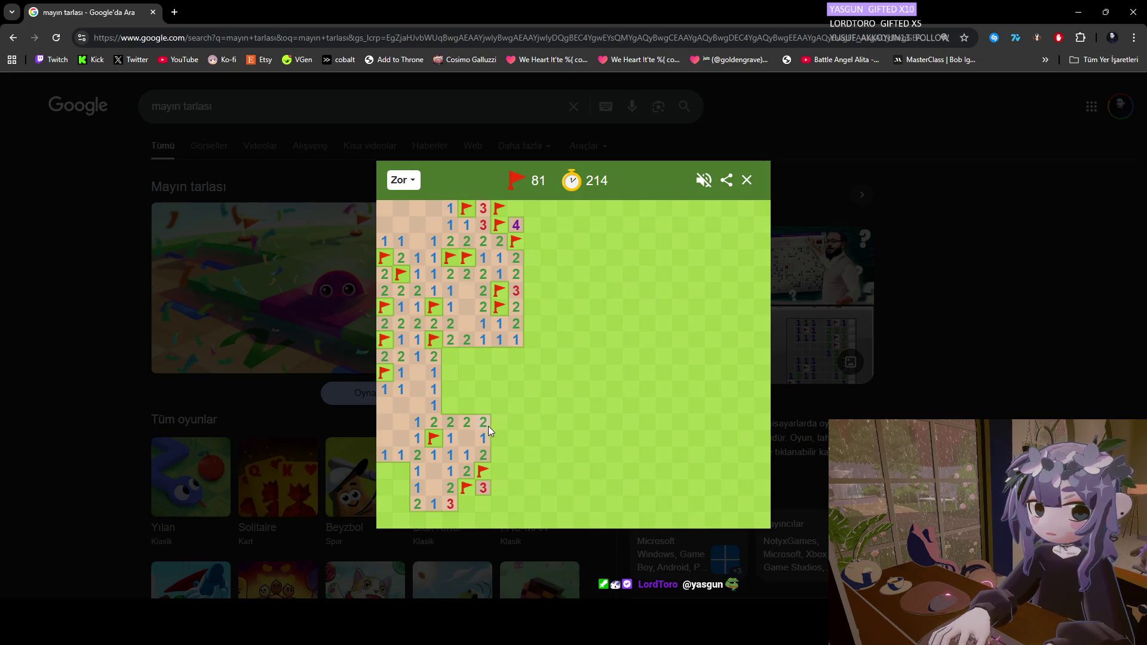
right_click(467, 501)
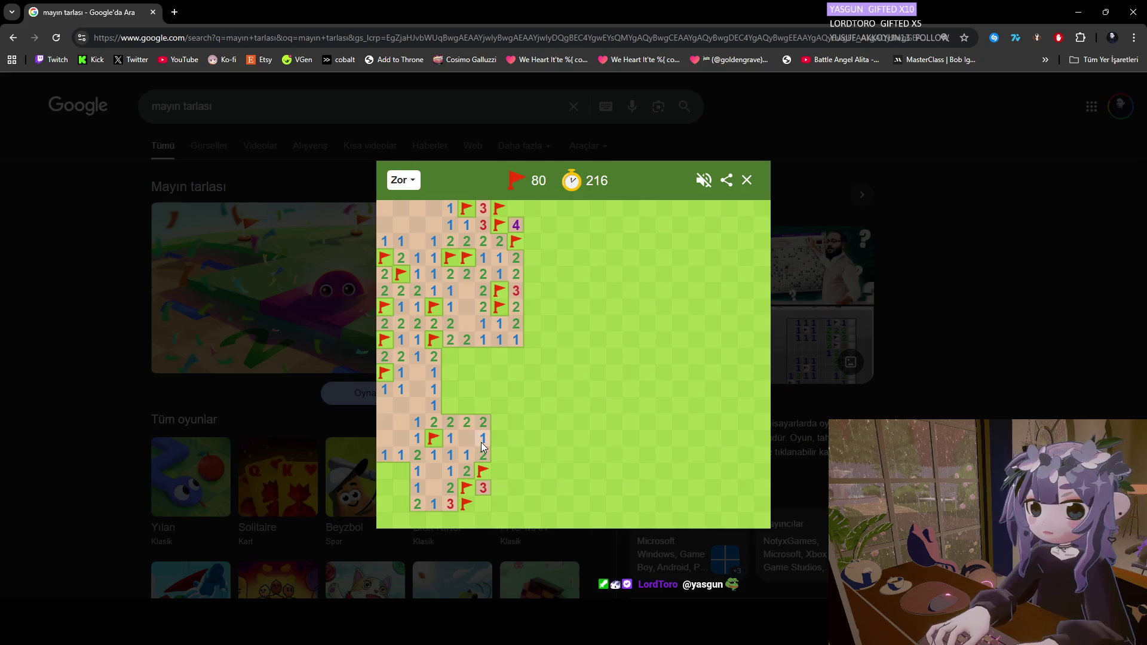
left_click(487, 488)
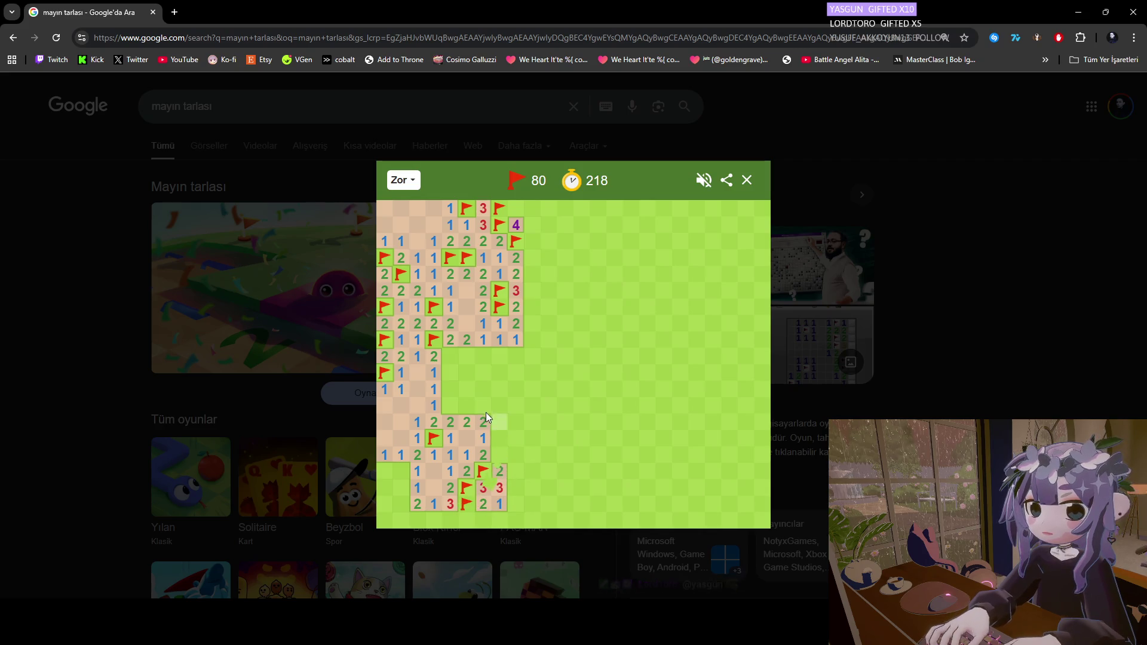
Flag a mine at the lower left and open the remaining safe cells in the bottom-left area.
right_click(402, 473)
left_click(390, 476)
left_click(399, 488)
left_click(384, 491)
left_click(383, 502)
left_click(401, 504)
Flag the bottom-left corner mines and clear the bottom row, flagging one more mine along it.
right_click(384, 522)
right_click(401, 522)
left_click(418, 521)
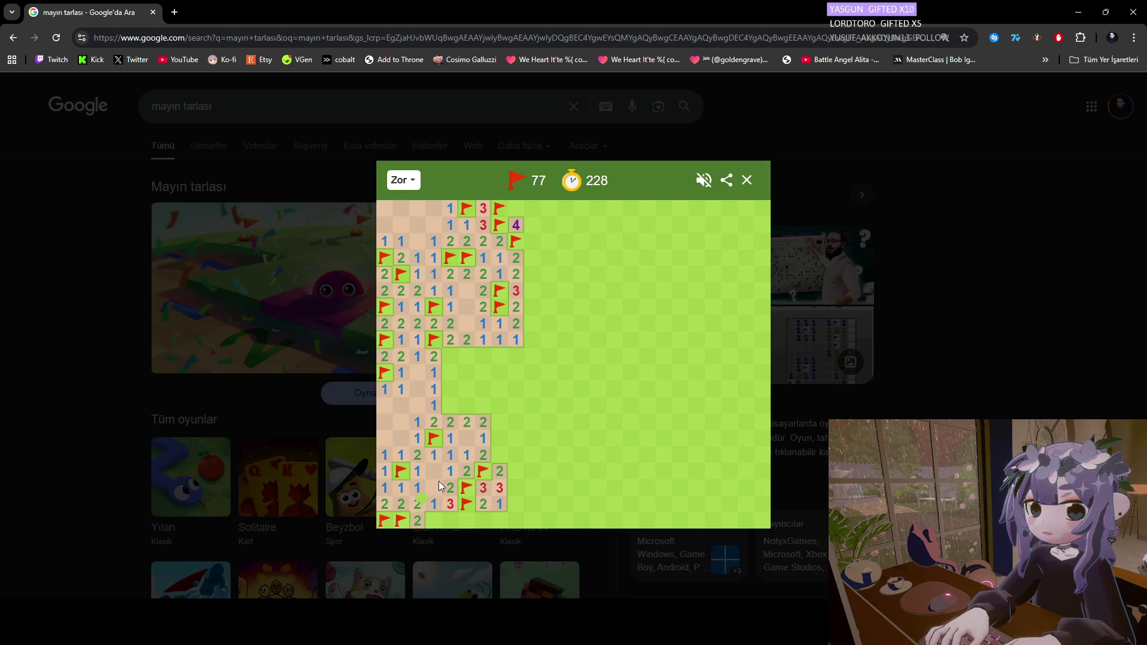
right_click(434, 520)
left_click(446, 514)
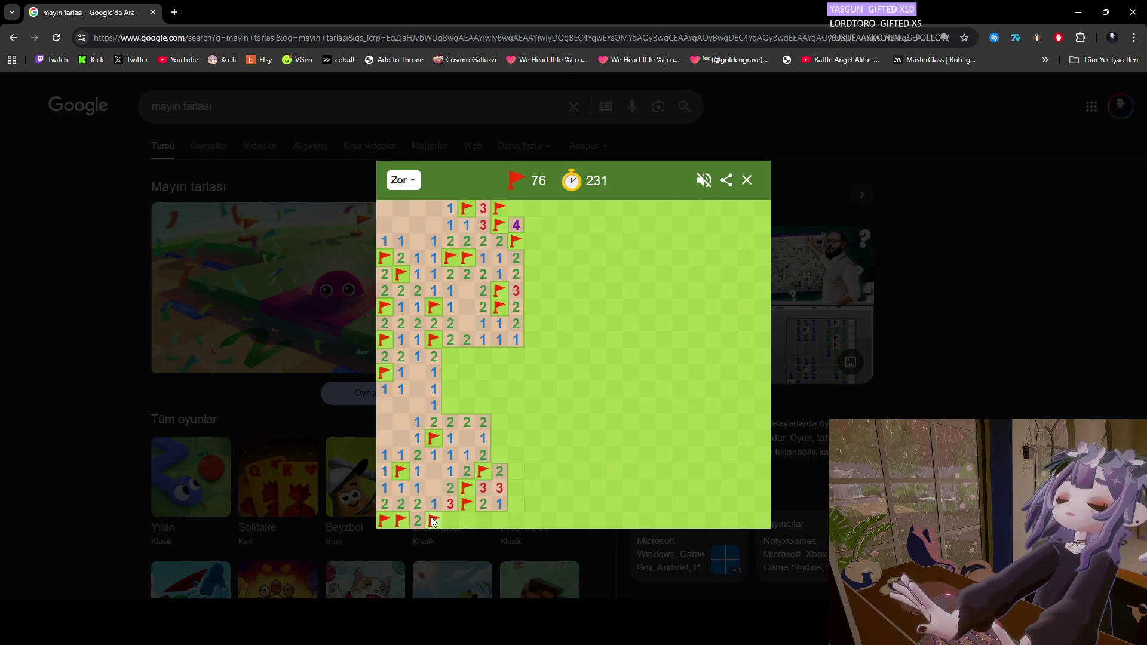
left_click(467, 520)
left_click(484, 524)
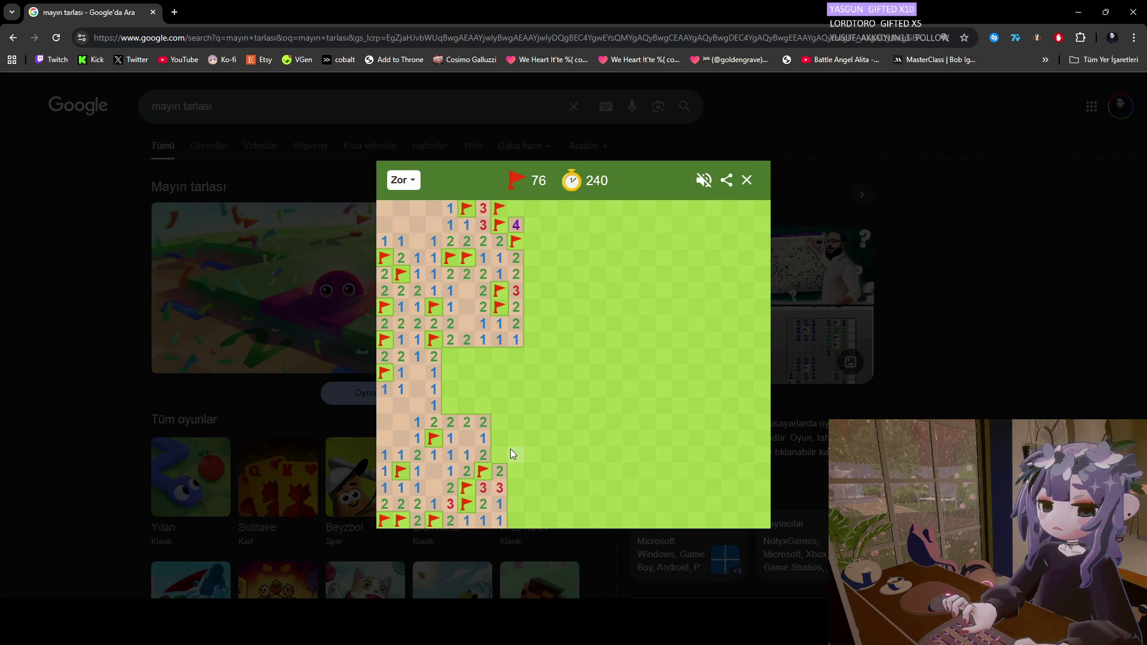
Flag four mines in the two middle-left columns, reveal their safe cells, then uncover a mine, ending the game.
right_click(454, 404)
left_click(448, 391)
left_click(456, 375)
left_click(466, 401)
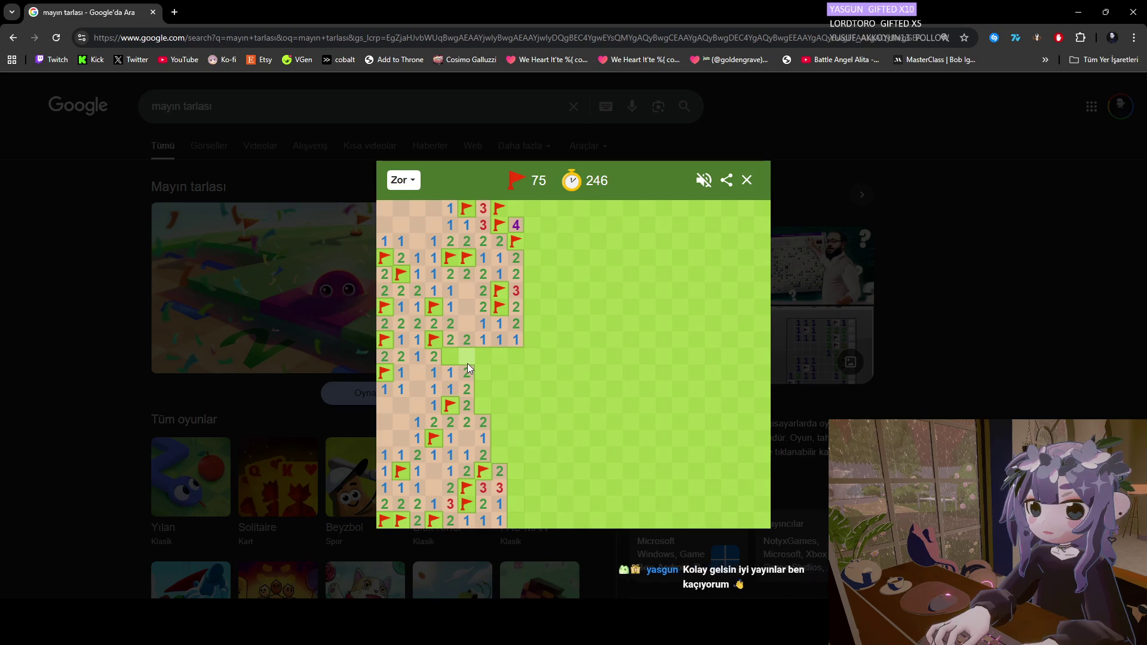
right_click(453, 358)
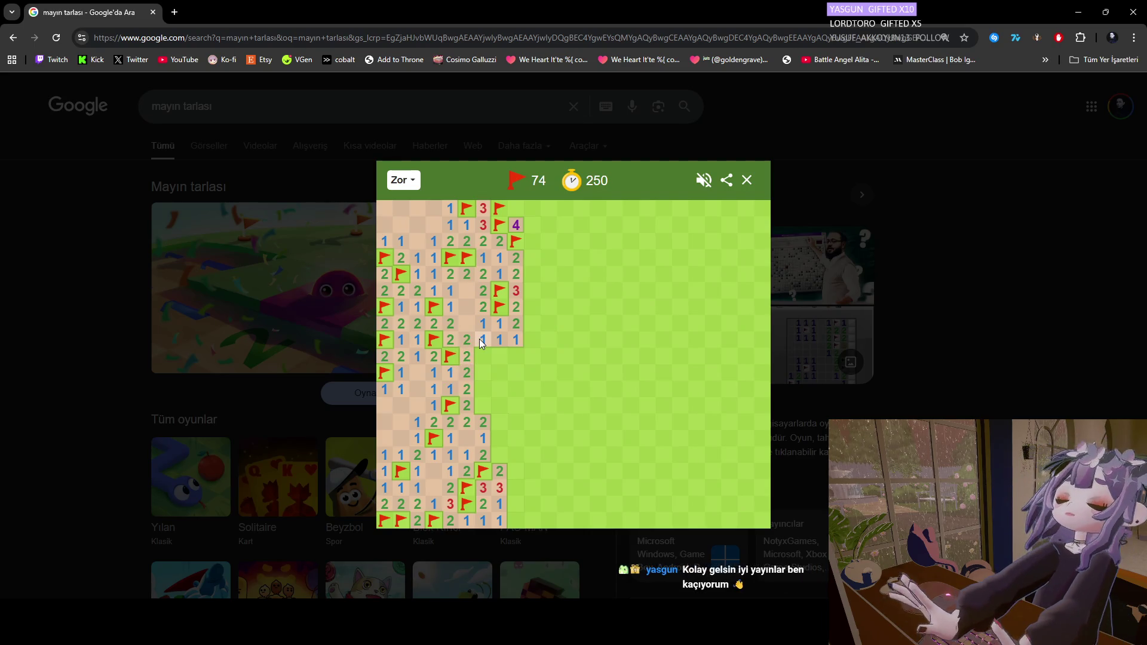
right_click(480, 402)
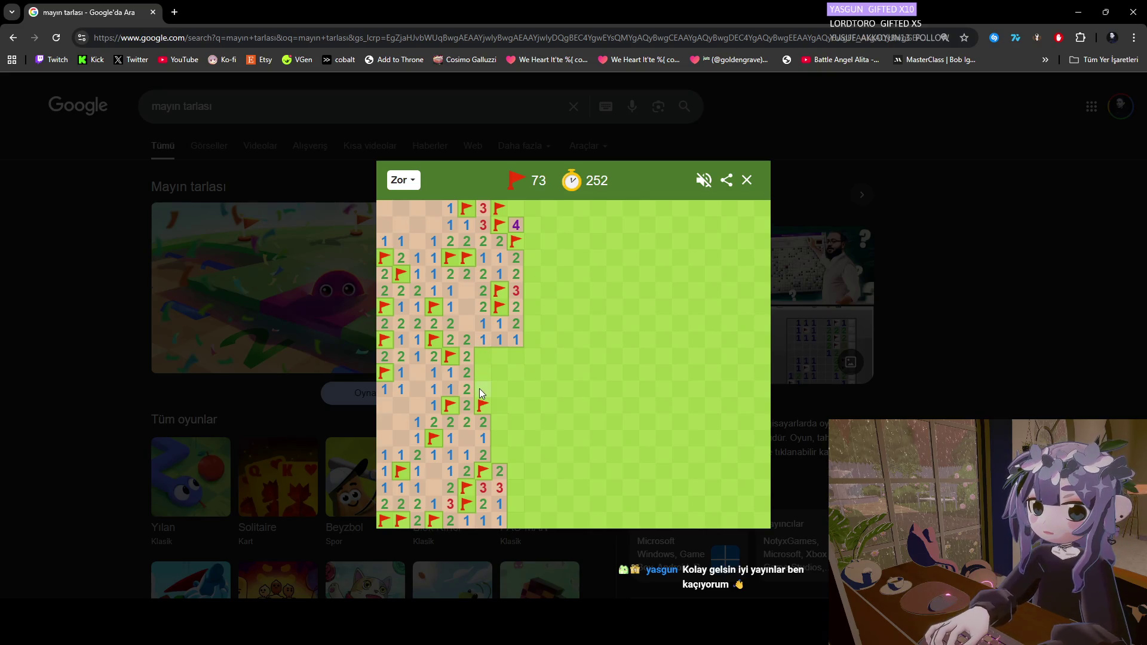
left_click(481, 389)
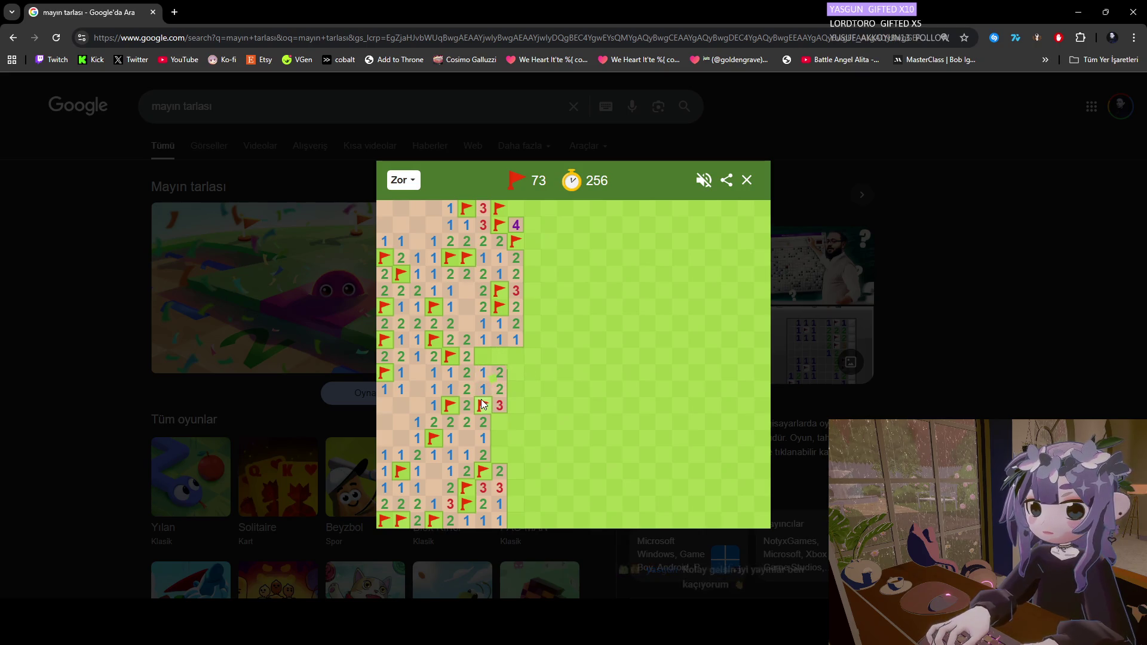
left_click(483, 373)
right_click(482, 355)
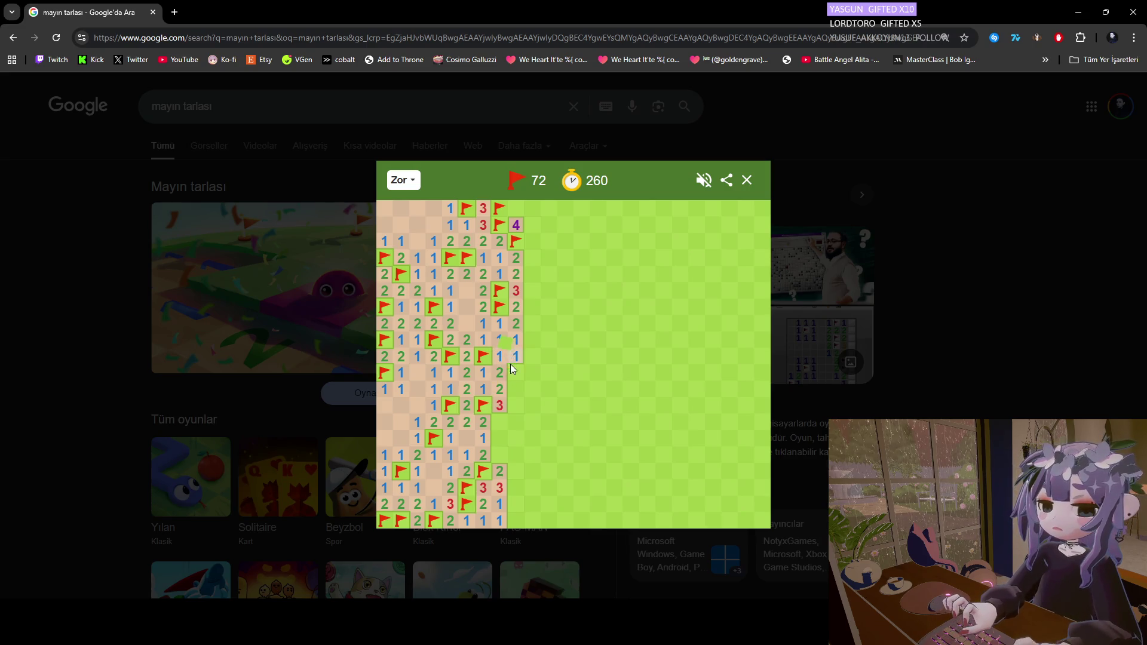
left_click(511, 382)
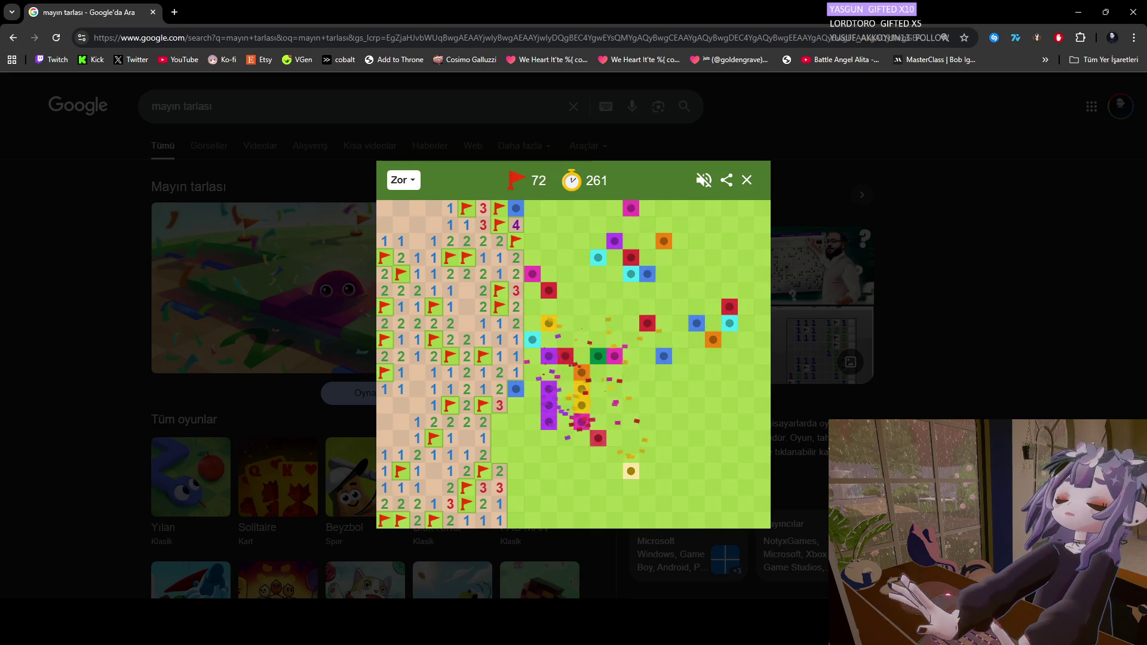
Leave the lost Minesweeper game and switch to the Unity editor.
left_click(705, 562)
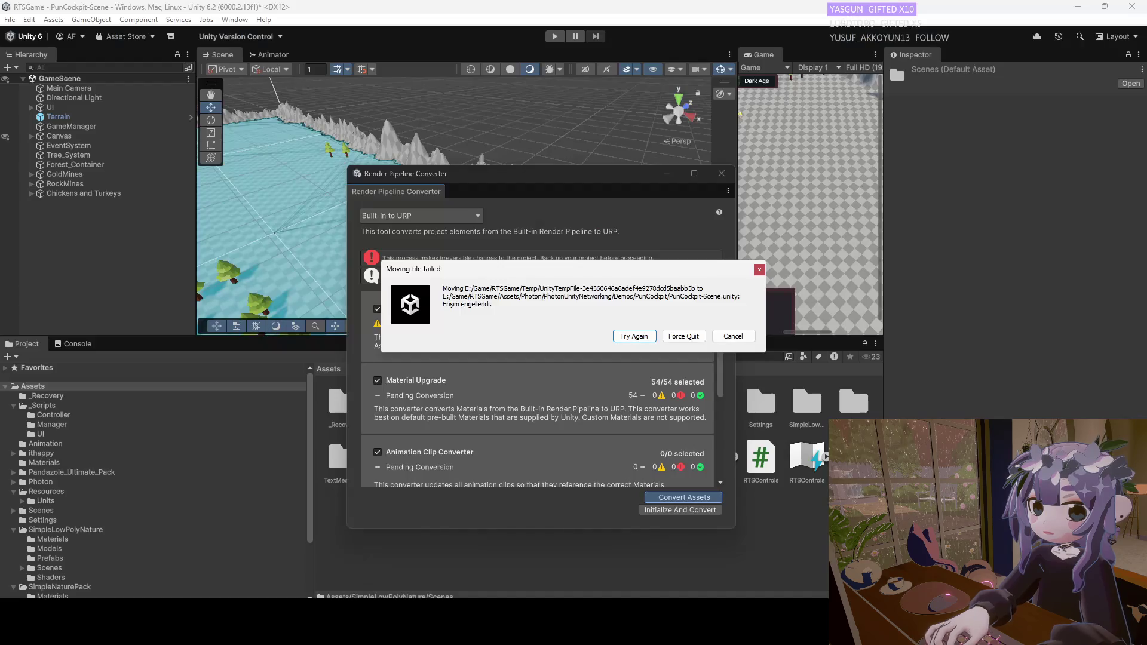
Cancel Unity's 'Moving file failed' dialog and return to the Minesweeper game in Chrome.
left_click(726, 337)
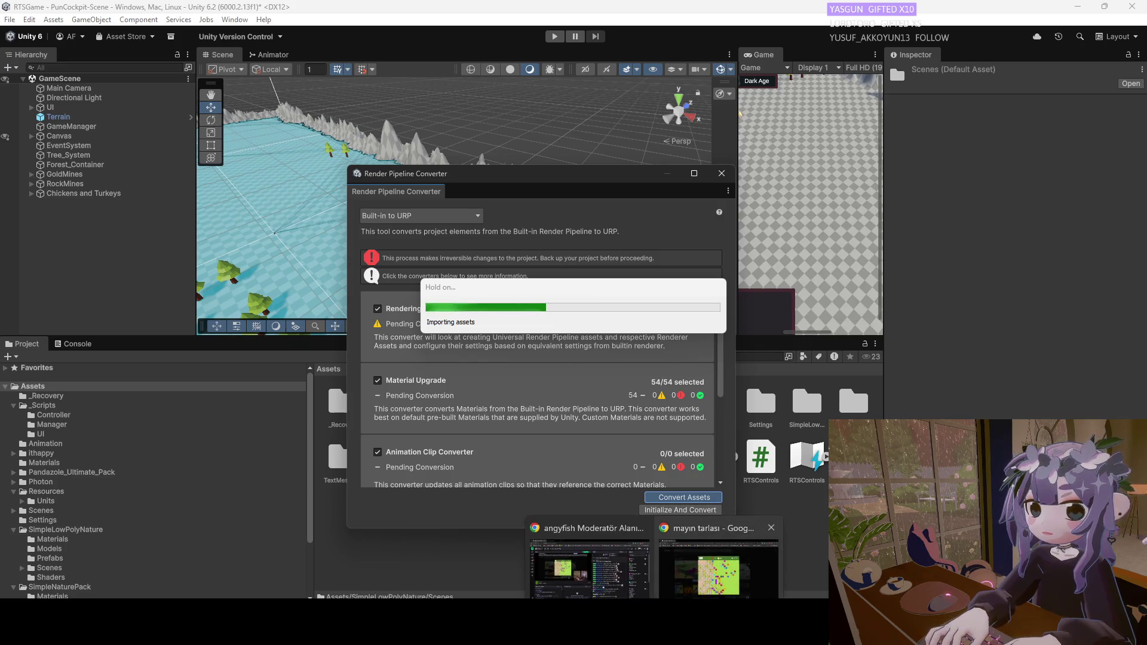
left_click(659, 564)
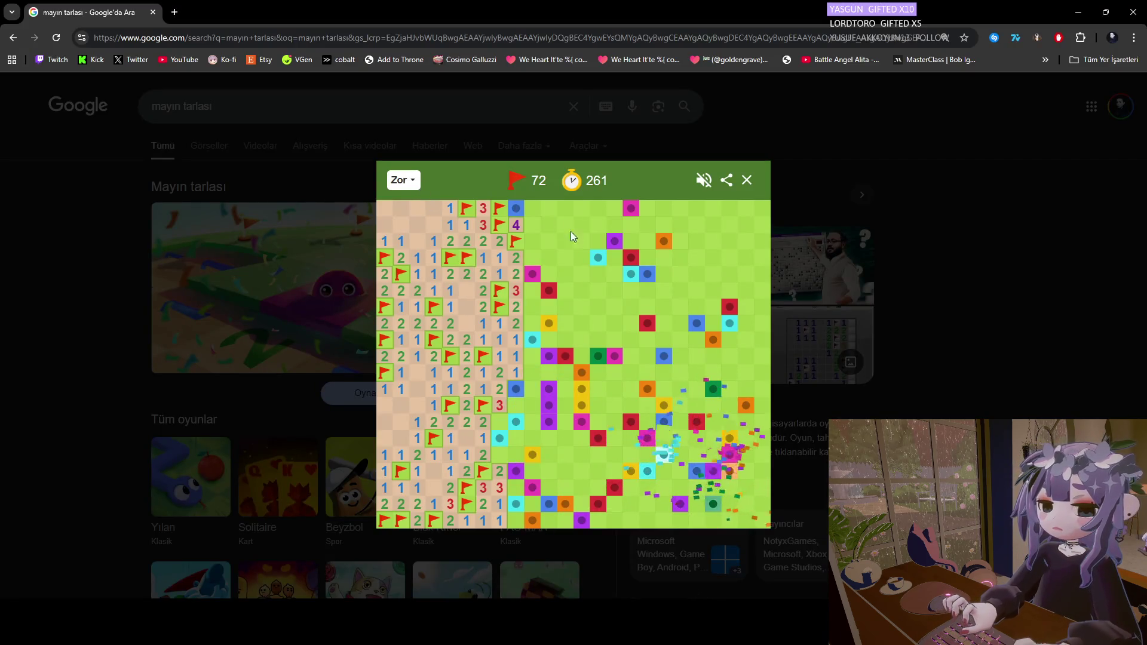
Restart with Tekrar dene and open five areas across the fresh Hard board.
left_click(573, 423)
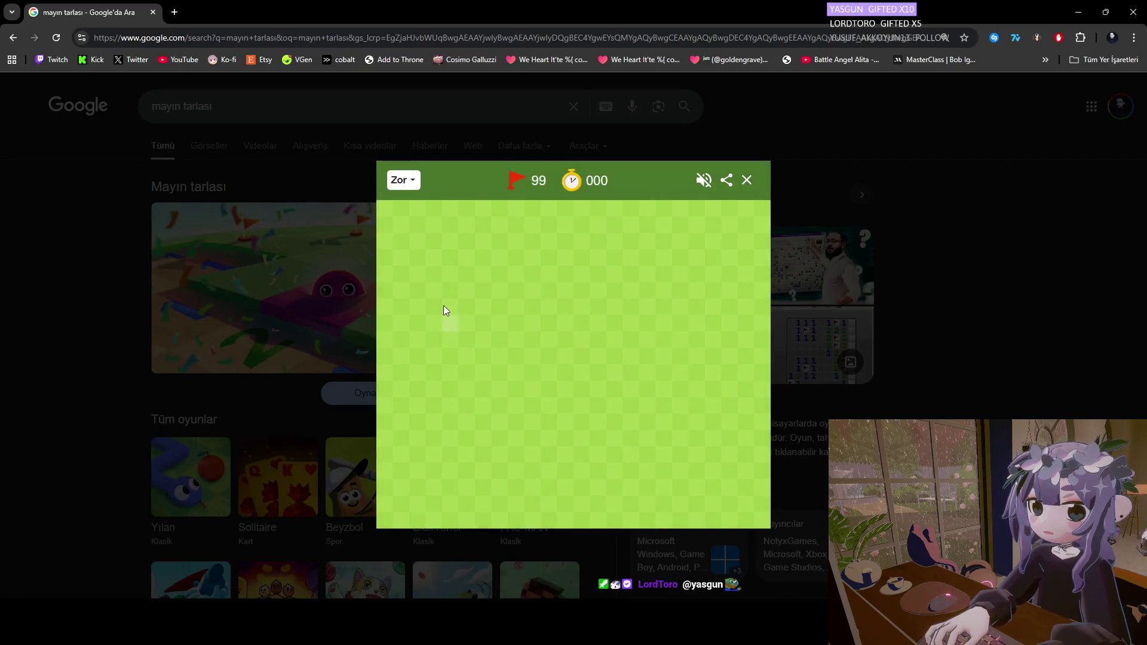
left_click(404, 233)
left_click(712, 241)
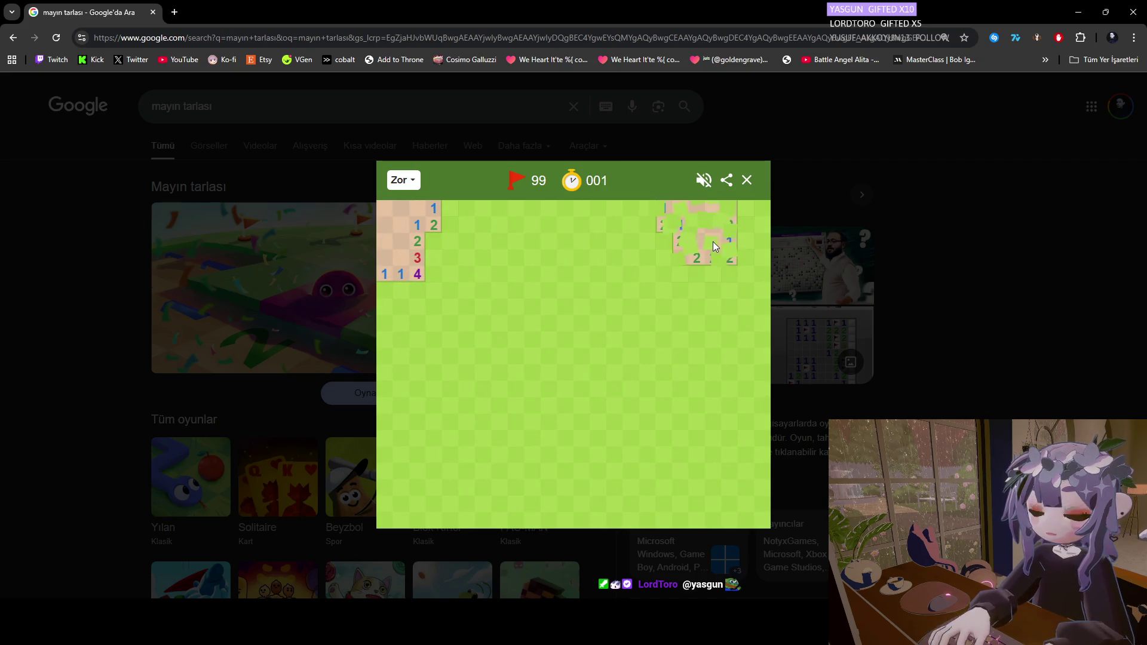
left_click(435, 370)
left_click(726, 387)
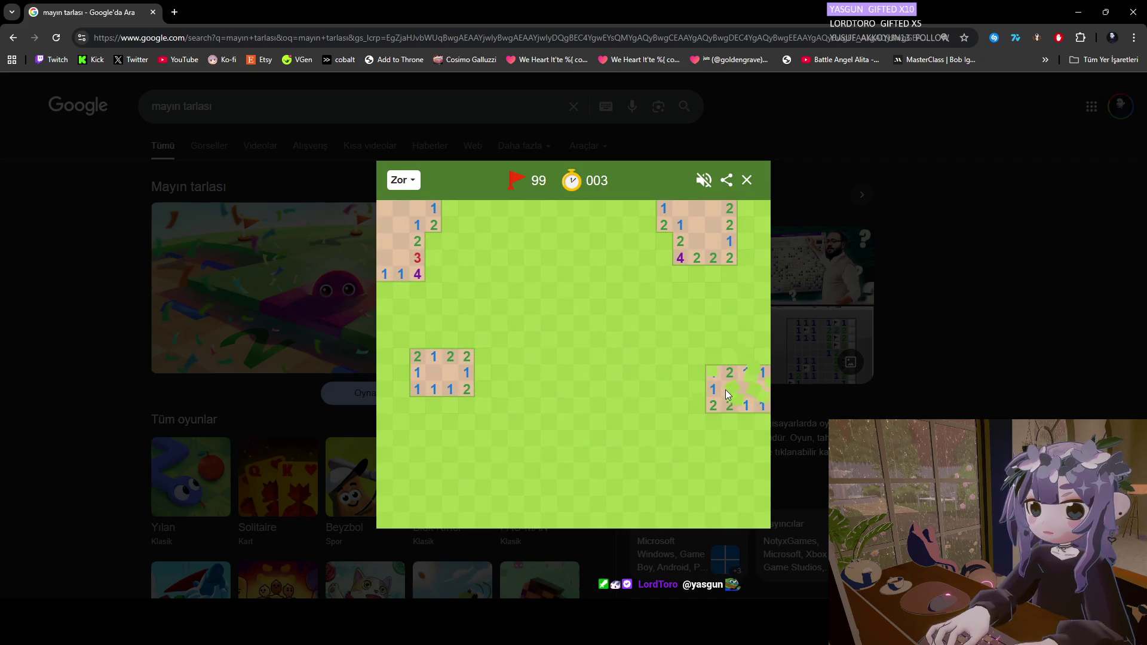
left_click(419, 493)
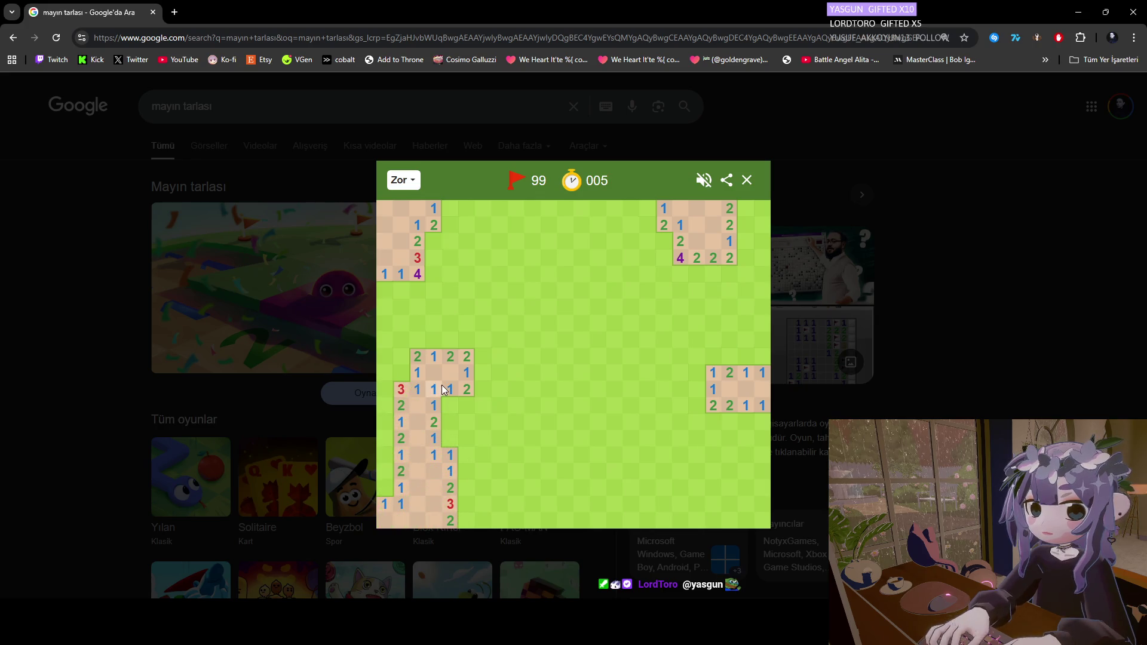
Flag five mines around the left-middle and lower-left clusters, revealing safe cells including a 3.
right_click(452, 402)
left_click(461, 404)
left_click(449, 421)
right_click(430, 241)
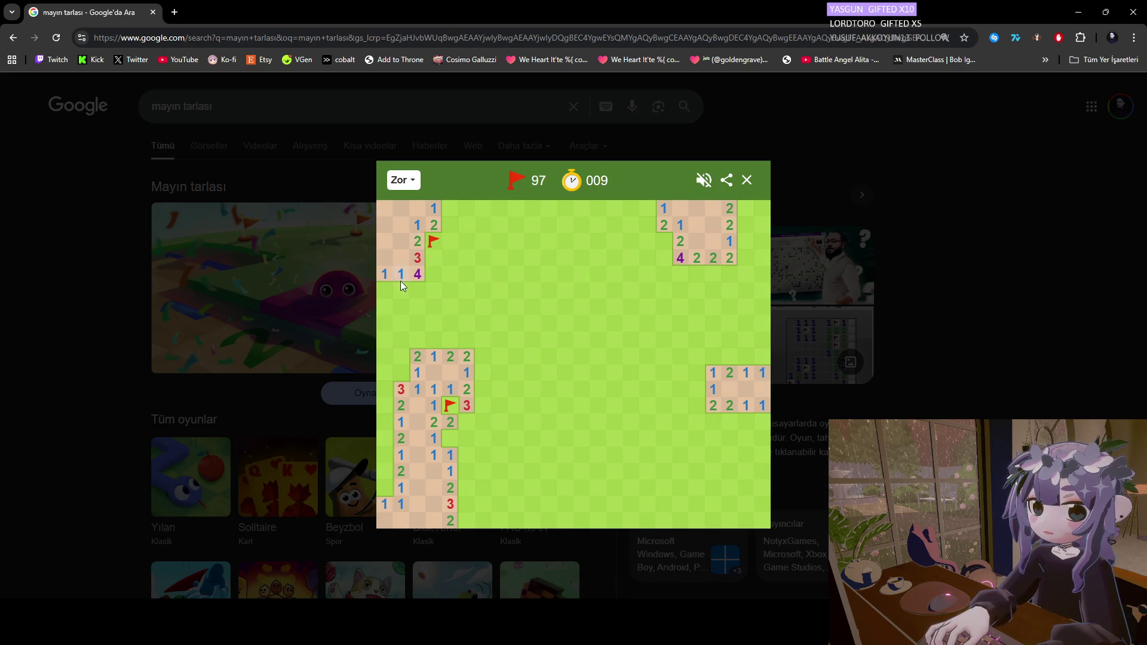
right_click(450, 441)
left_click(465, 437)
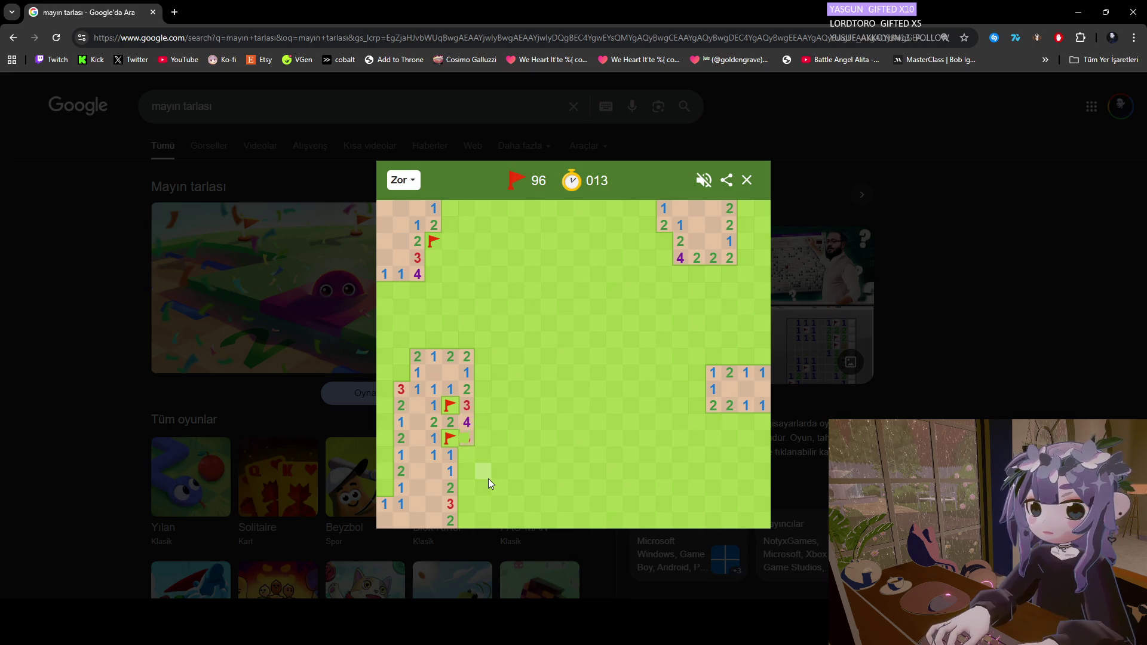
left_click(465, 457)
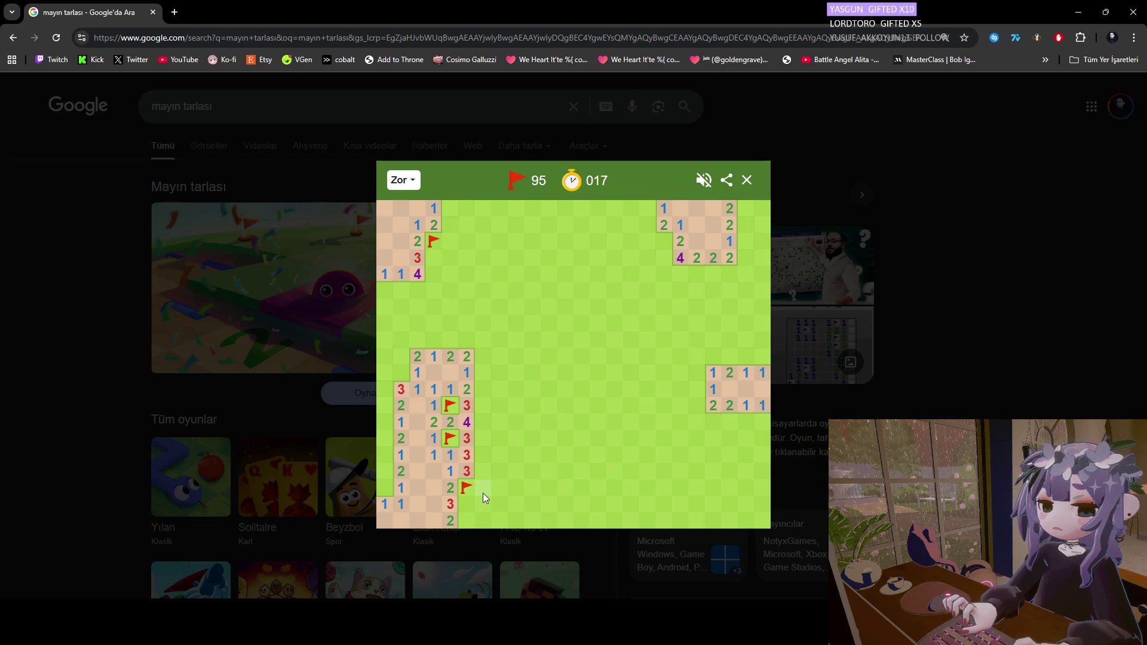
right_click(465, 504)
right_click(466, 521)
Flag eight mines along the left edge and top-left cluster, uncovering a safe edge cell and a 3.
right_click(383, 488)
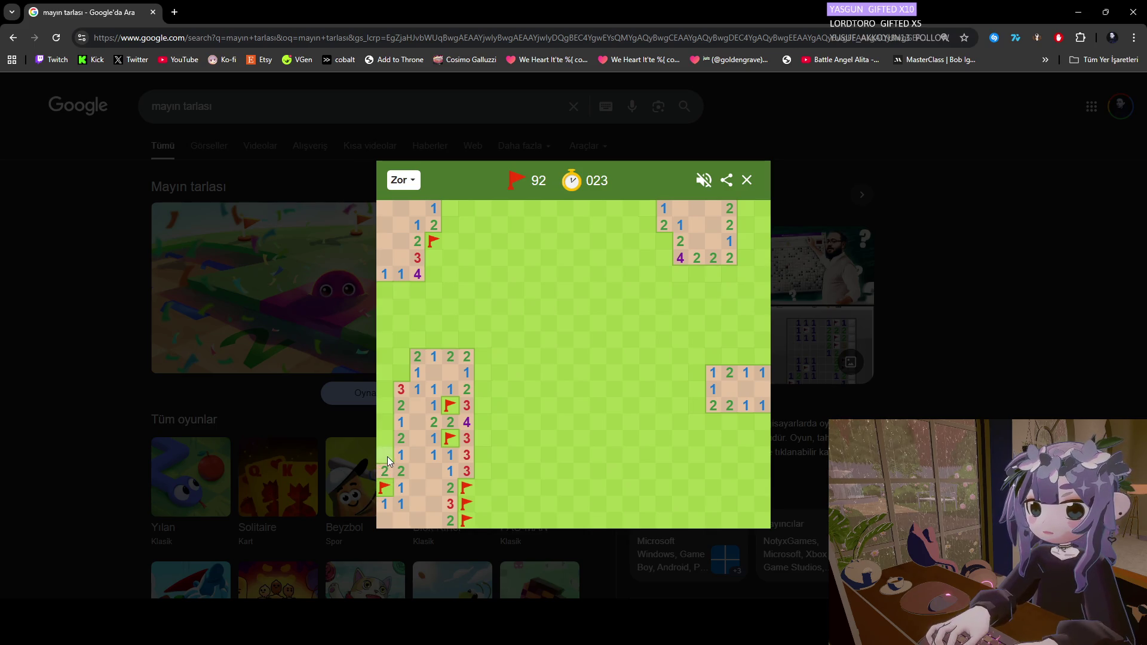
right_click(387, 455)
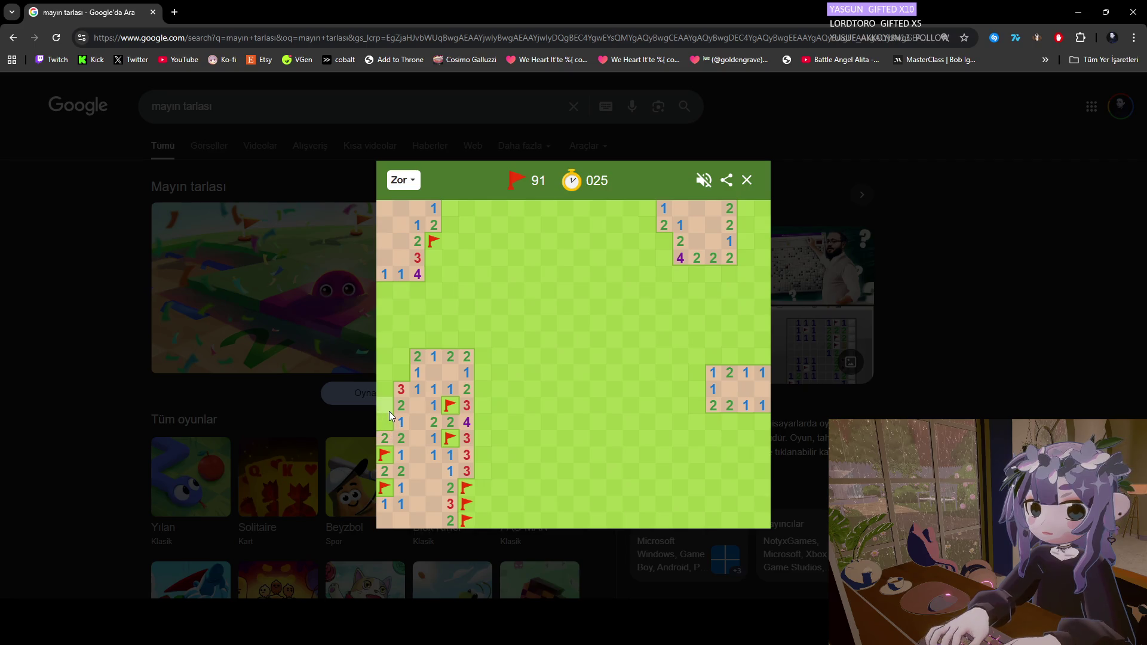
right_click(388, 420)
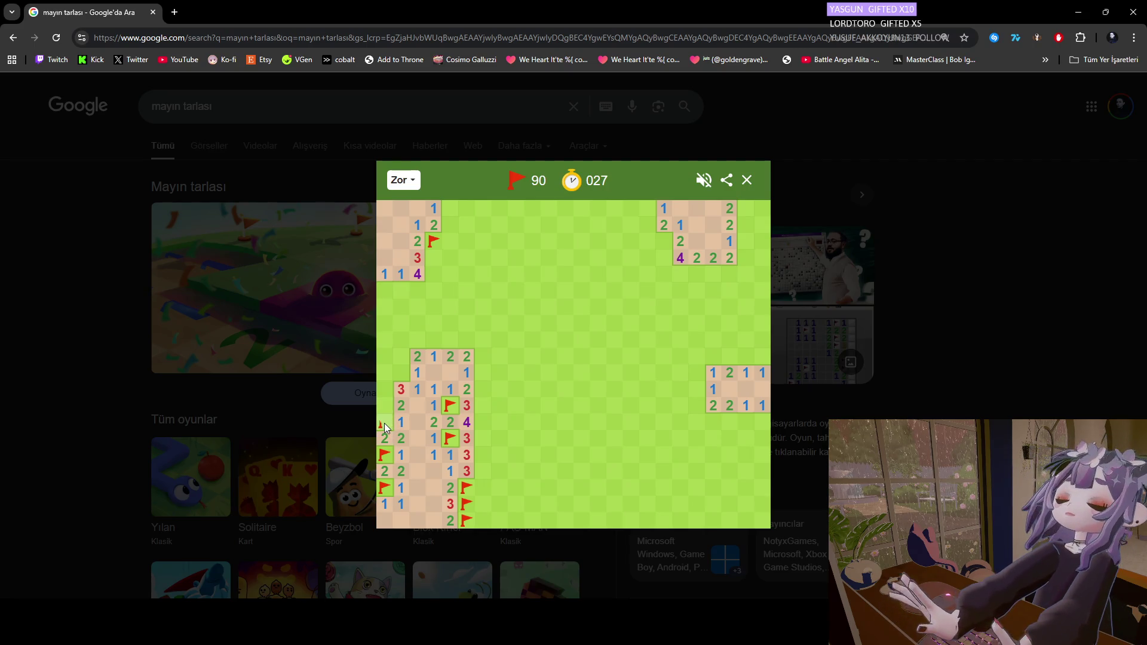
left_click(385, 406)
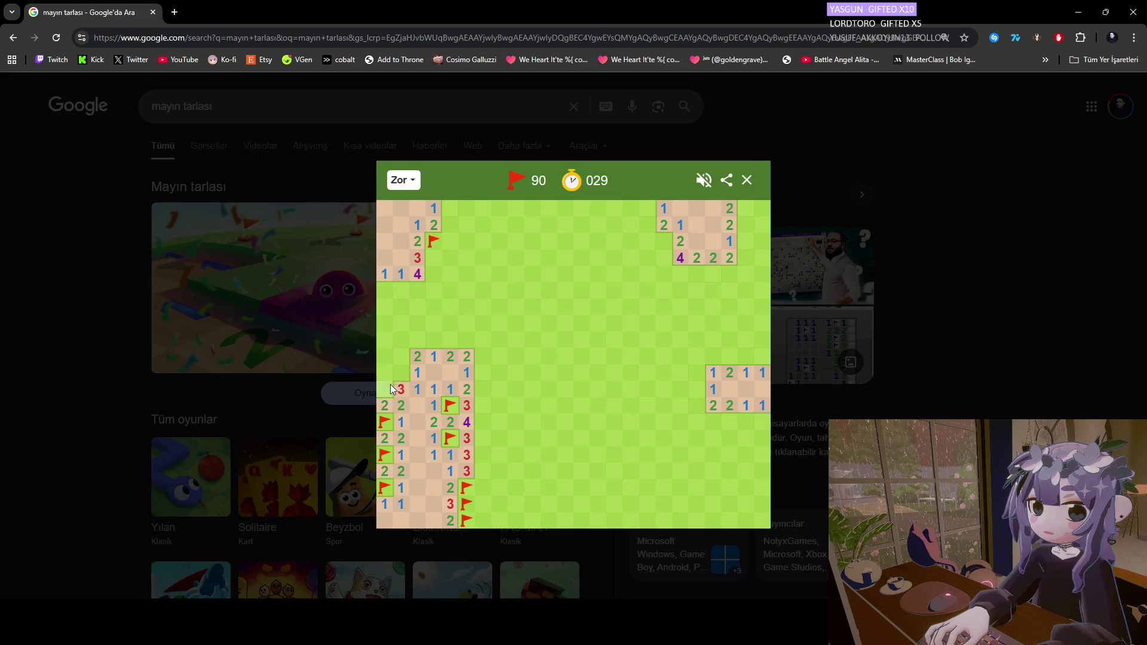
right_click(390, 387)
right_click(401, 372)
right_click(386, 371)
left_click(403, 356)
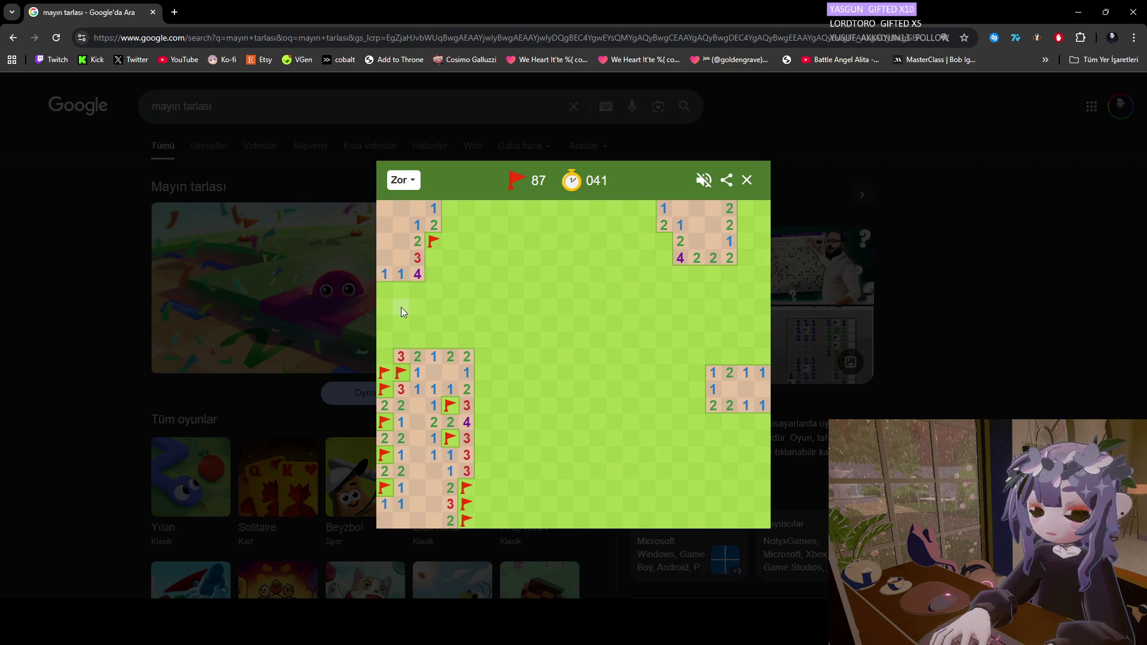
right_click(429, 259)
right_click(429, 269)
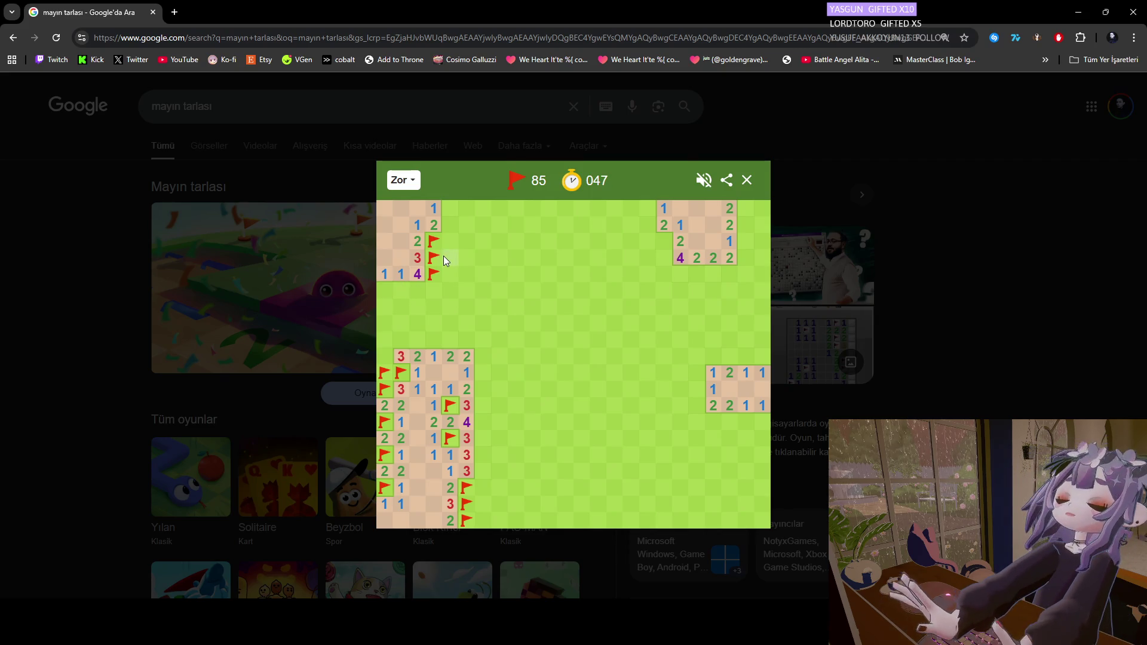
Flag two mines around the top-right cluster and open the cells along the top-right corner.
right_click(665, 239)
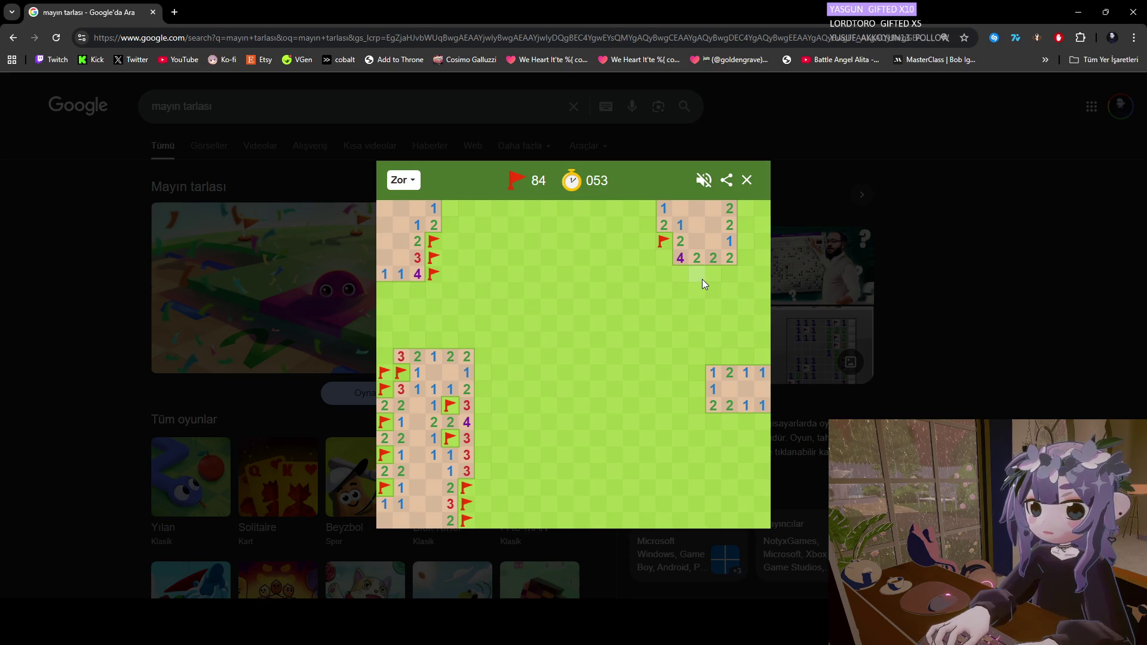
right_click(744, 225)
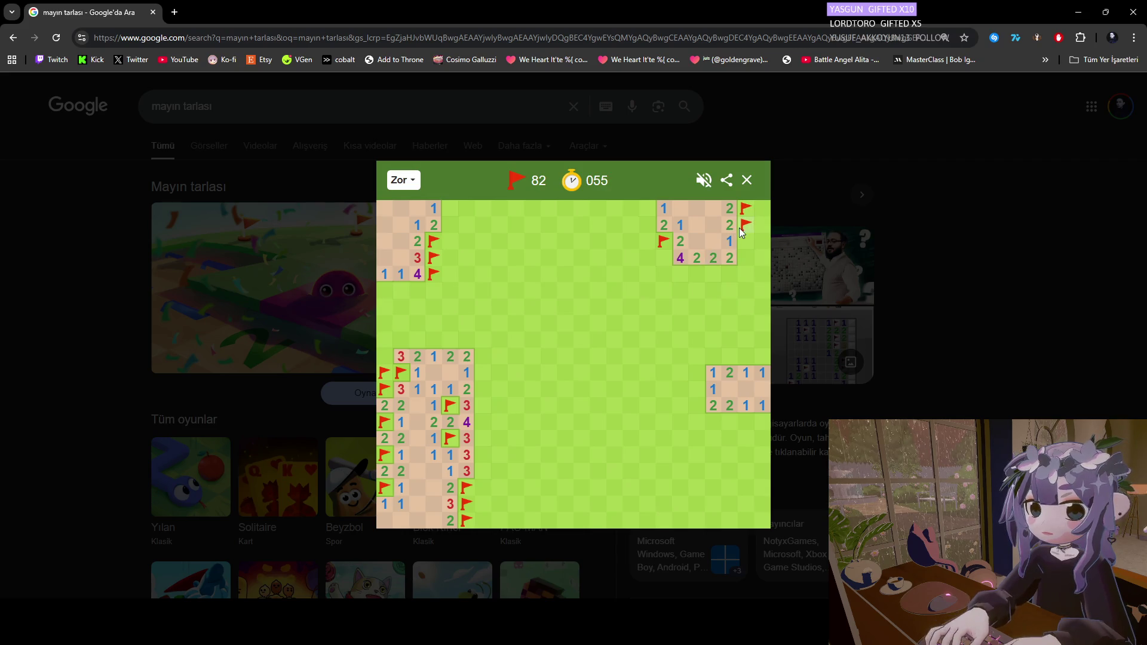
left_click(744, 257)
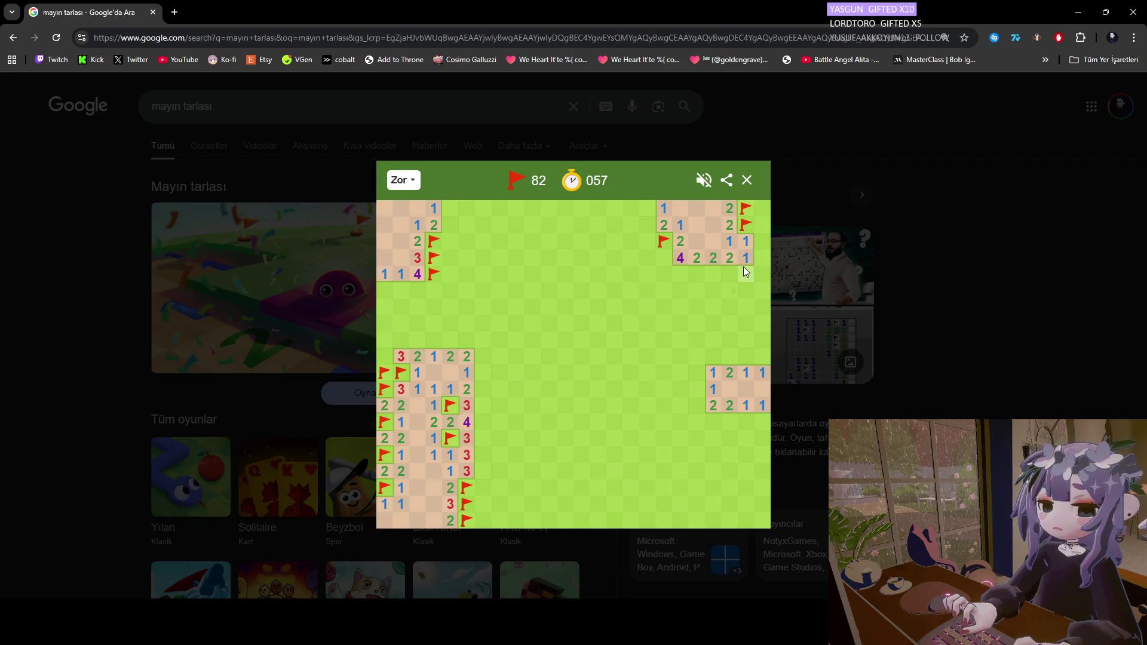
left_click(760, 242)
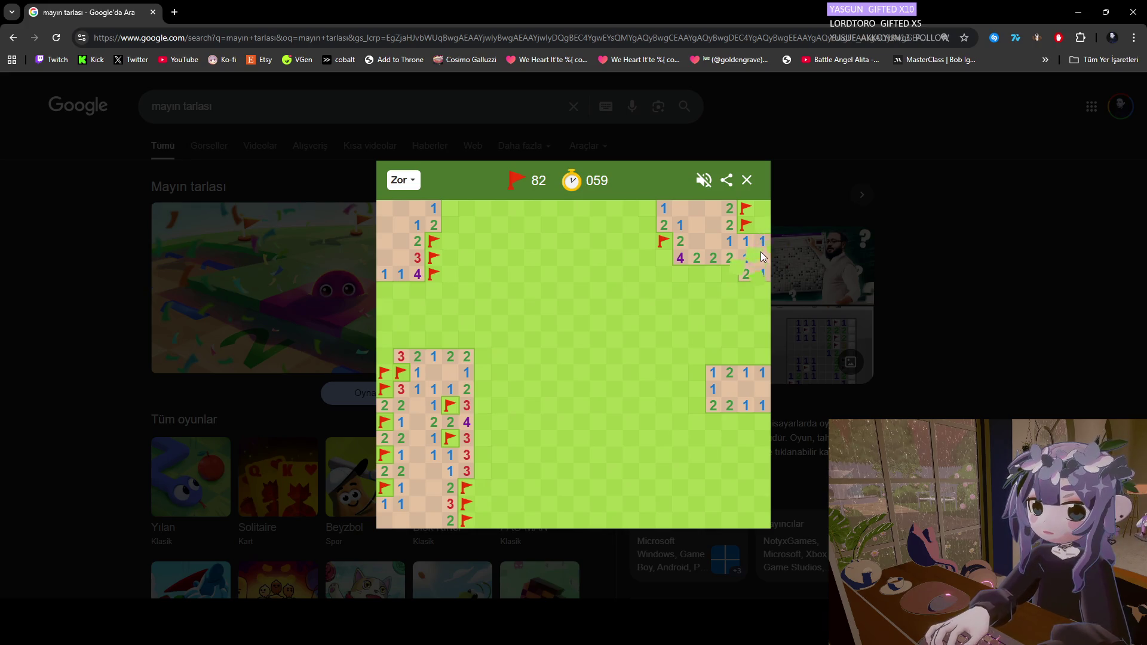
left_click(763, 225)
left_click(762, 207)
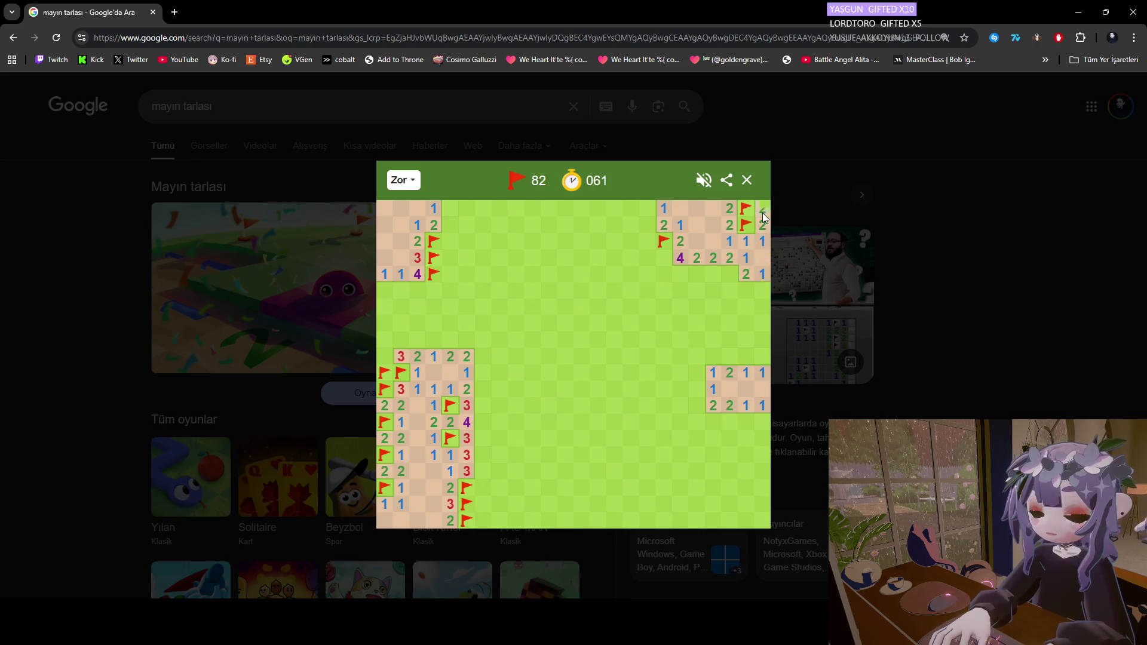
Flag five mines along the top-right cluster's bottom edge and uncover a safe cell below, leaving 77 flags.
right_click(727, 274)
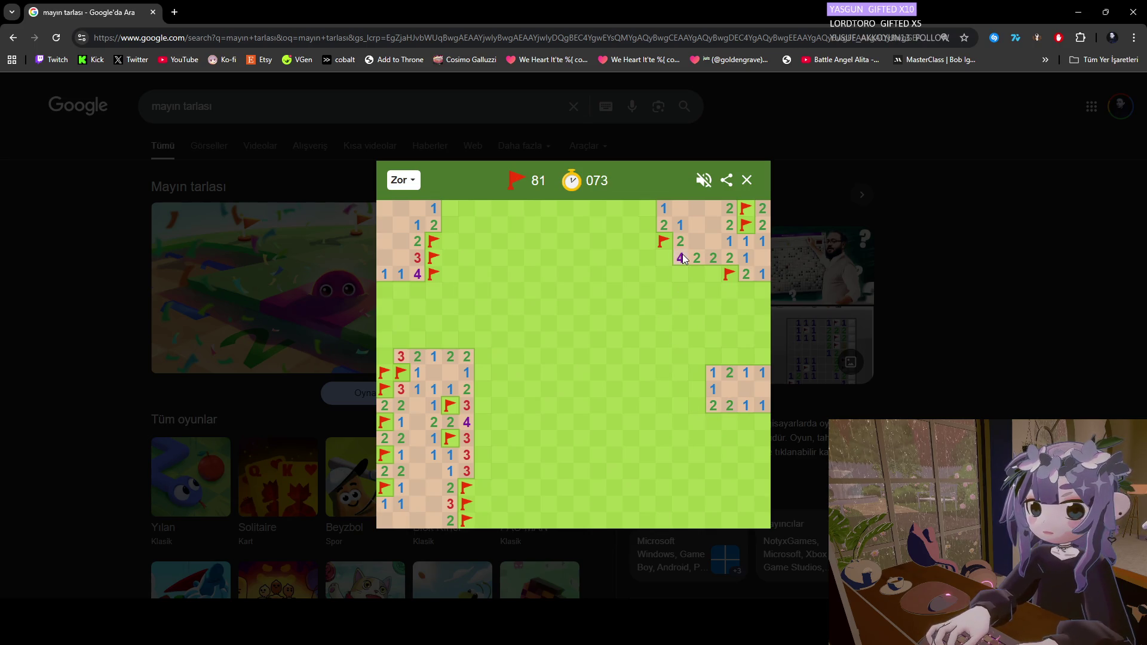
right_click(710, 273)
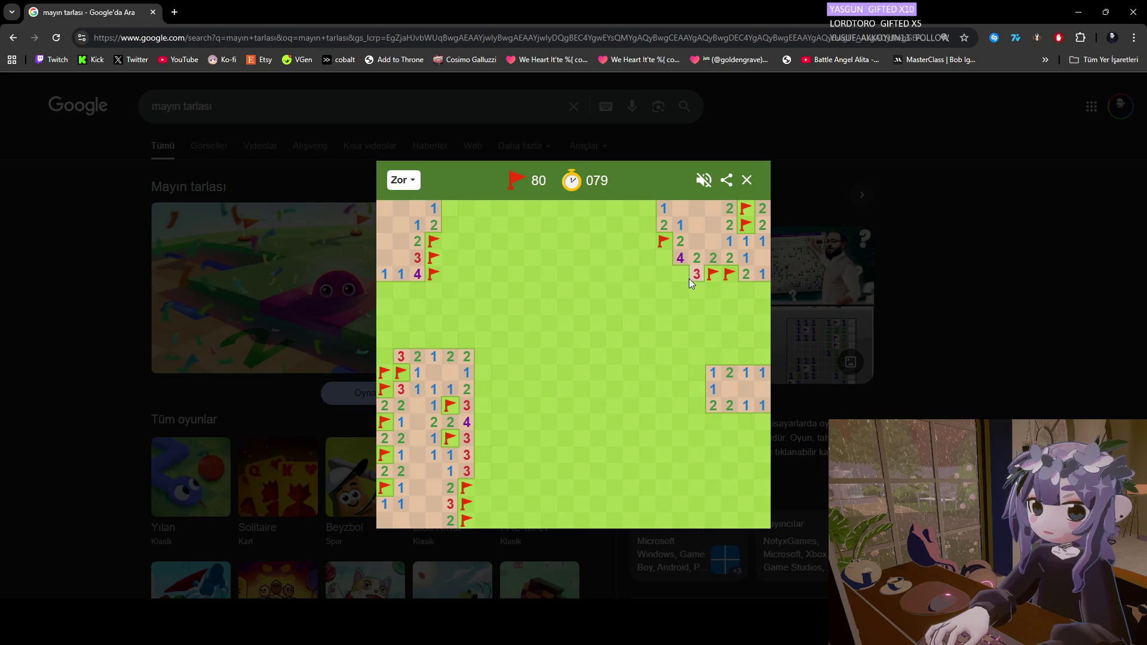
right_click(680, 274)
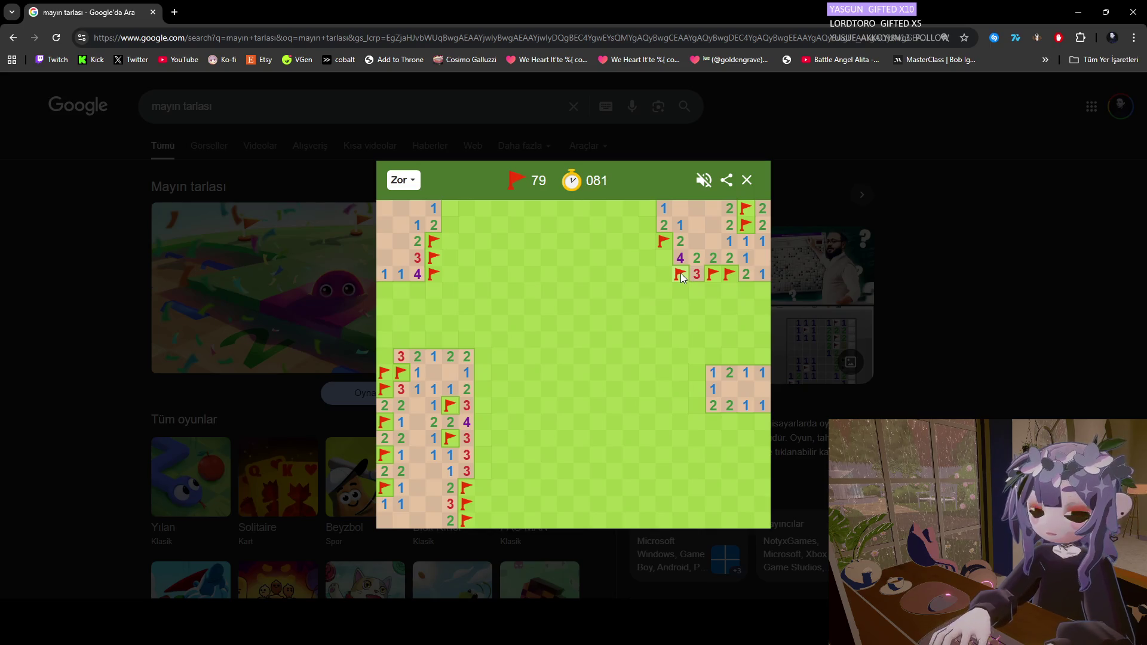
right_click(666, 274)
right_click(669, 262)
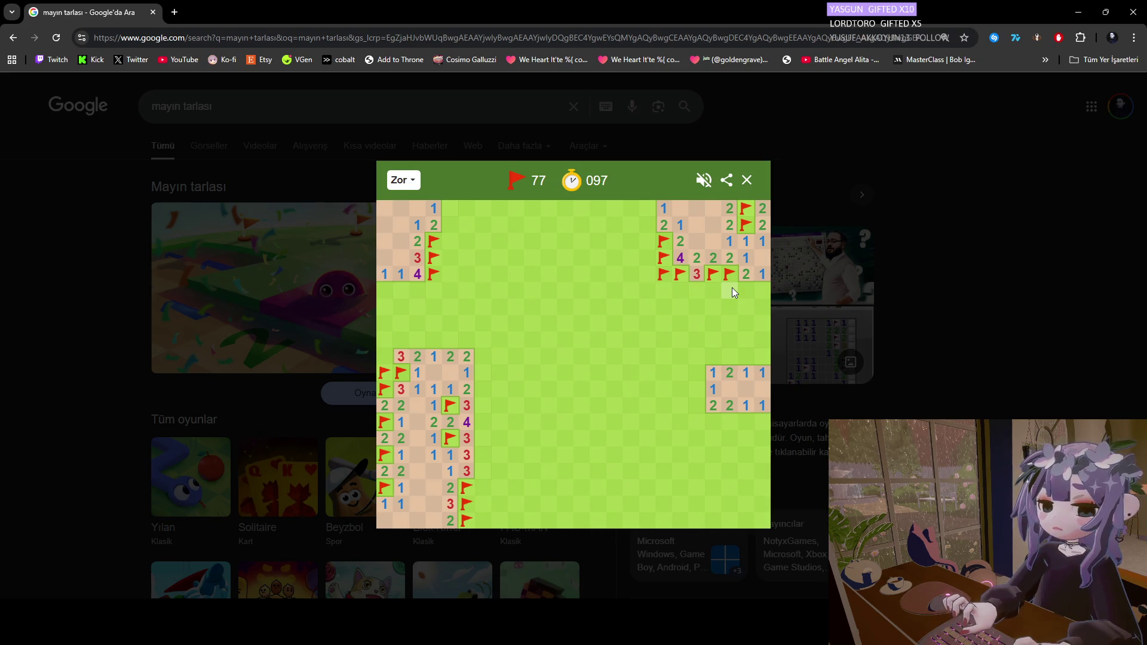
left_click(730, 293)
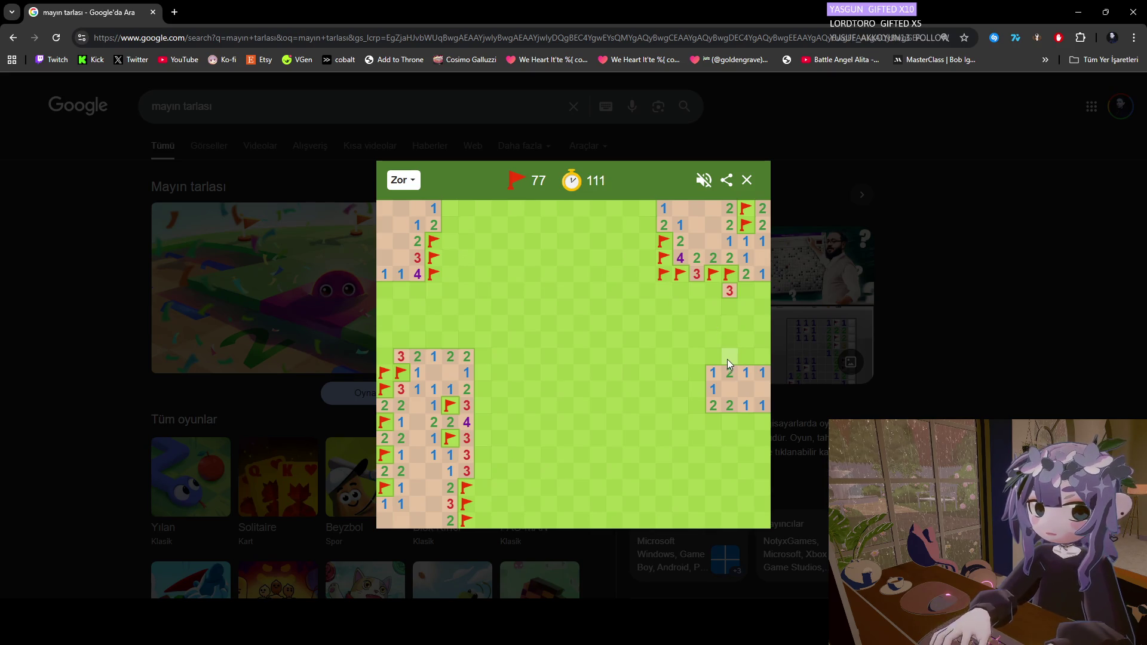
Open cells left of the top-right cluster and flag three top-row mines, leaving 74 flags.
left_click(450, 241)
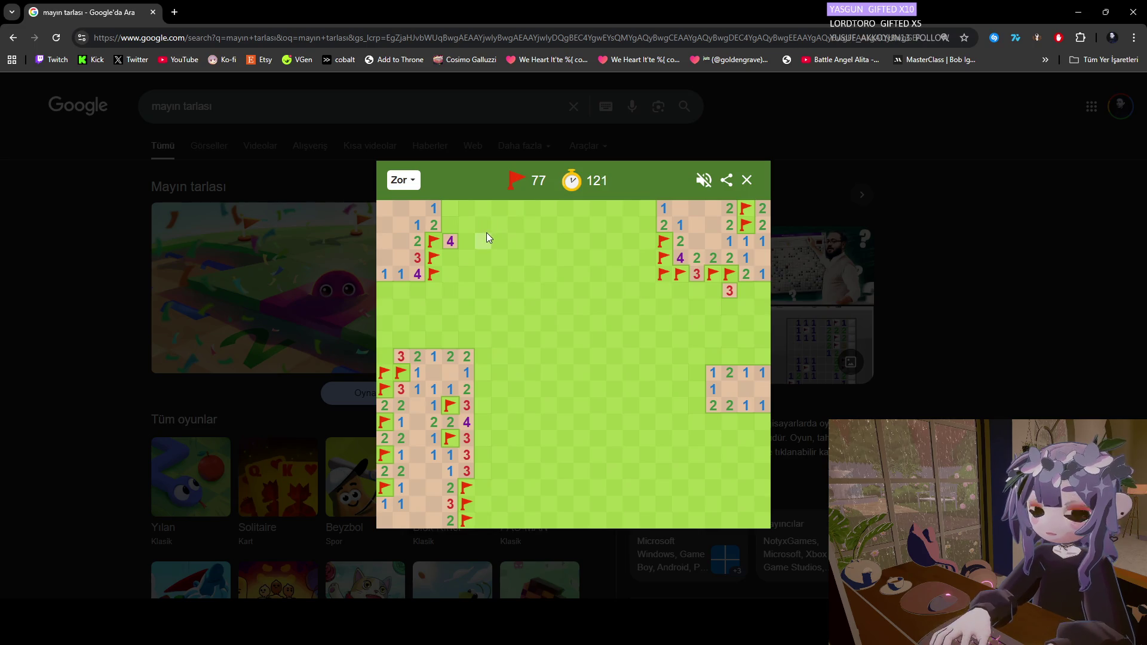
left_click(651, 240)
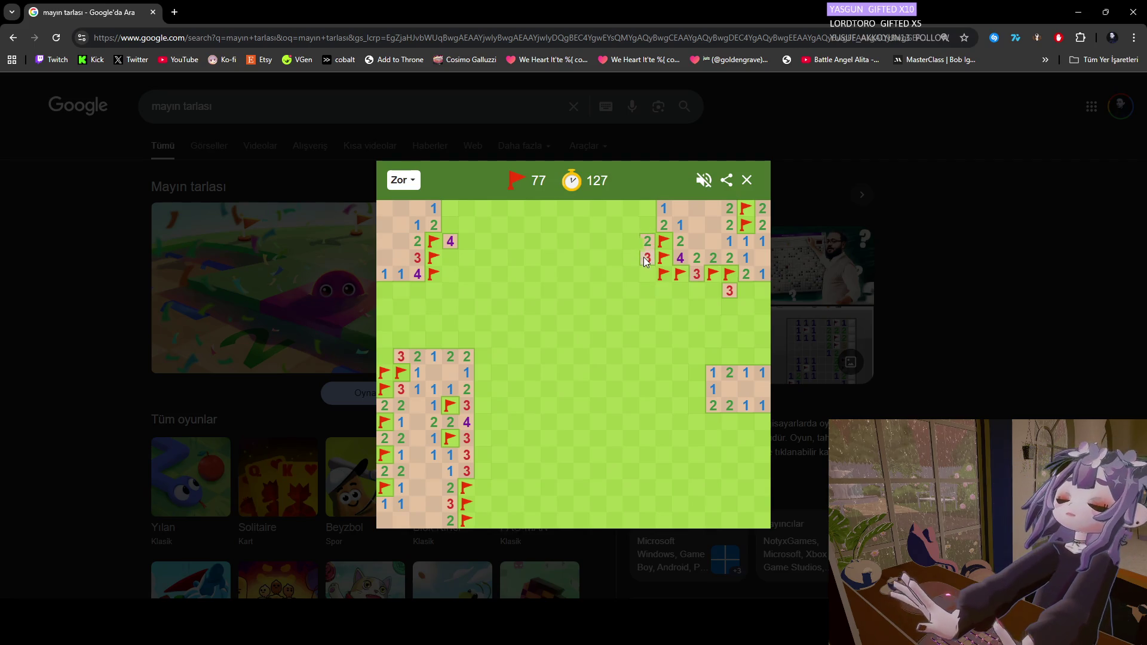
left_click(629, 236)
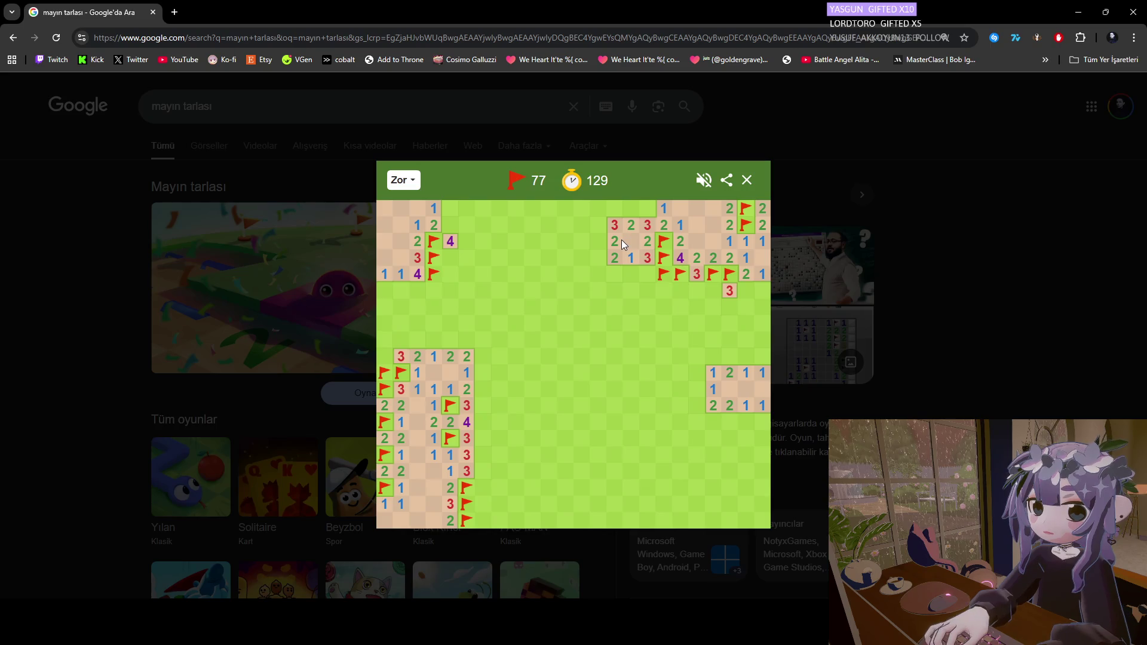
right_click(645, 208)
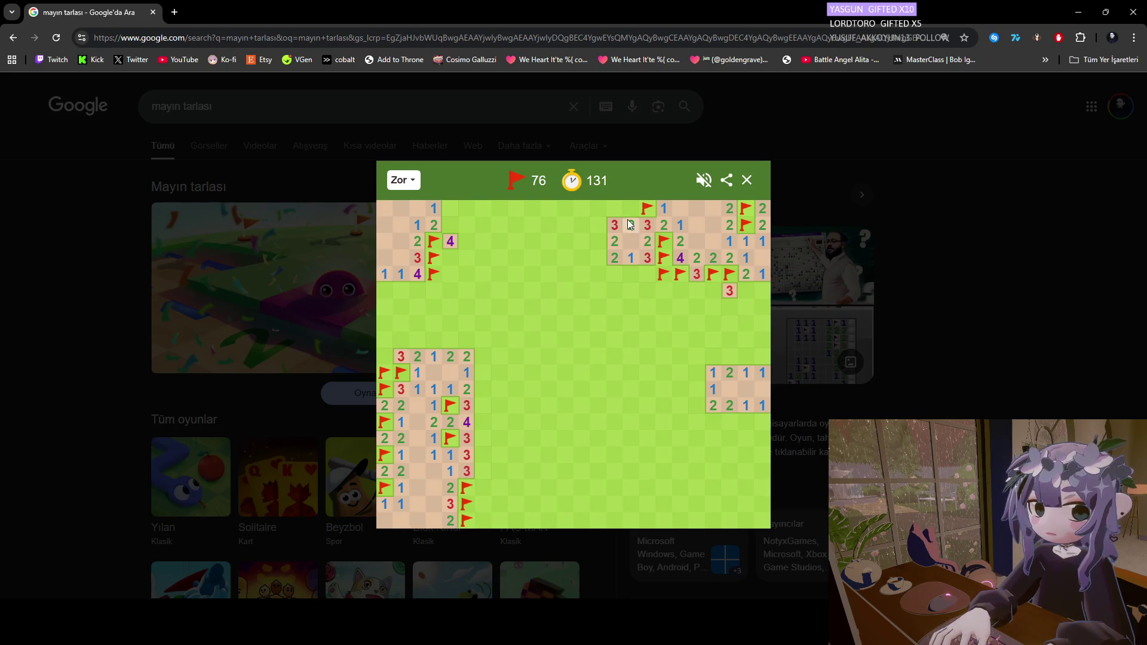
right_click(628, 209)
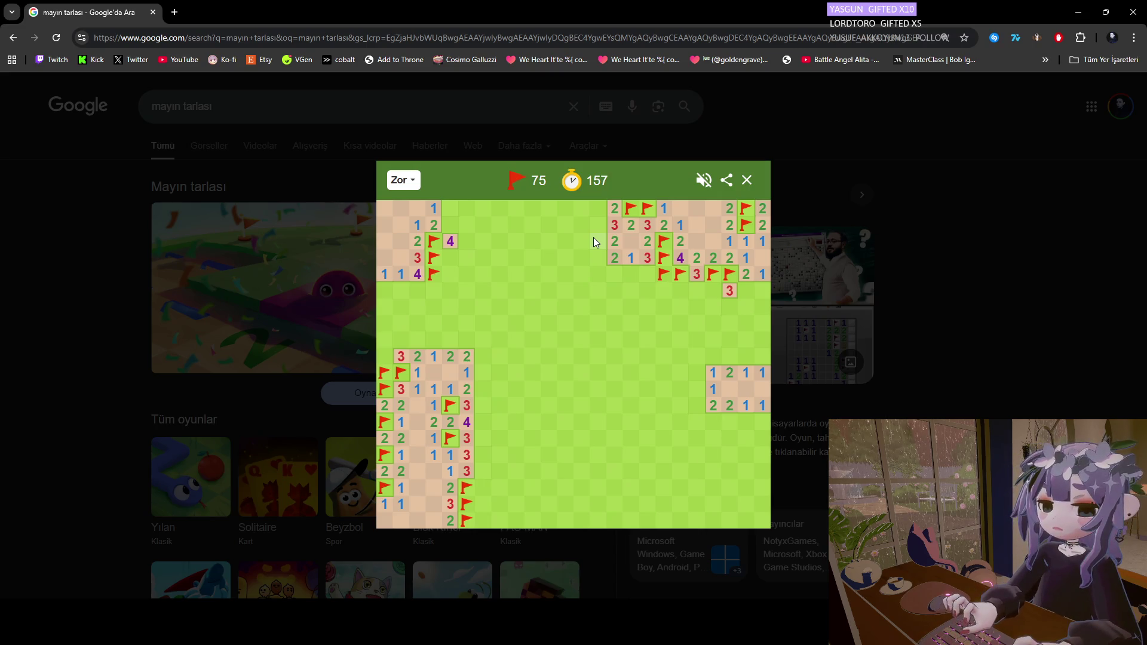
right_click(597, 239)
left_click(595, 259)
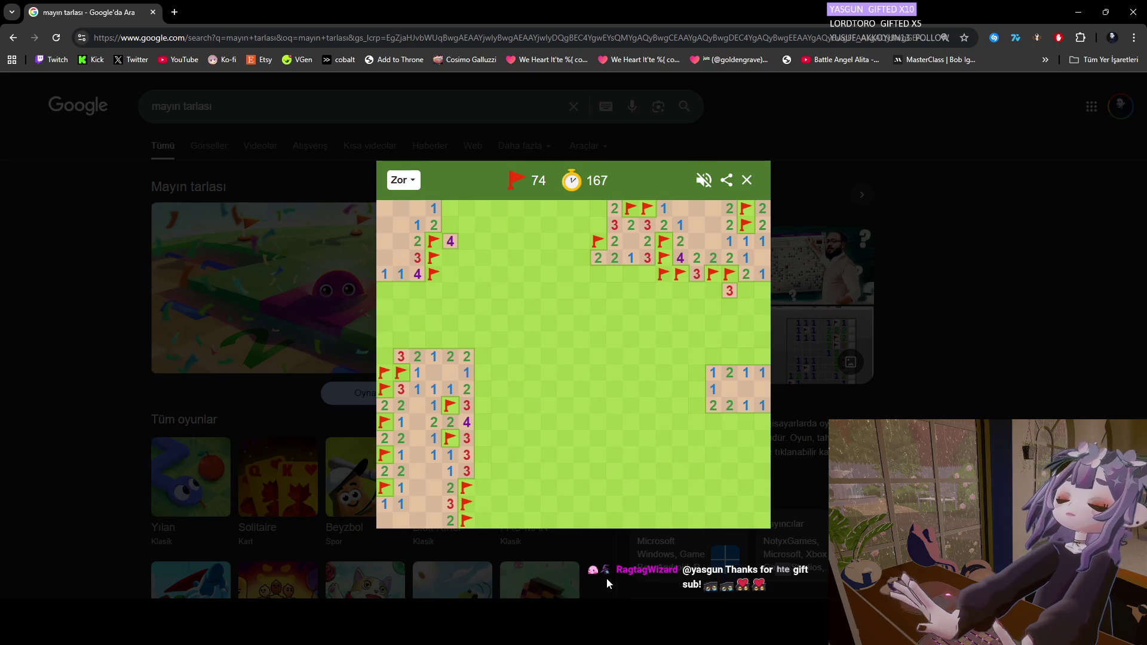
left_click(763, 597)
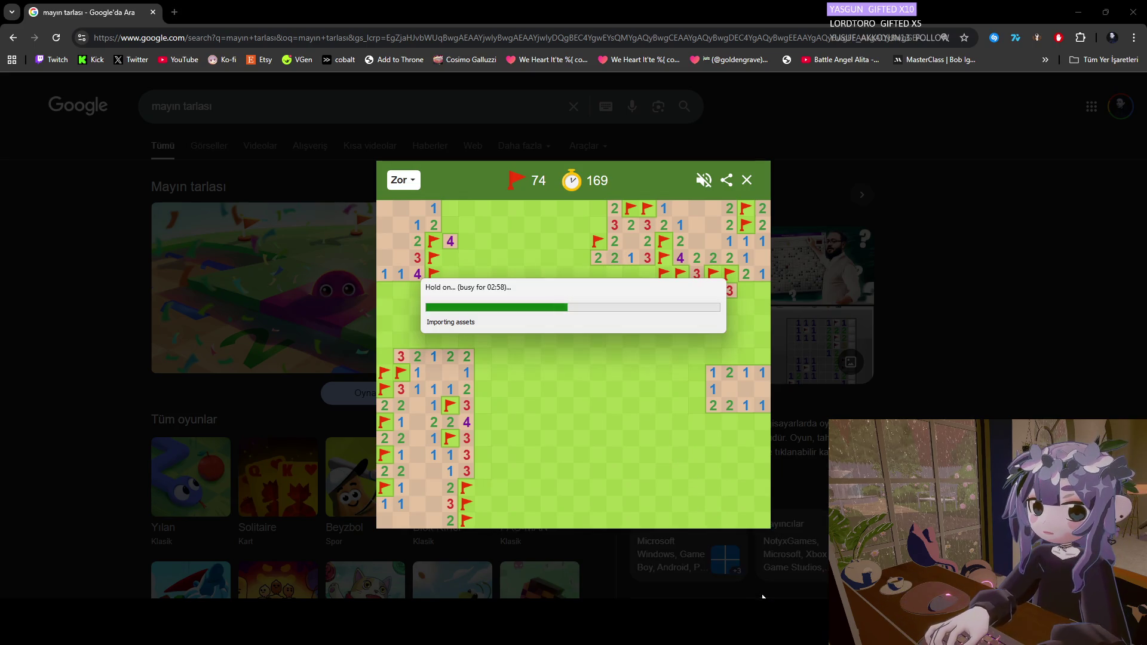
Return to the Minesweeper board in Chrome, still at 74 flags left.
left_click(637, 179)
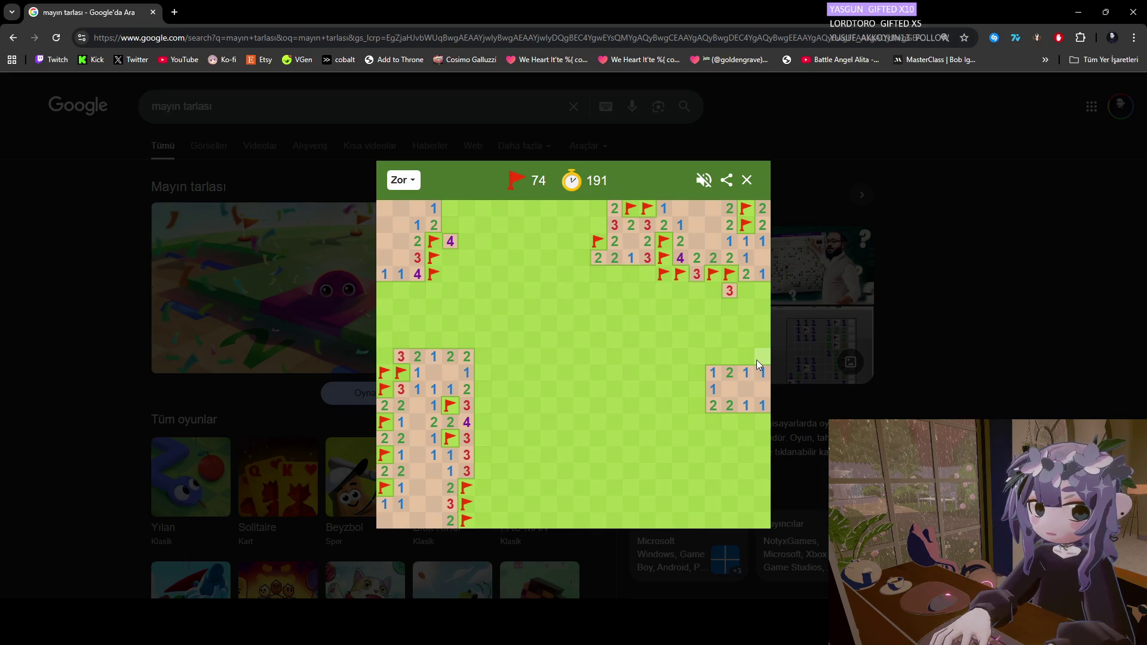
Flag three mines on the right edge and open the blank area above the right-hand cluster.
right_click(752, 356)
left_click(758, 358)
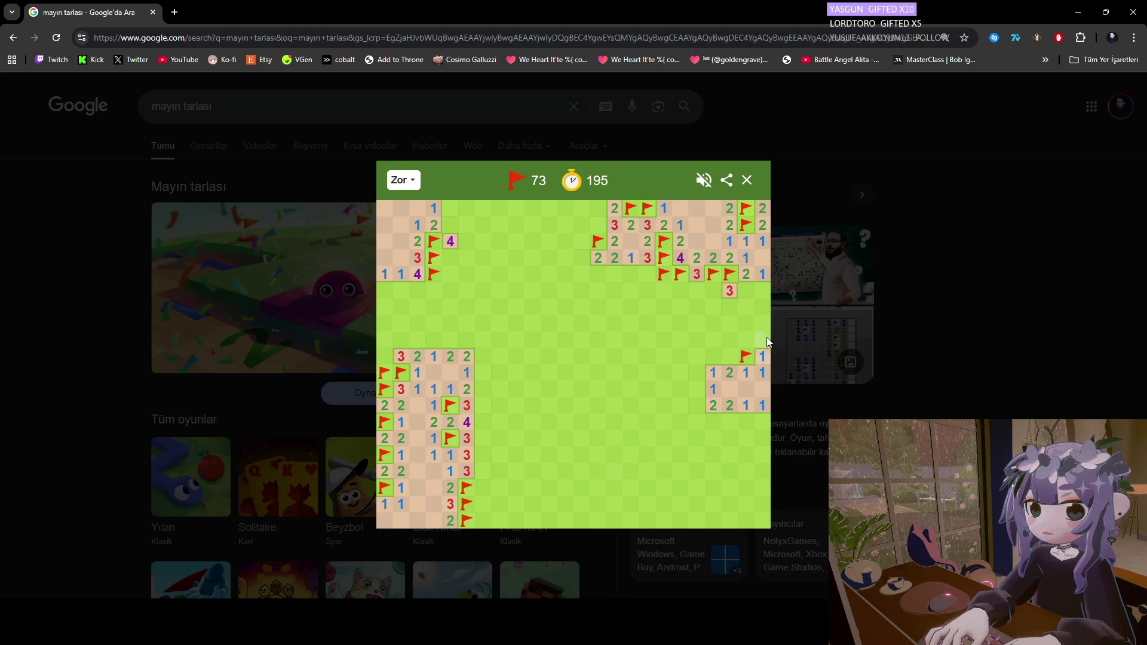
left_click(760, 339)
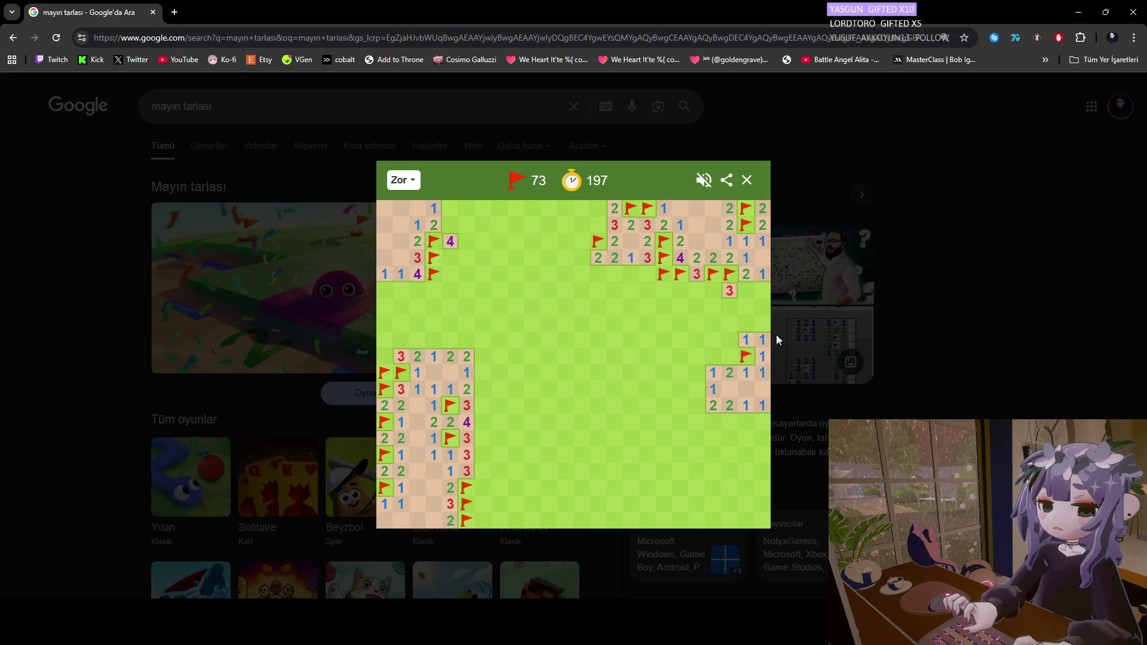
left_click(736, 322)
left_click(730, 357)
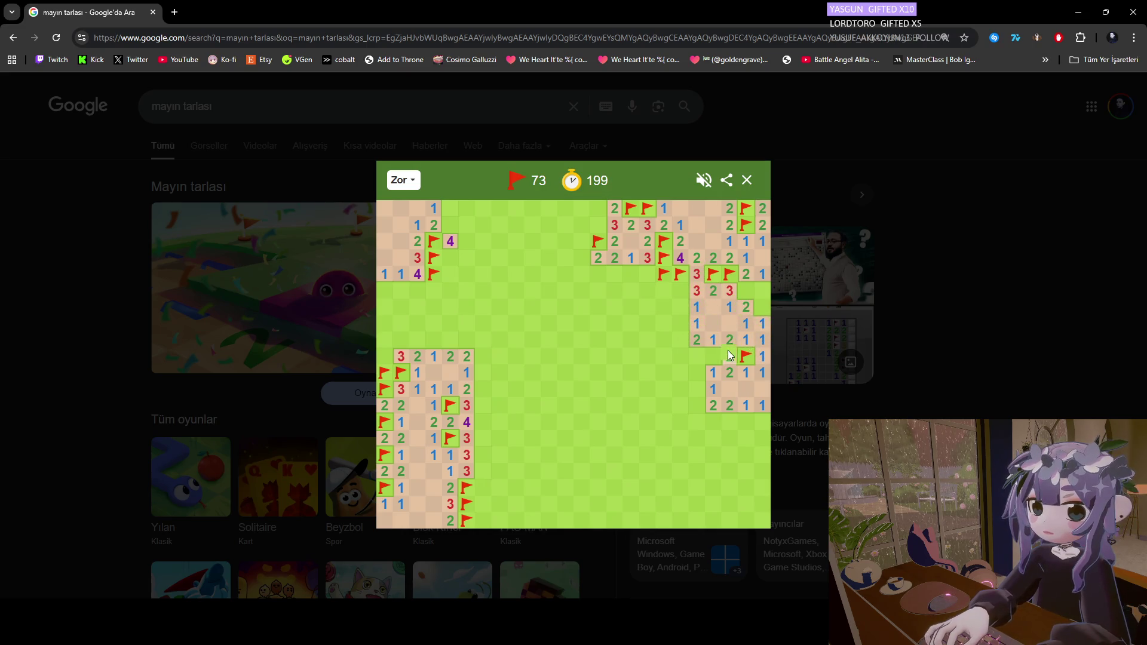
right_click(760, 308)
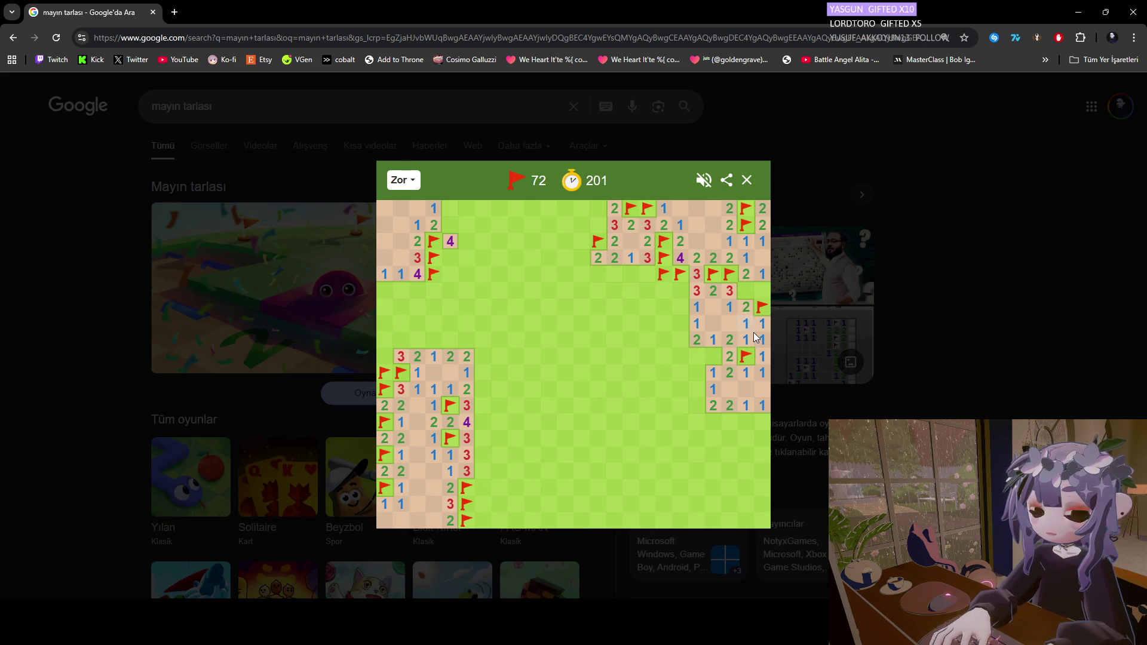
right_click(741, 294)
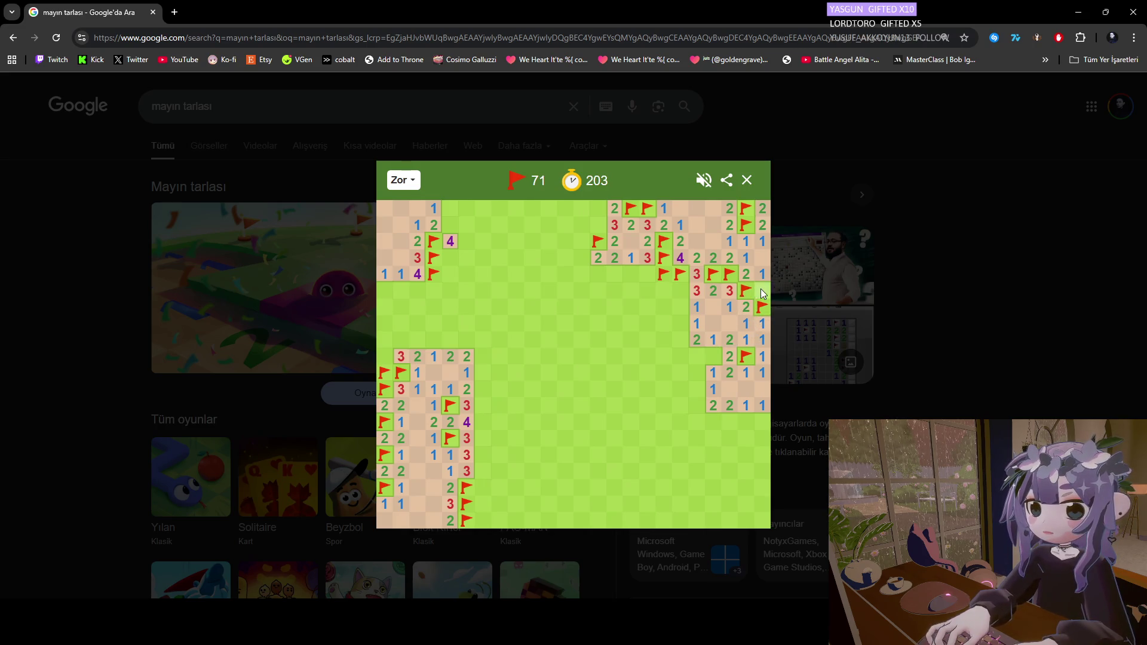
Flag two mines in the lower opened area and reveal the column of cells between them.
right_click(712, 359)
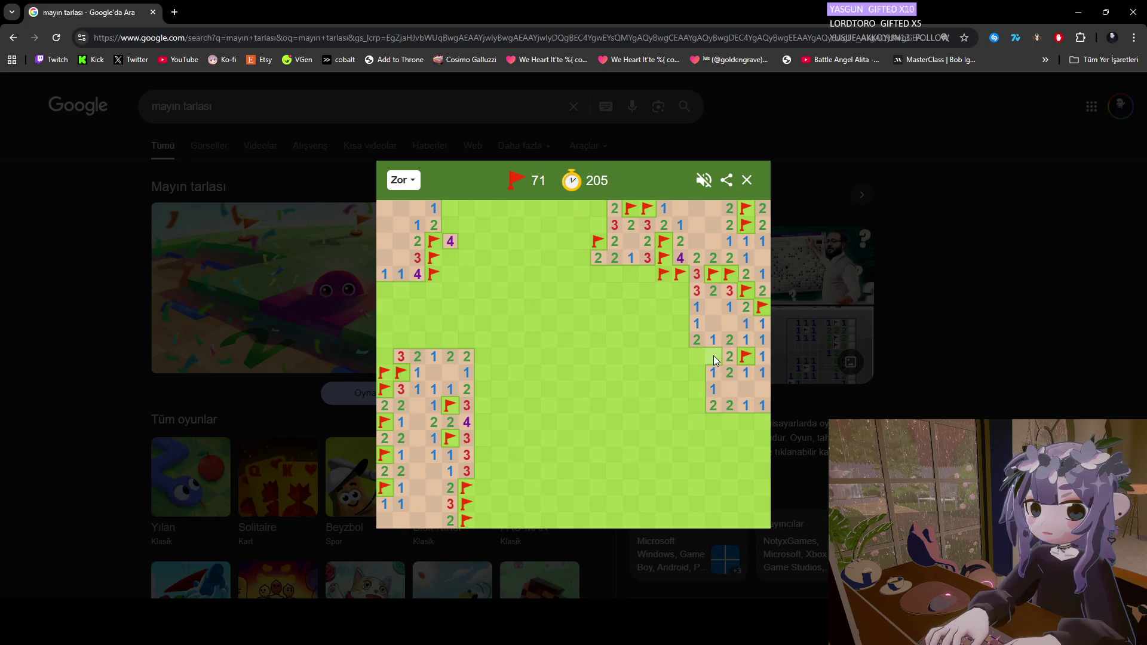
left_click(697, 355)
left_click(695, 374)
left_click(694, 390)
right_click(691, 408)
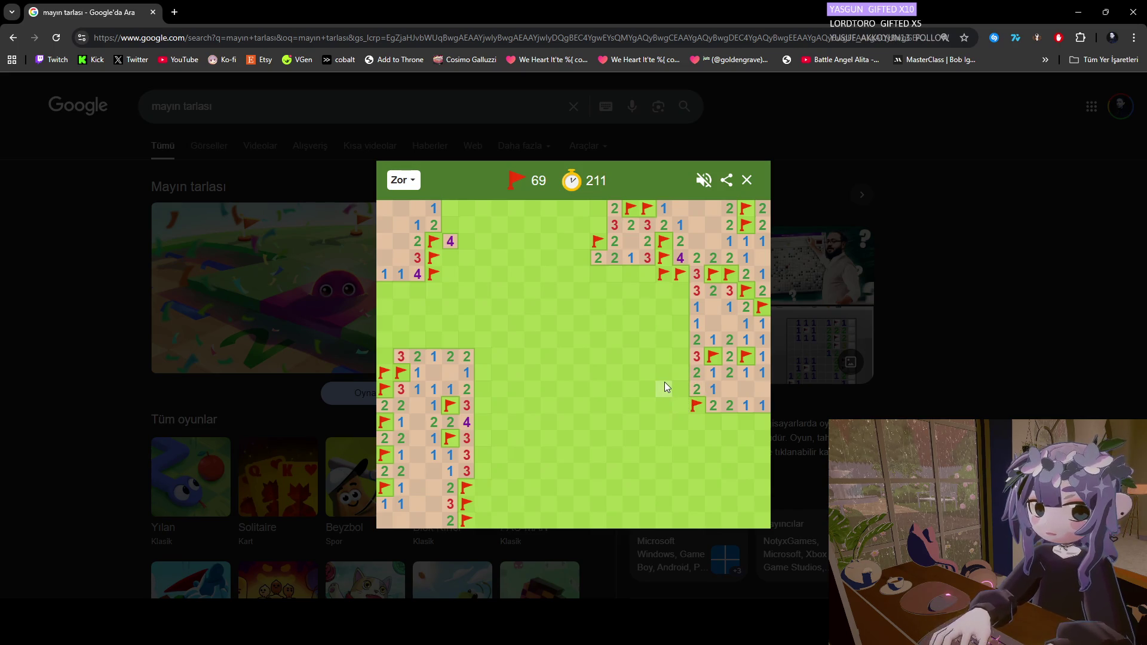
Flag three mines down the next column left, revealing its 2, 3, 4, 3 and 2, reaching 66 flags.
right_click(678, 291)
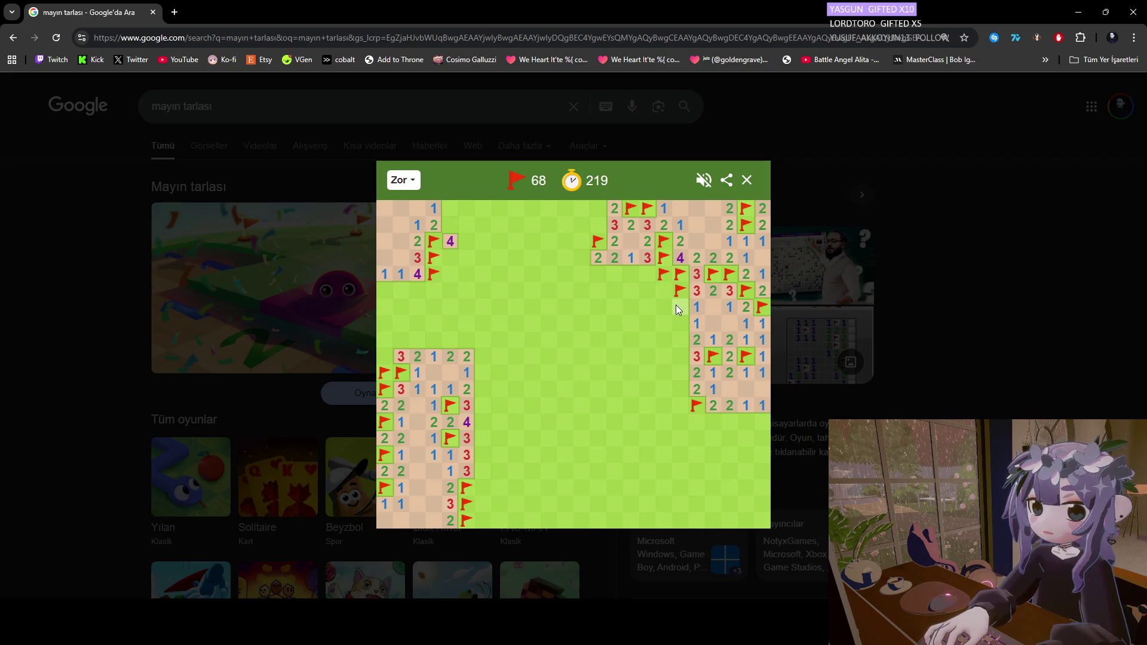
left_click(678, 307)
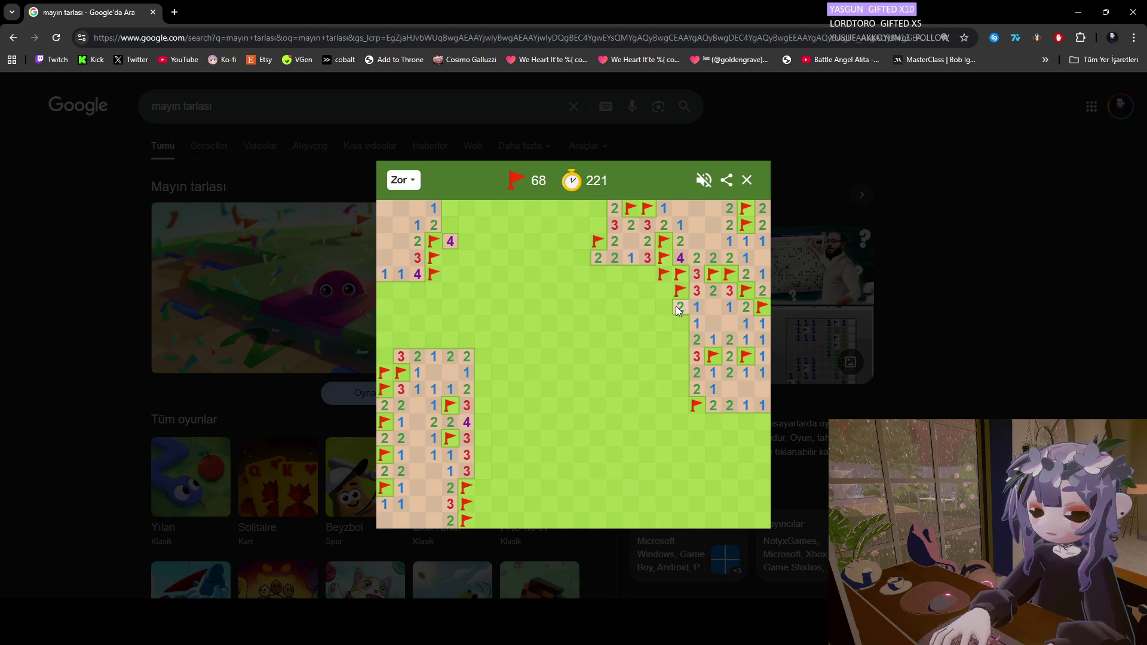
left_click(676, 319)
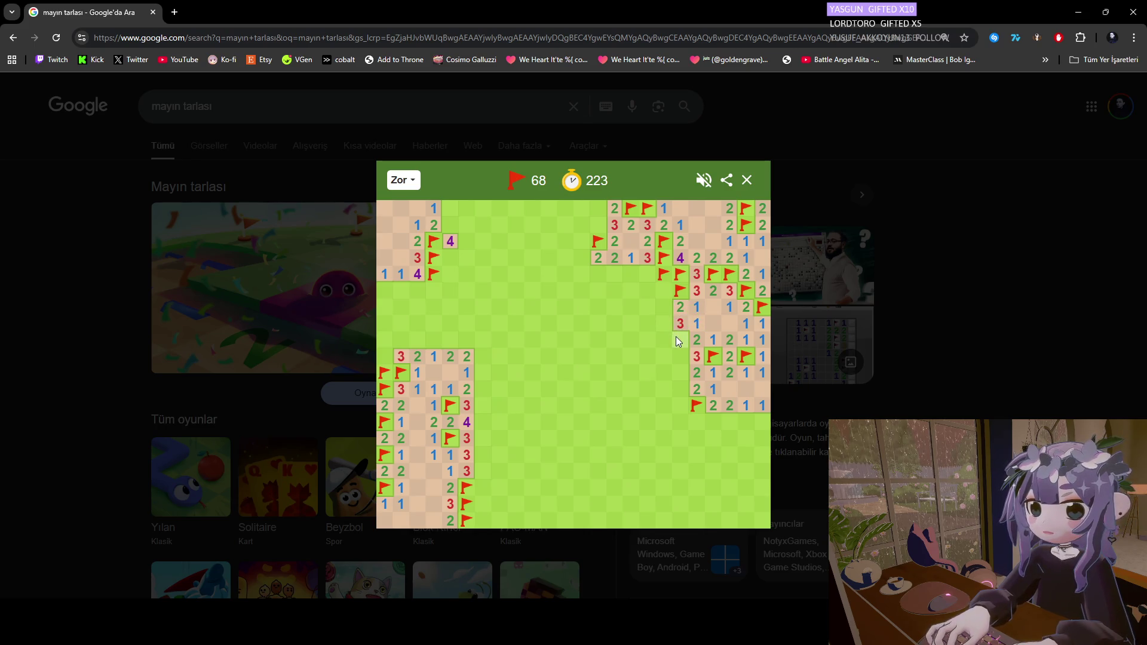
right_click(677, 339)
left_click(679, 355)
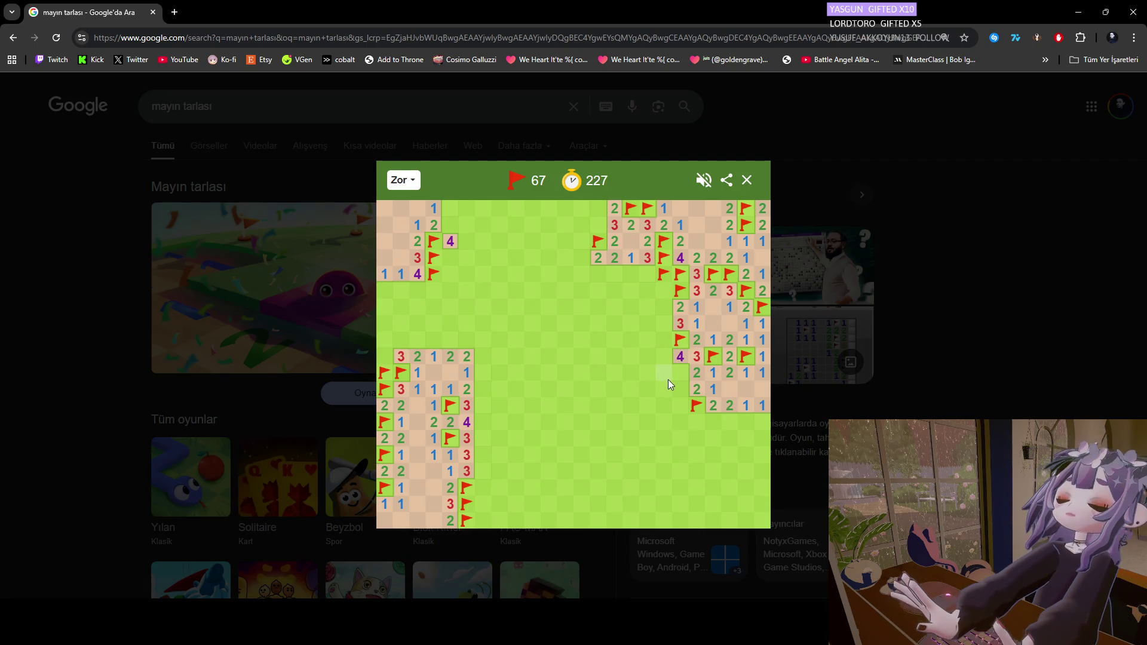
right_click(680, 372)
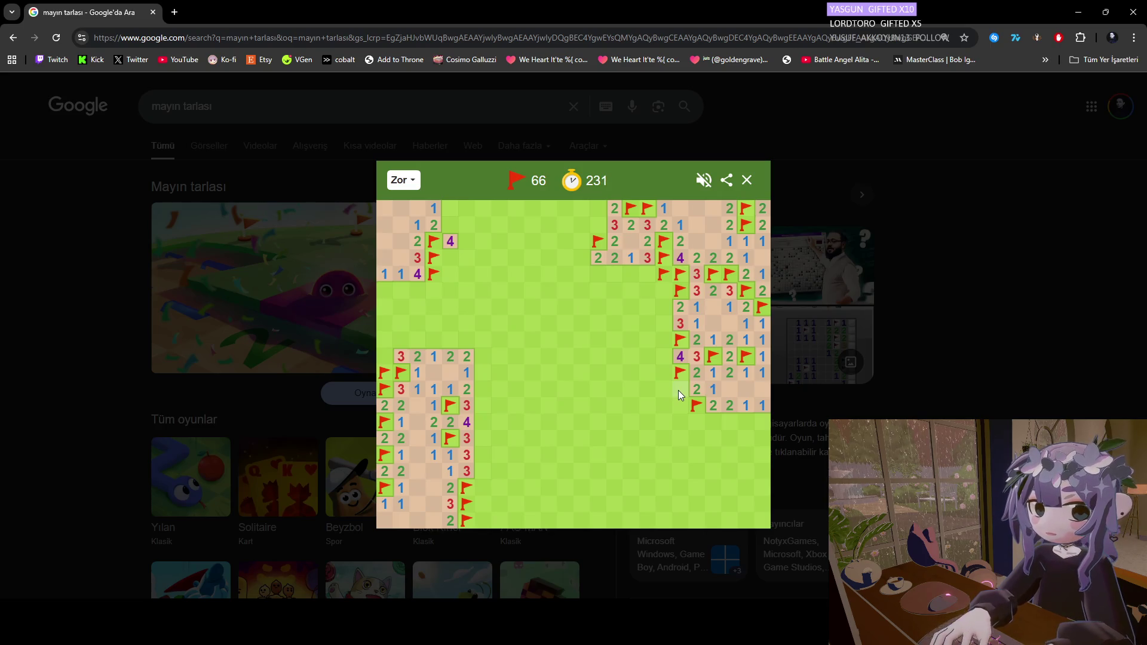
left_click(680, 389)
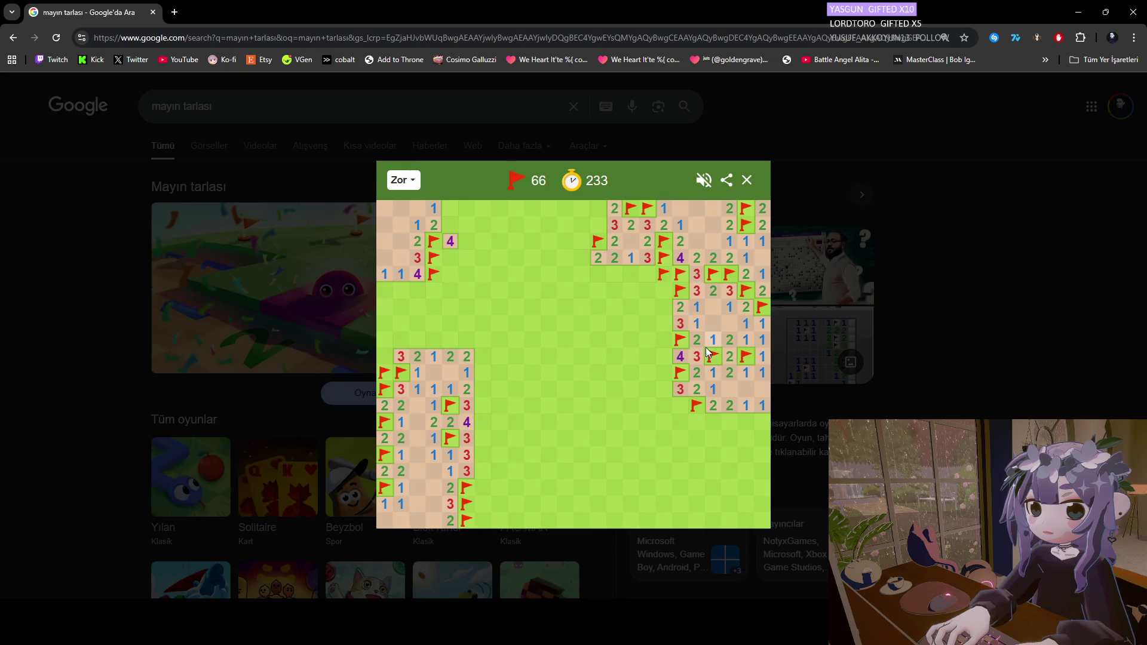
left_click(679, 400)
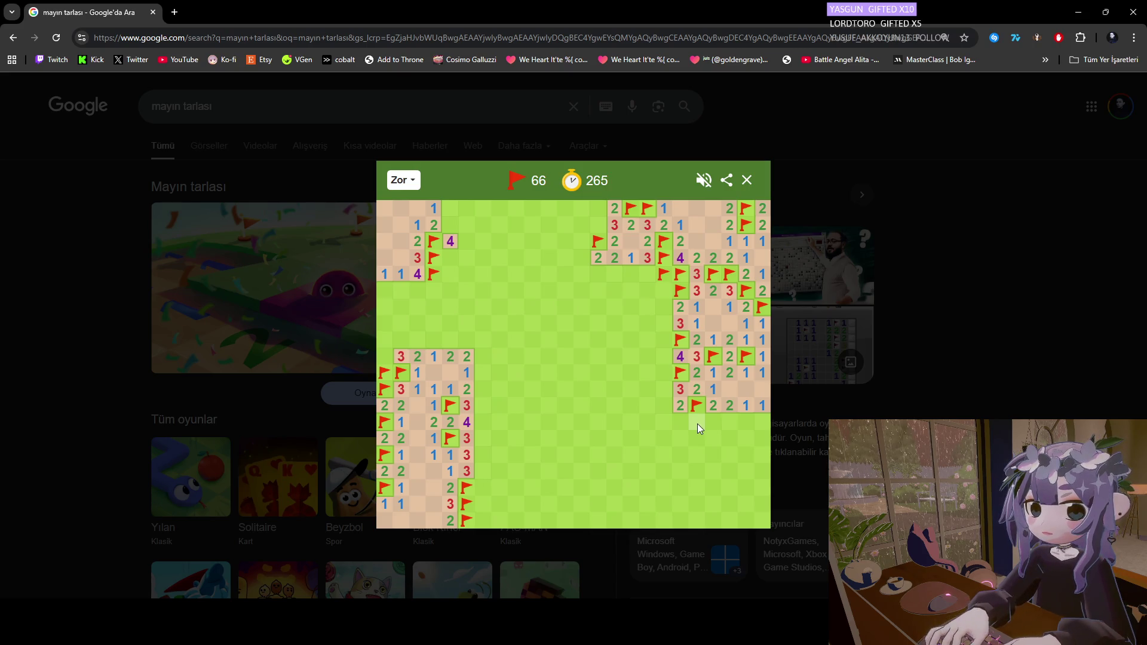
Reveal two 3s below the right-hand area, flag their two neighbouring mines, then uncover a 4 top-left.
left_click(697, 423)
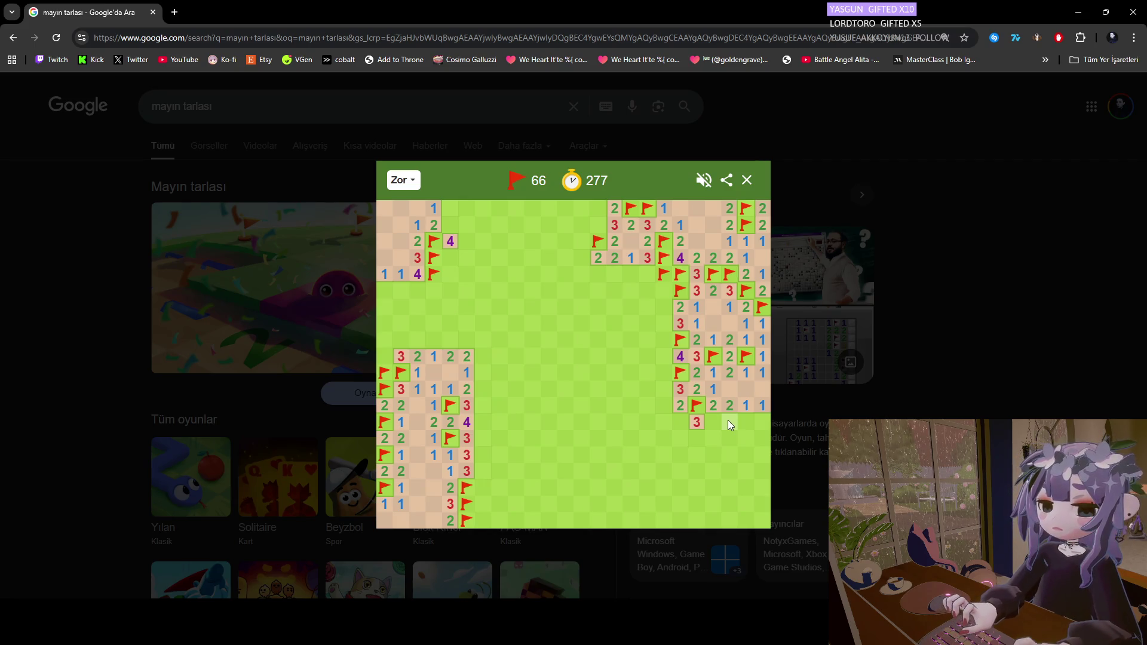
left_click(728, 421)
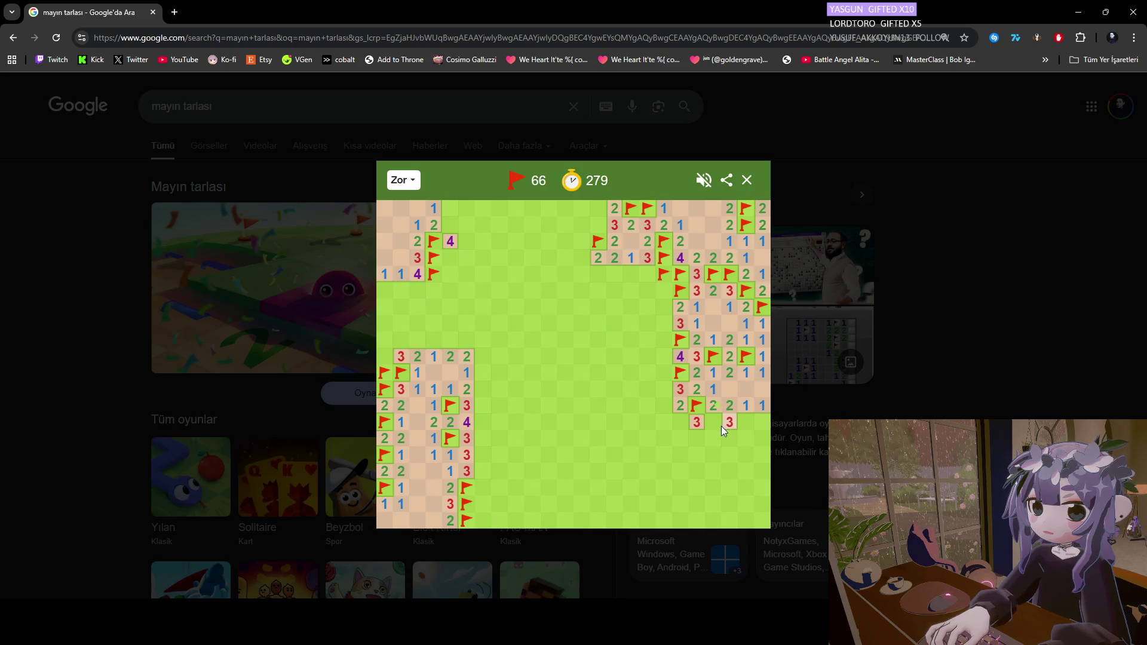
right_click(719, 421)
right_click(741, 422)
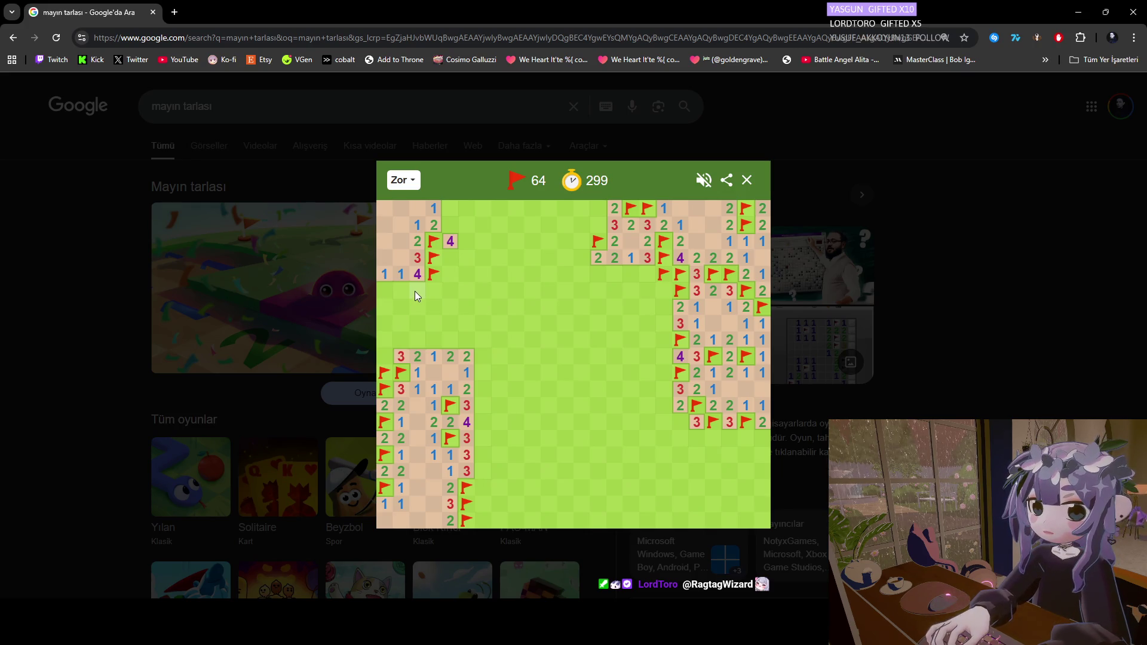
left_click(415, 289)
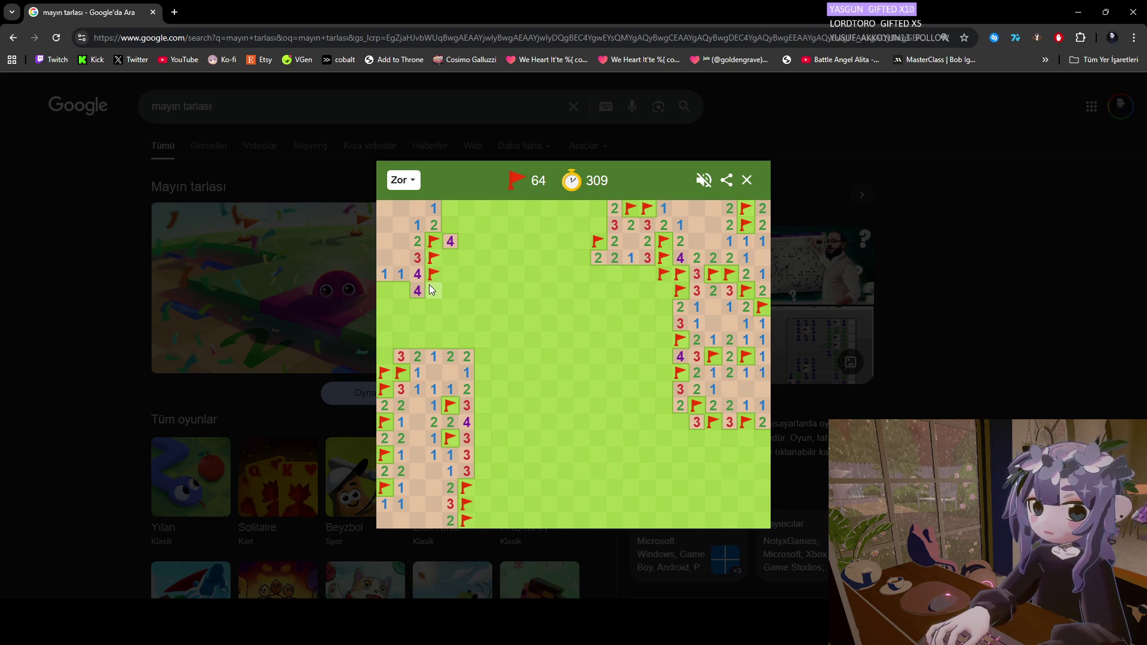
Flag the mines beside the new 4 and along the left edge, revealing a 1 and a 3.
right_click(429, 285)
right_click(402, 288)
left_click(385, 295)
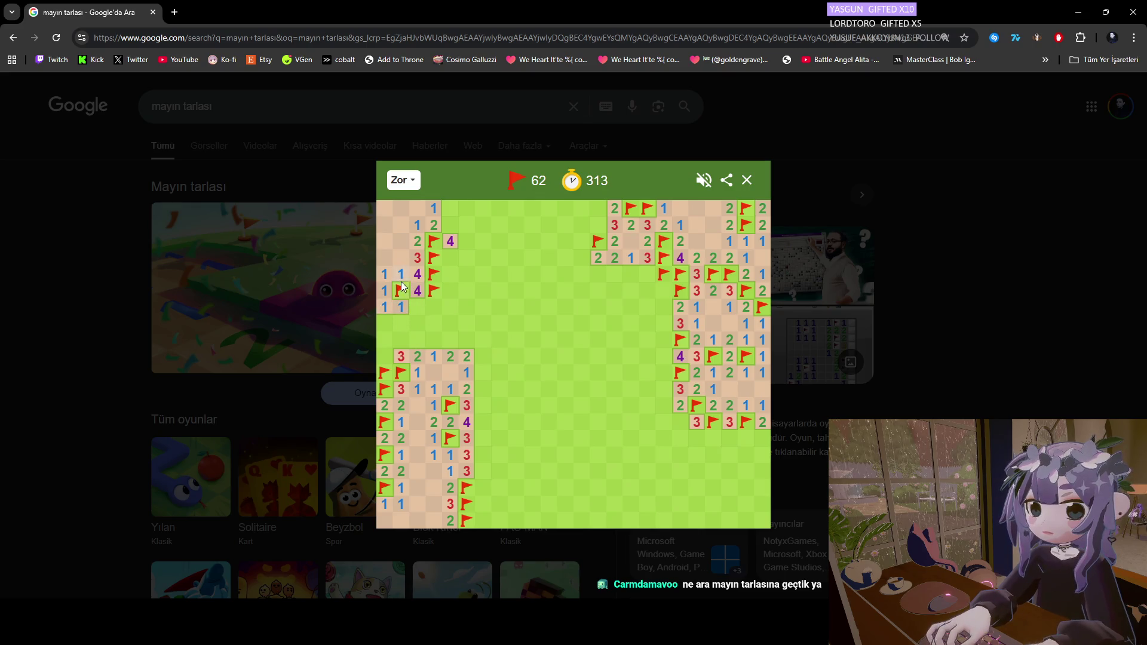
left_click(400, 326)
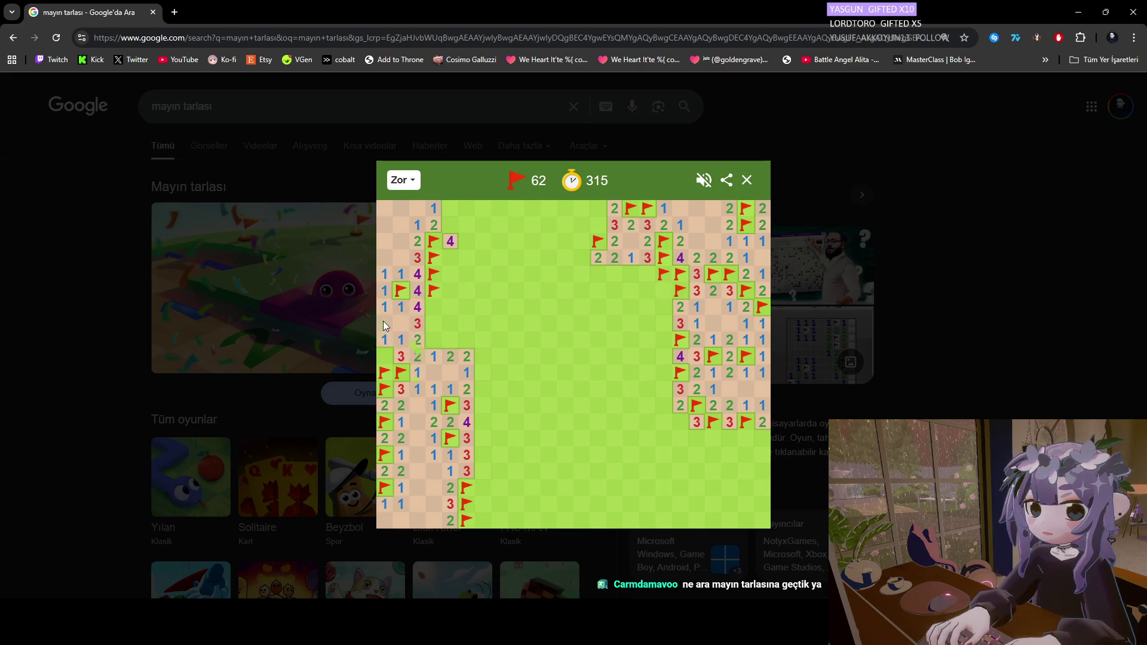
right_click(384, 356)
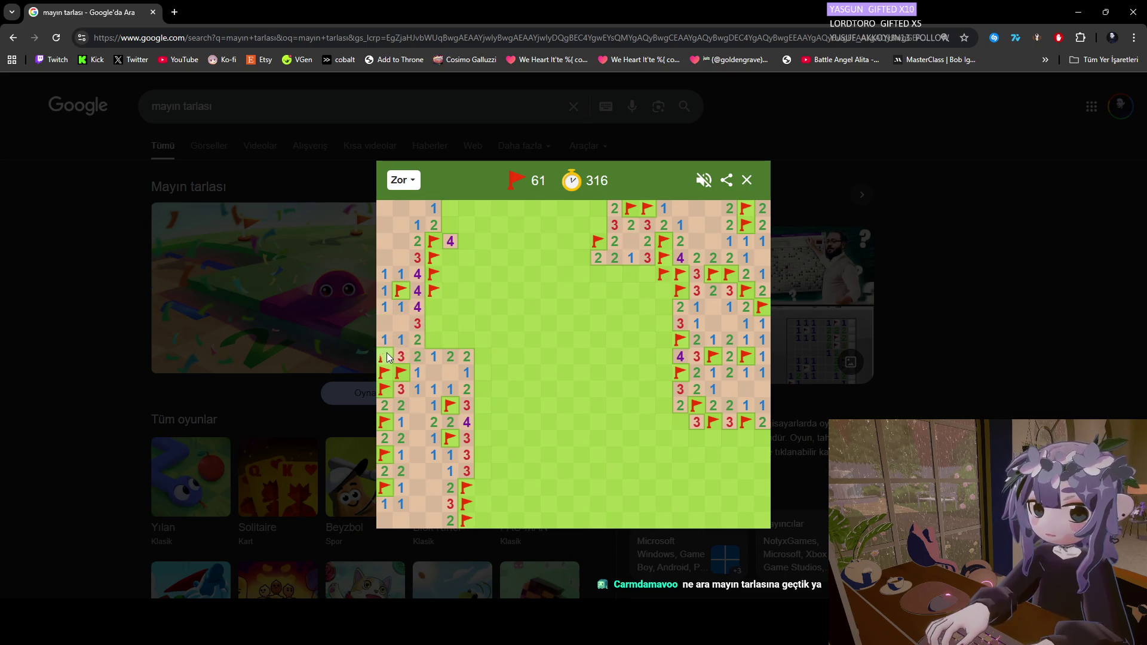
right_click(437, 339)
left_click(452, 339)
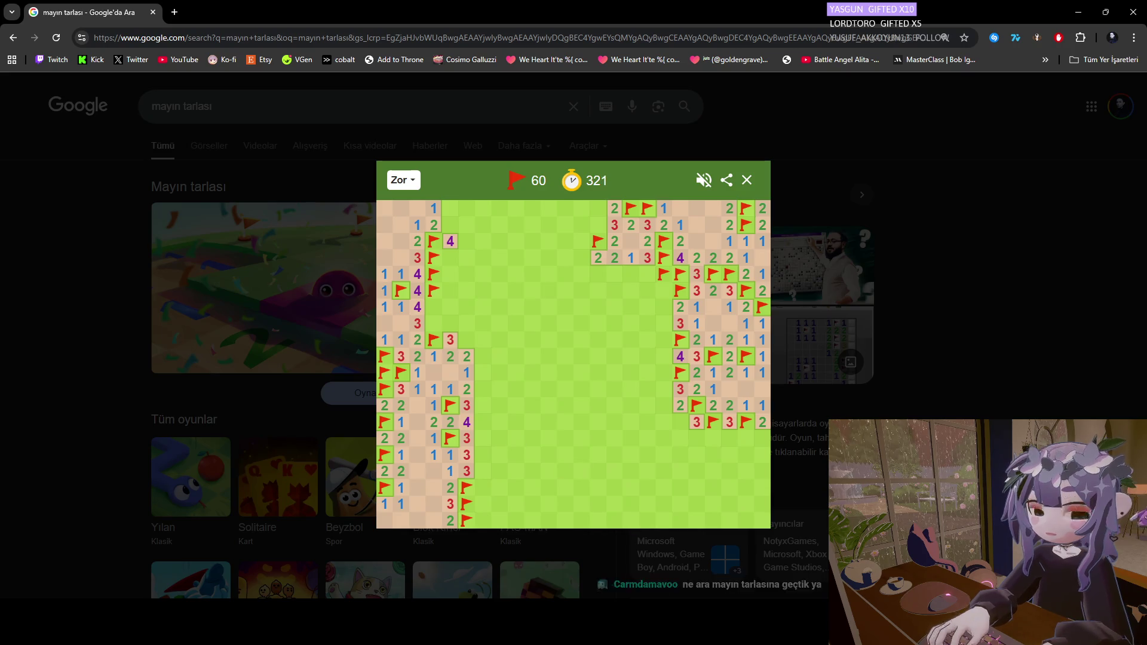
Back in the game, flag three mines beside the left cleared column and the 3, then open nearby safe cells.
left_click(759, 581)
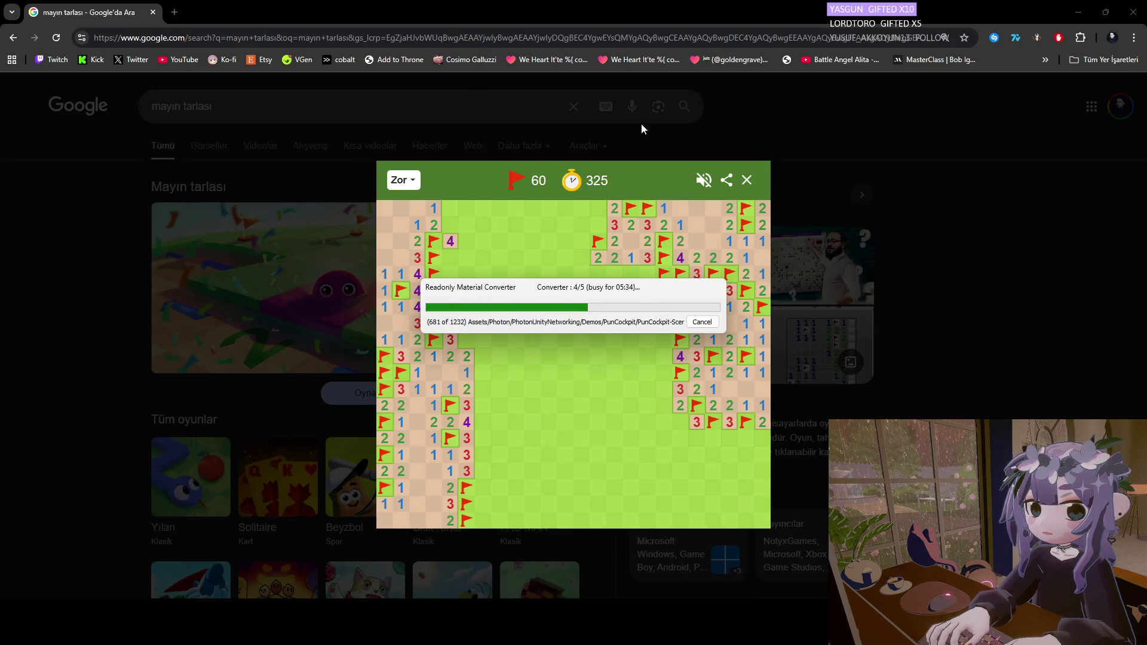
left_click(629, 12)
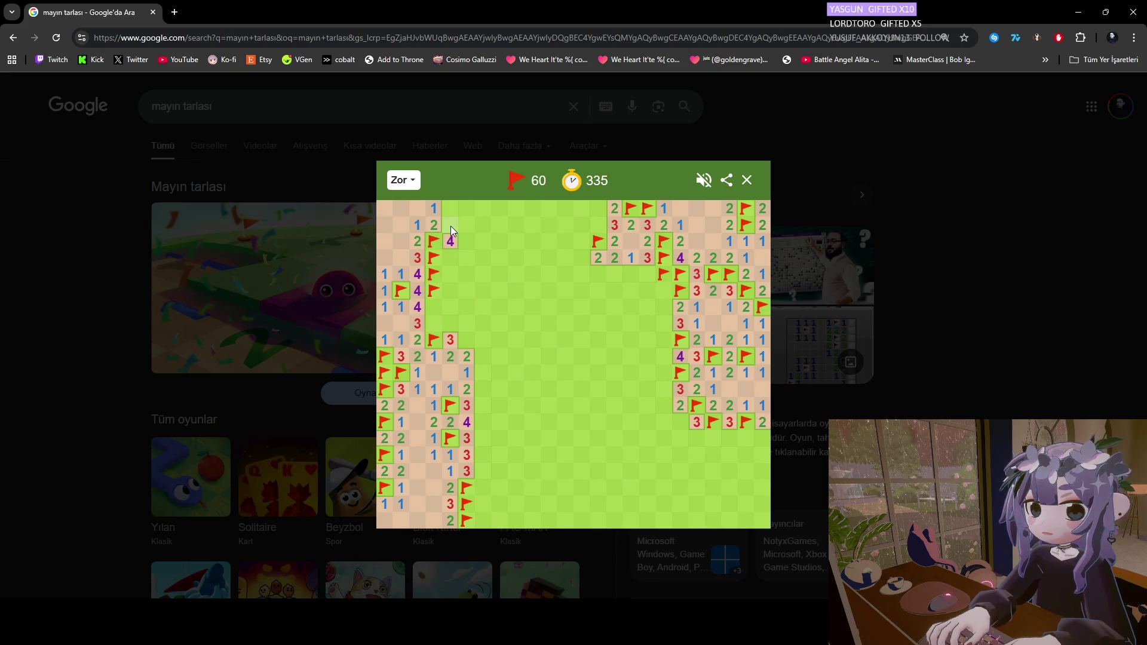
right_click(436, 322)
right_click(433, 311)
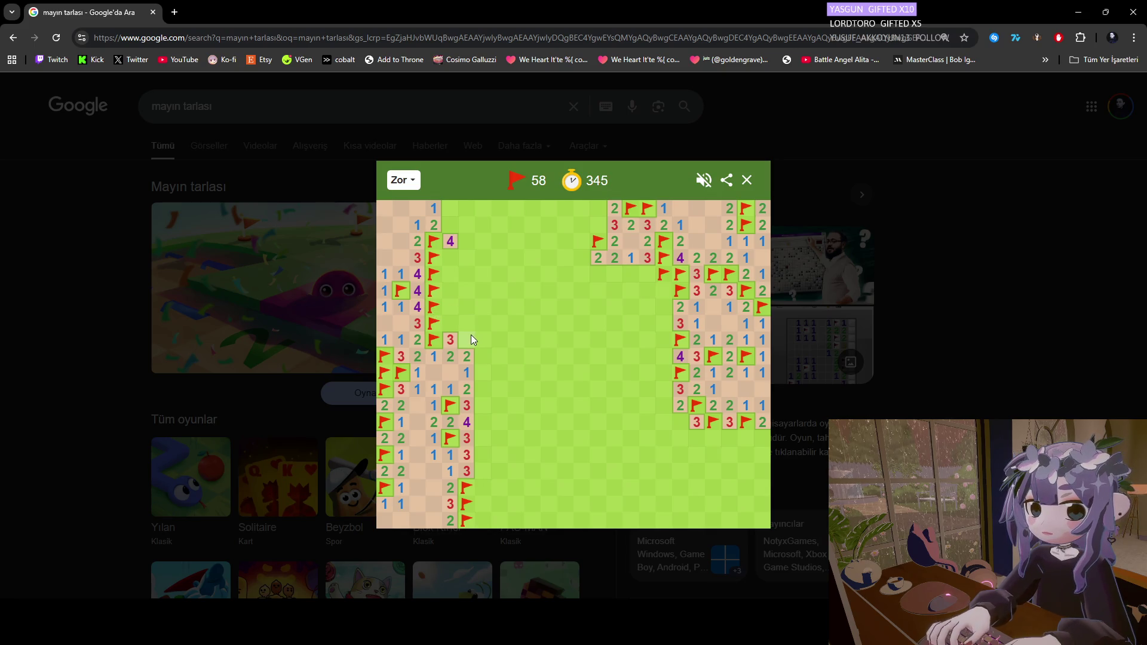
right_click(468, 338)
left_click(453, 326)
left_click(463, 326)
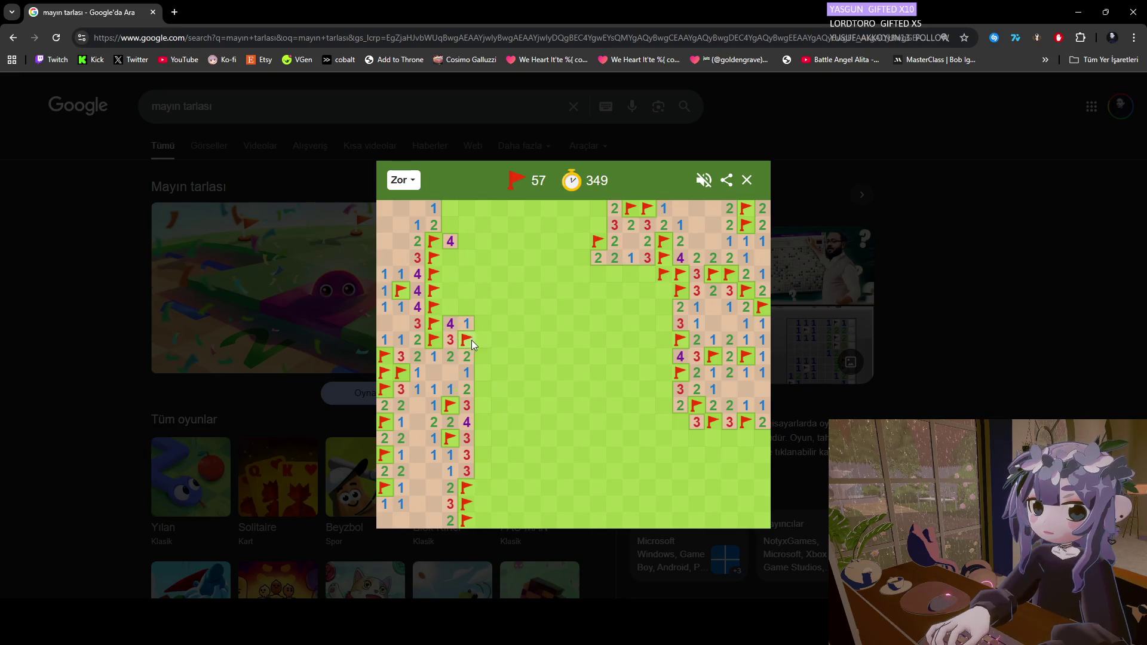
left_click(468, 306)
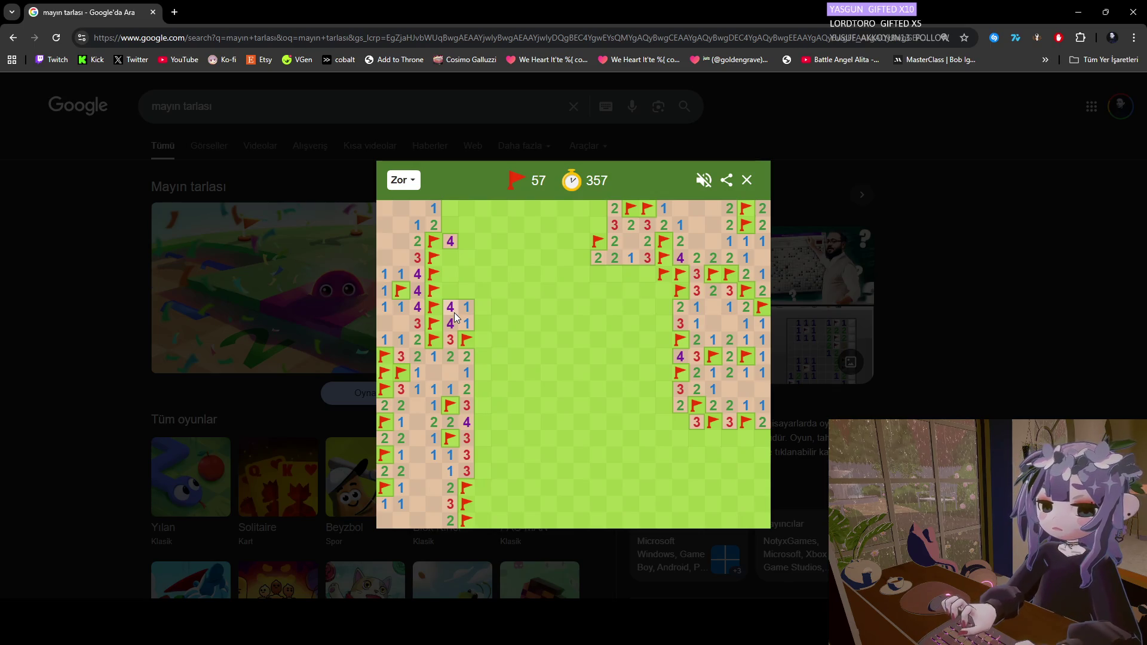
left_click(483, 325)
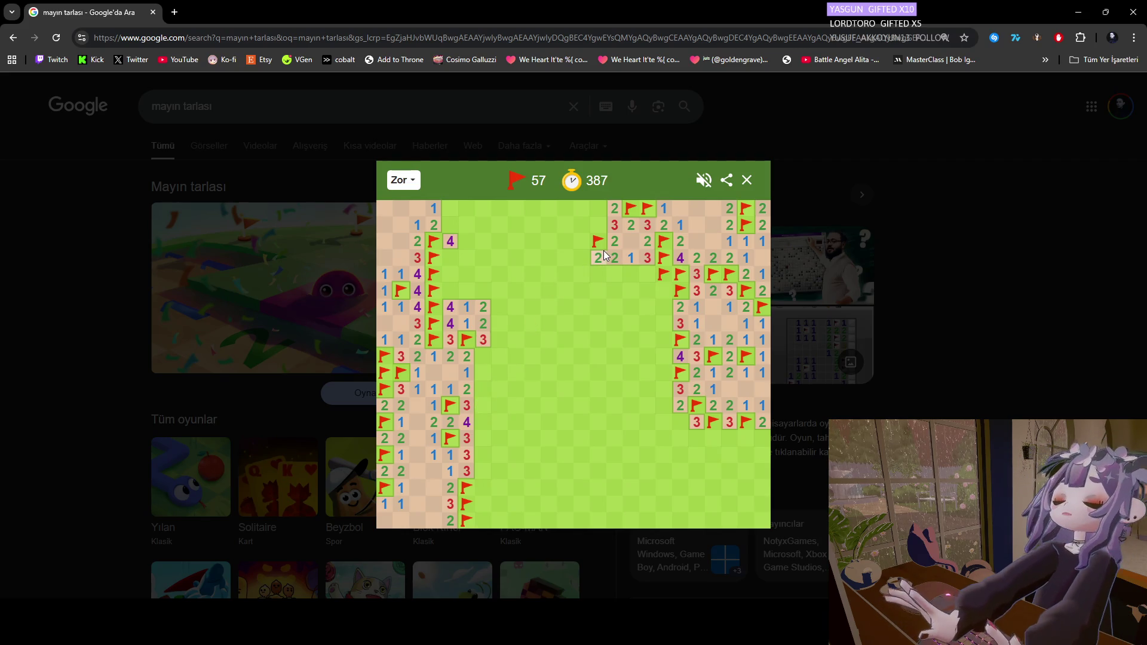
Open the safe cells below the 2 2 1 3 row, revealing a 4, and flag the mines beside it.
left_click(644, 273)
left_click(625, 274)
left_click(643, 286)
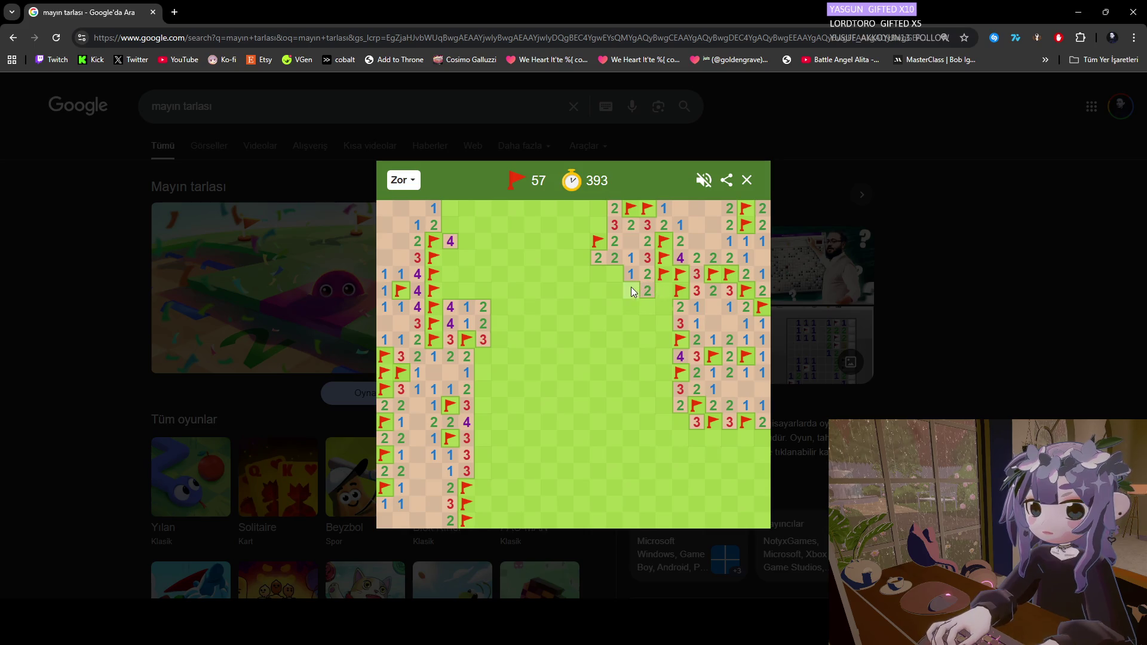
left_click(663, 290)
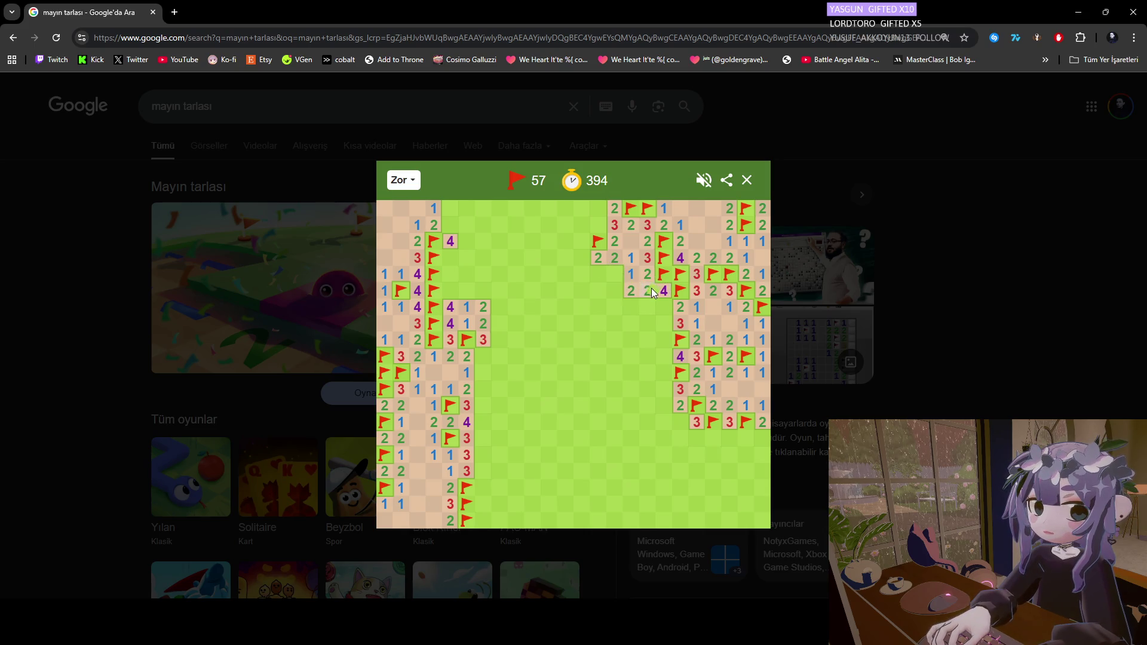
right_click(615, 278)
left_click(614, 292)
left_click(608, 302)
right_click(584, 307)
Open the pocket's left column, flagging the mines at its bottom and beside the new 1.
left_click(583, 289)
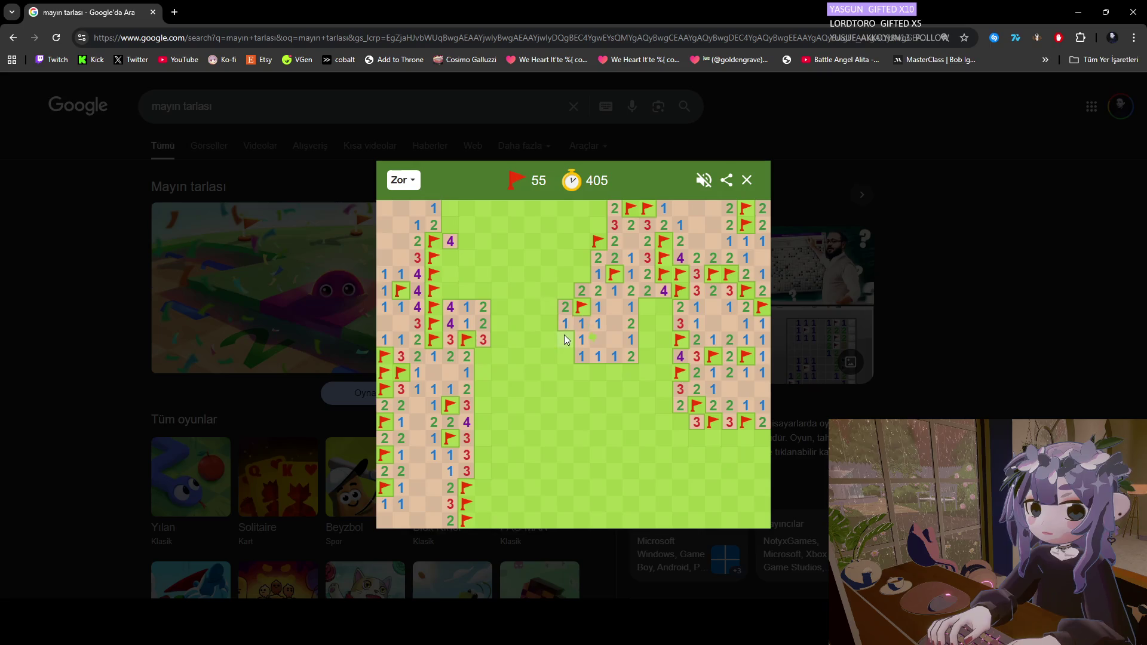
left_click(579, 326)
right_click(564, 357)
left_click(567, 373)
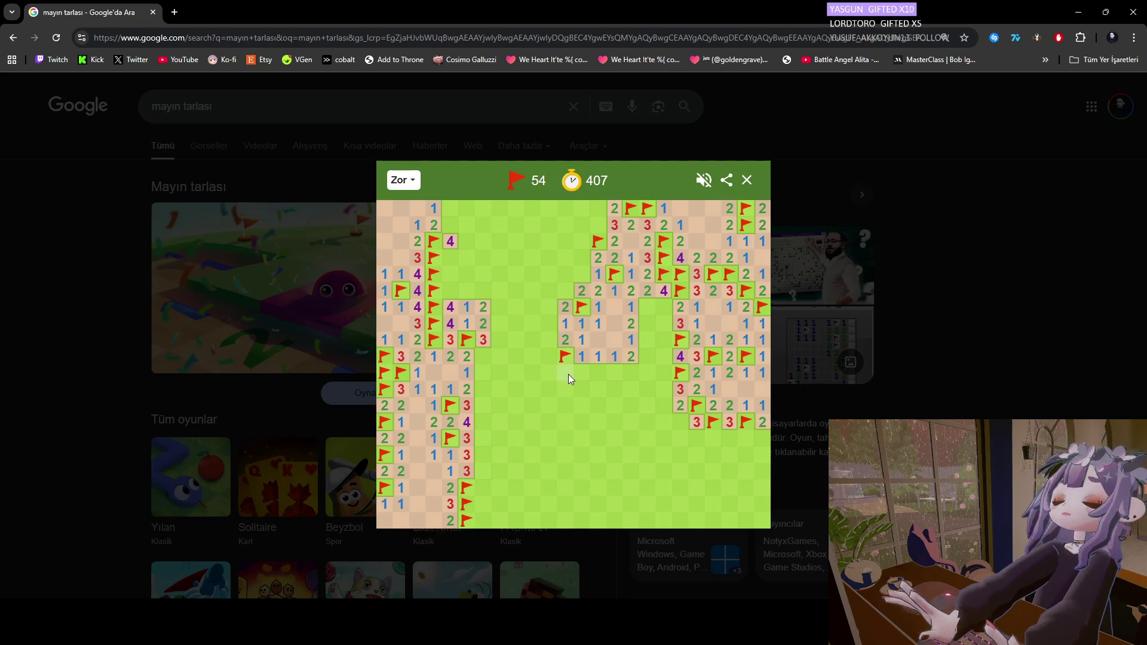
left_click(593, 372)
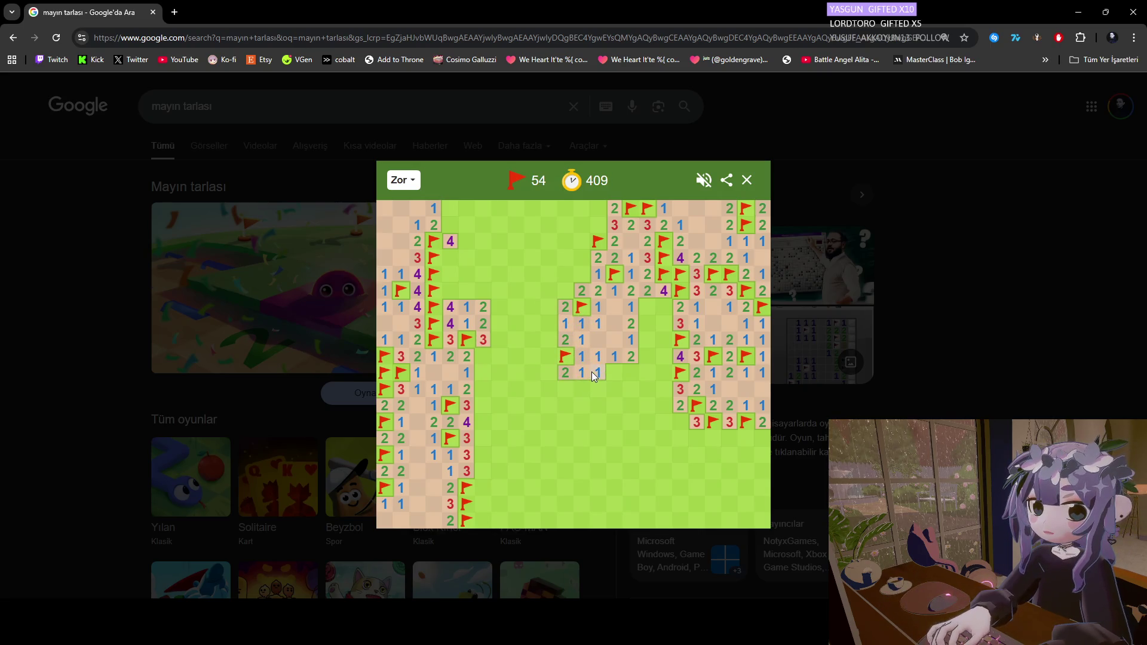
right_click(612, 370)
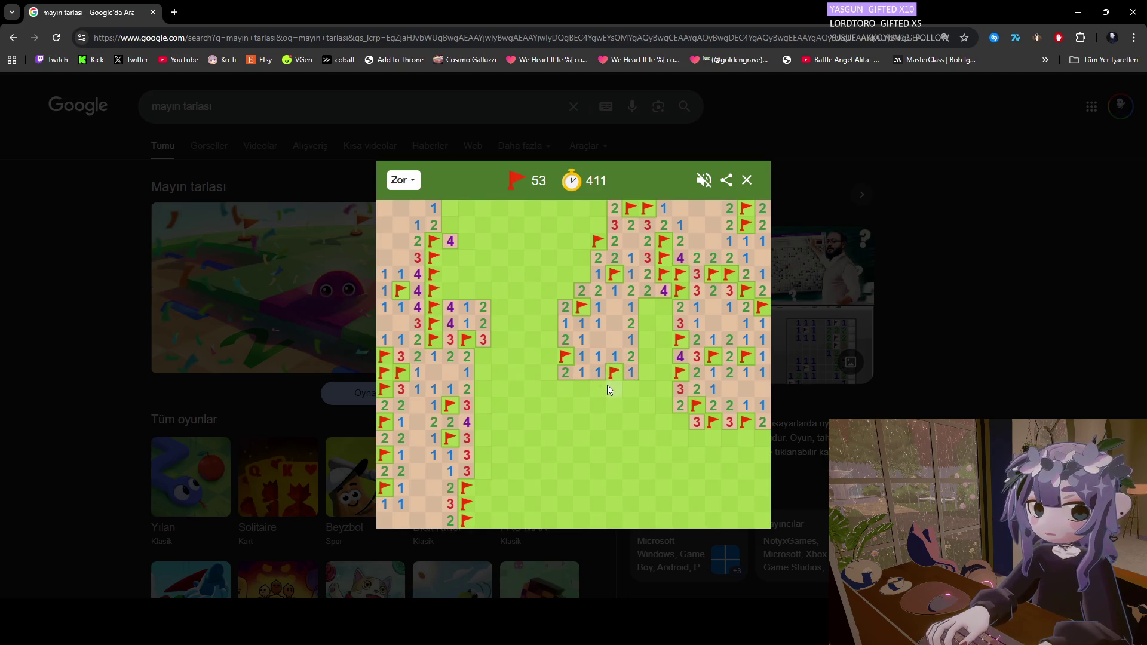
left_click(609, 385)
Open safe cells on the right and along the lower row, then flag four mines around the new 4.
left_click(647, 373)
left_click(646, 362)
left_click(593, 387)
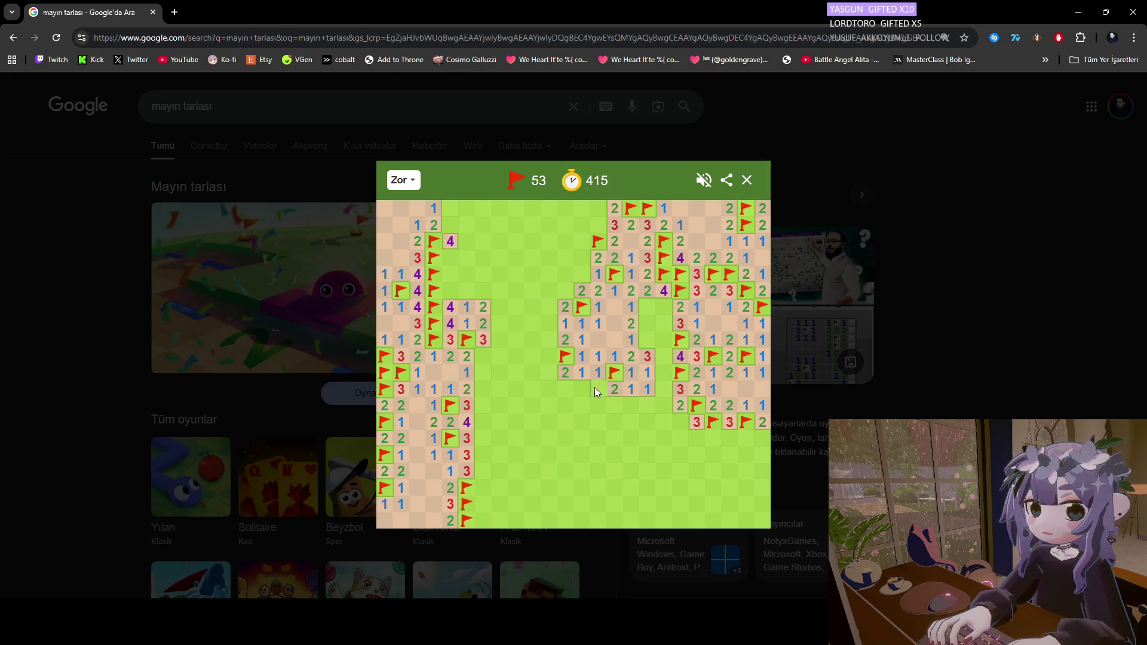
left_click(583, 386)
left_click(565, 387)
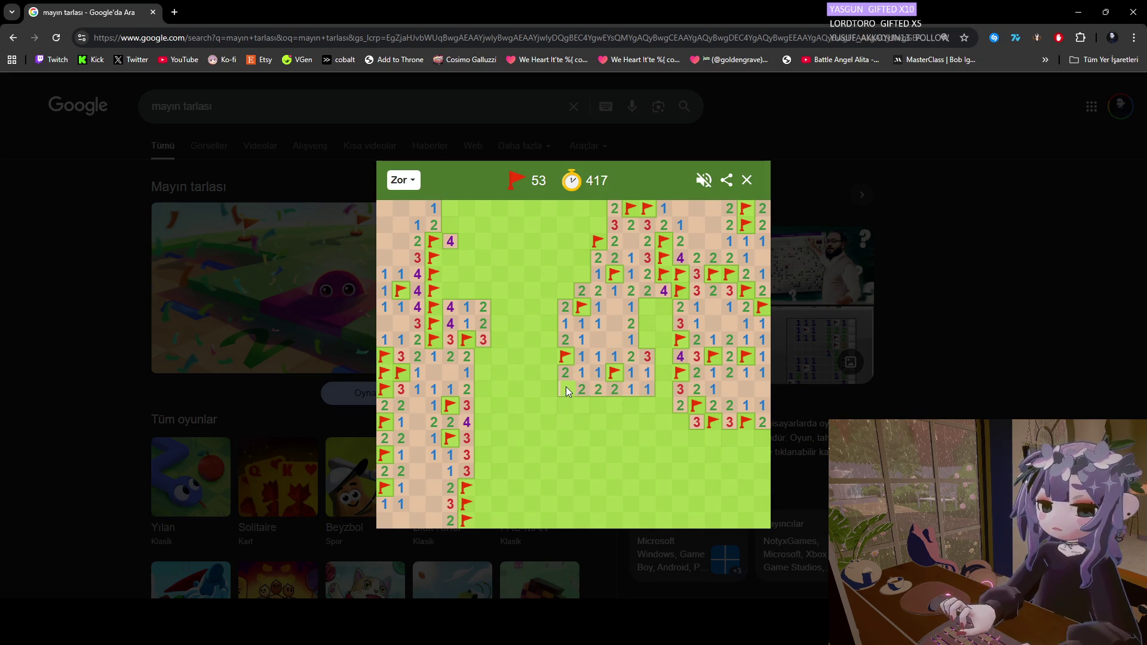
right_click(602, 406)
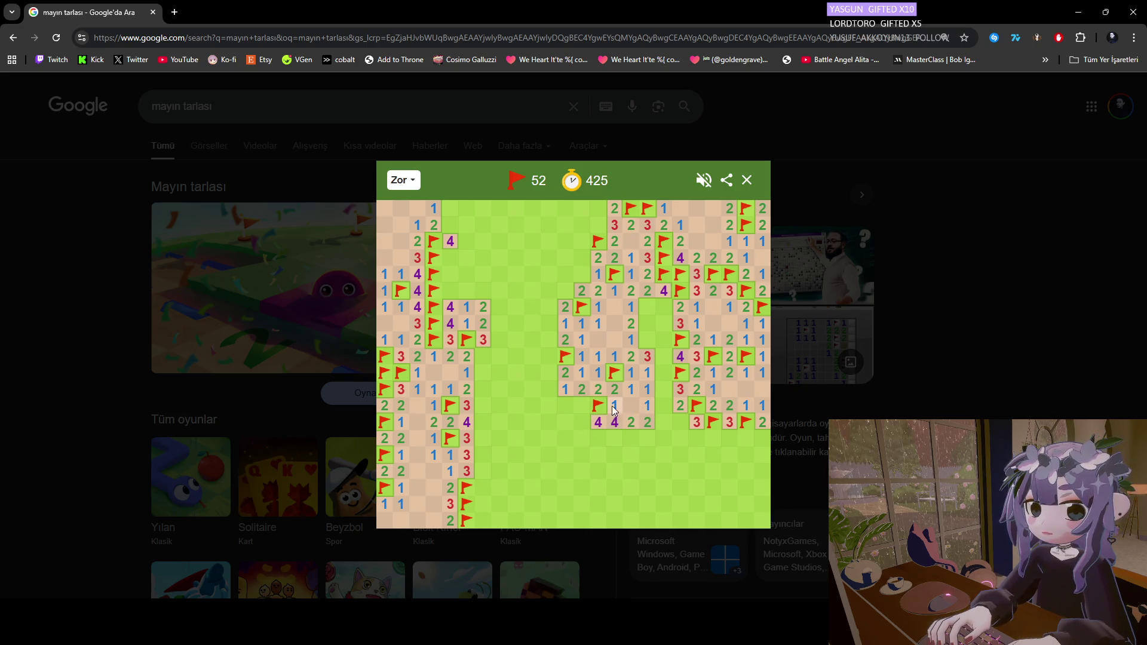
left_click(582, 406)
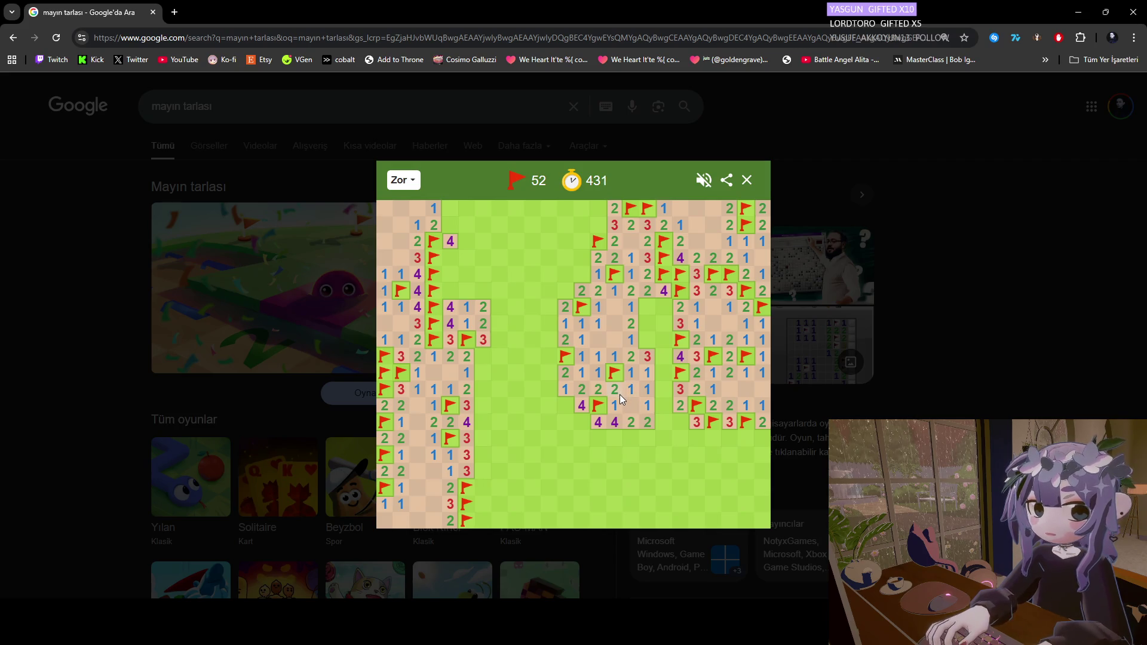
right_click(564, 410)
right_click(568, 422)
right_click(575, 420)
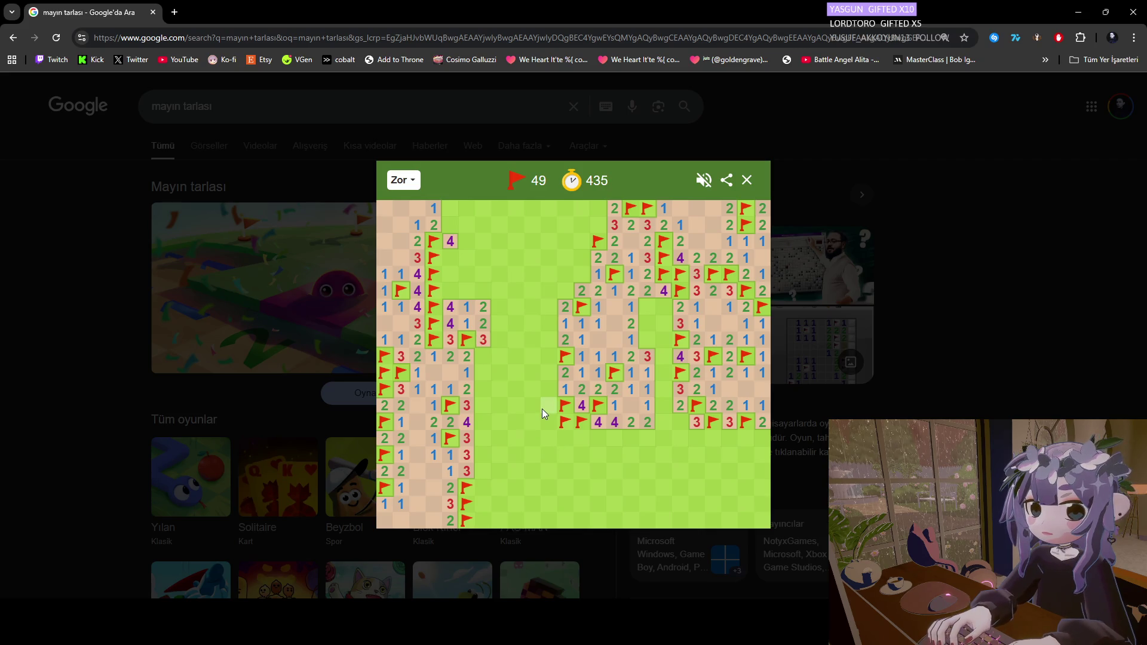
Extend the pocket left and upward, revealing a 3 and flagging the mine above it.
left_click(551, 390)
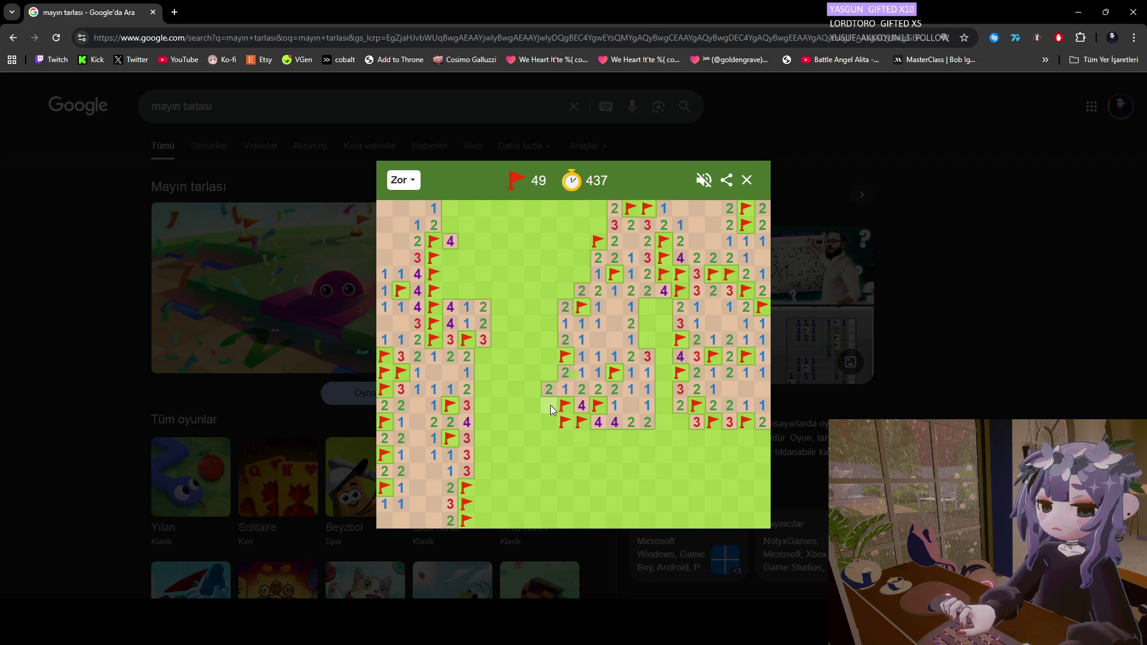
left_click(550, 375)
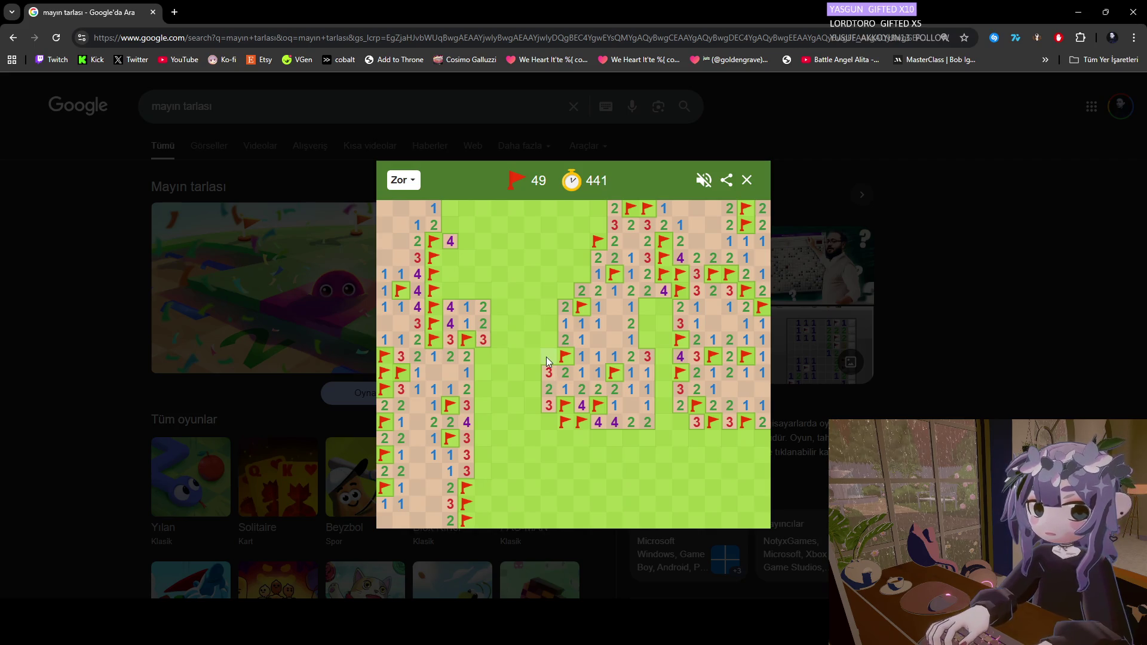
right_click(548, 358)
left_click(549, 340)
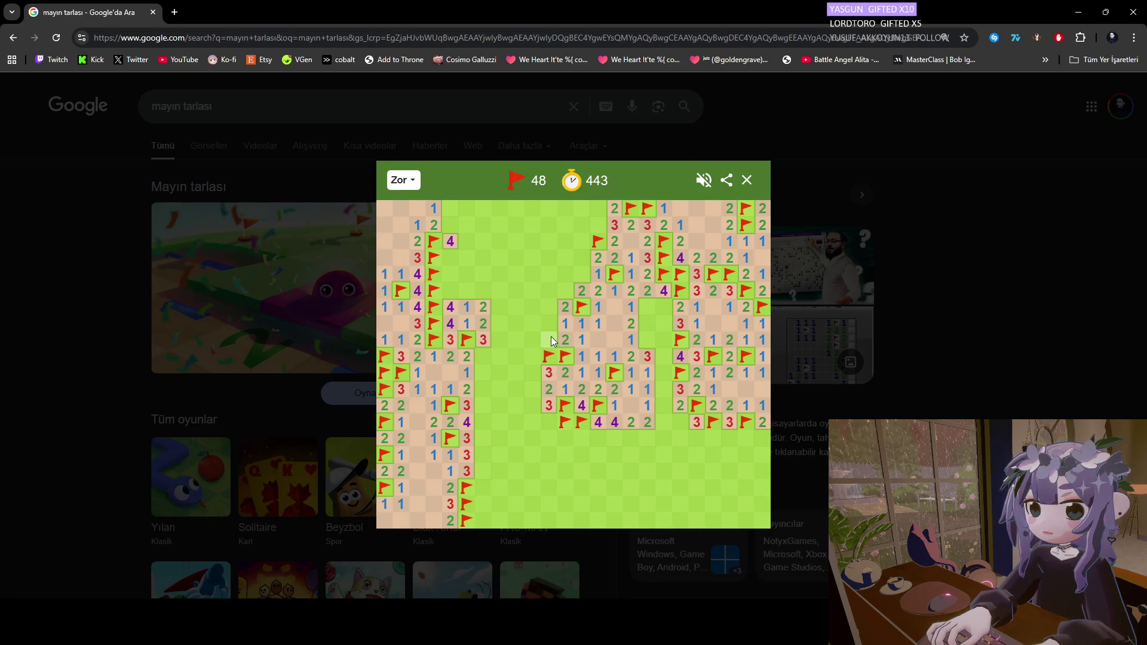
left_click(533, 342)
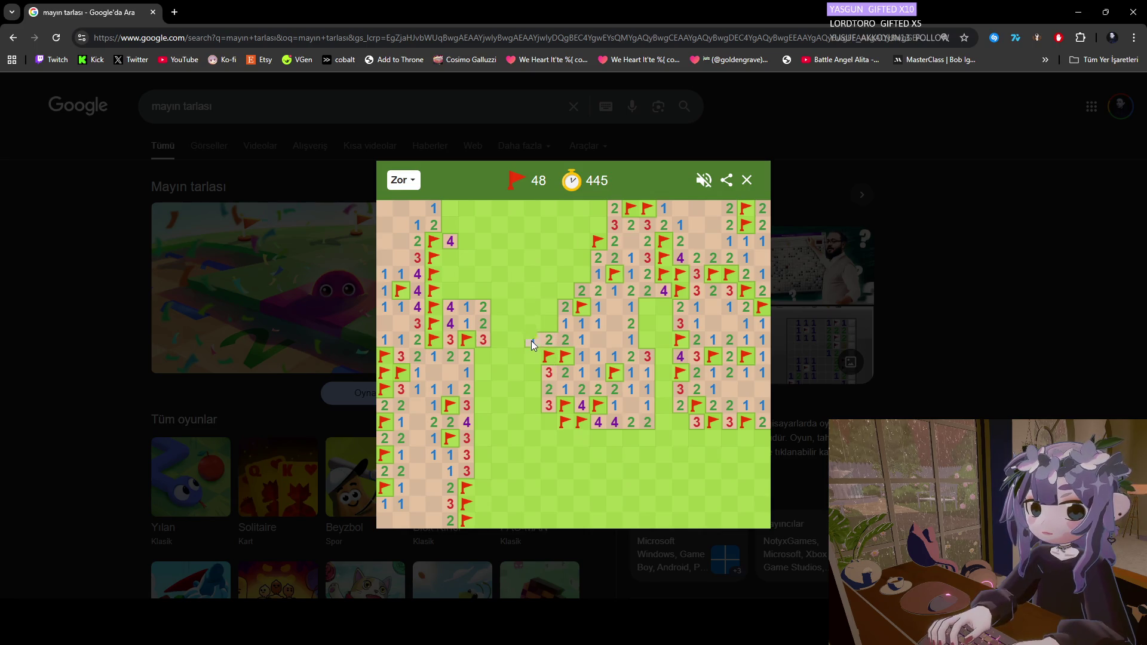
left_click(530, 324)
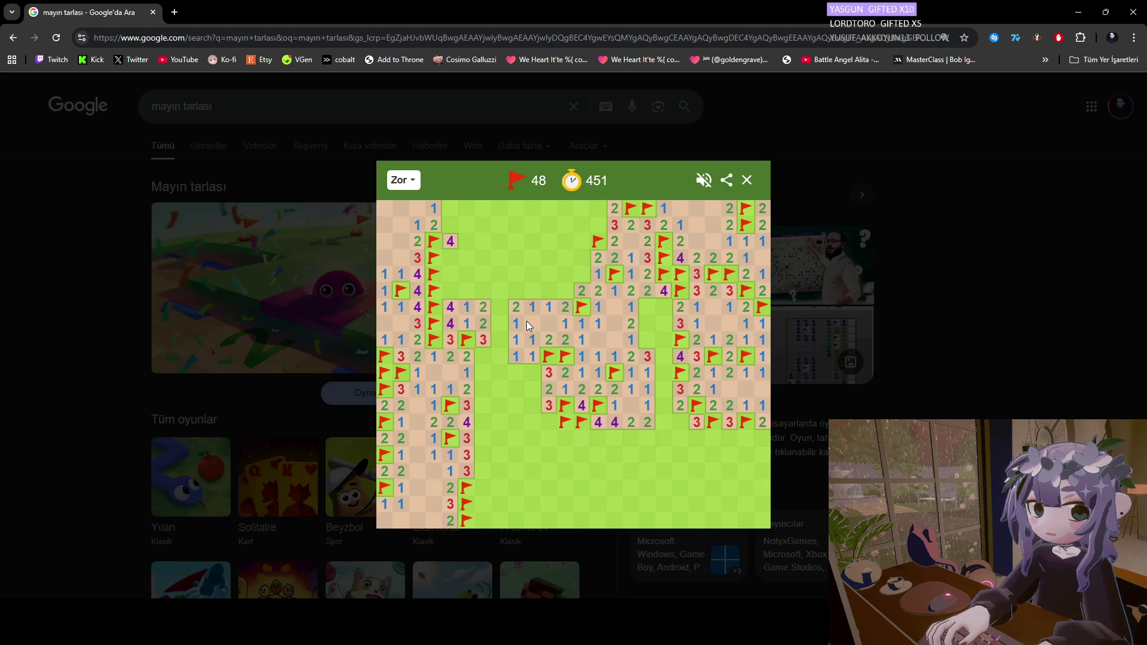
Open the cells around the 1, flag the lower-left mine and open two bottom-row cells.
left_click(518, 368)
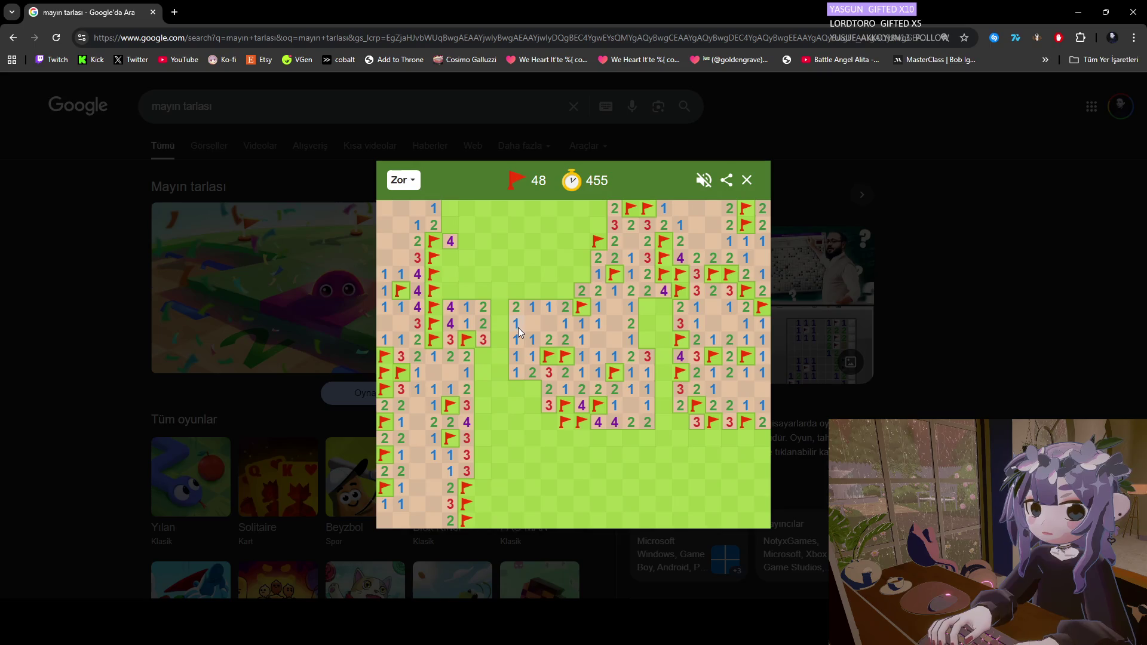
right_click(532, 391)
left_click(532, 400)
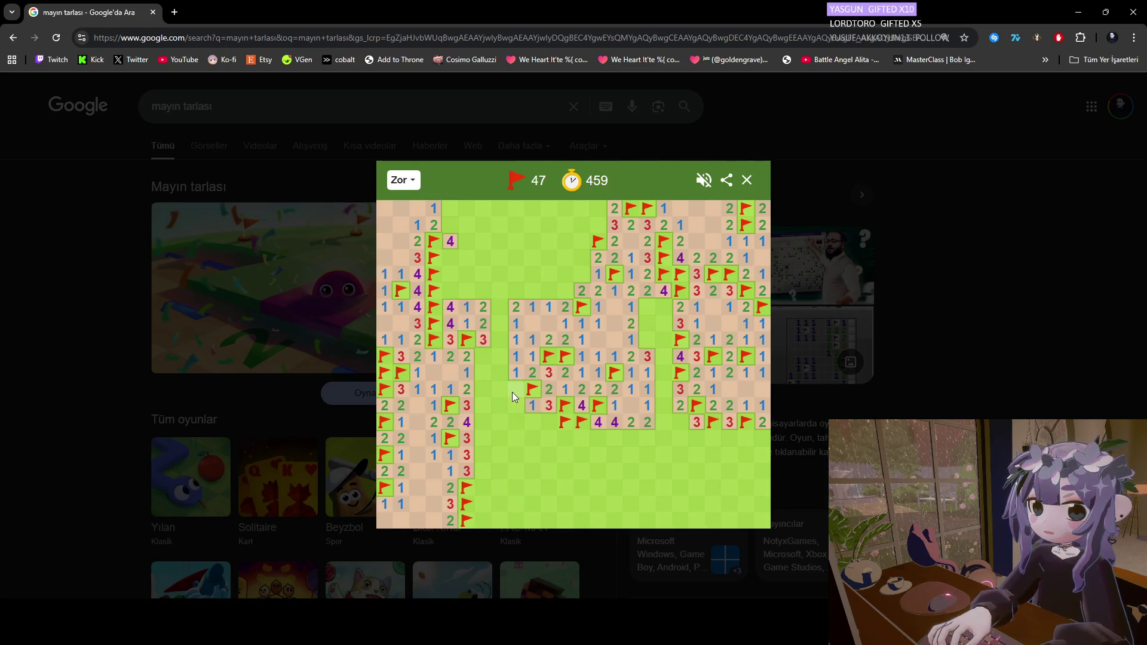
left_click(512, 422)
left_click(529, 423)
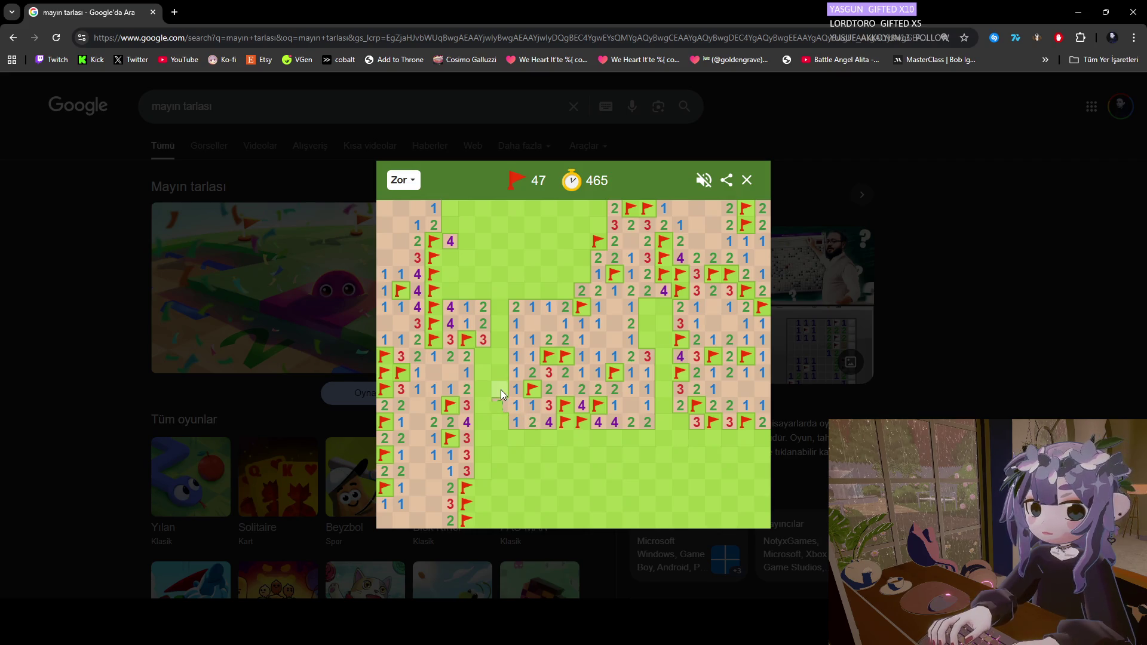
Flag the mine on the pocket's left edge and open the cells above it, revealing a 2.
left_click(502, 357)
right_click(499, 340)
left_click(499, 324)
left_click(499, 307)
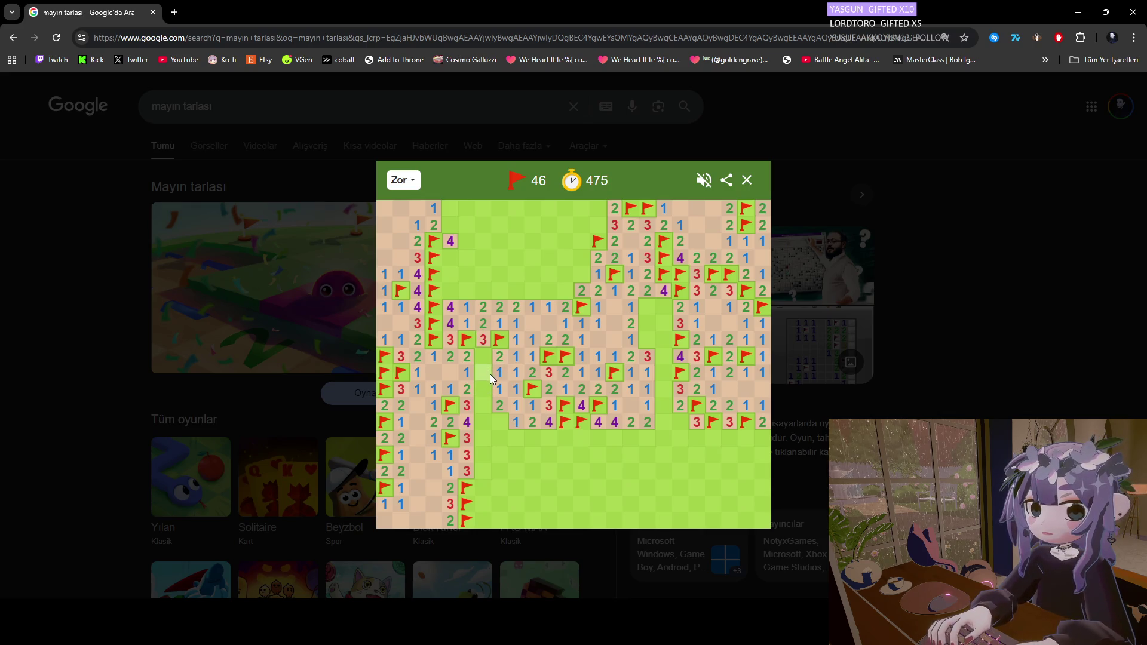
Flag three mines in the gap beside the left cleared region and open the safe cells between them.
right_click(482, 356)
left_click(484, 374)
left_click(485, 389)
right_click(485, 404)
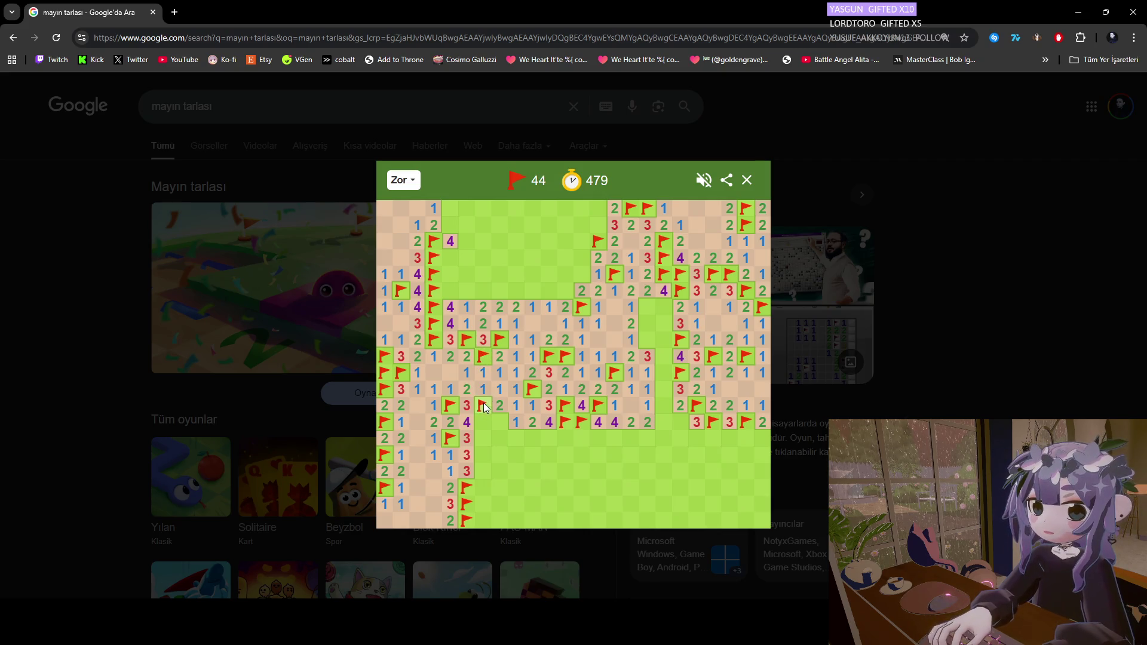
left_click(493, 425)
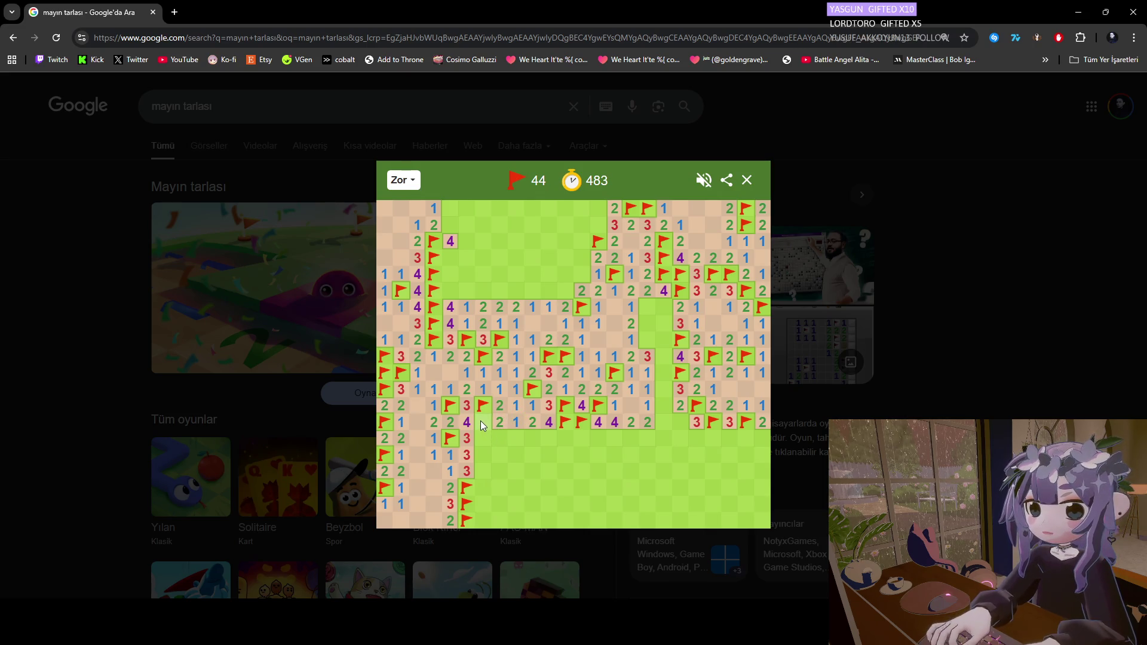
right_click(480, 421)
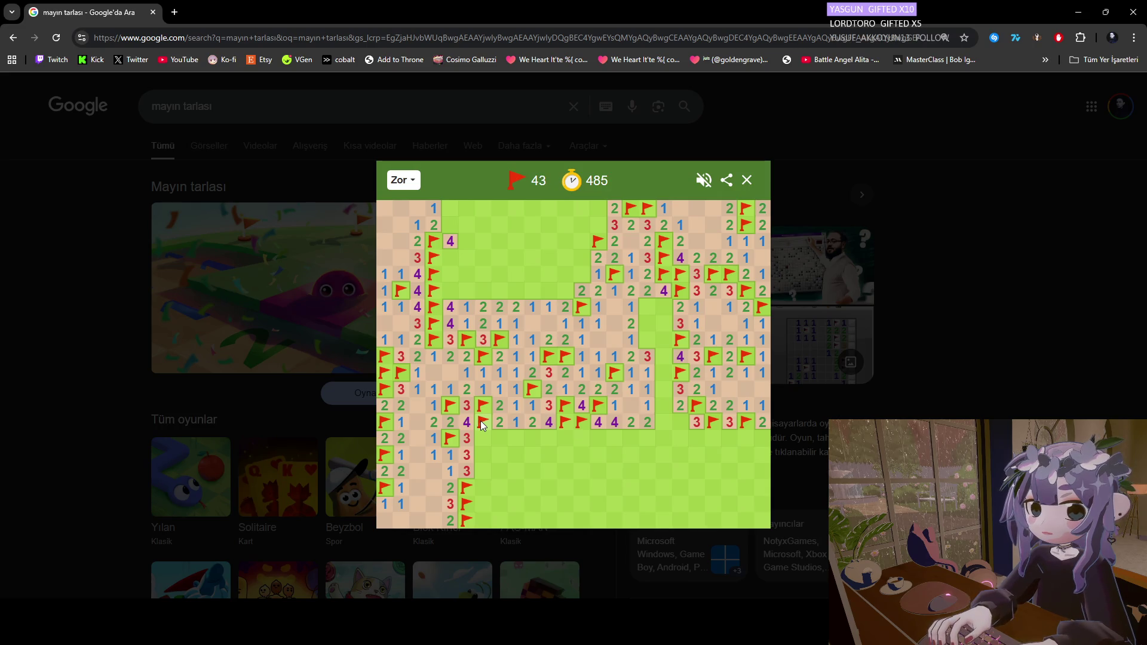
left_click(484, 437)
Open three safe cells in the lower row and flag two mines beside the 3, revealing a 4.
left_click(501, 436)
left_click(510, 438)
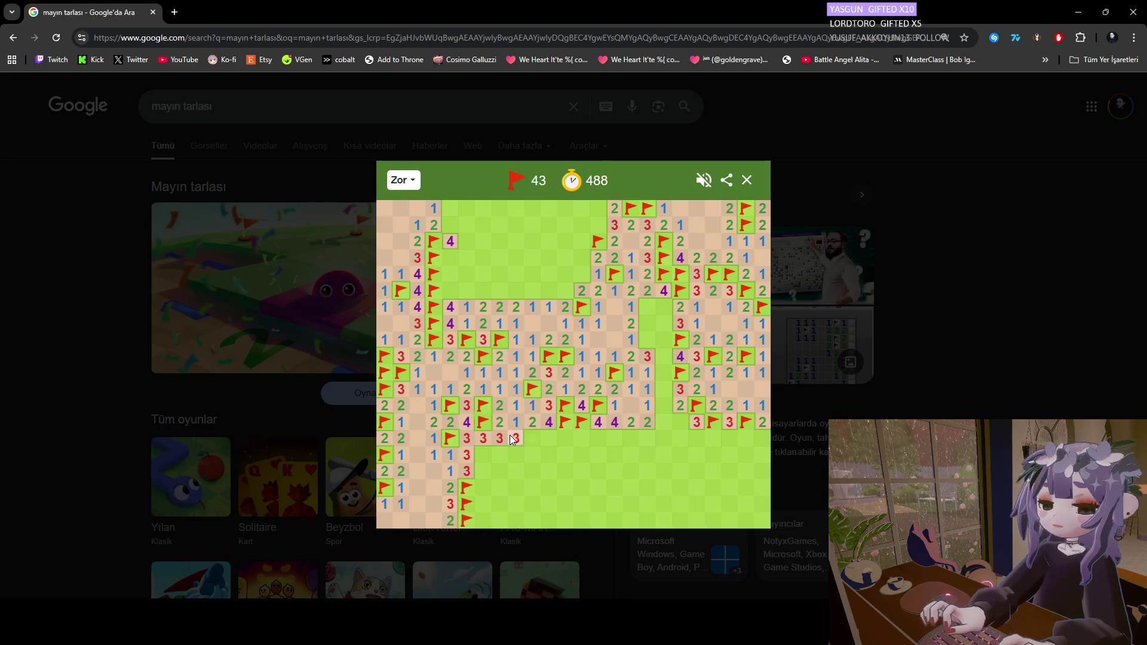
right_click(483, 453)
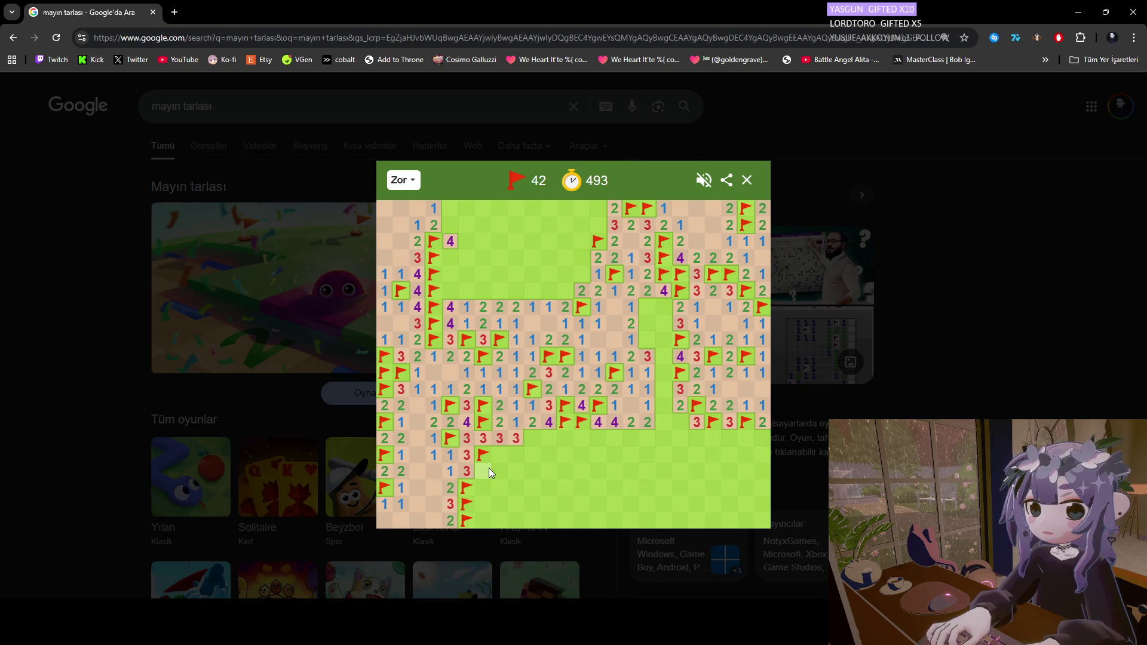
right_click(479, 472)
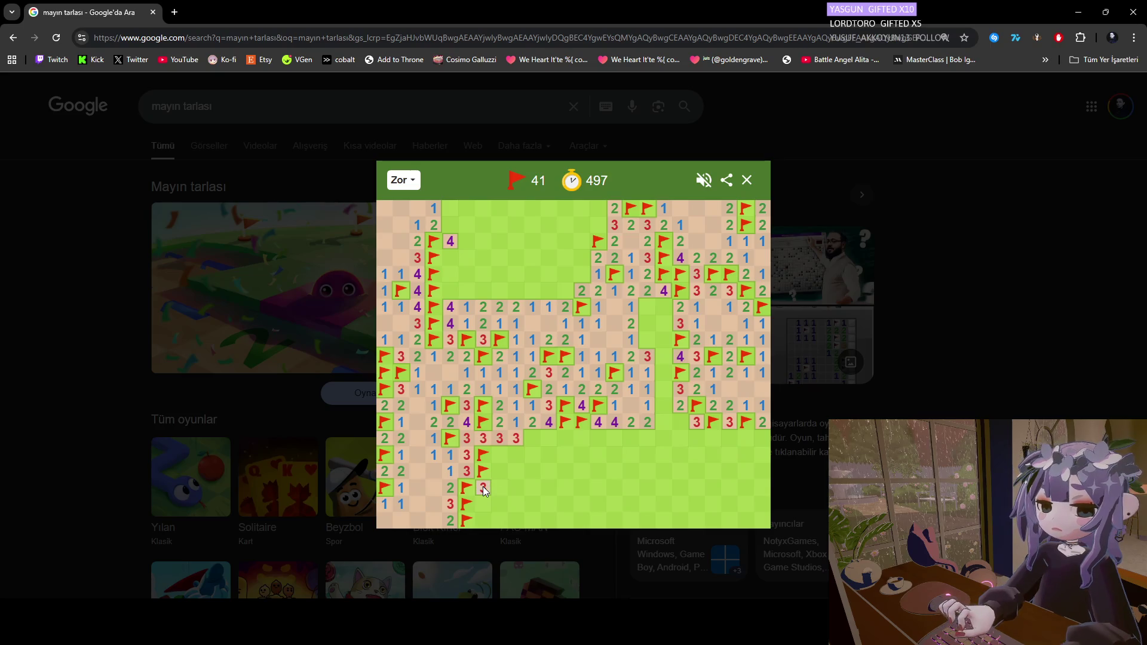
left_click(483, 486)
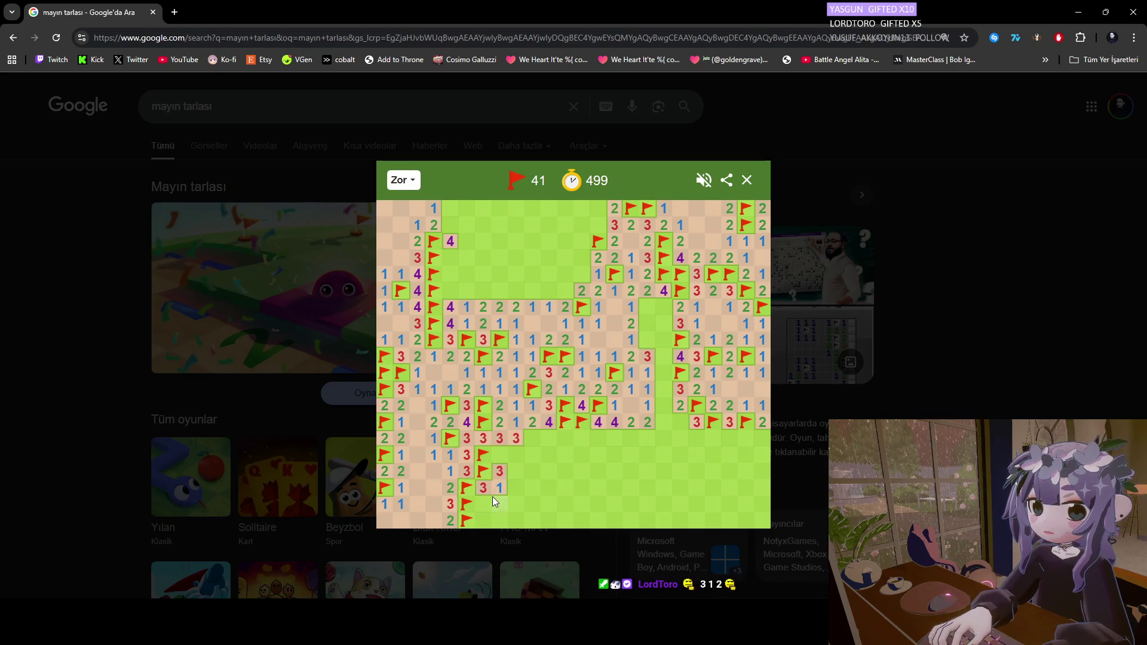
left_click(487, 501)
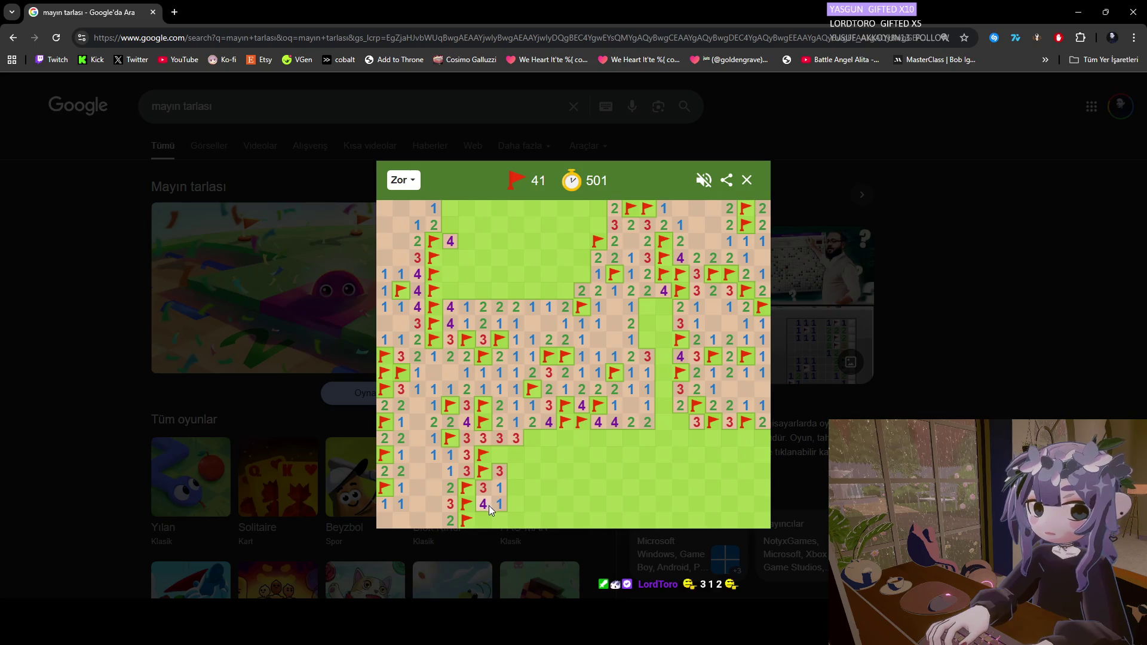
Flag three deduced mines around a newly revealed 3 and open the rows below.
mouse_move(654, 628)
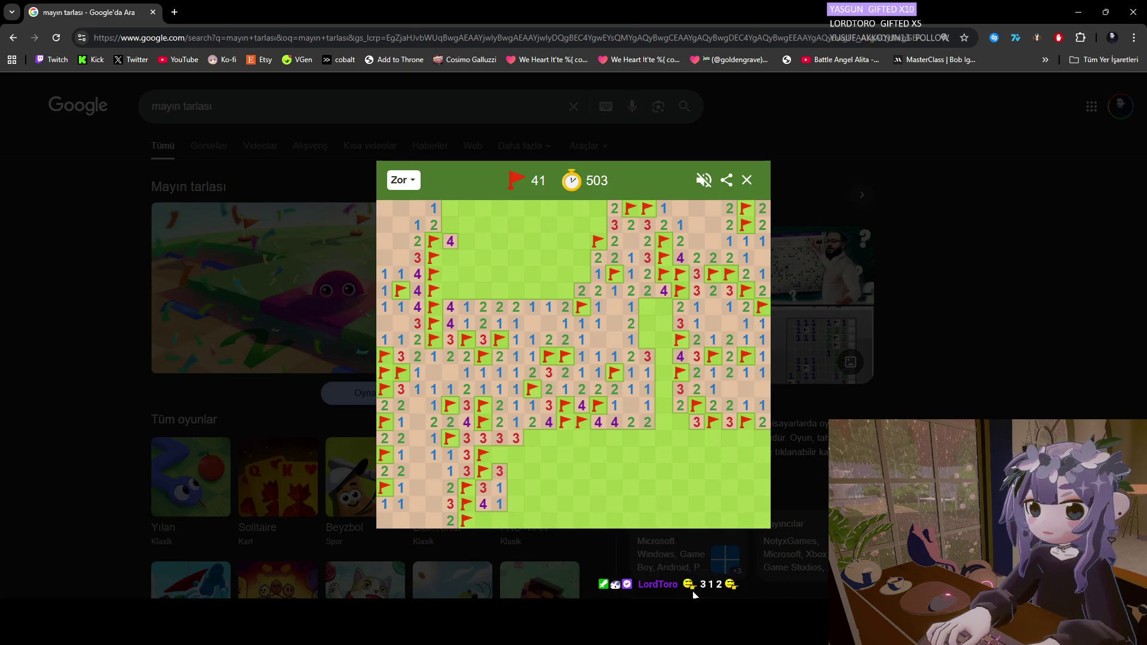
mouse_move(734, 584)
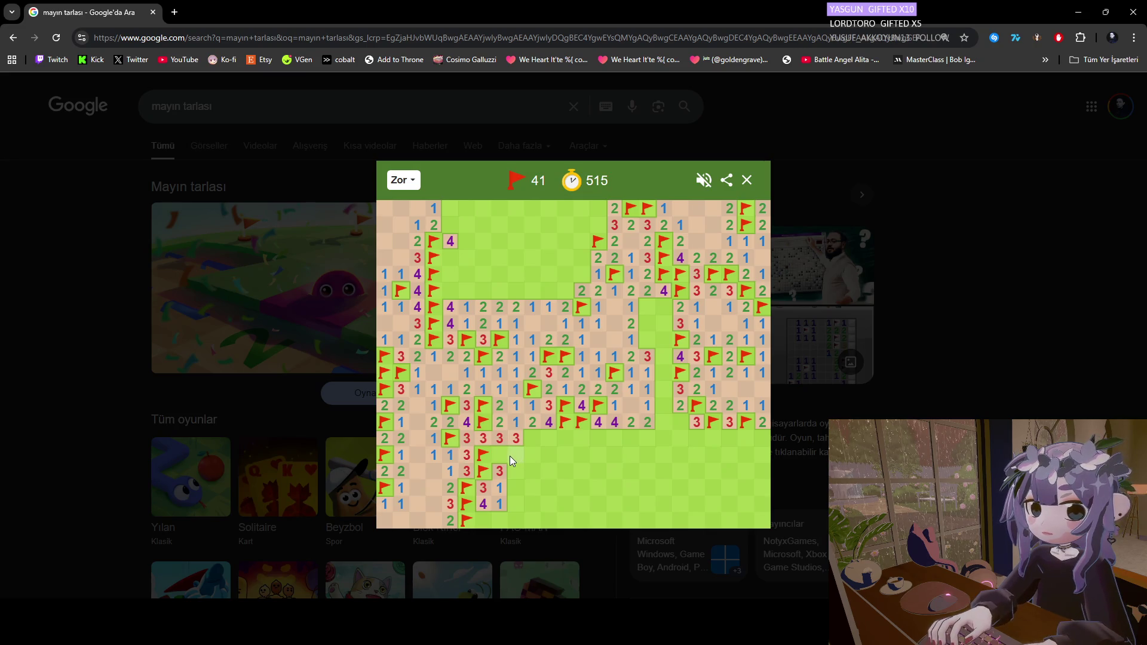
right_click(533, 438)
right_click(497, 454)
left_click(512, 456)
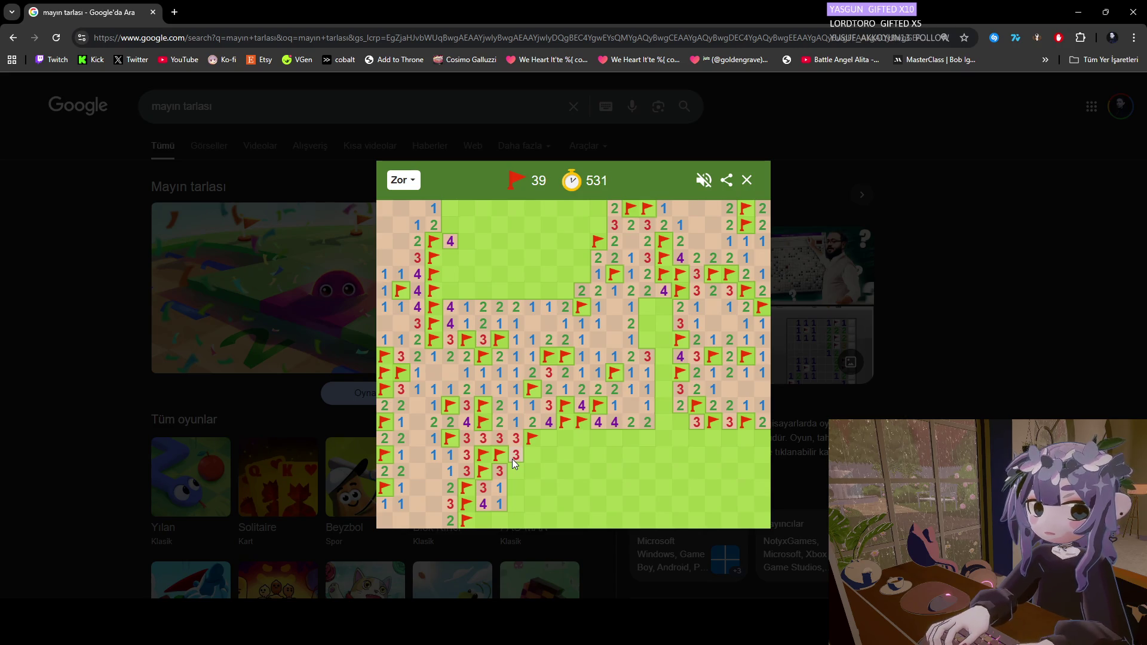
right_click(528, 454)
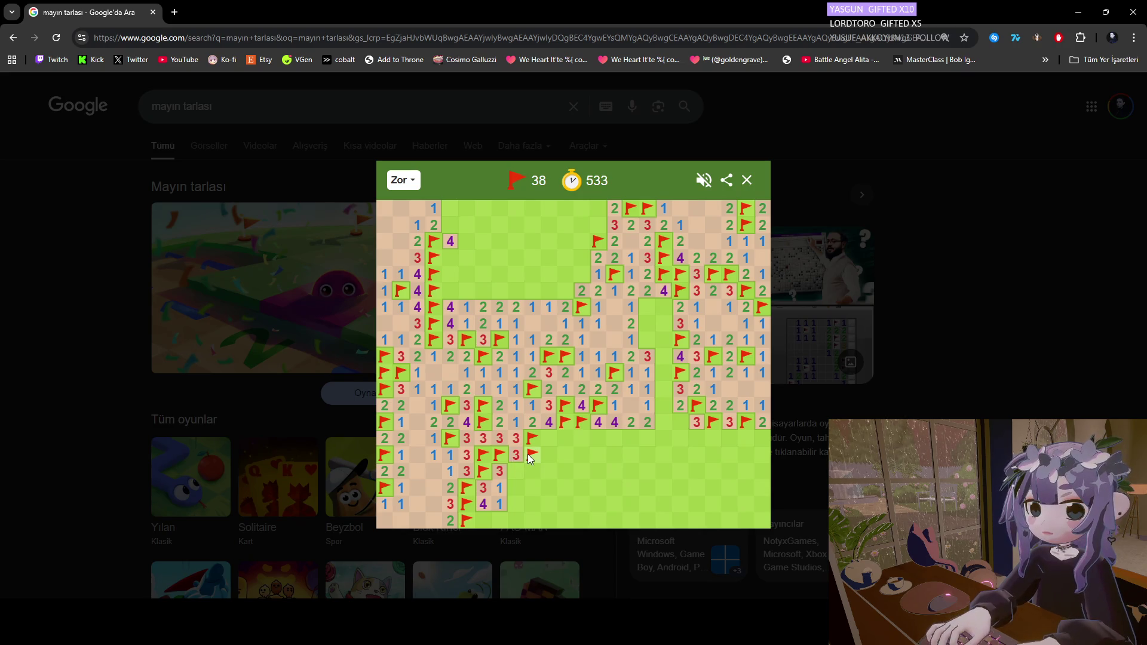
left_click(518, 470)
left_click(527, 471)
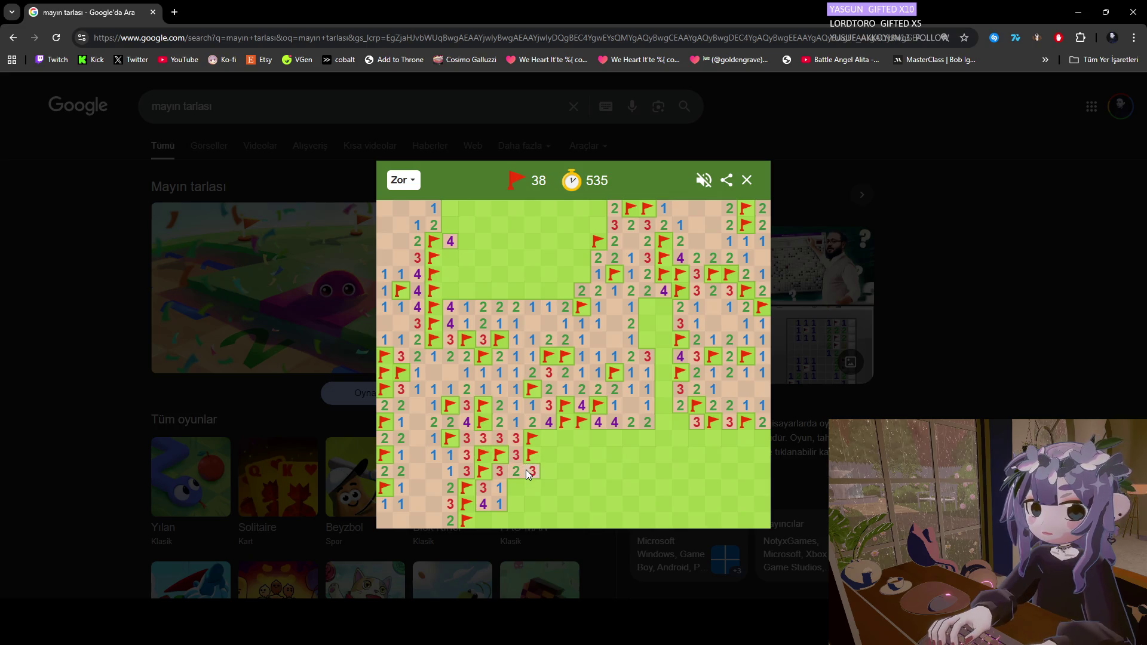
left_click(519, 483)
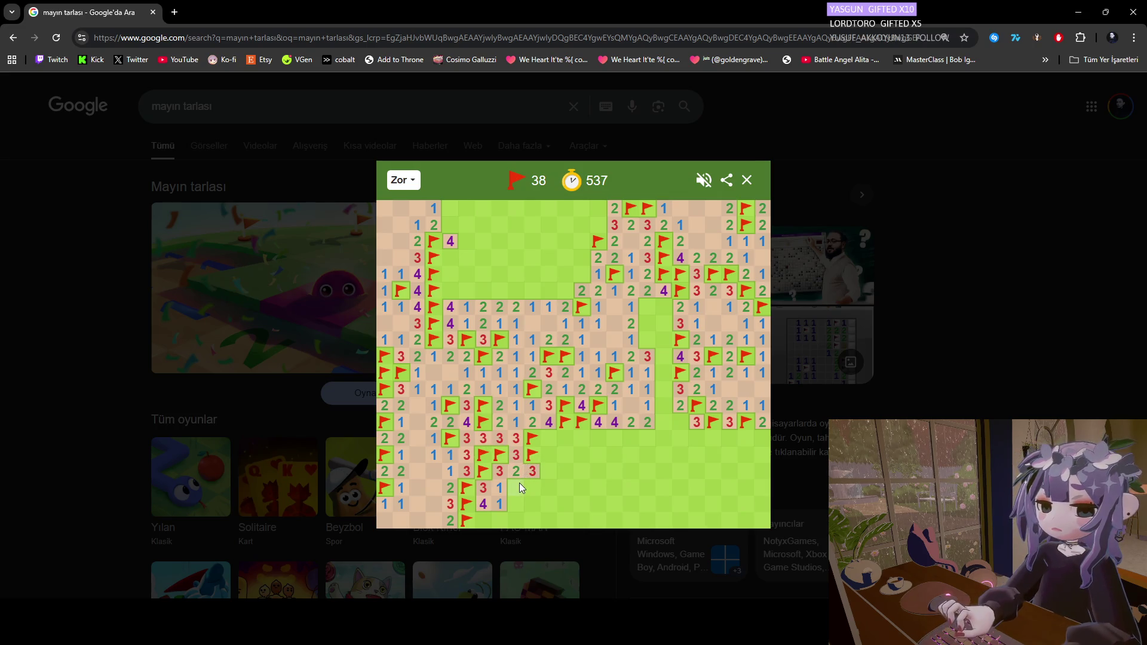
Flag three more deduced mines in the lower-left area and reveal another 4.
right_click(486, 519)
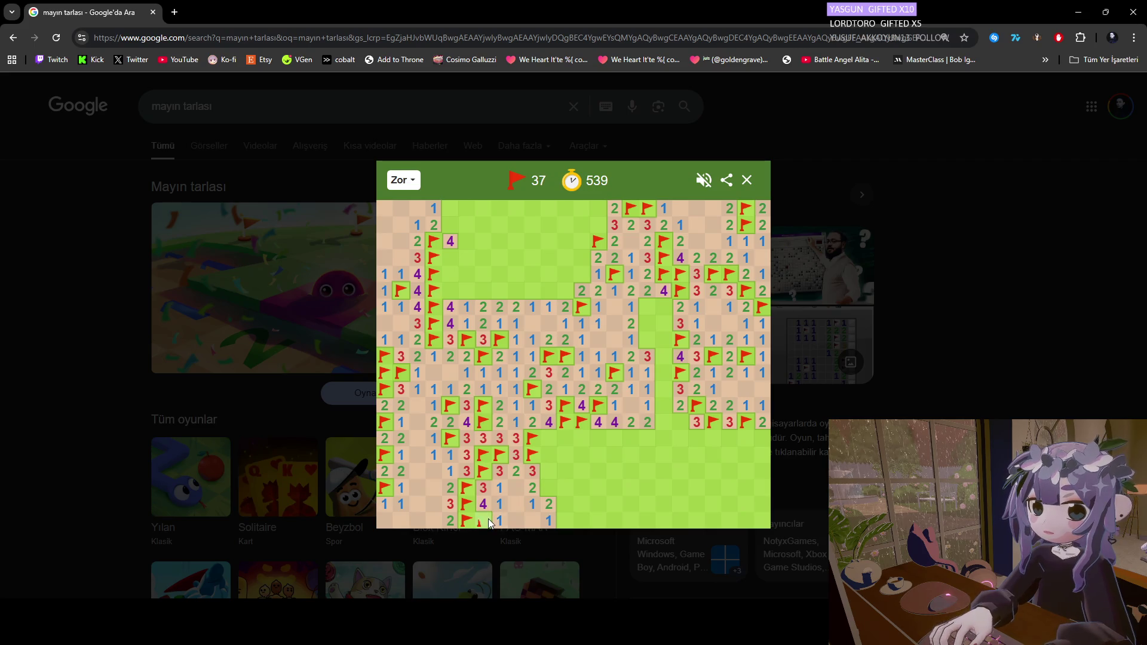
right_click(547, 489)
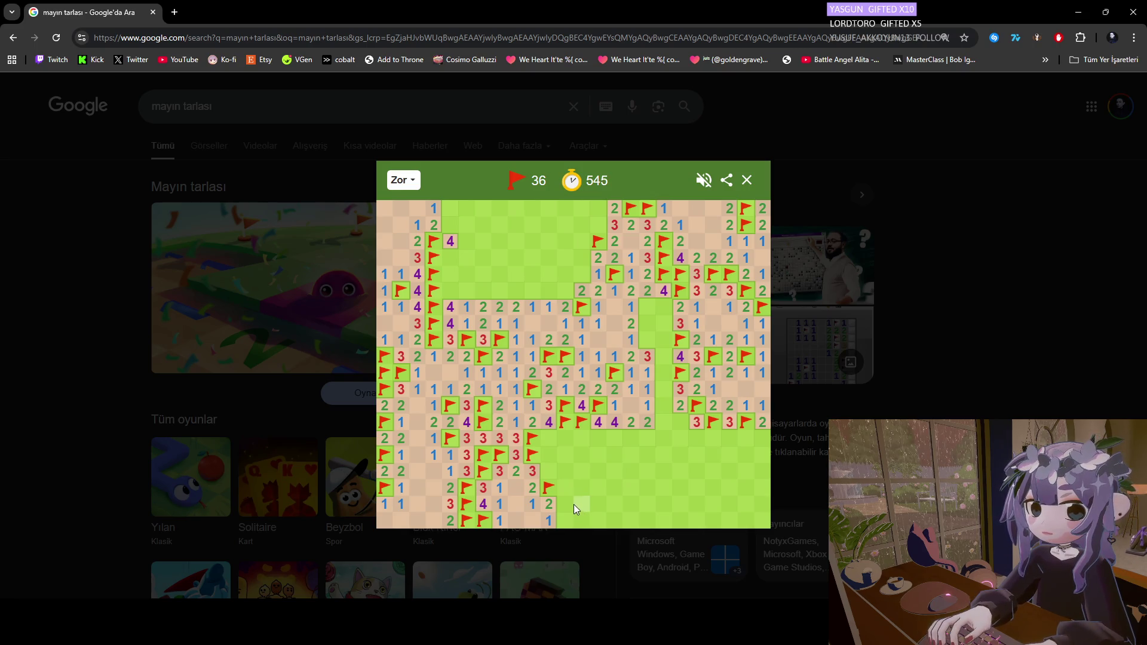
right_click(548, 432)
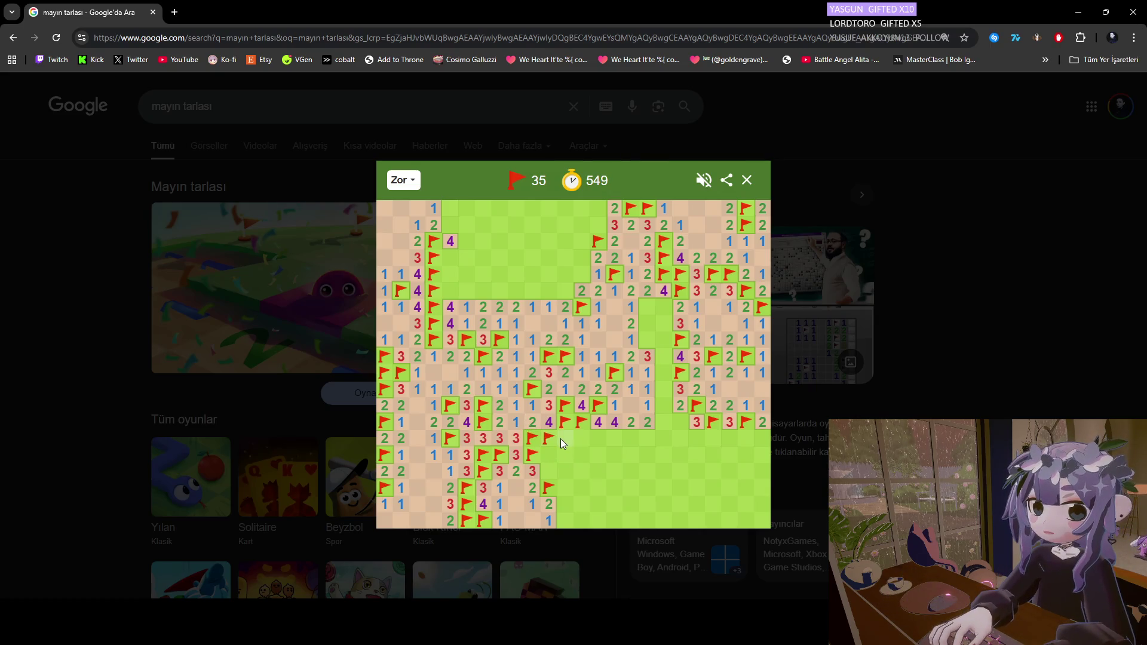
left_click(567, 439)
Flag a lower-left mine and four mines just right of centre, revealing a 4 and a 3.
right_click(548, 472)
left_click(550, 457)
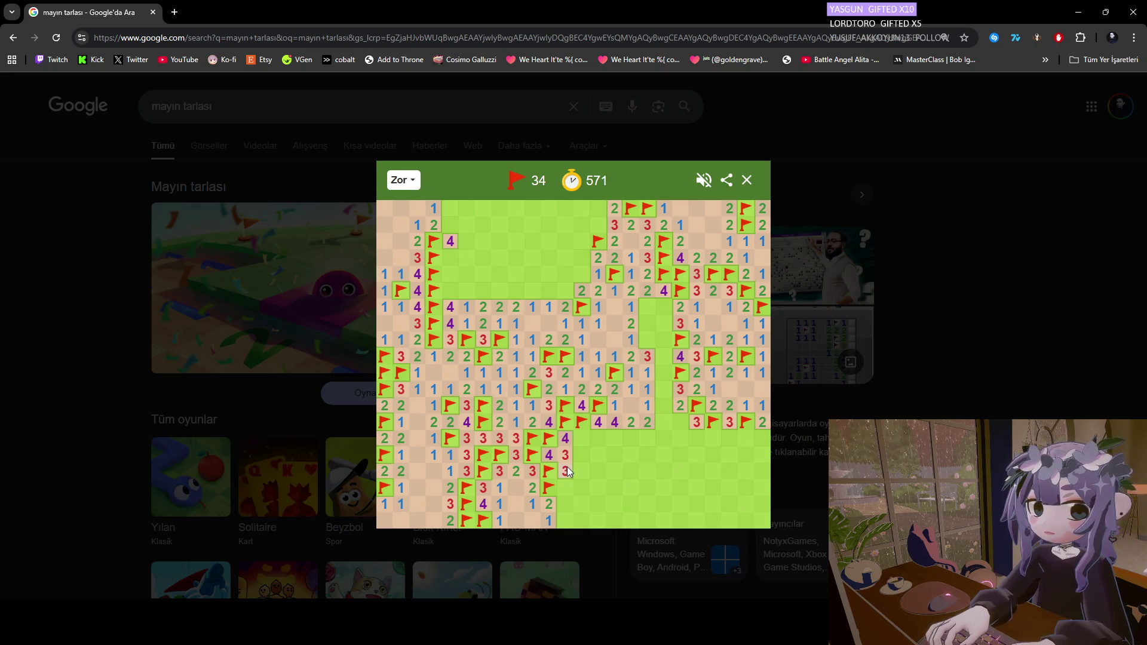
right_click(646, 306)
left_click(645, 322)
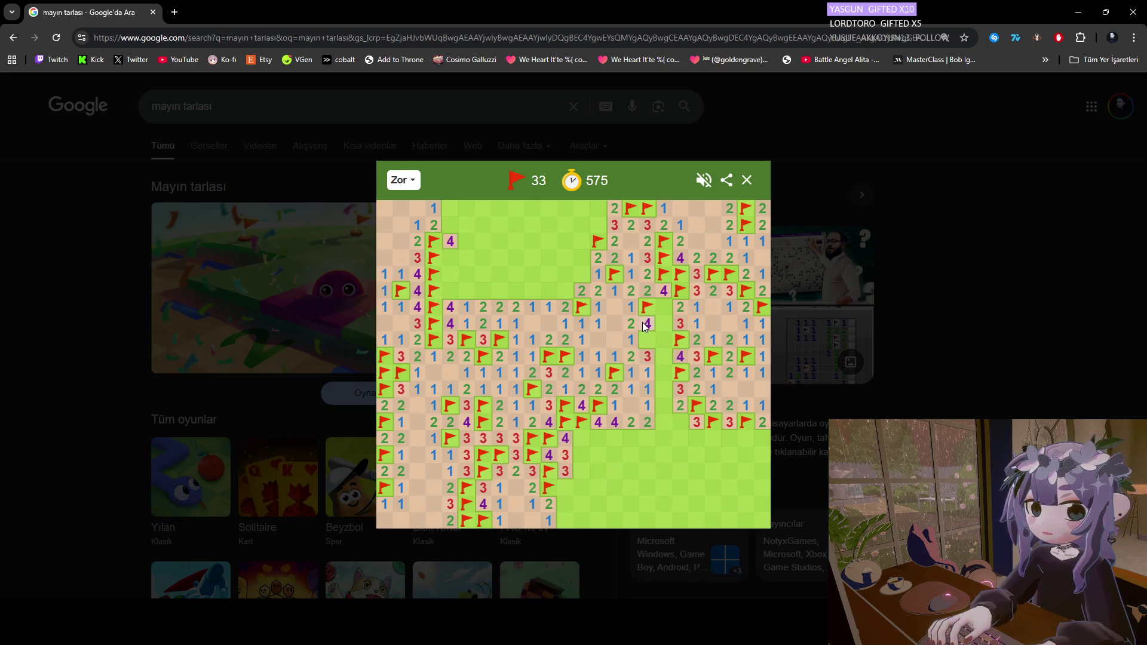
left_click(665, 307)
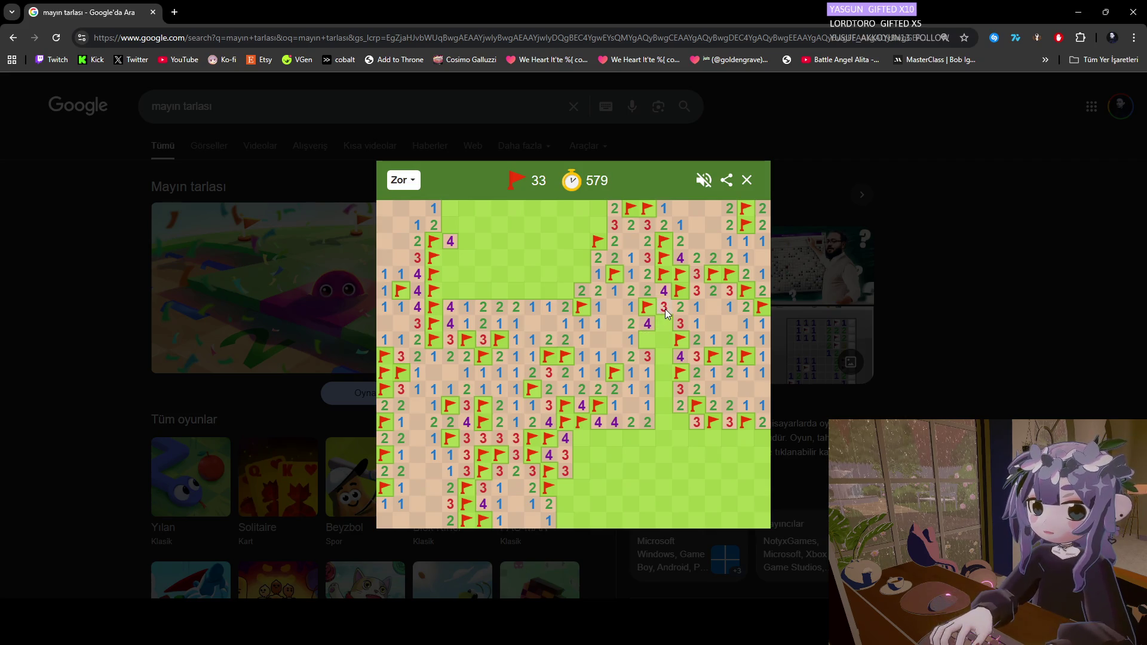
right_click(666, 323)
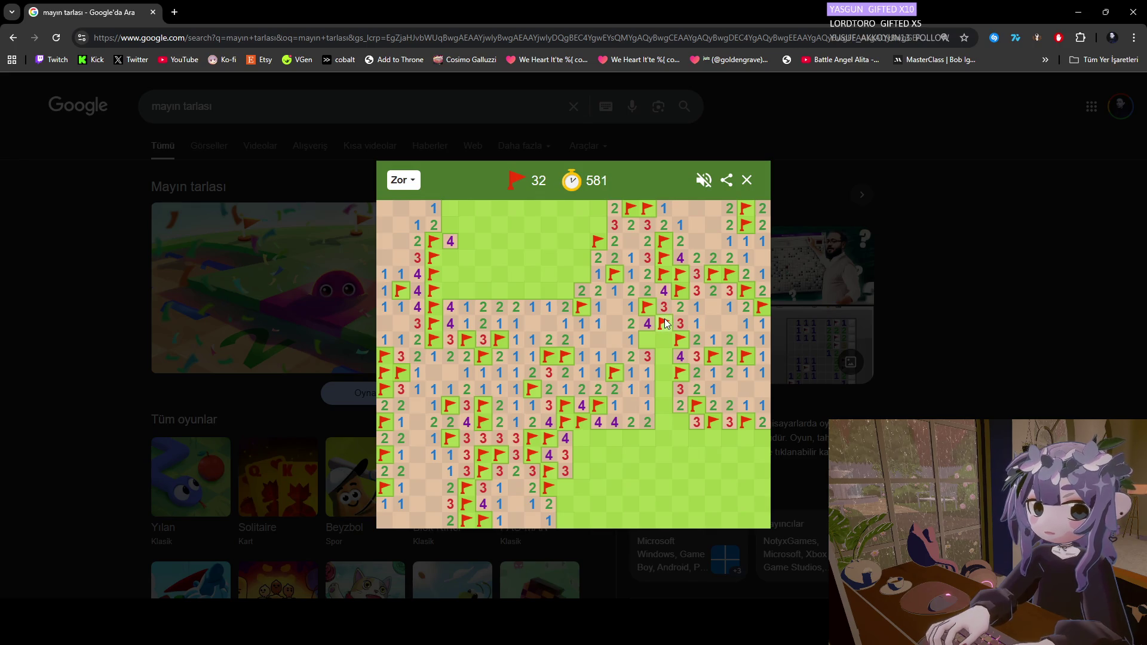
right_click(652, 338)
right_click(658, 338)
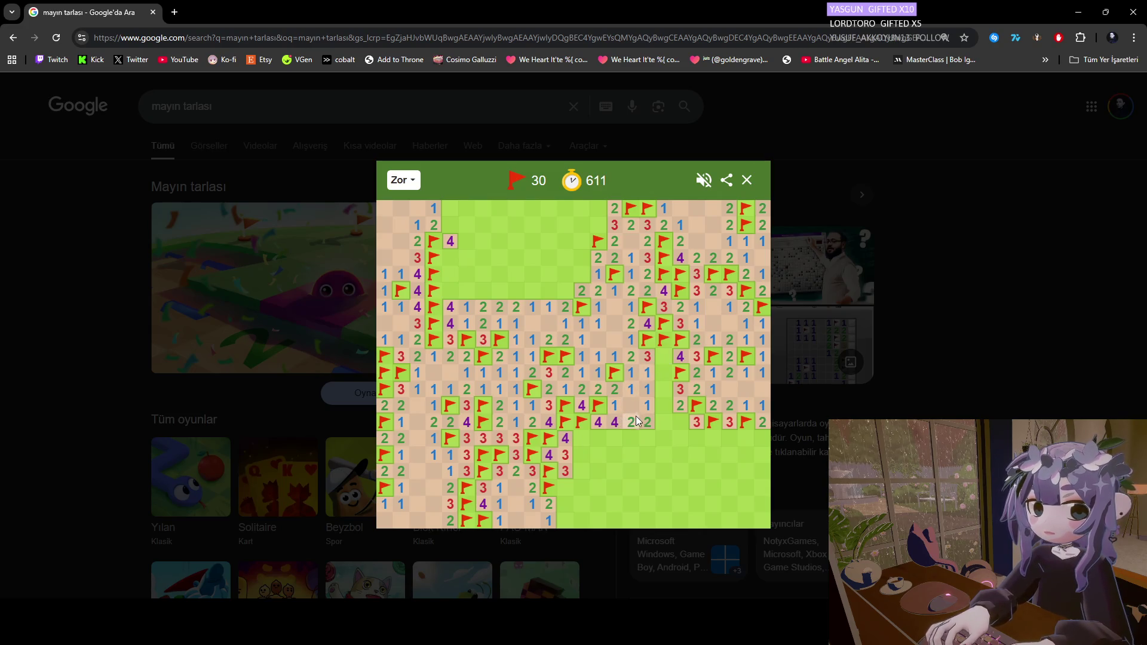
Flag three mines in a row near the bottom middle and open the empty patch to their right.
right_click(631, 438)
right_click(615, 438)
right_click(598, 438)
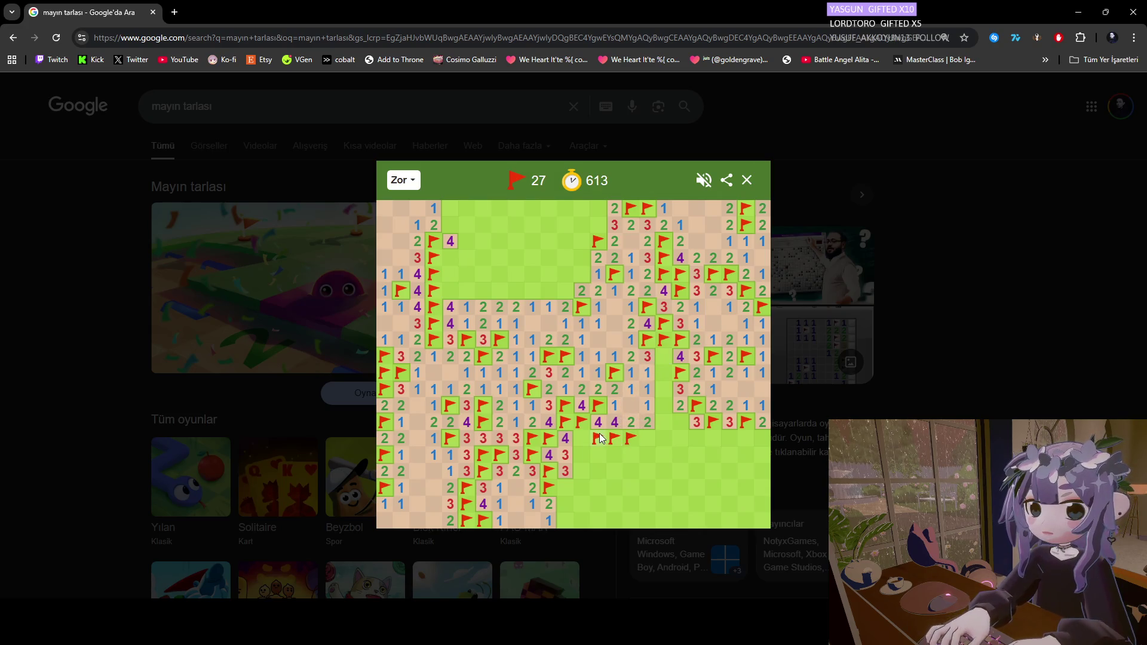
left_click(646, 438)
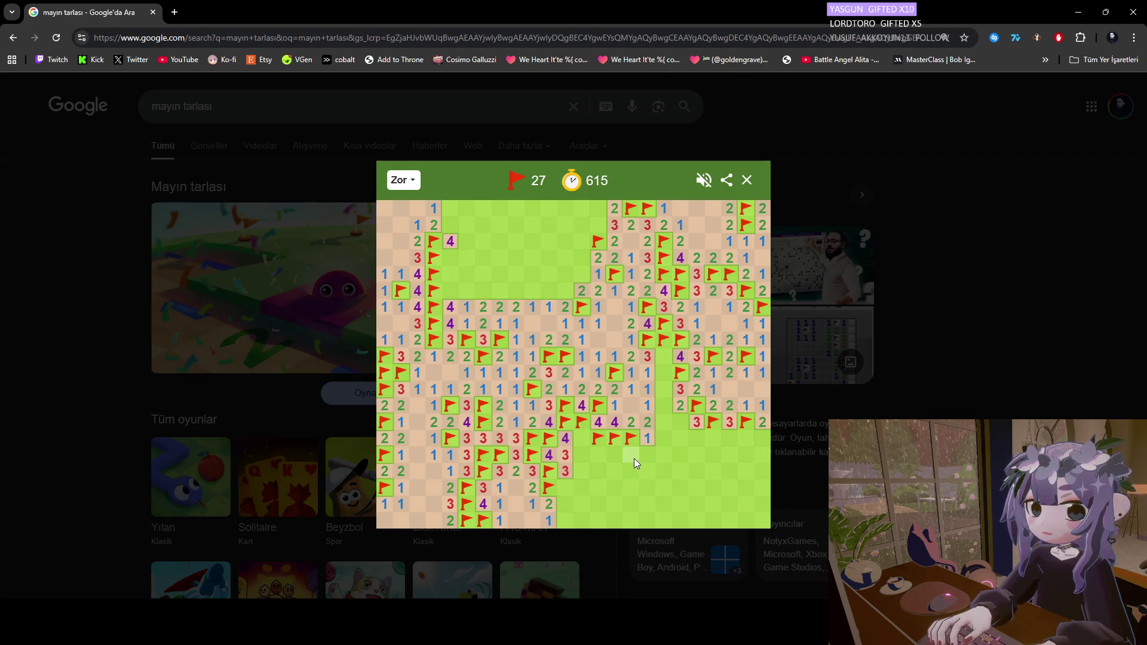
left_click(660, 439)
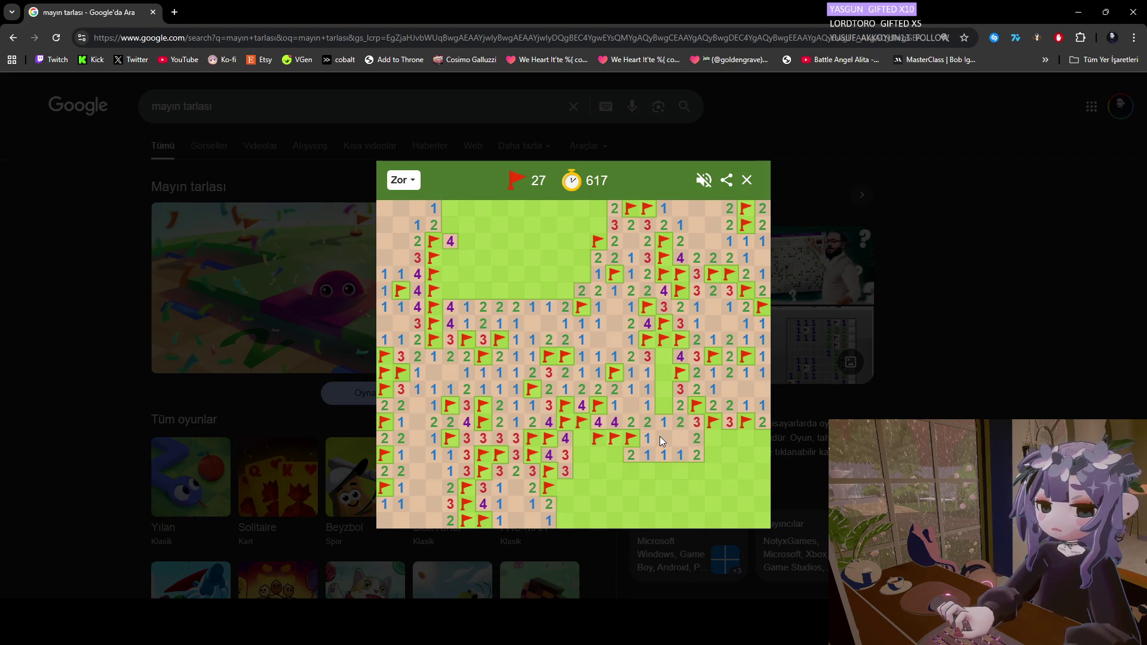
Flag two mines up that patch's right side, revealing a 2, and open a block near the bottom.
right_click(662, 406)
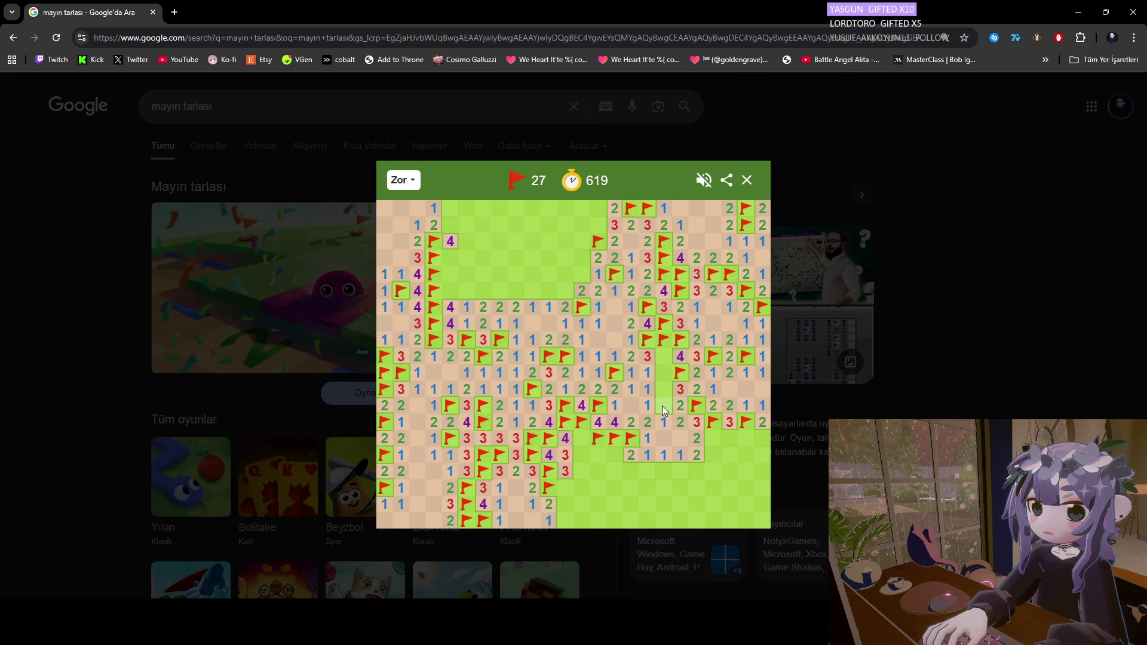
left_click(664, 375)
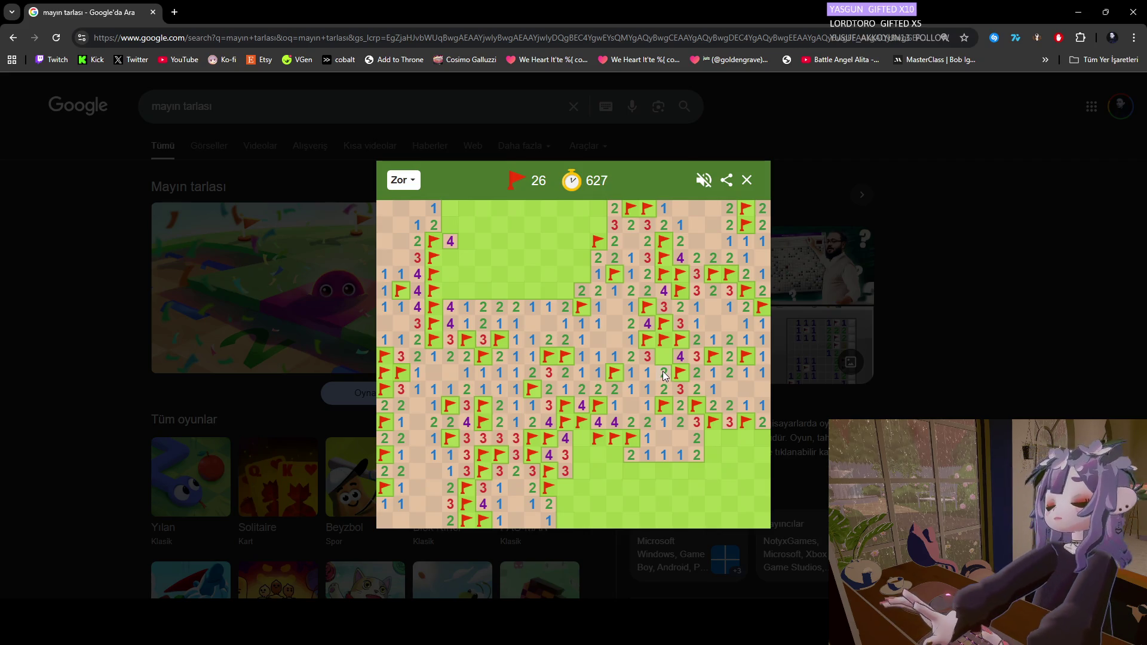
right_click(664, 356)
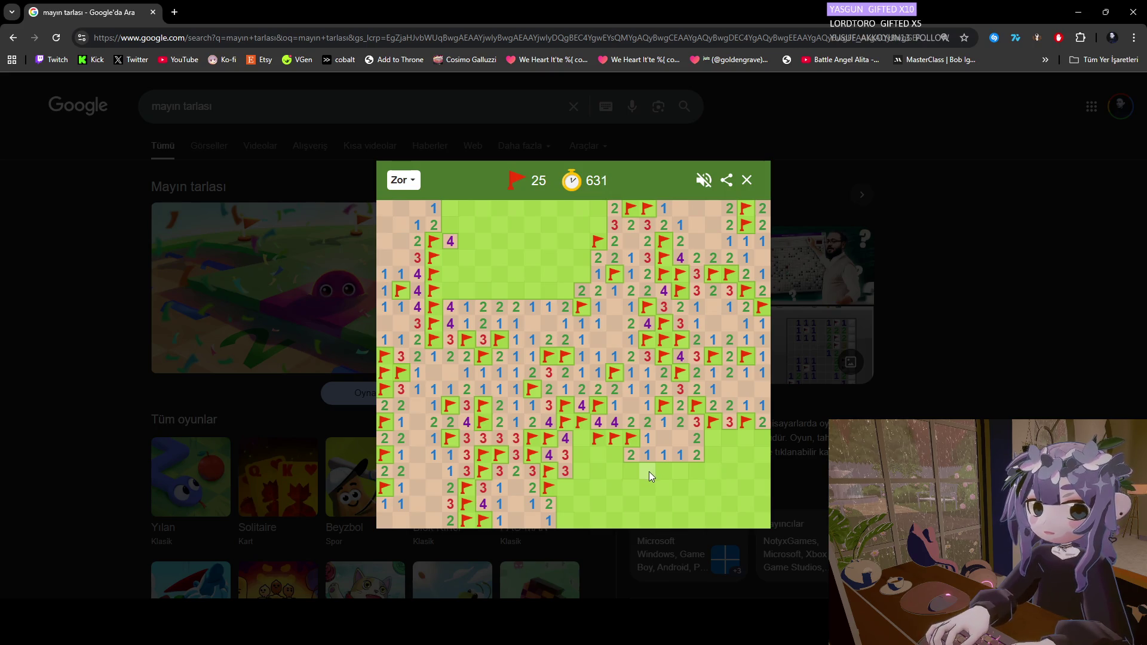
left_click(631, 471)
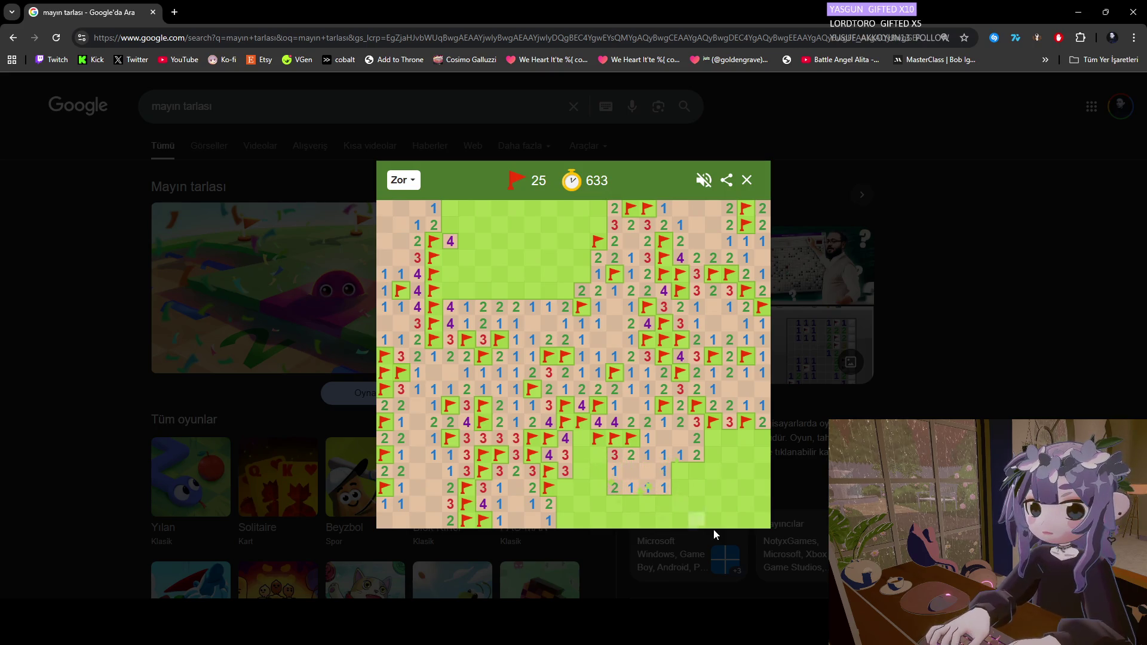
left_click(755, 593)
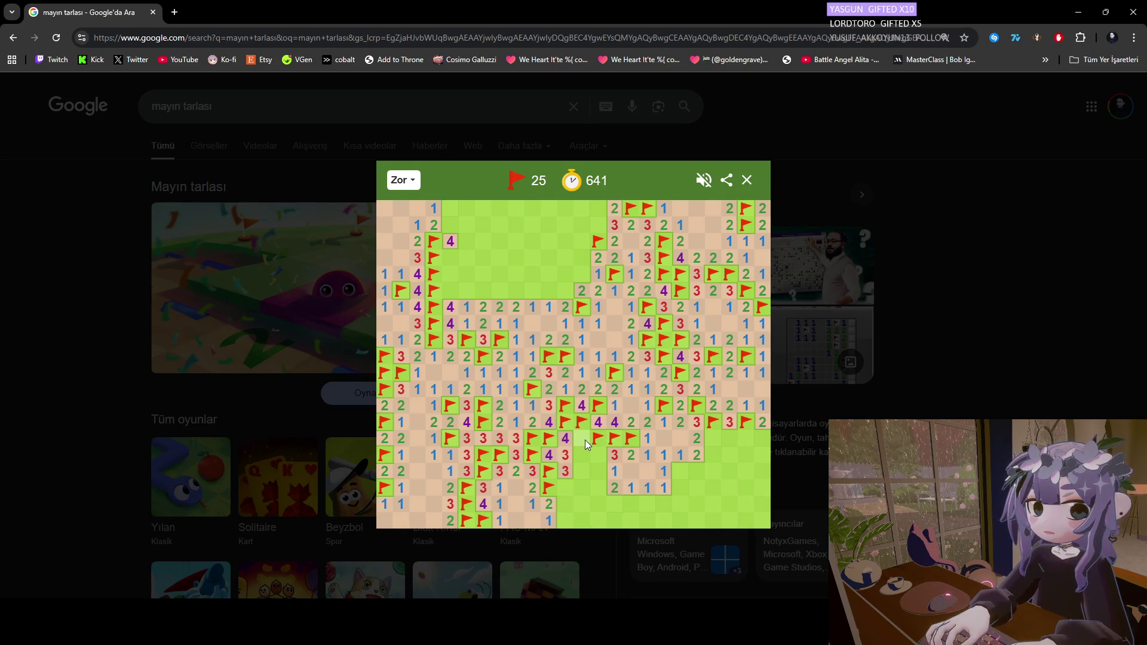
Reveal a 4 and a 3, flag the mines below the 4 and left of the 2.
left_click(584, 439)
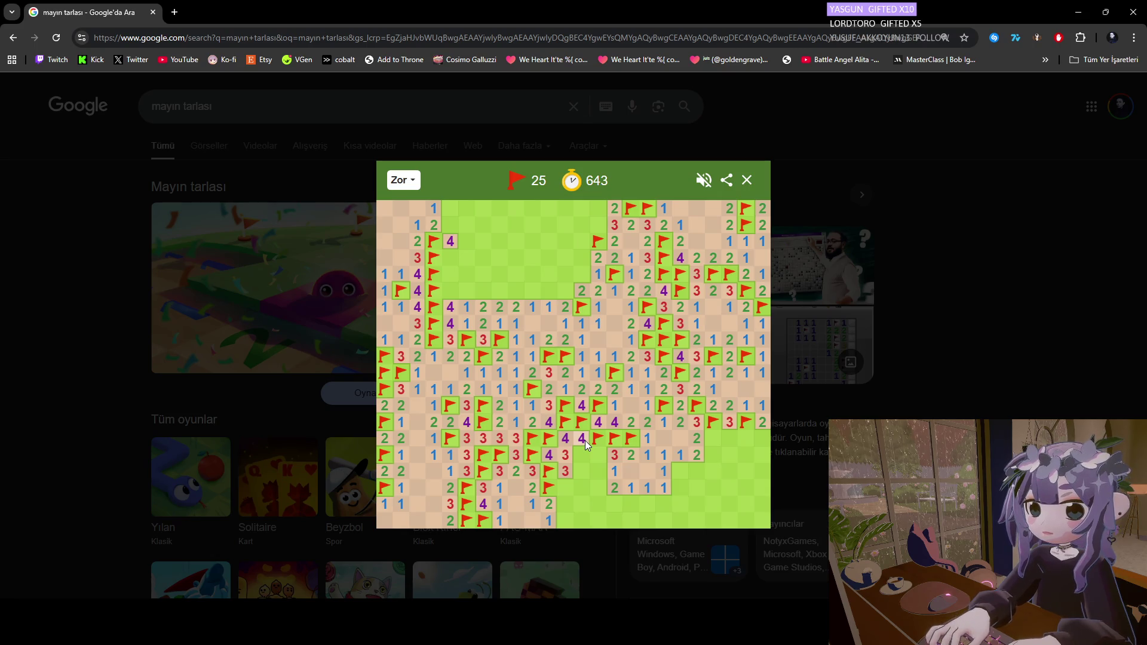
right_click(582, 452)
left_click(597, 455)
left_click(598, 469)
left_click(585, 472)
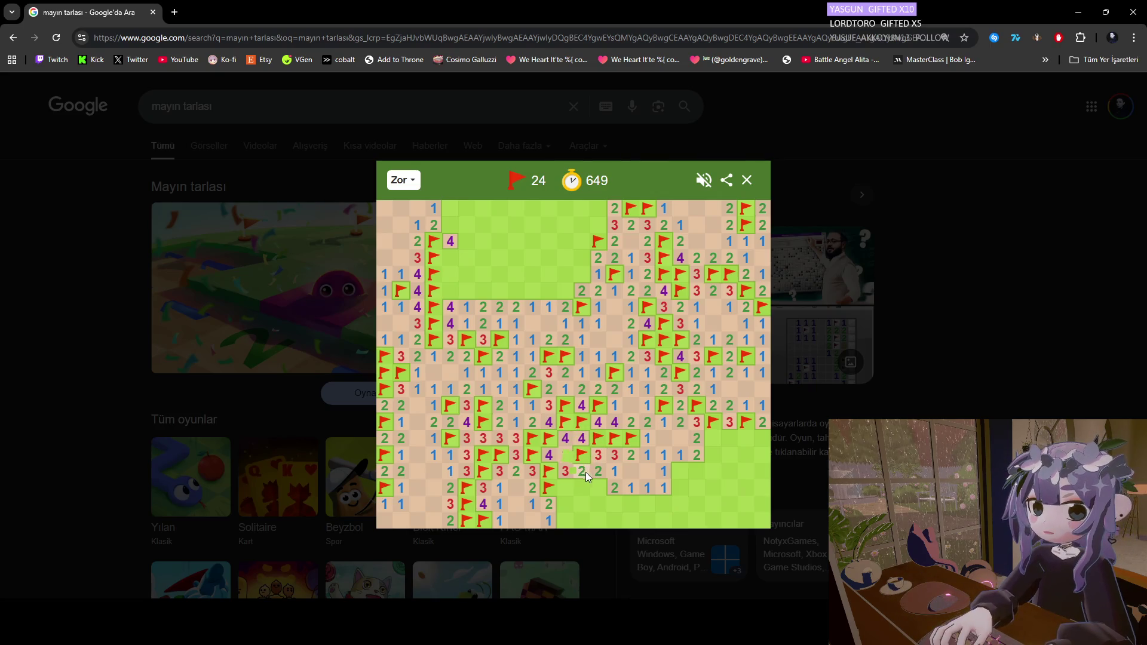
right_click(598, 488)
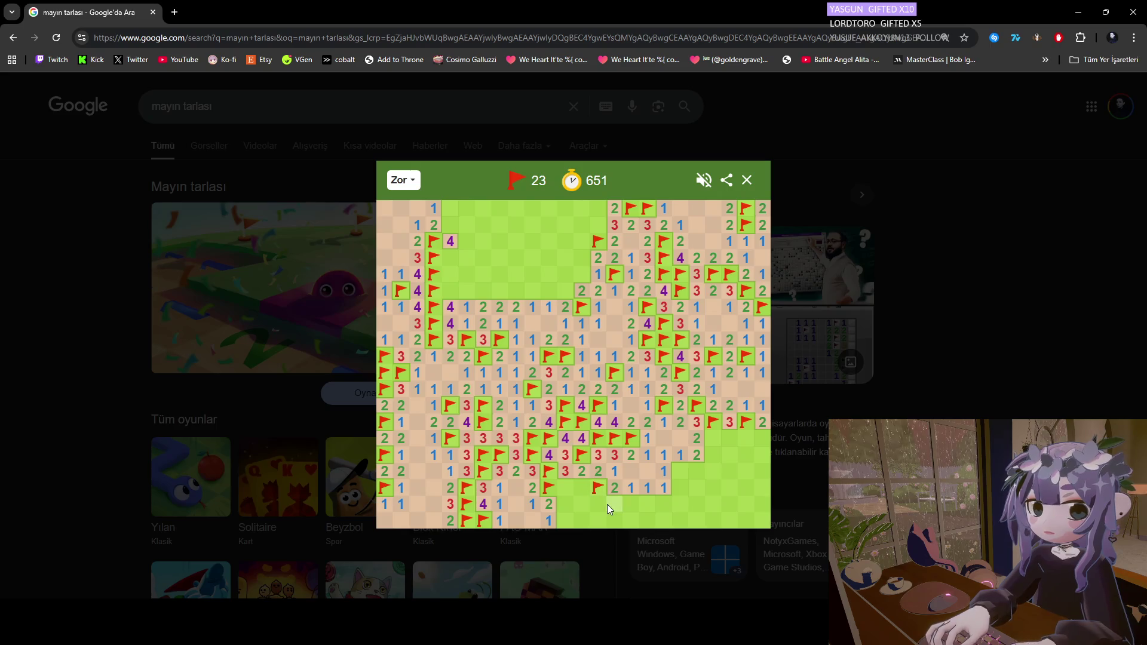
left_click(568, 502)
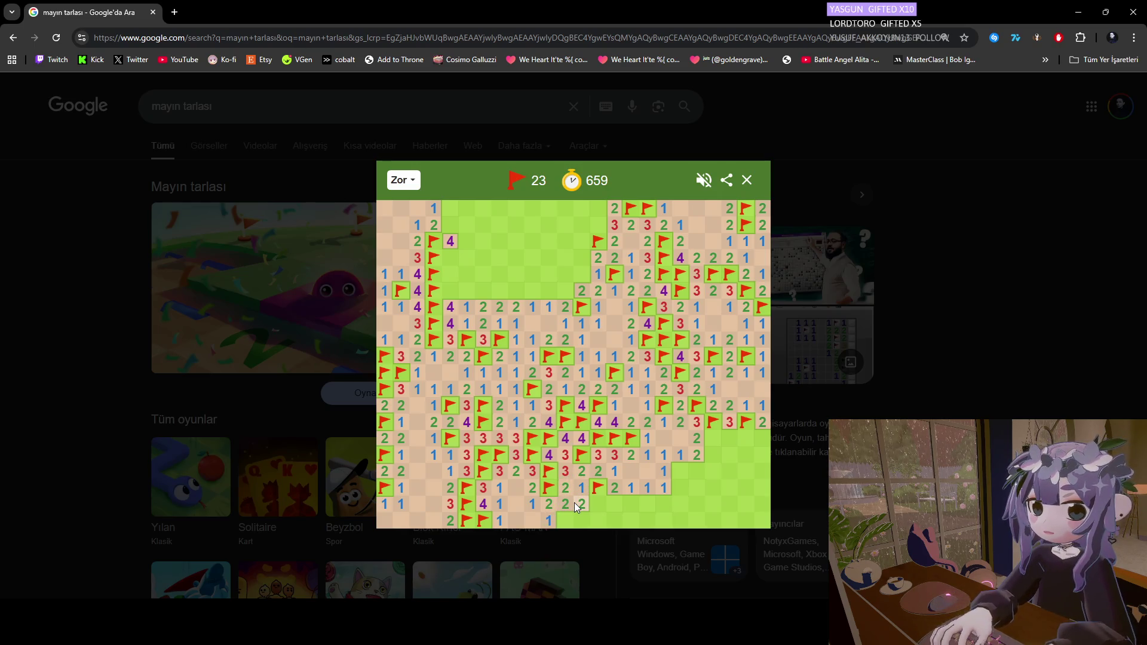
Flag two mines along the bottom rows and open the empty areas beside them.
right_click(565, 520)
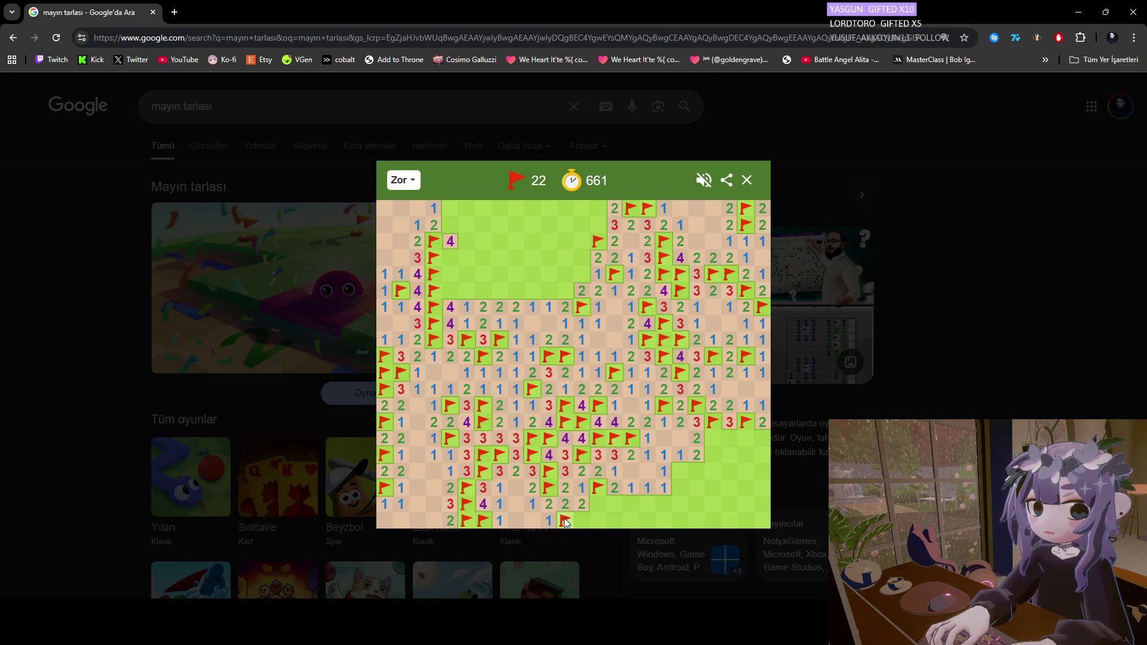
left_click(582, 519)
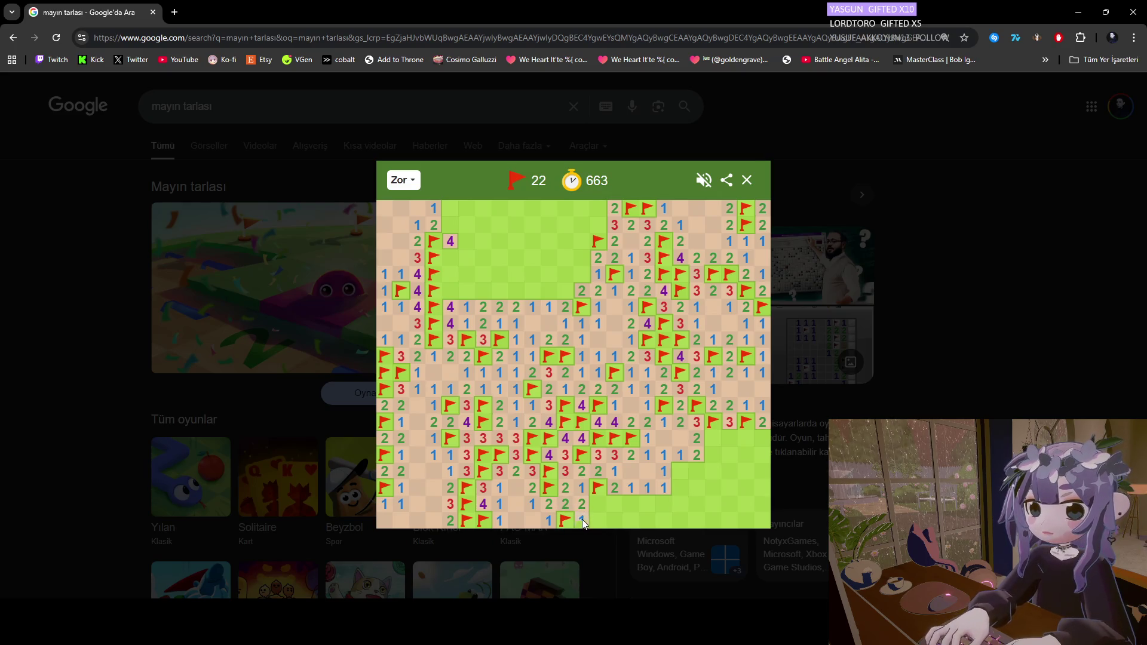
left_click(597, 519)
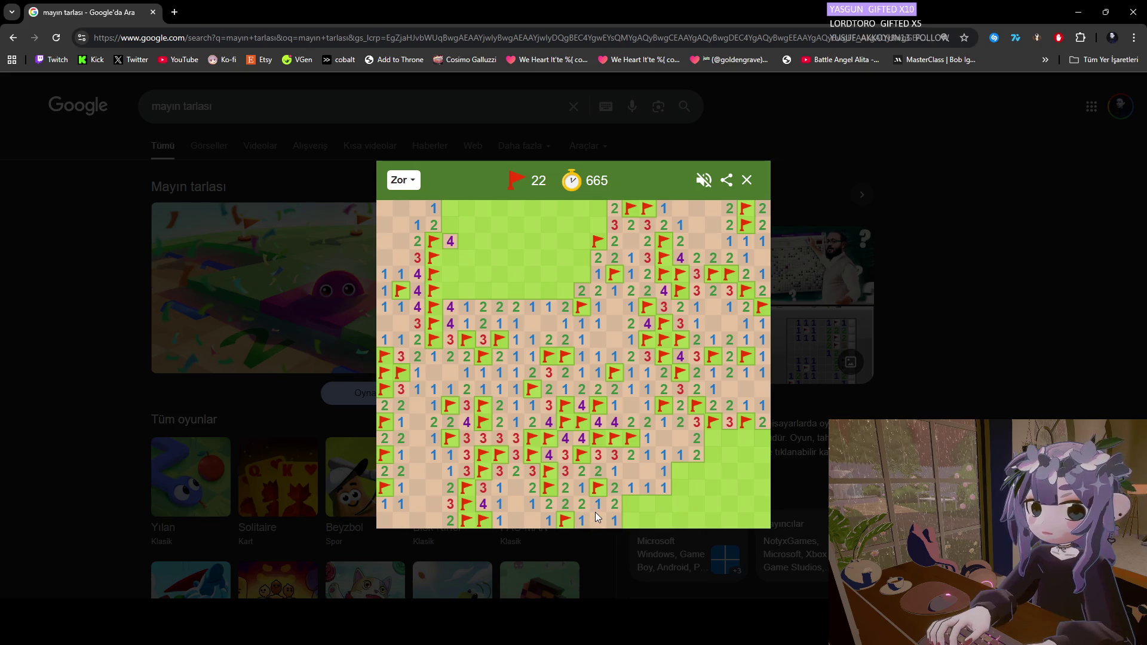
right_click(627, 505)
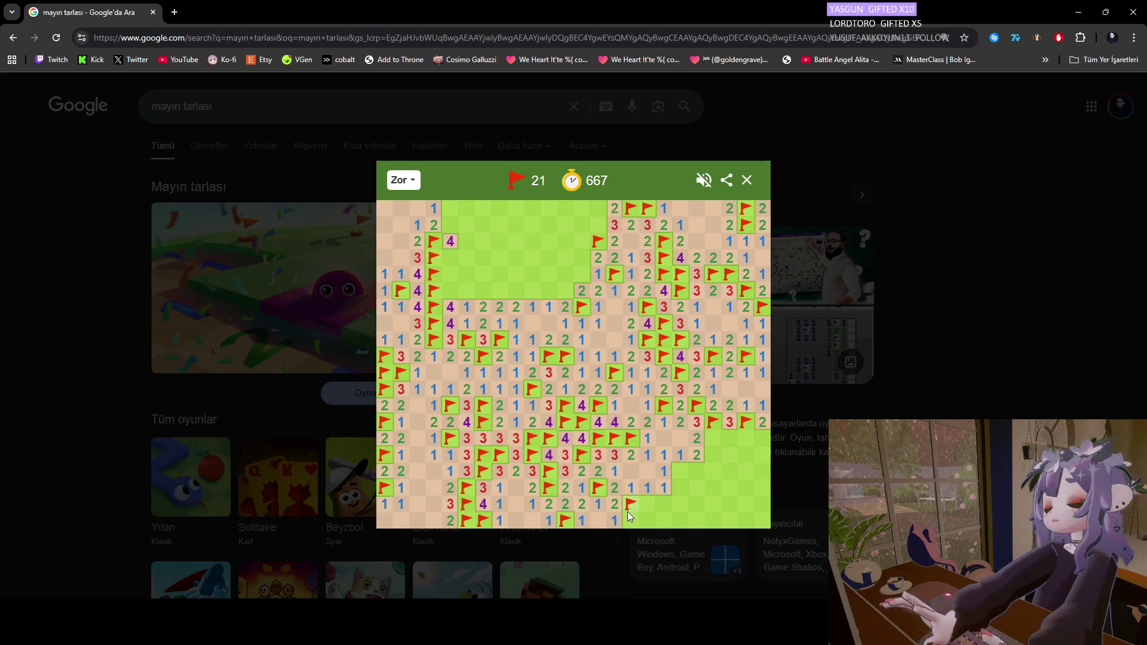
left_click(632, 518)
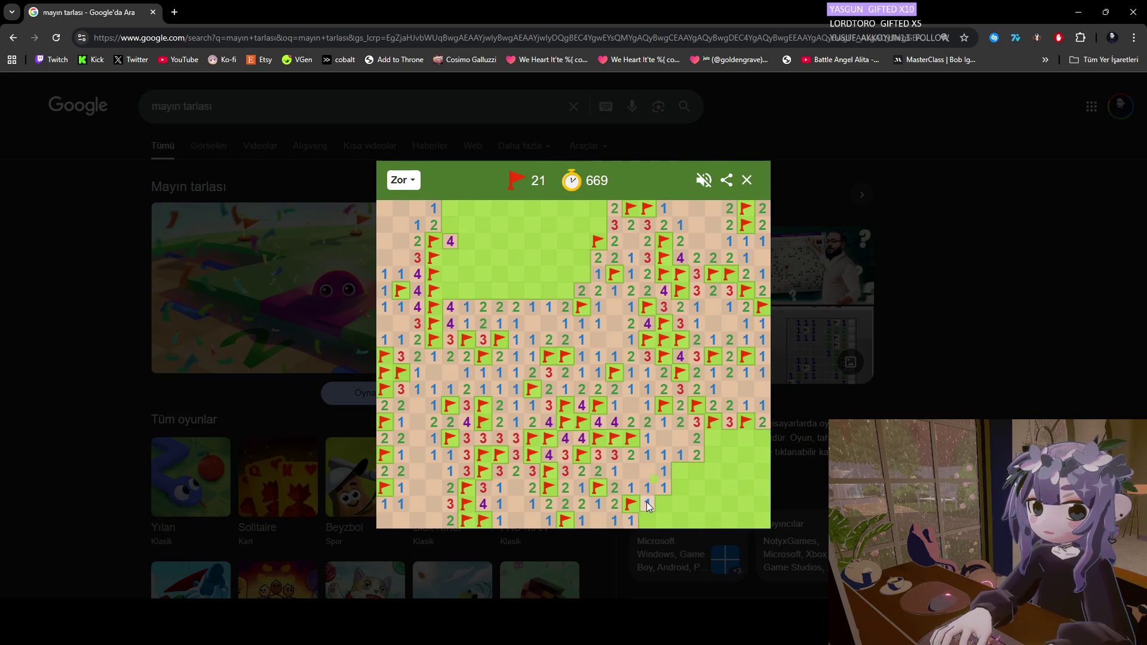
left_click(659, 503)
Flag three mines toward the lower-right edge and reveal the safe cells beside them.
right_click(680, 472)
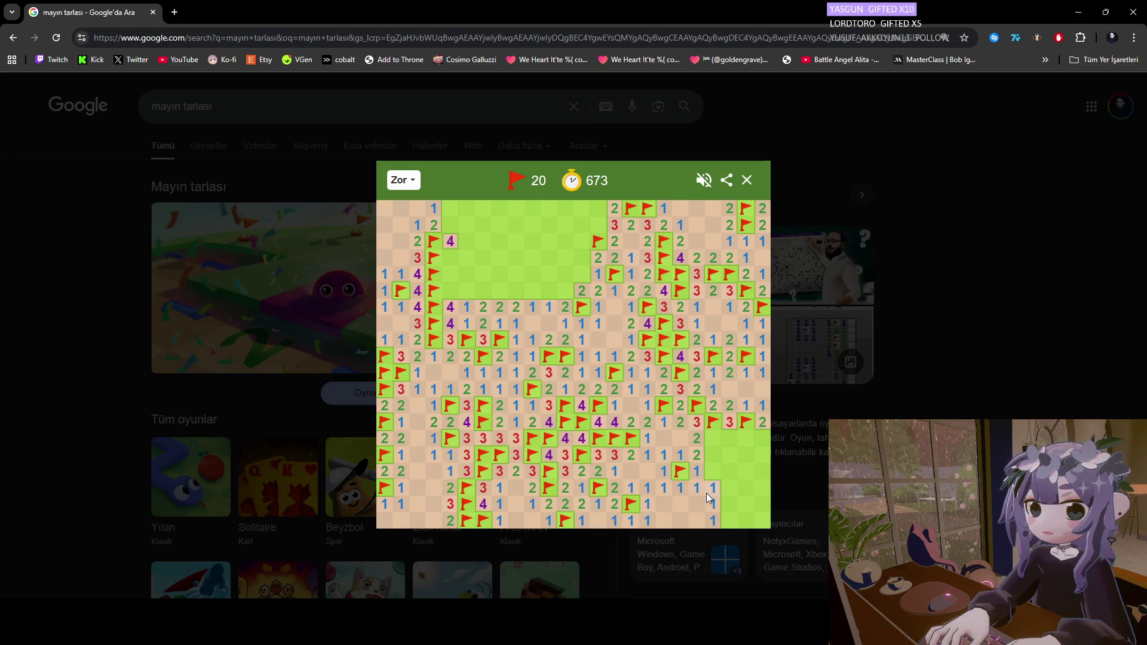
left_click(713, 471)
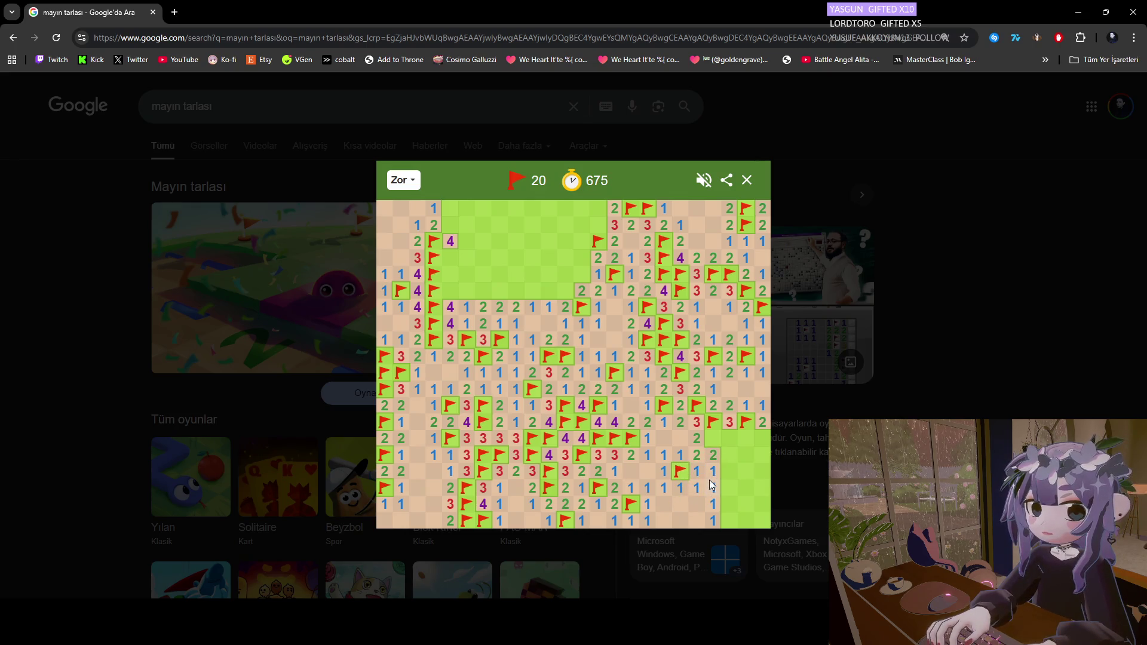
right_click(713, 433)
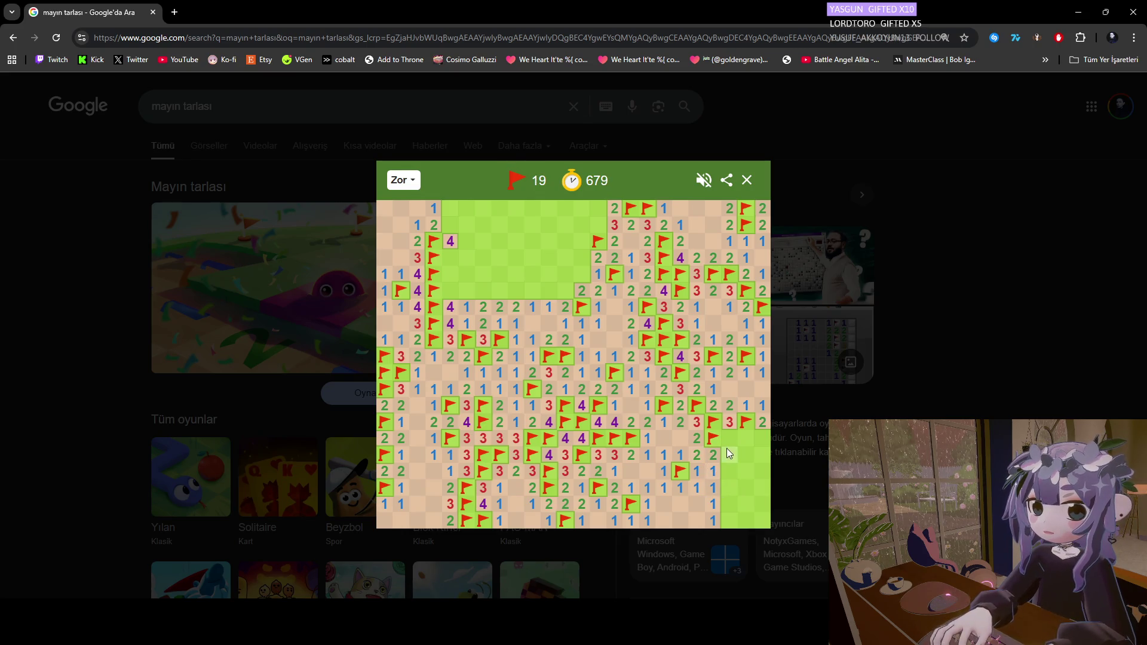
left_click(744, 437)
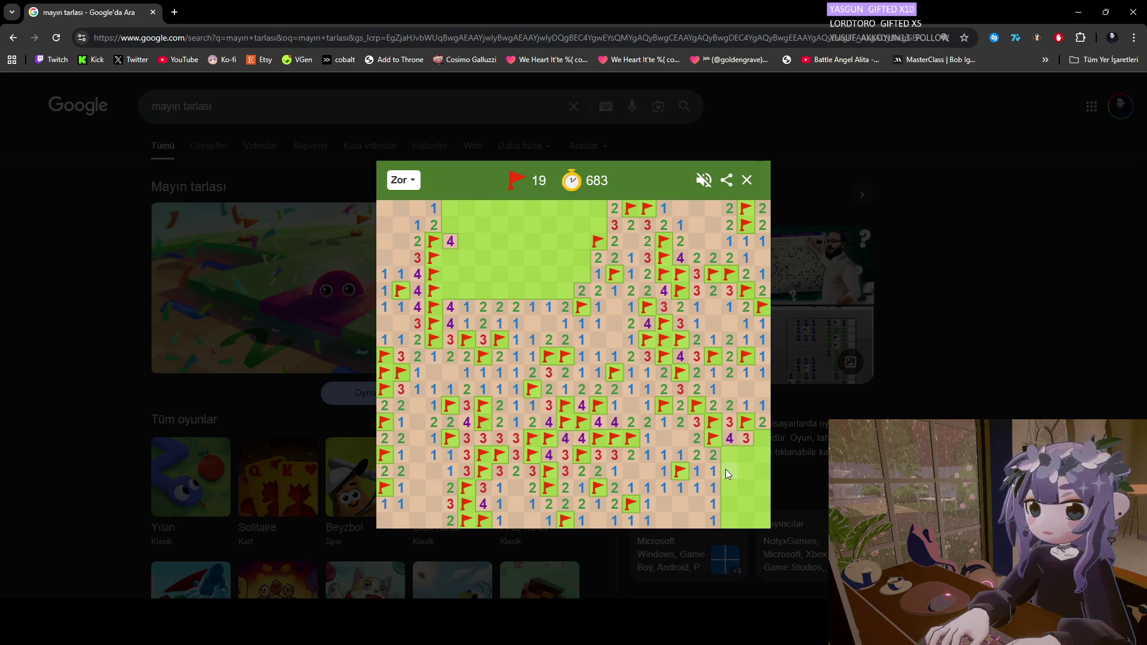
right_click(760, 438)
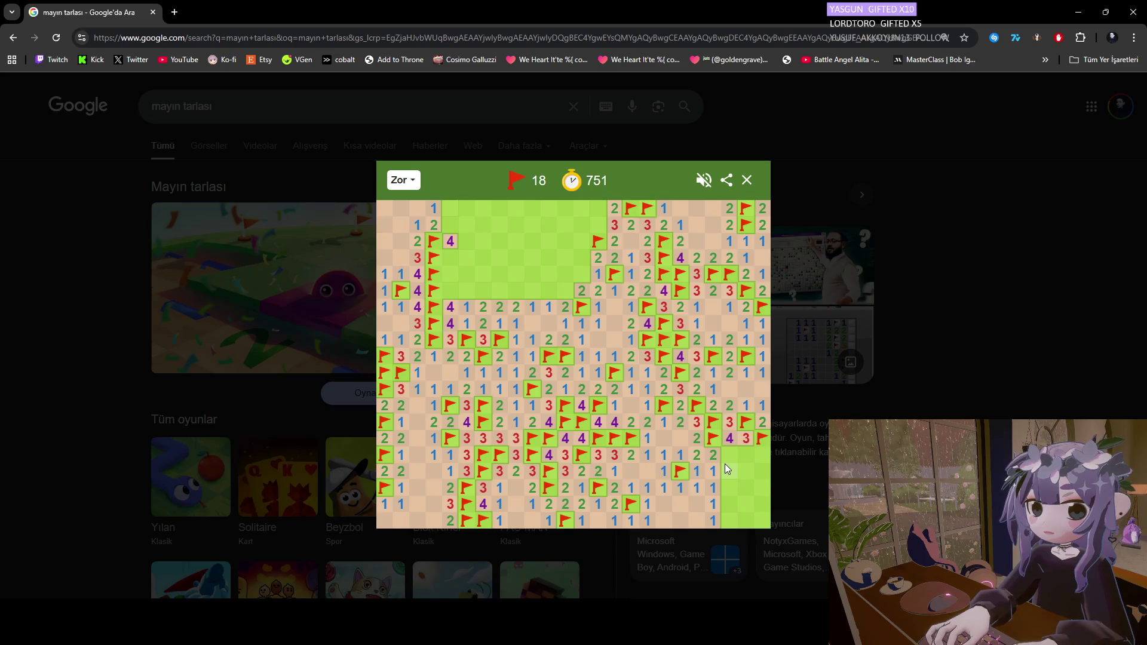
Uncover one safe cell in the lower-right area of the board.
left_click(726, 489)
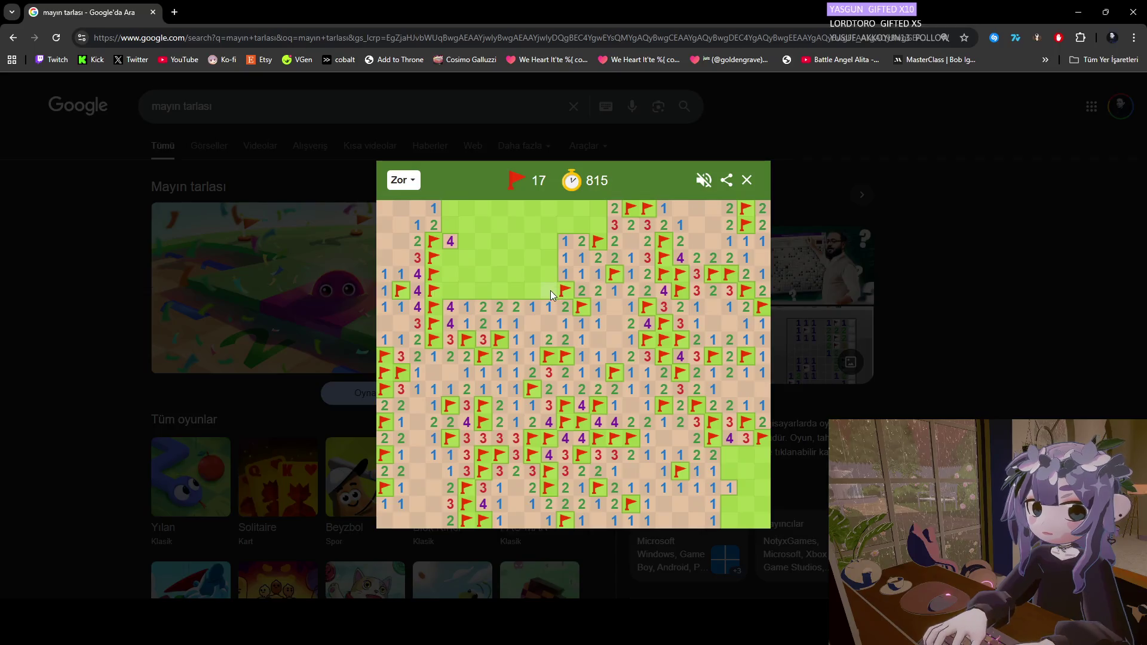
Open cells into the green upper-middle region, flagging two mines and revealing the row above.
left_click(549, 274)
left_click(549, 258)
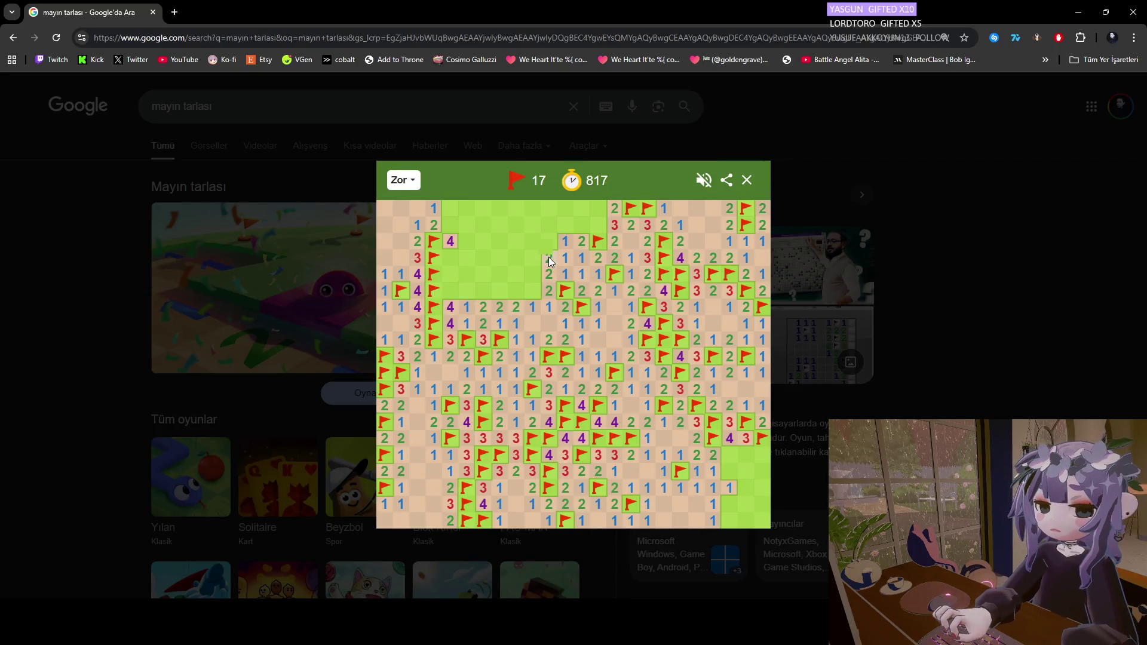
right_click(548, 241)
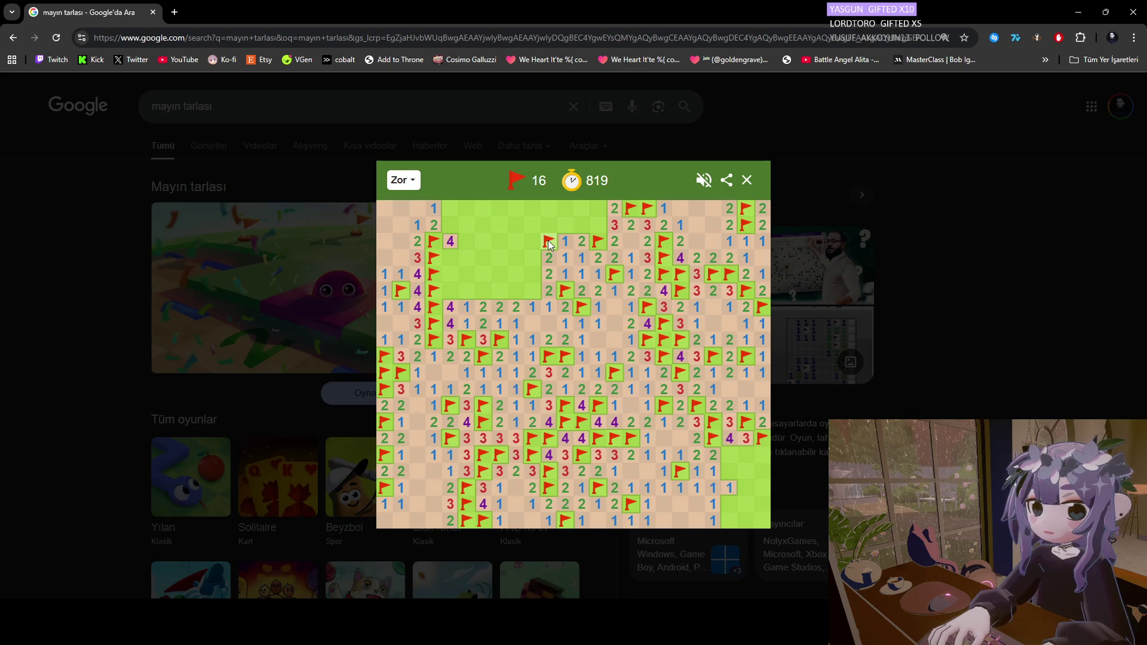
left_click(552, 220)
left_click(561, 222)
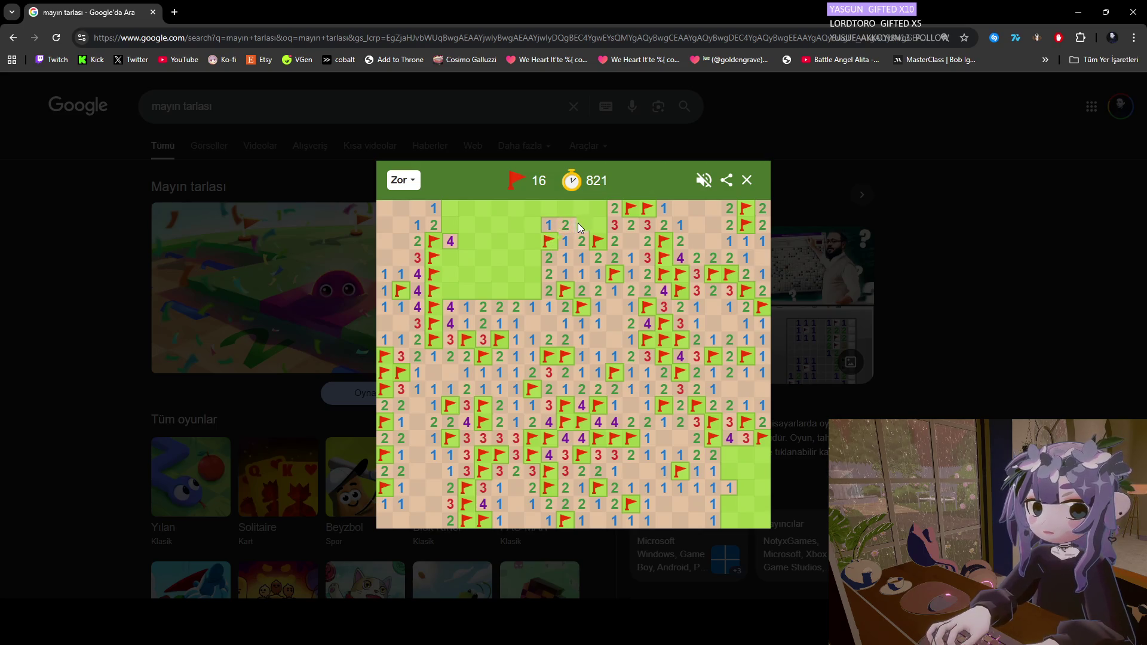
left_click(579, 223)
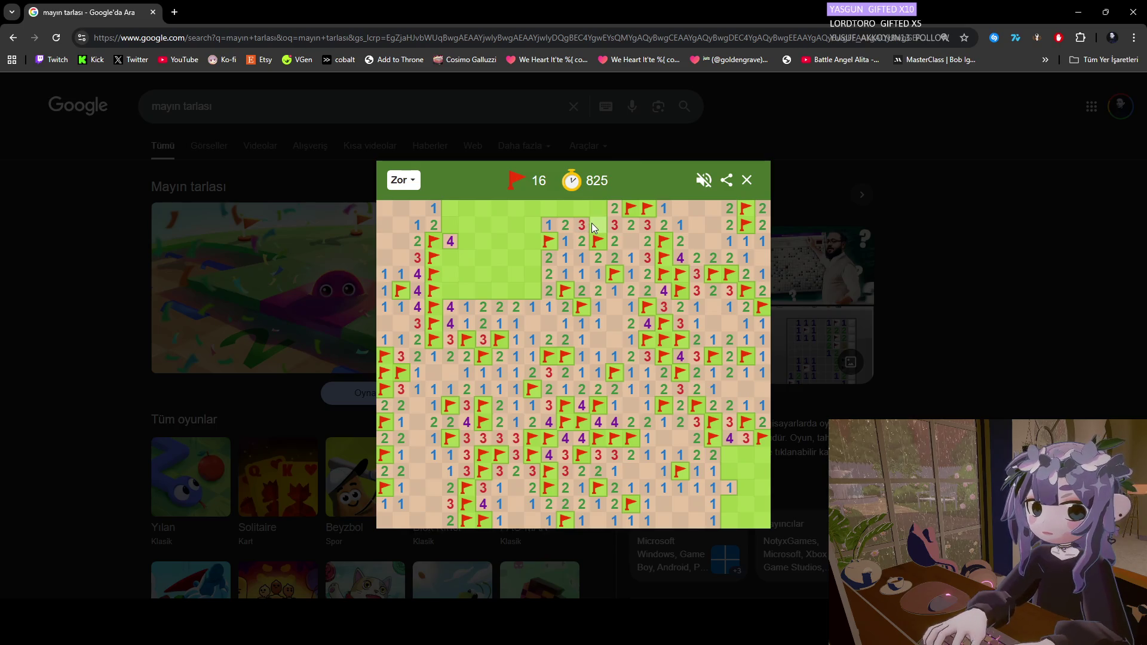
right_click(593, 227)
left_click(598, 210)
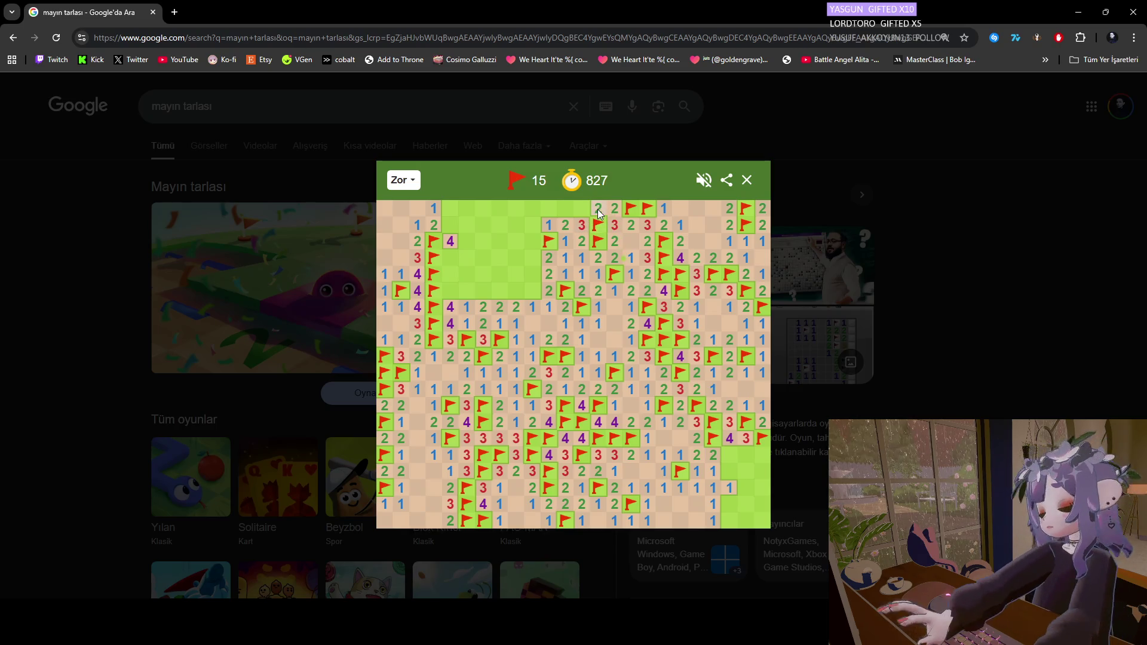
Flag a mine in the top rows and open the hidden cells left of it along the region's edge.
right_click(583, 210)
left_click(549, 210)
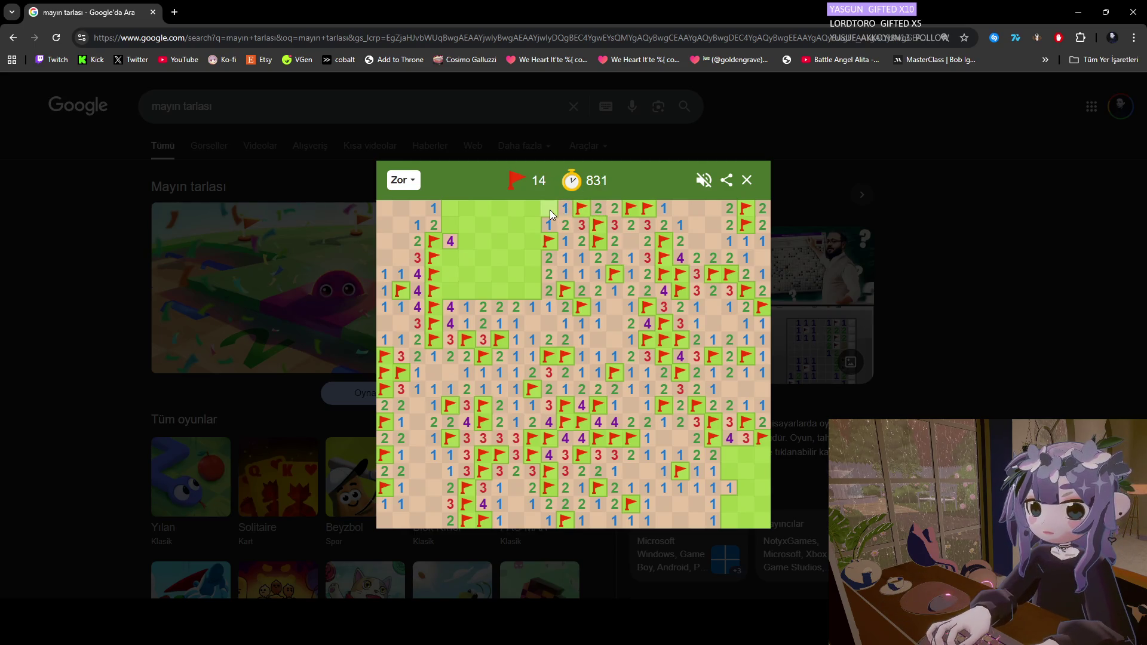
left_click(530, 240)
left_click(528, 252)
left_click(516, 254)
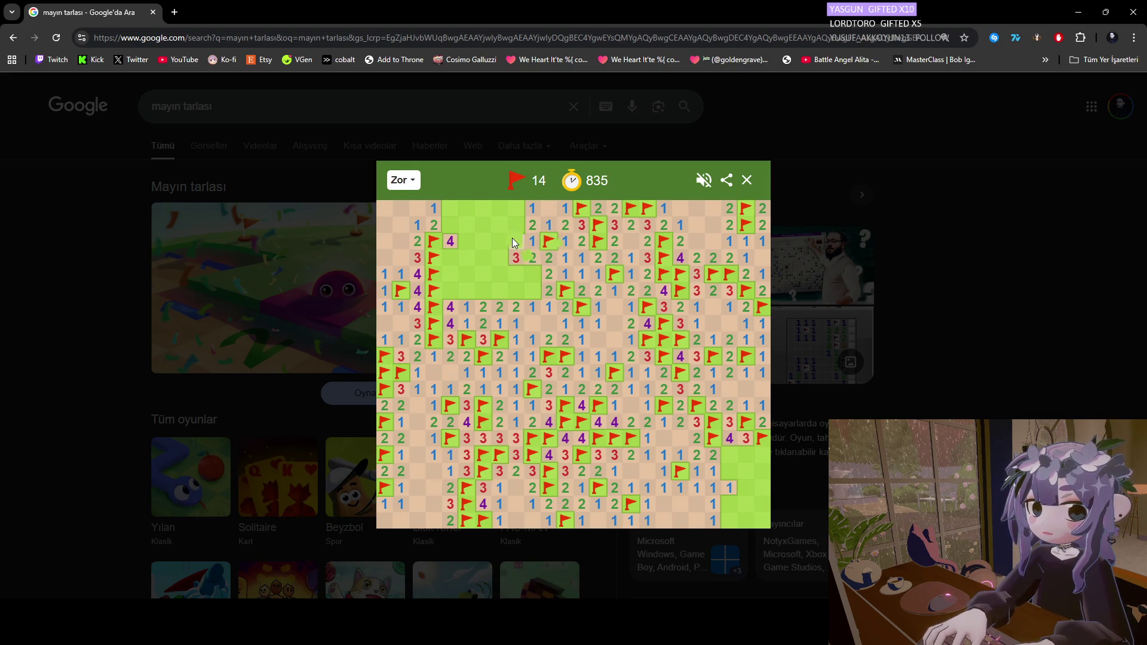
Flag four more mines along the top row and green region's edge, revealing the cells between.
right_click(514, 209)
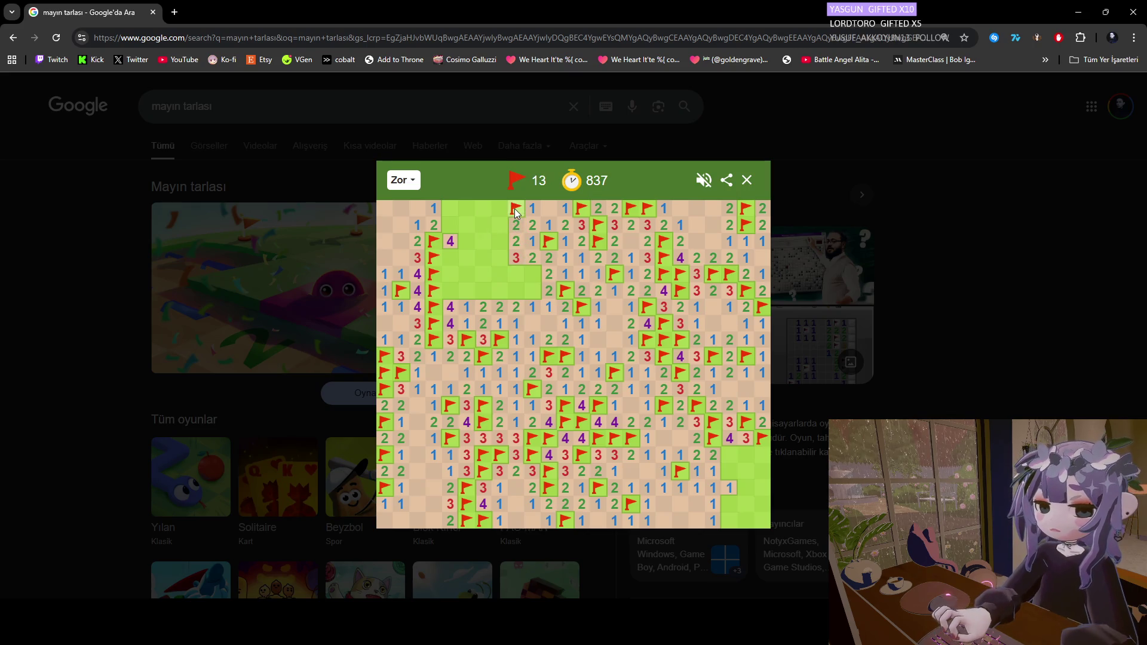
right_click(532, 274)
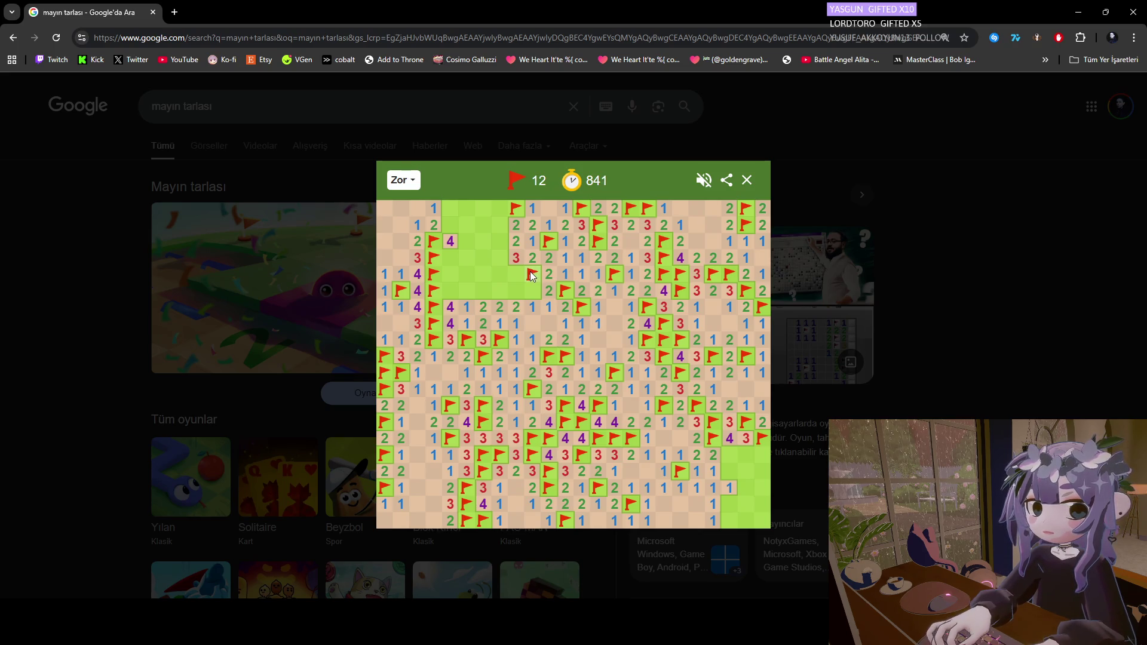
left_click(532, 290)
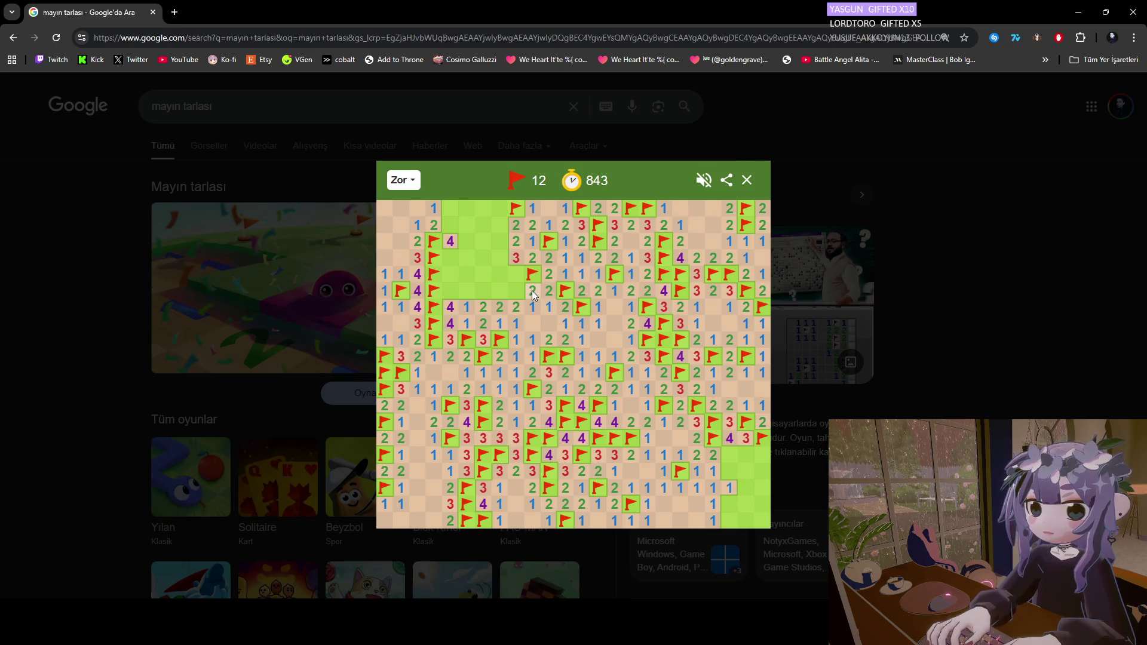
right_click(515, 292)
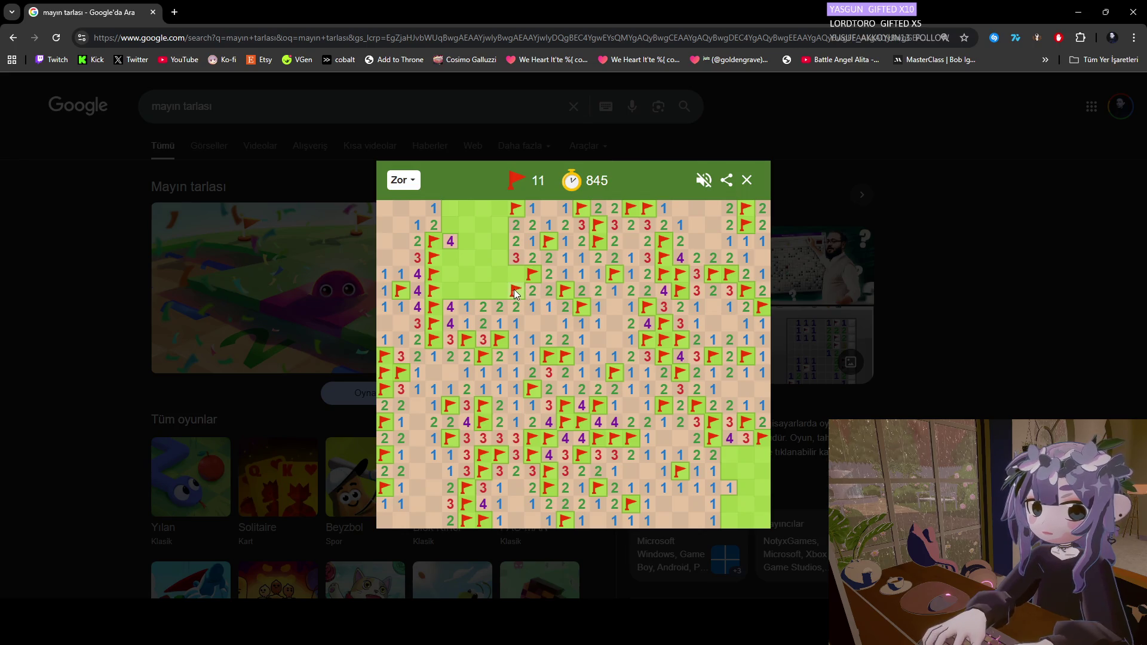
left_click(512, 274)
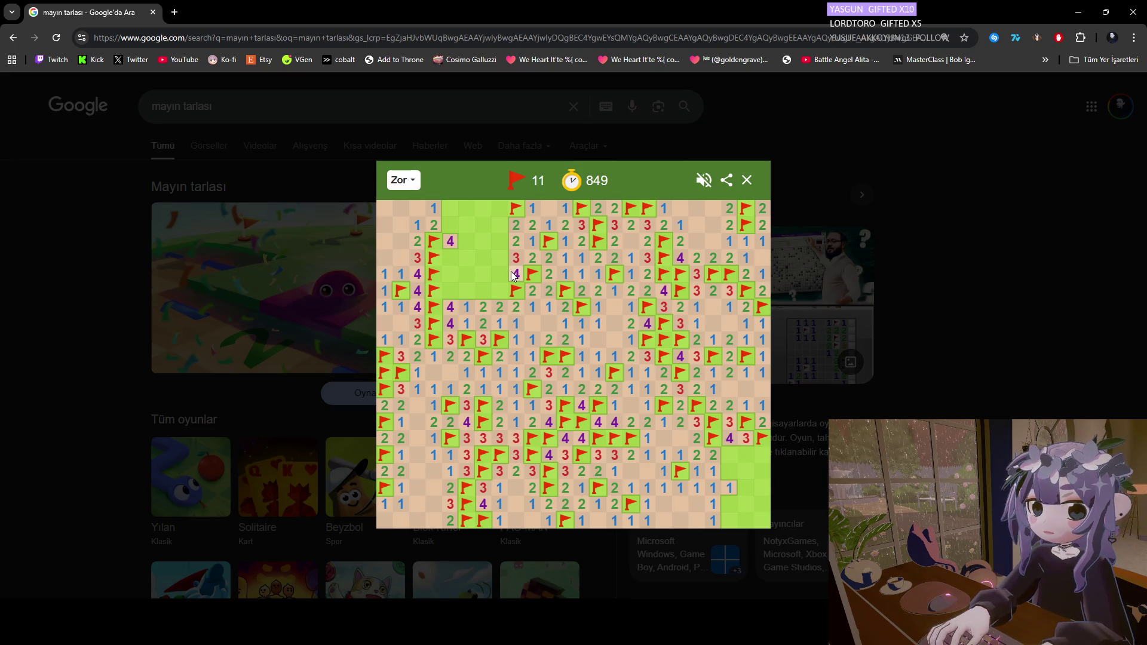
right_click(500, 291)
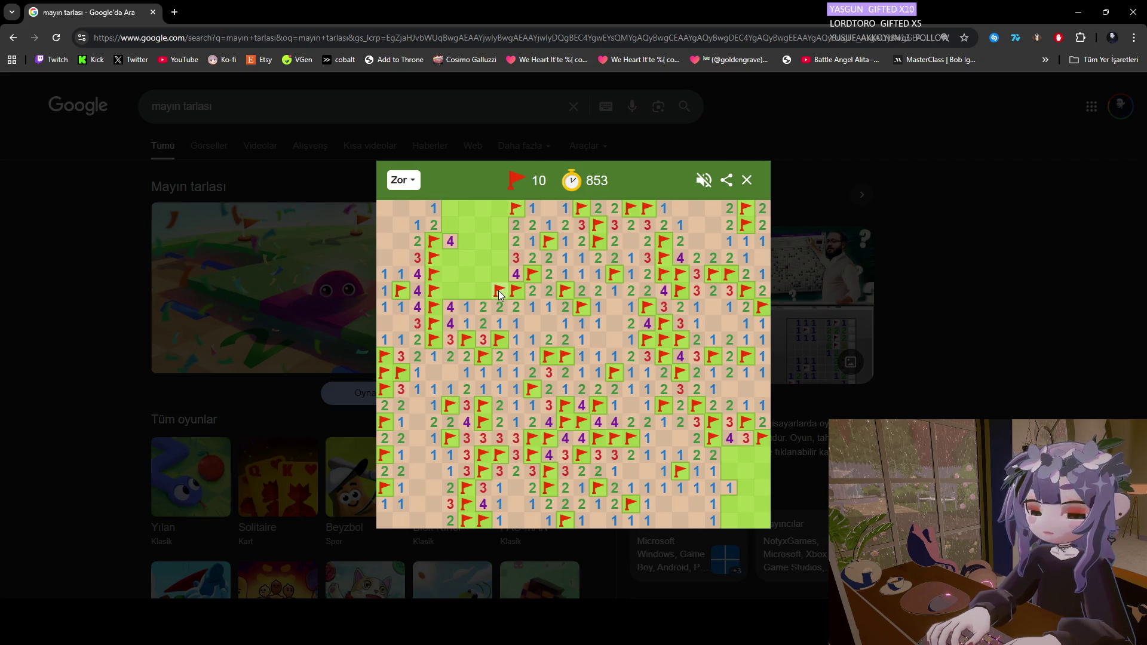
Reveal safe cells in the top-left gap's lower rows, flagging mines beside the 2 and 4.
left_click(482, 290)
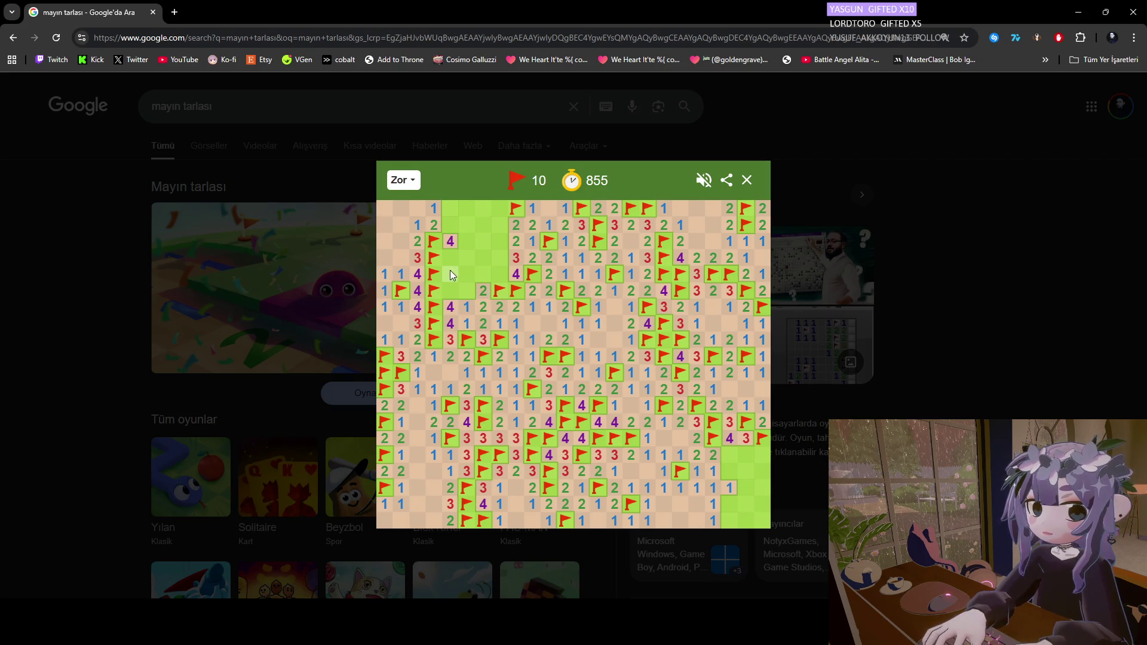
right_click(468, 292)
left_click(450, 291)
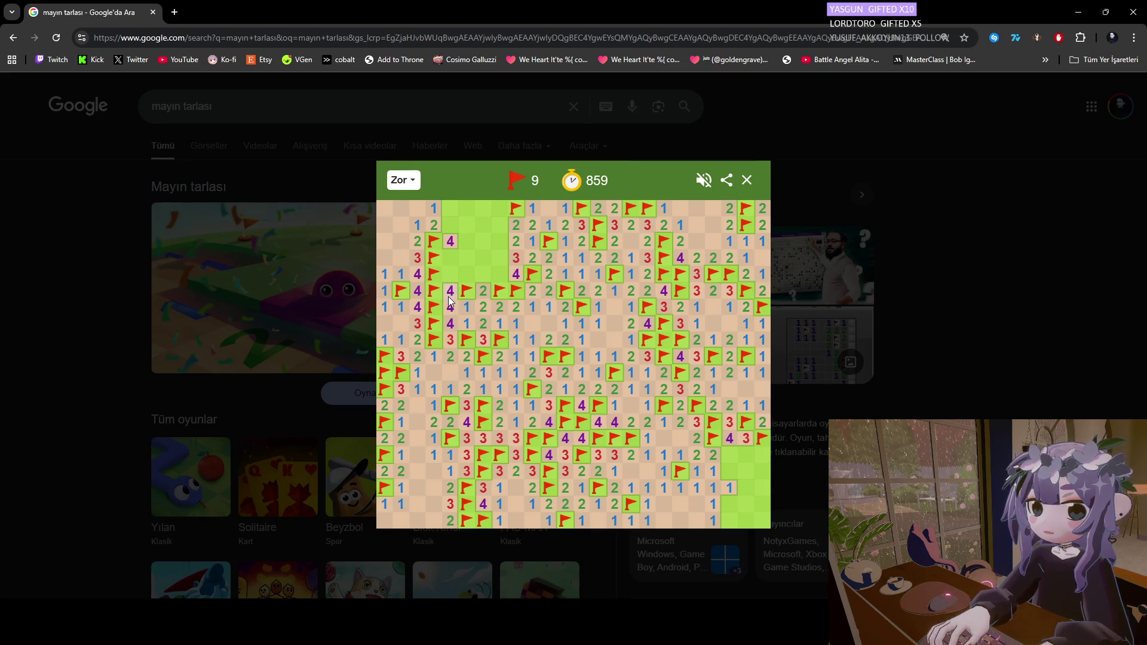
left_click(450, 276)
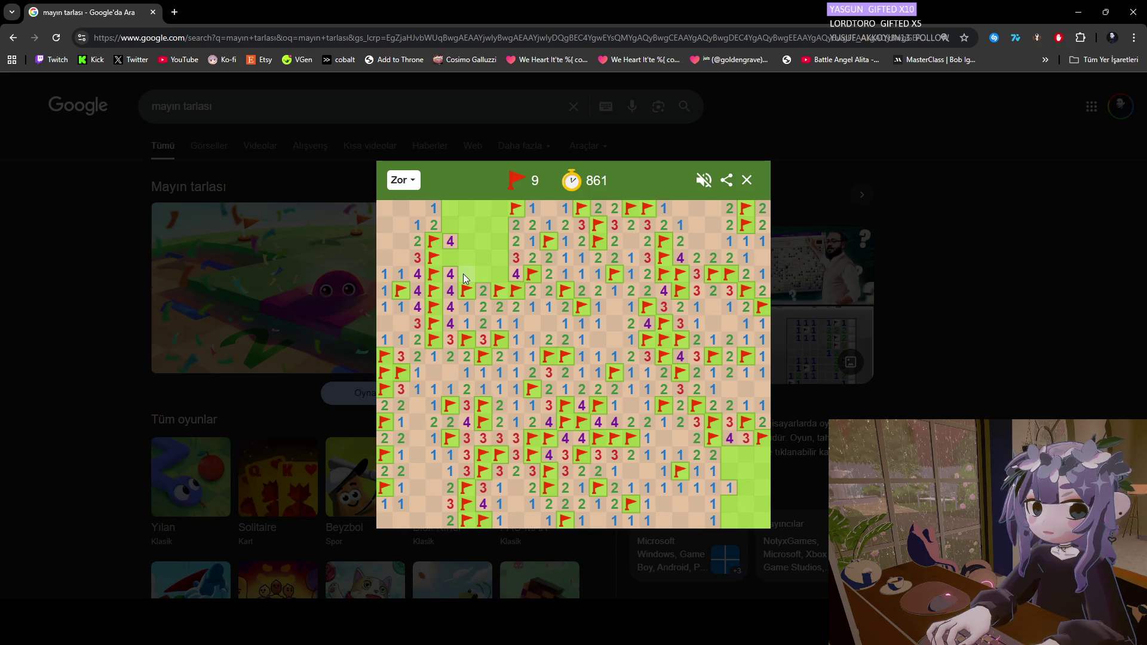
left_click(465, 275)
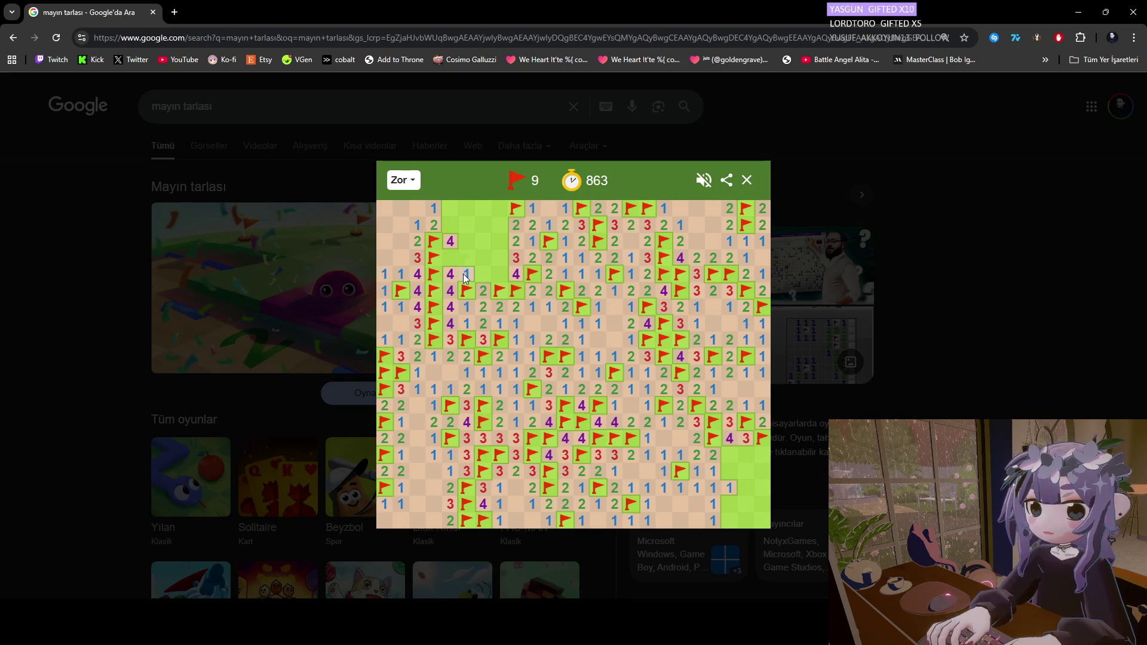
left_click(481, 263)
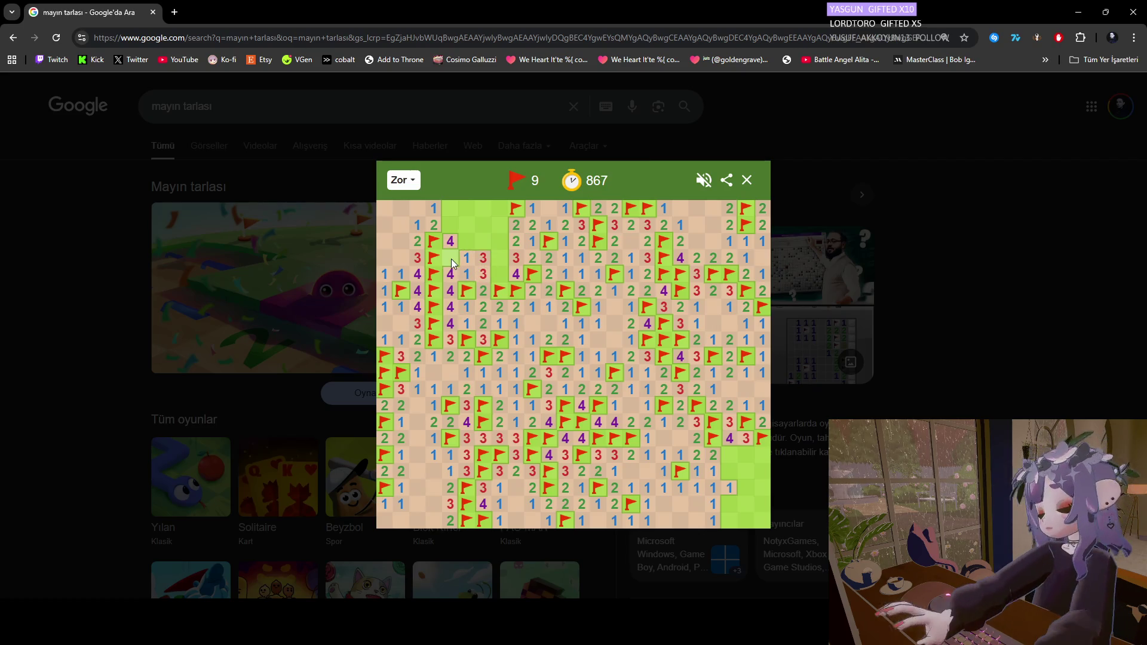
left_click(452, 263)
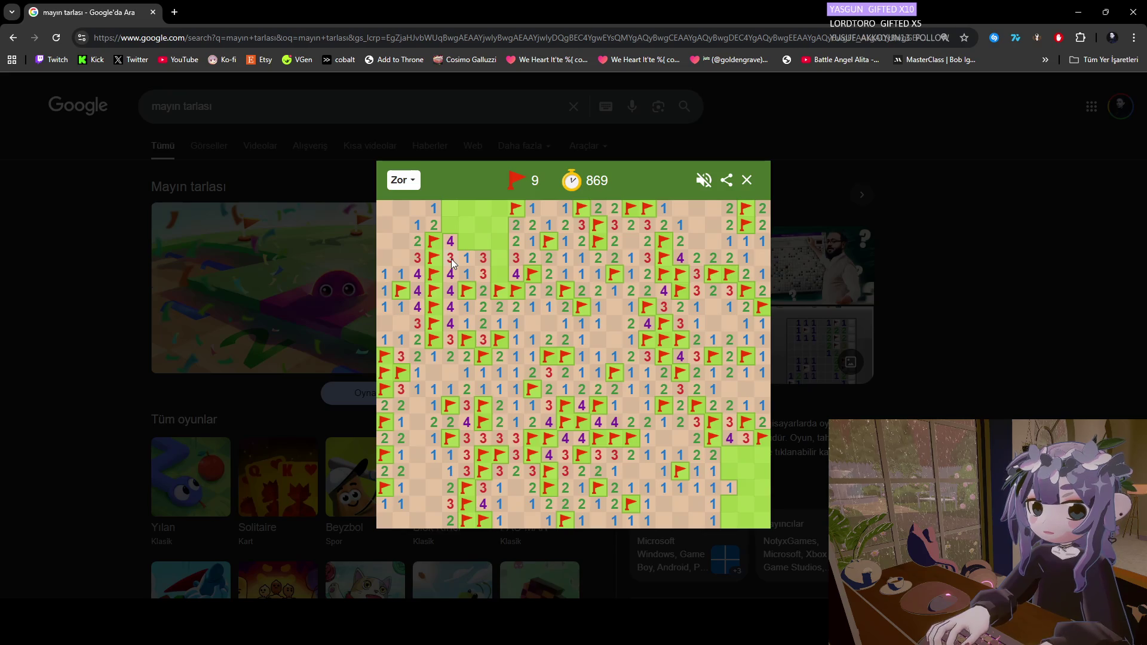
left_click(468, 243)
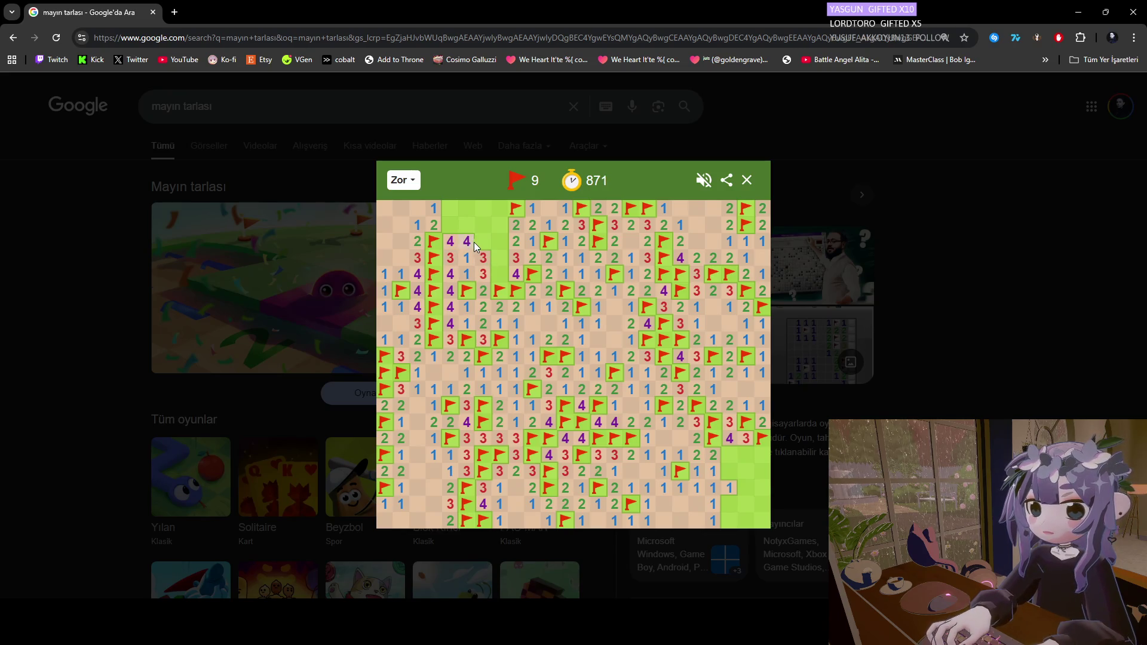
right_click(481, 243)
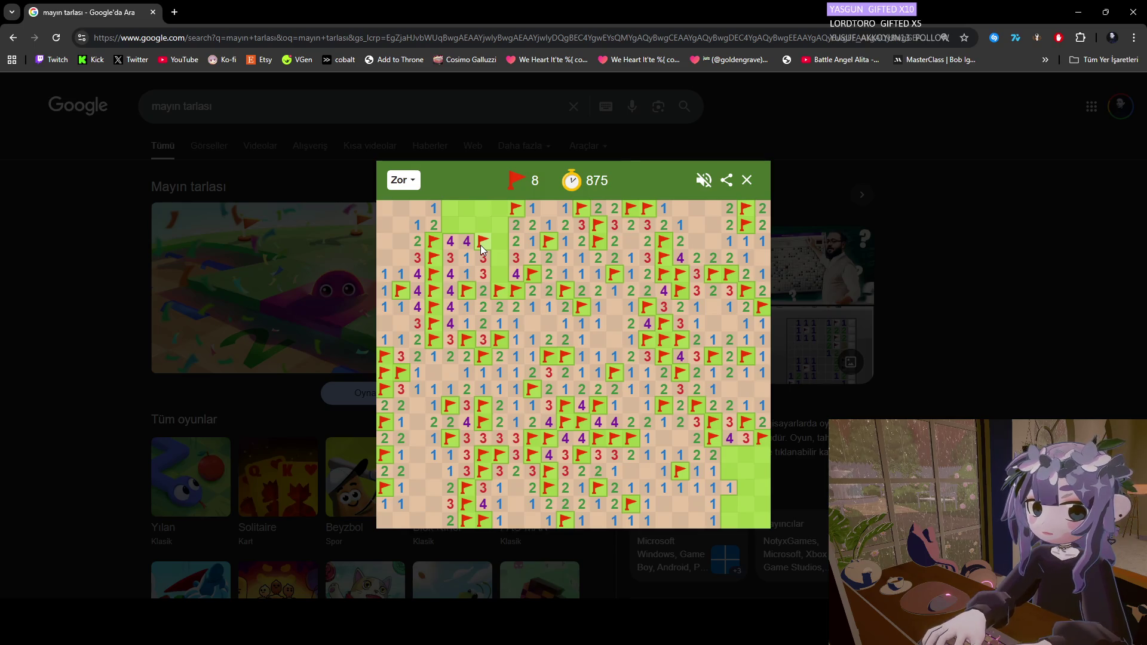
left_click(497, 274)
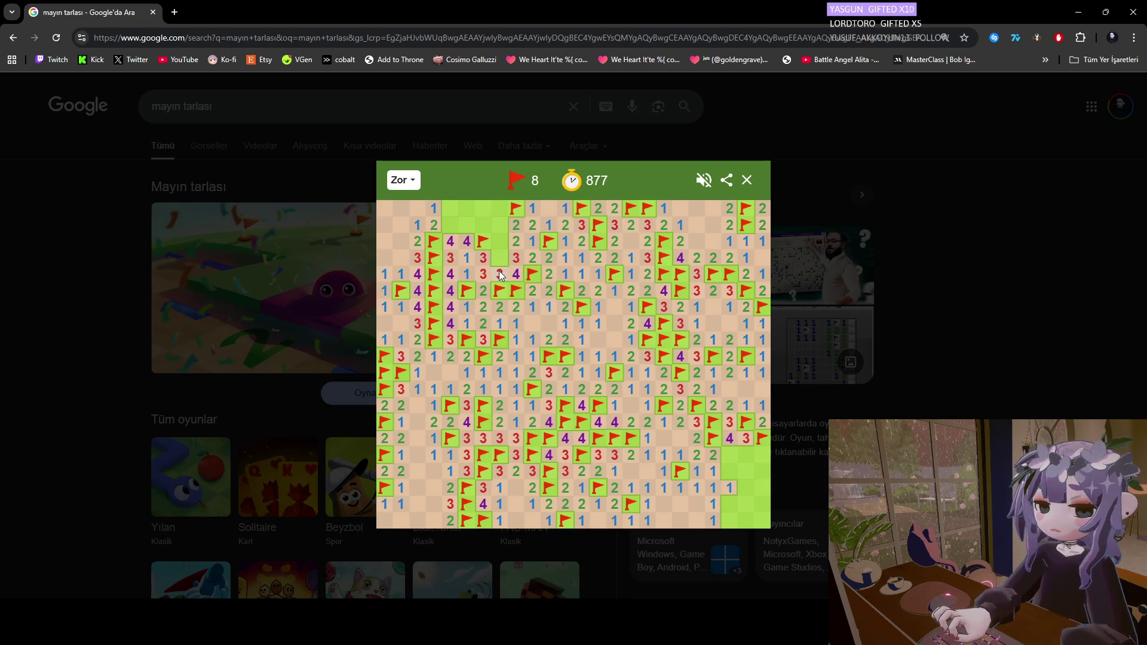
Flag the mines in the gap's upper rows and reveal the remaining top-row safe cells.
right_click(499, 259)
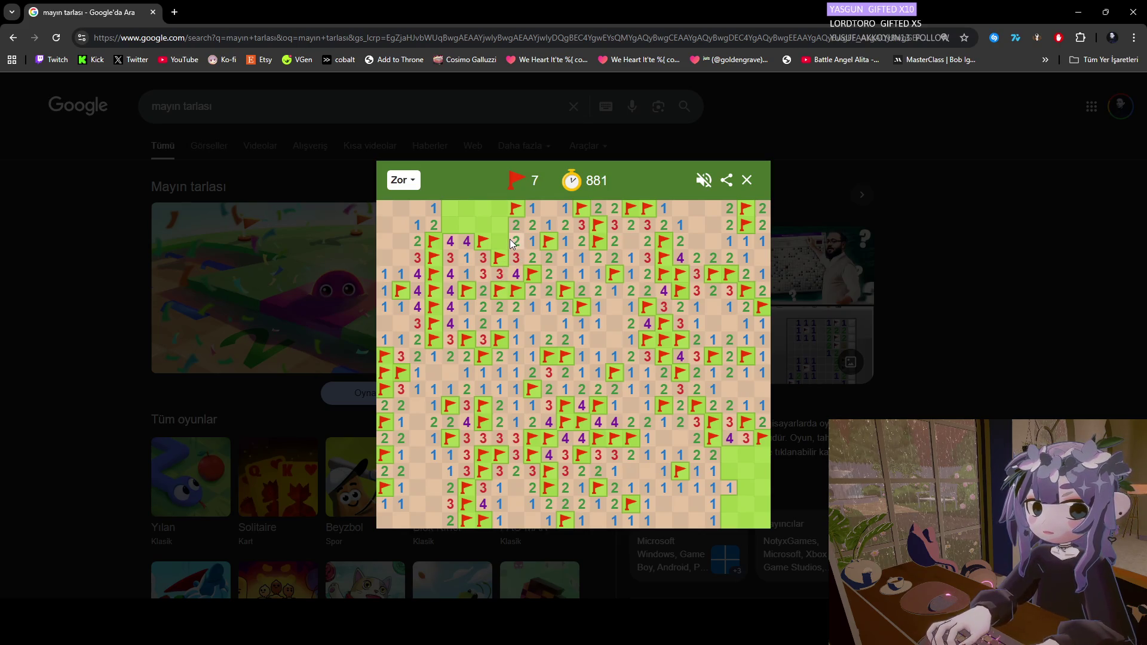
right_click(498, 241)
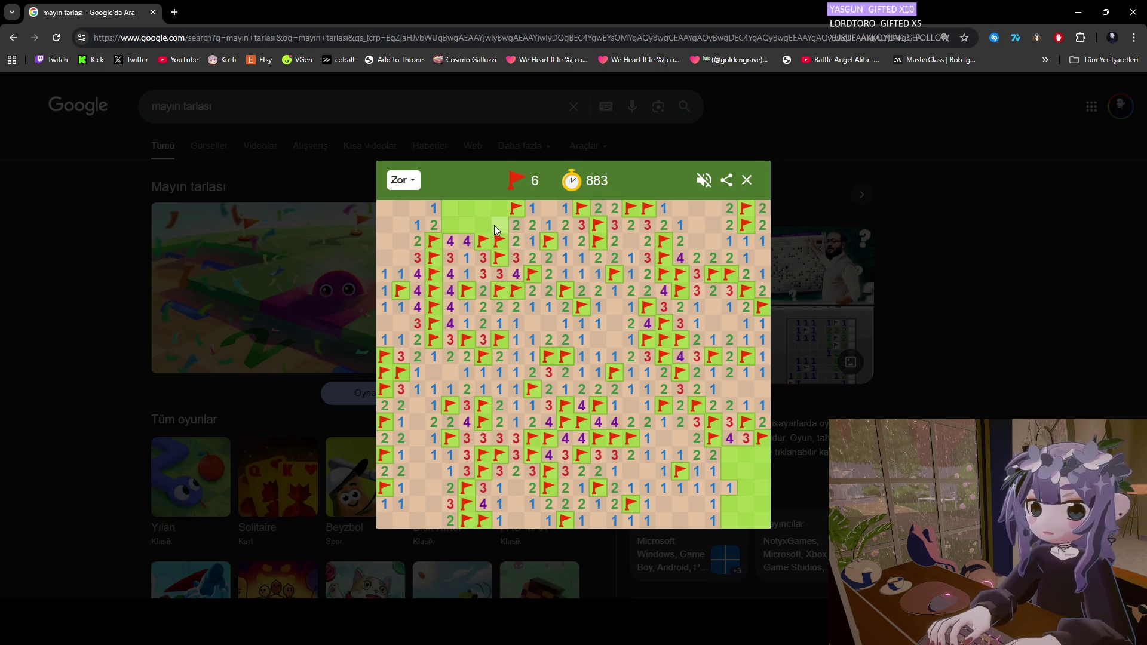
left_click(498, 226)
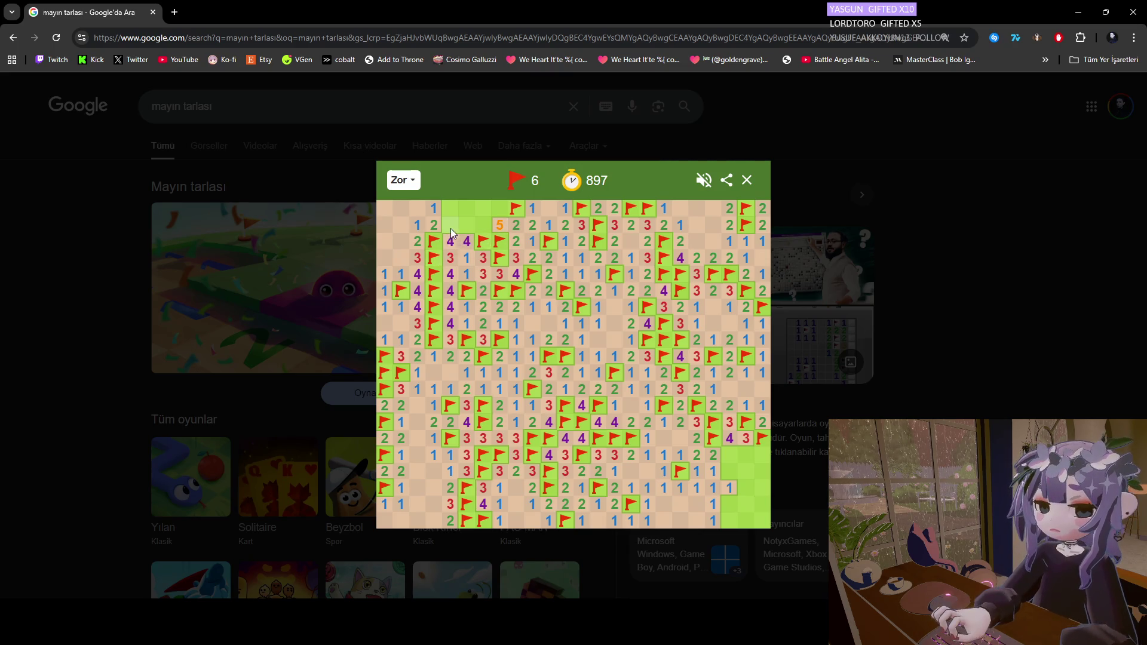
right_click(466, 228)
right_click(451, 229)
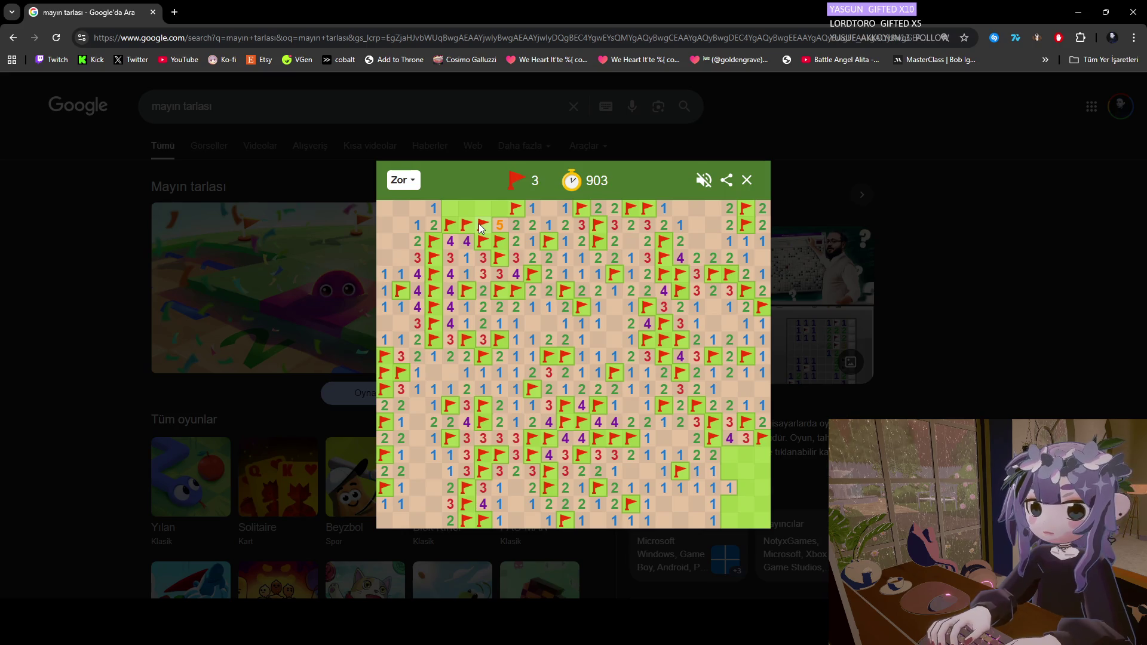
left_click(451, 209)
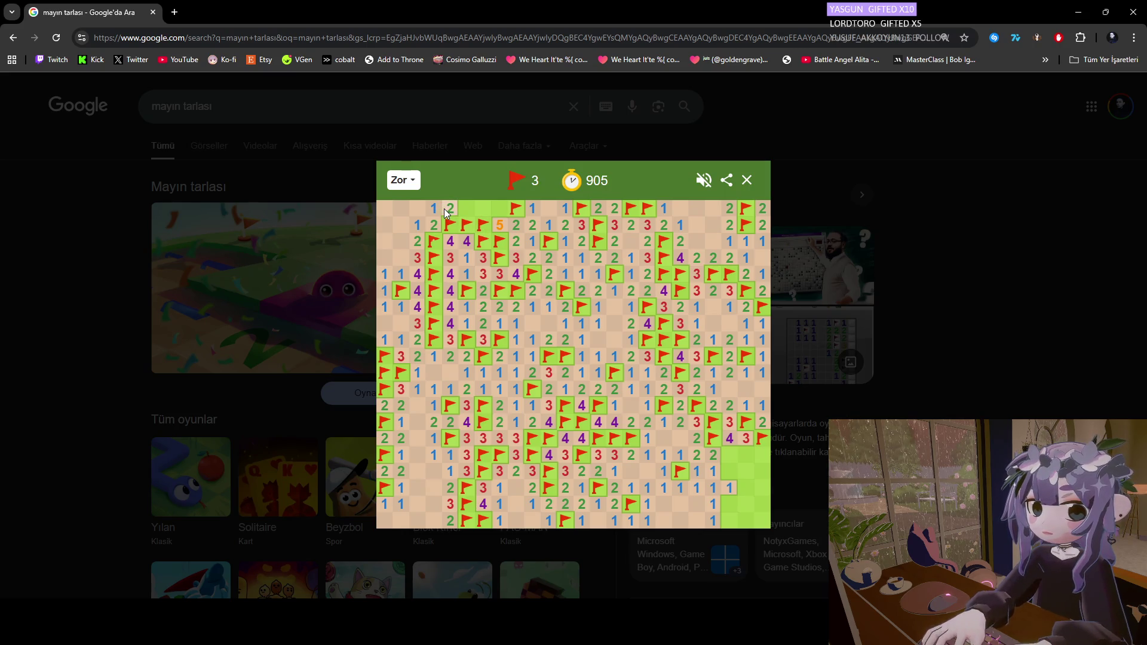
left_click(464, 209)
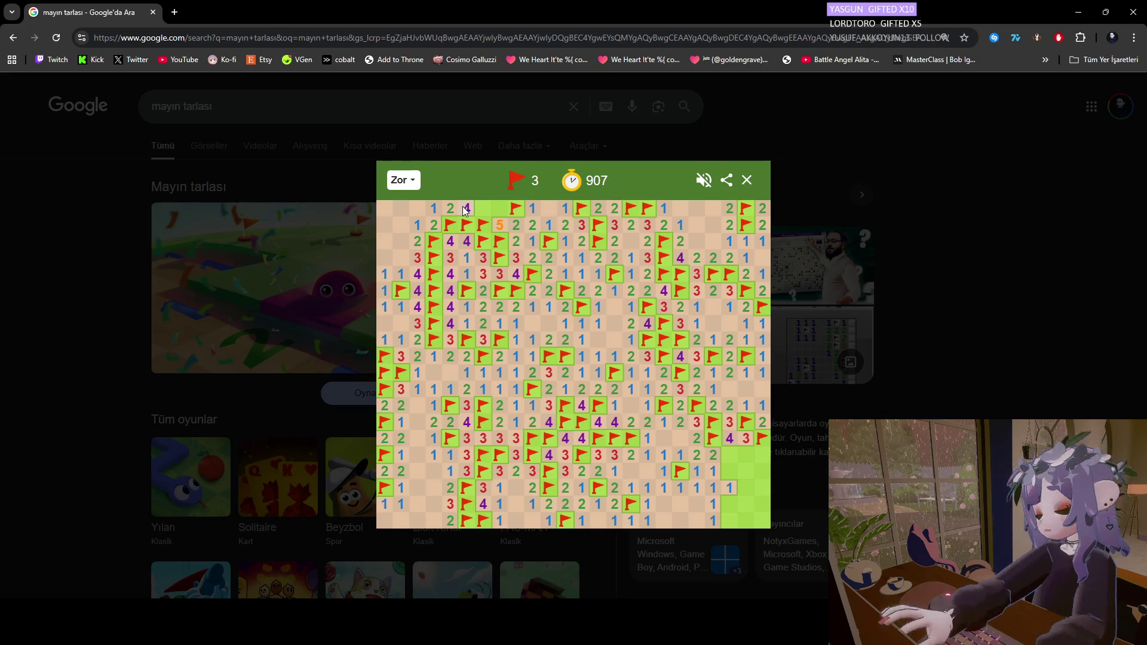
right_click(482, 208)
left_click(500, 210)
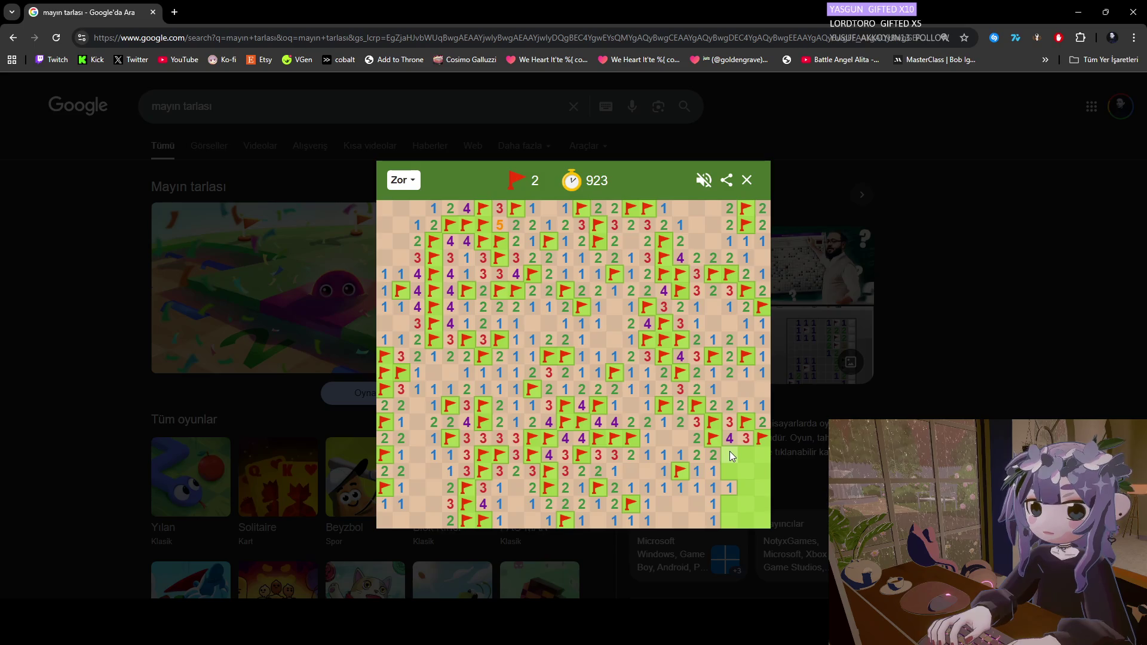
Open the lower-right corner's safe area and flag its two remaining mines.
left_click(762, 455)
left_click(762, 471)
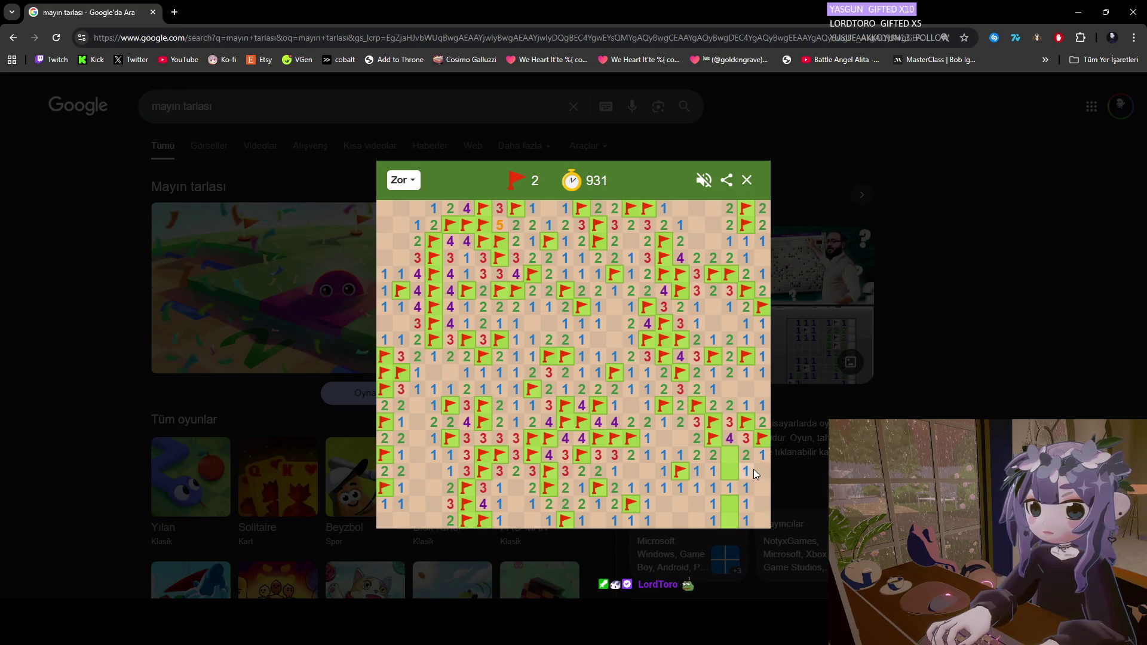
right_click(734, 457)
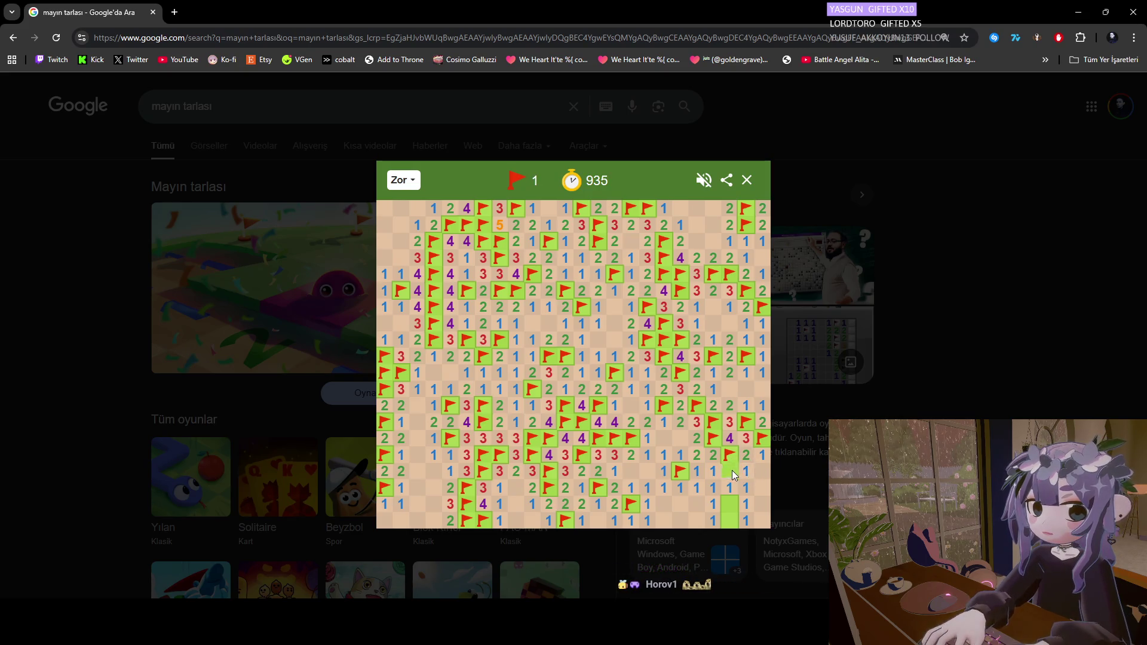
right_click(731, 504)
Reveal the last safe cell at the bottom right to win the Hard board in 937 seconds.
left_click(737, 523)
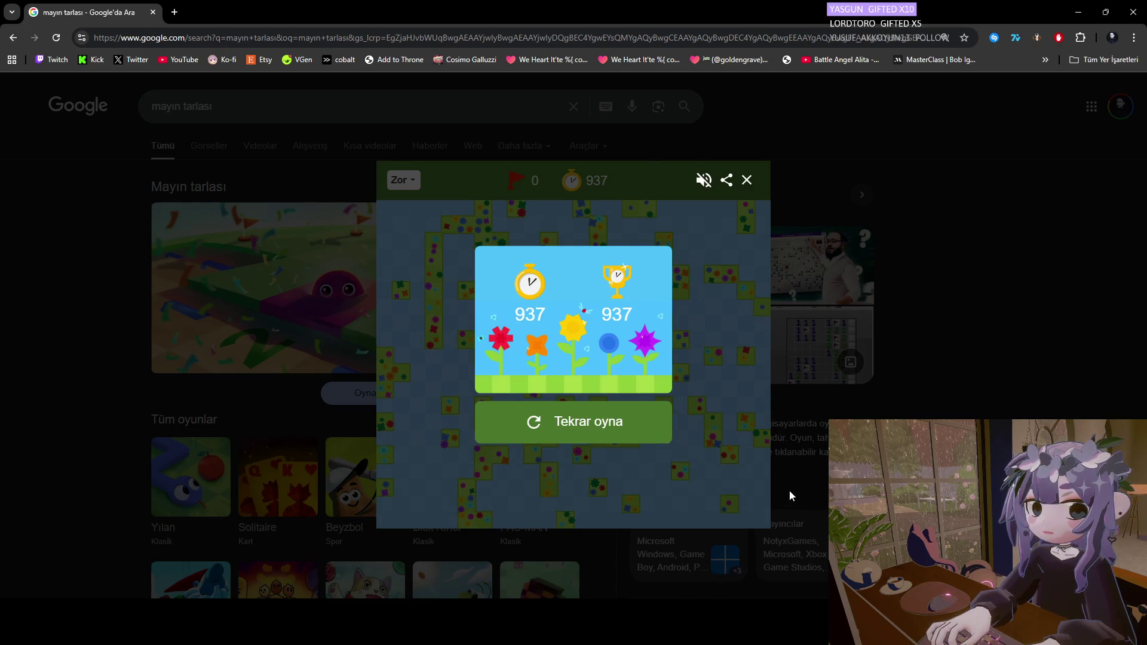
Close the finished Minesweeper game and start a hard Google Solitaire game.
left_click(746, 180)
left_click(291, 490)
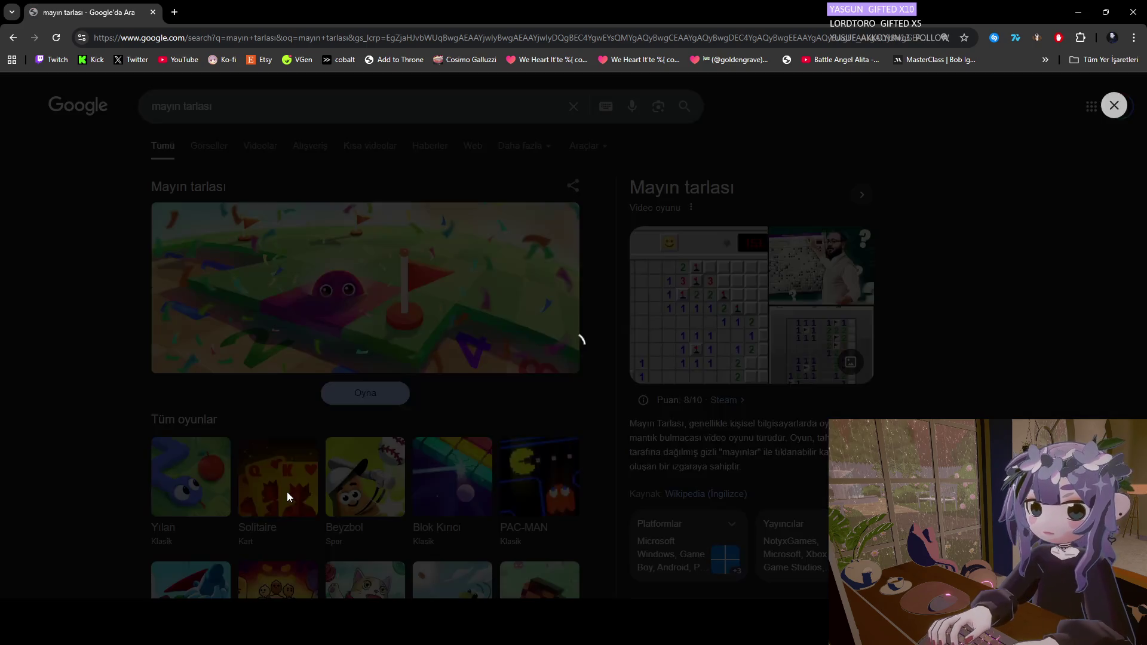
left_click(601, 350)
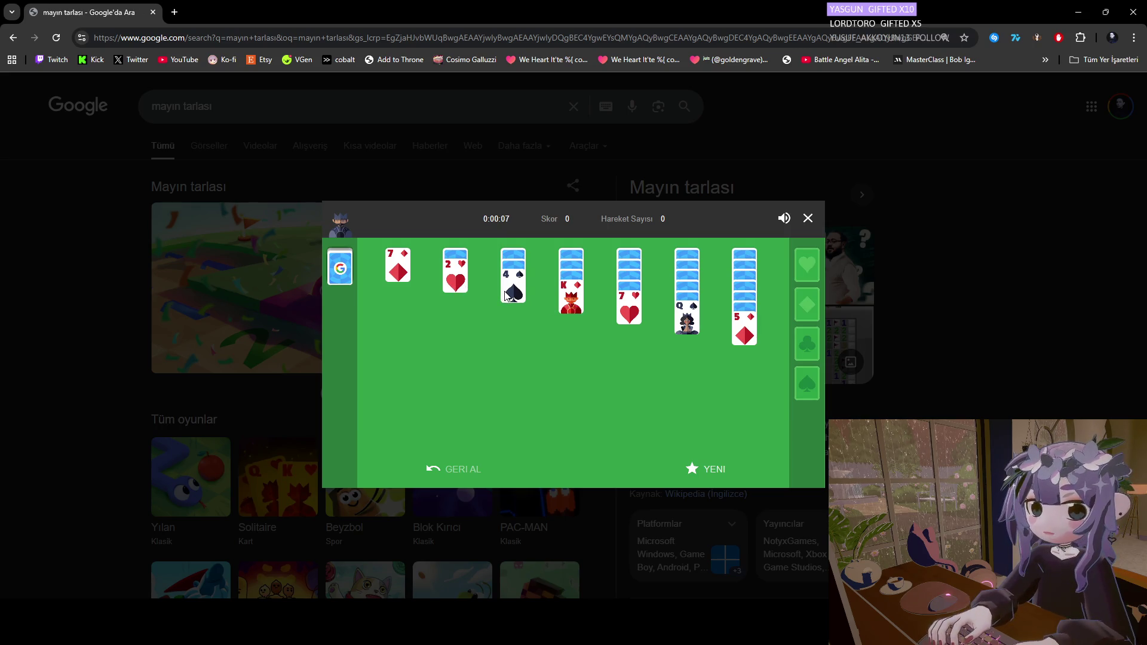
Move the 4♠ onto the 5♦ and the Q♠ onto the K♦, then deal from the stock.
mouse_move(507, 294)
left_mouse_down()
mouse_move(751, 334)
mouse_move(745, 344)
left_mouse_up()
mouse_move(520, 285)
left_mouse_down()
mouse_move(684, 320)
mouse_move(681, 309)
left_mouse_up()
left_click_drag(517, 278, 684, 320)
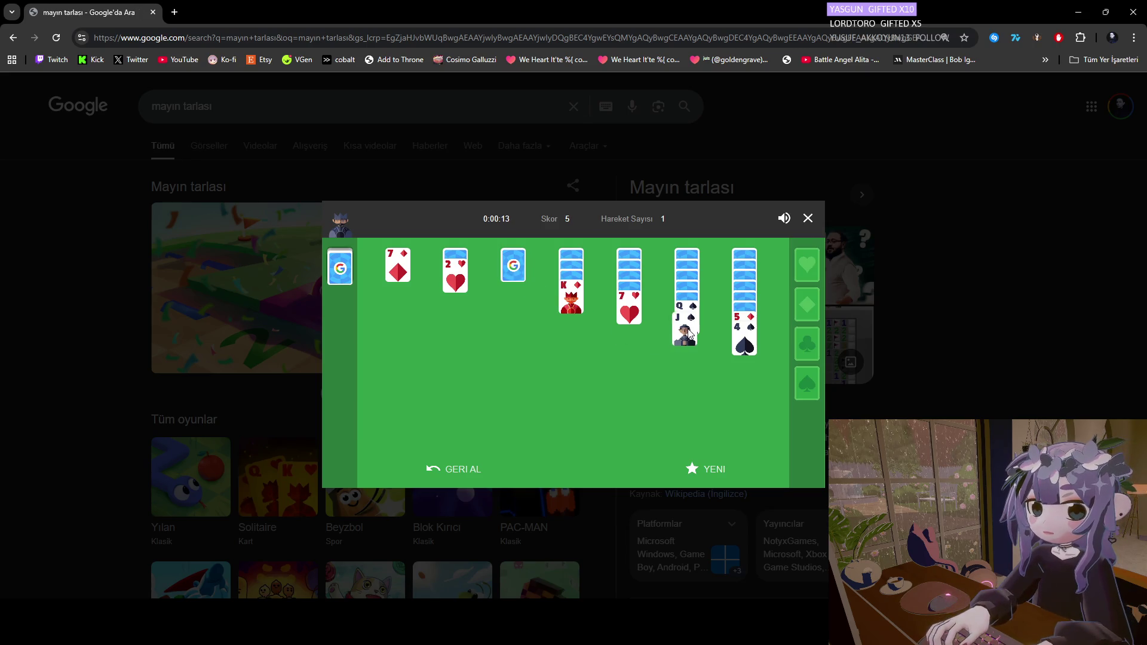
left_click(739, 326)
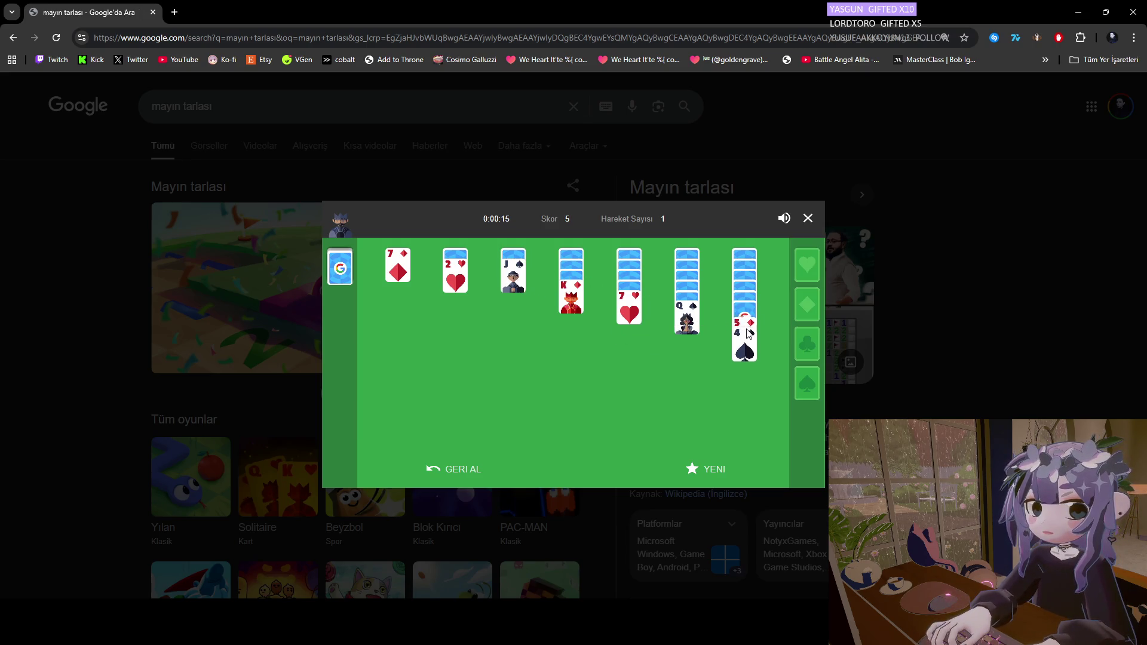
left_click_drag(685, 331, 570, 328)
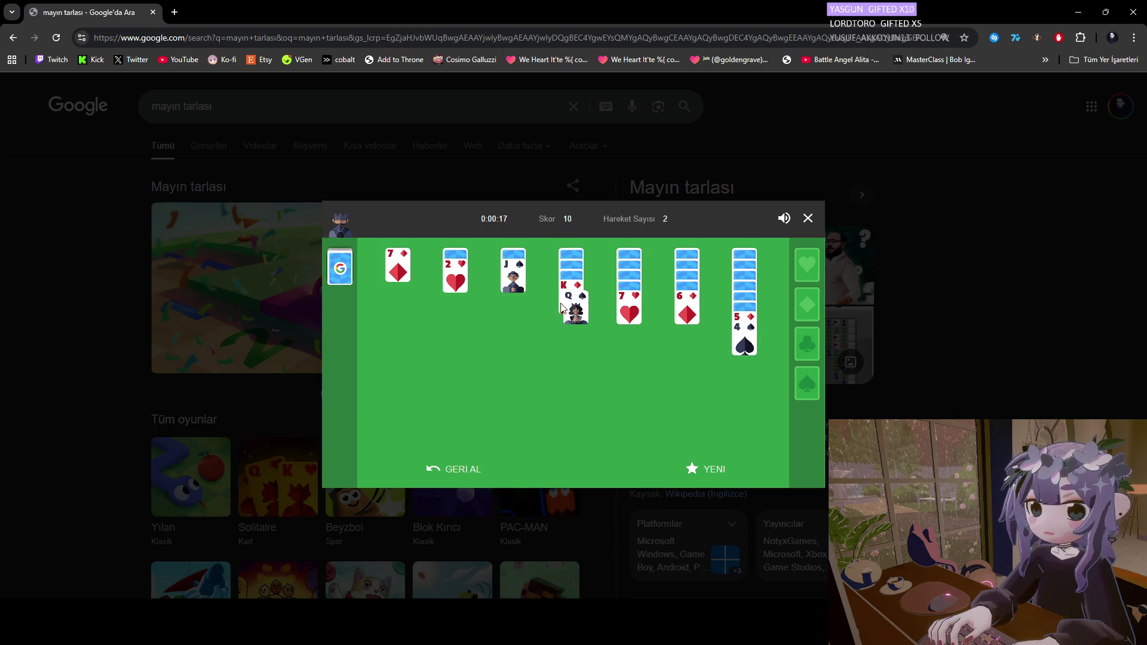
left_click_drag(515, 279, 566, 326)
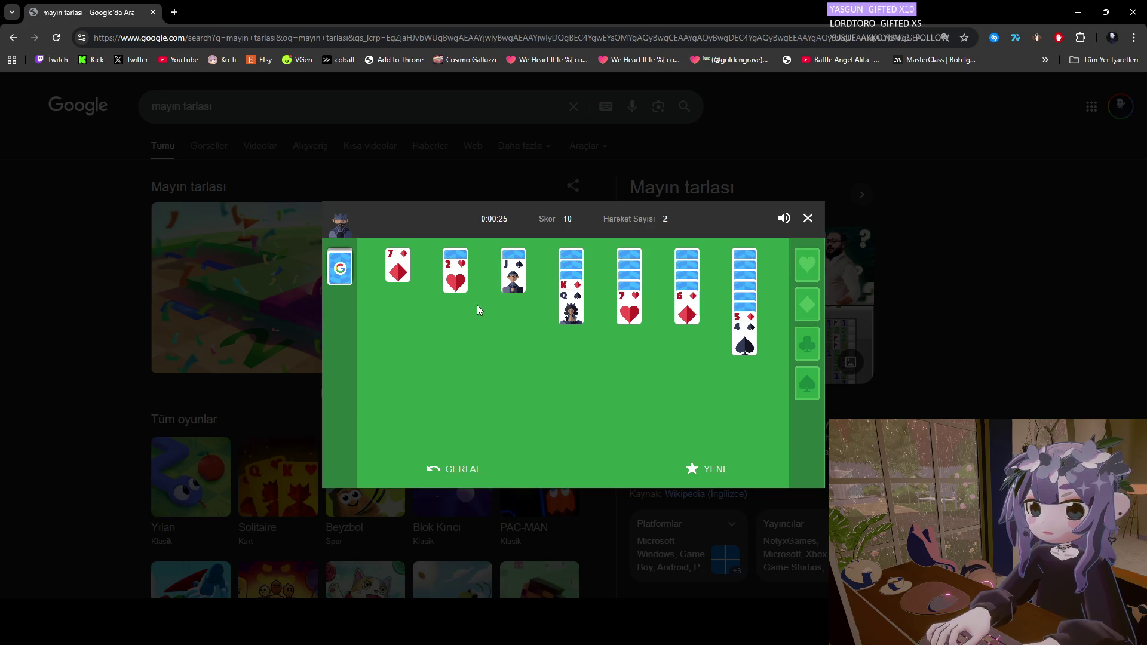
left_click(346, 274)
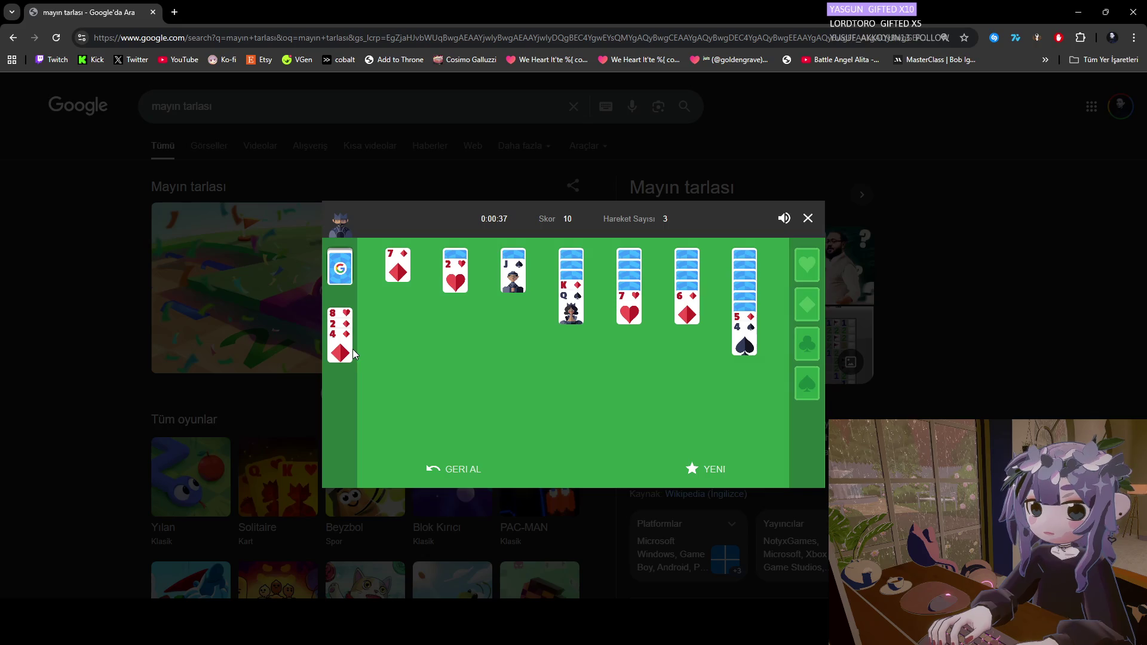
Cycle through the stock and play the J♦ onto the Q♠ in column 5.
left_click(339, 273)
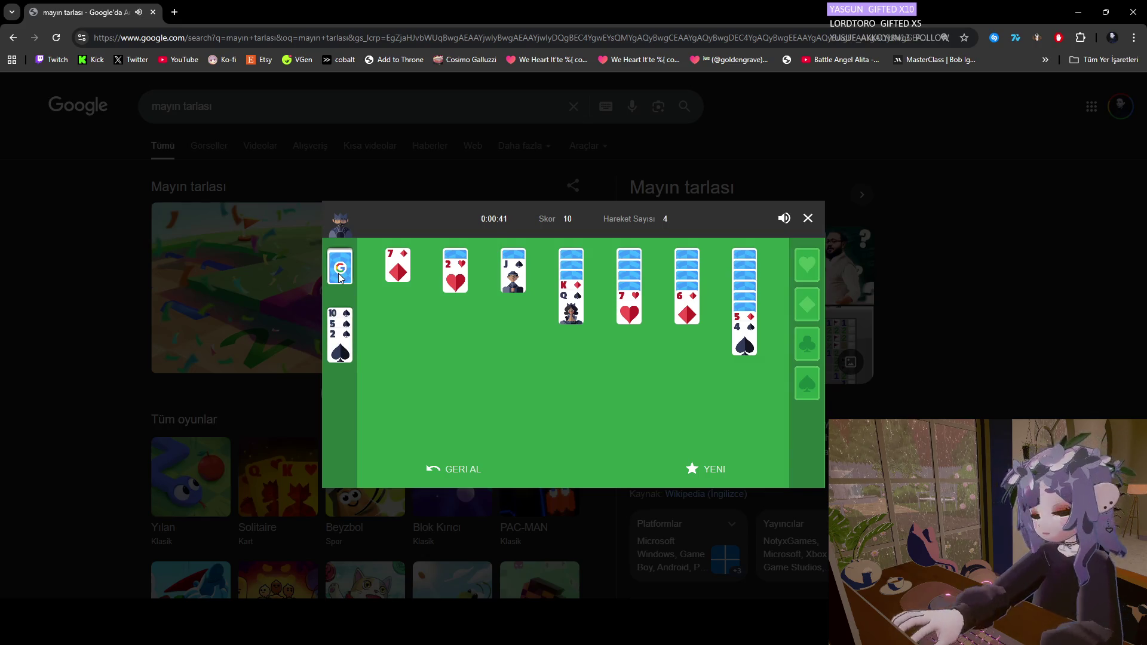
left_click(338, 272)
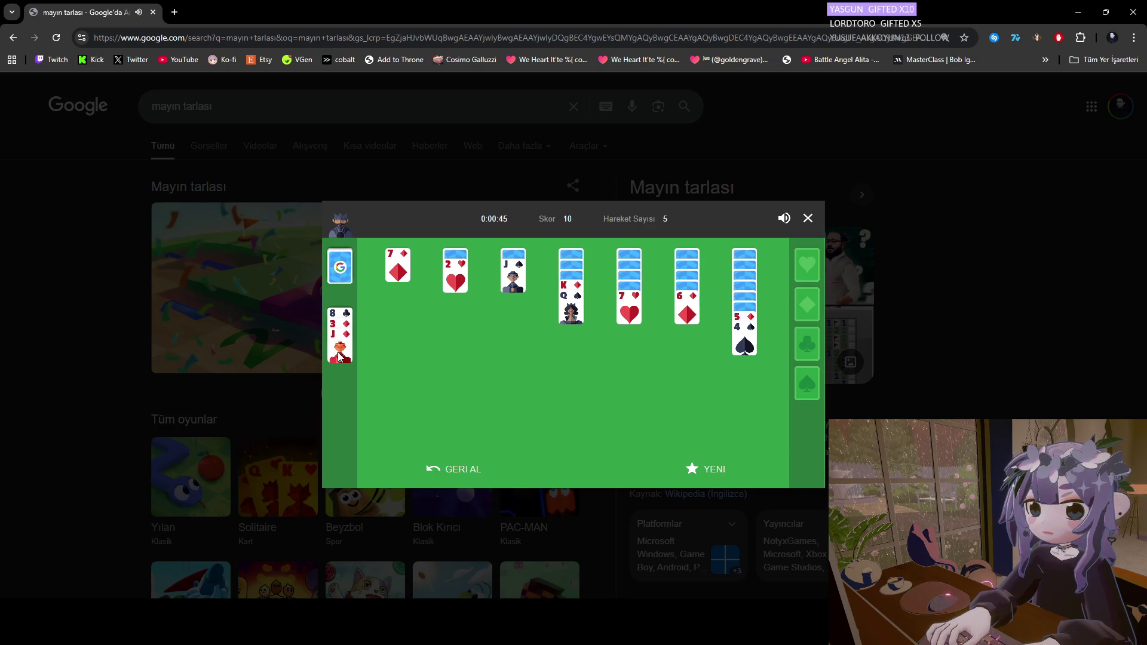
left_click(334, 276)
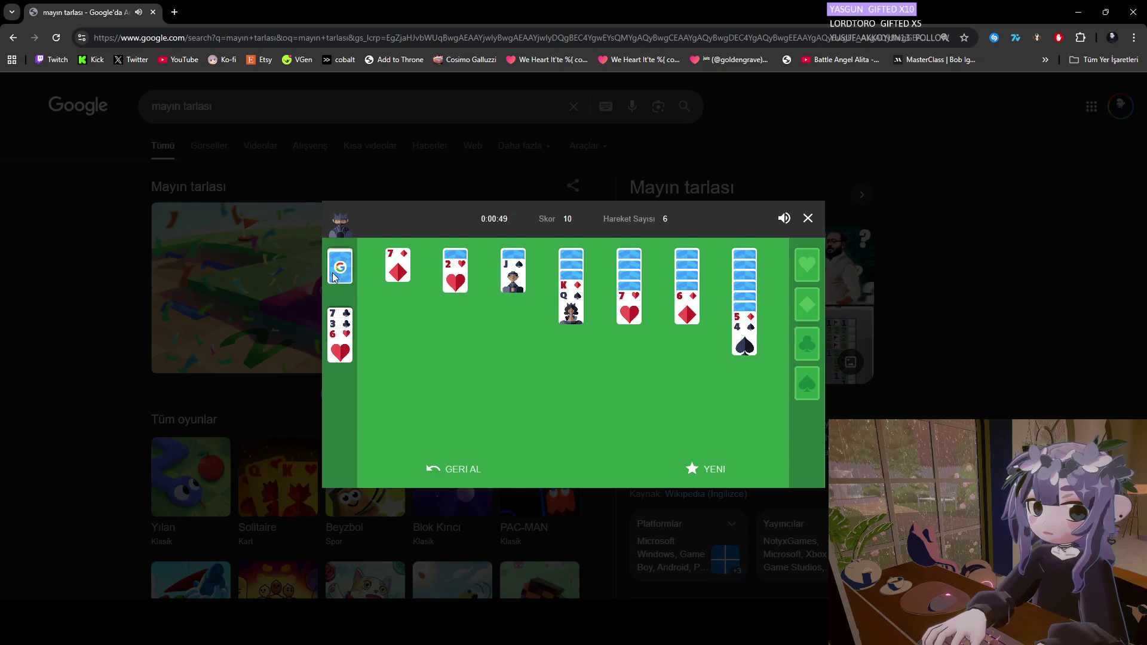
left_click(335, 277)
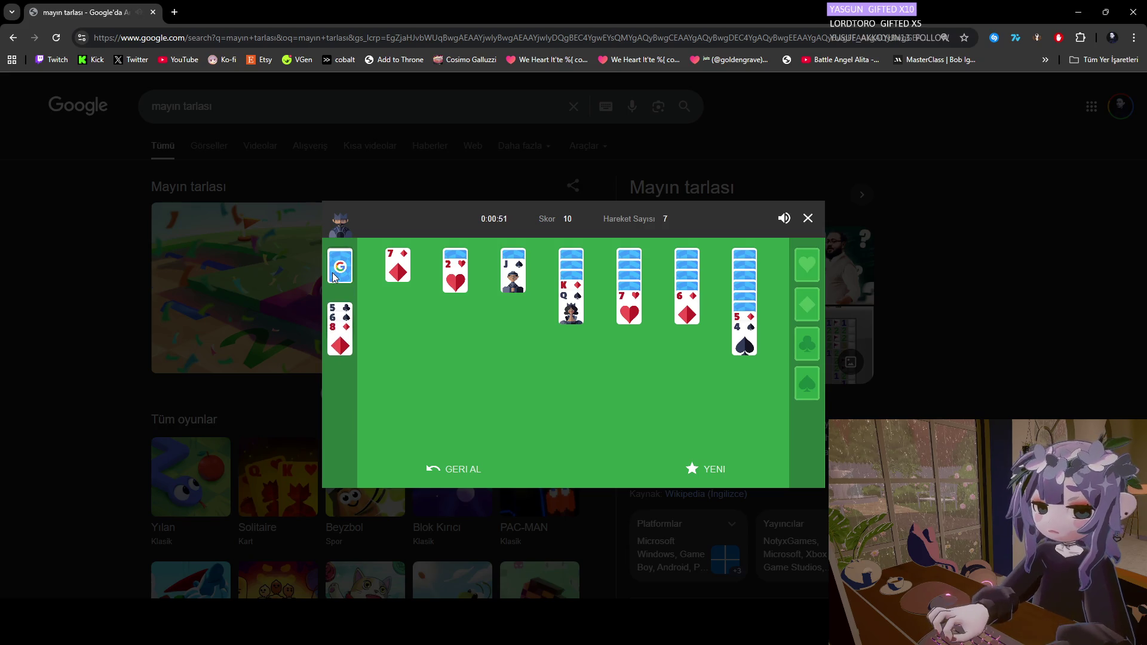
left_click(334, 277)
left_click(334, 276)
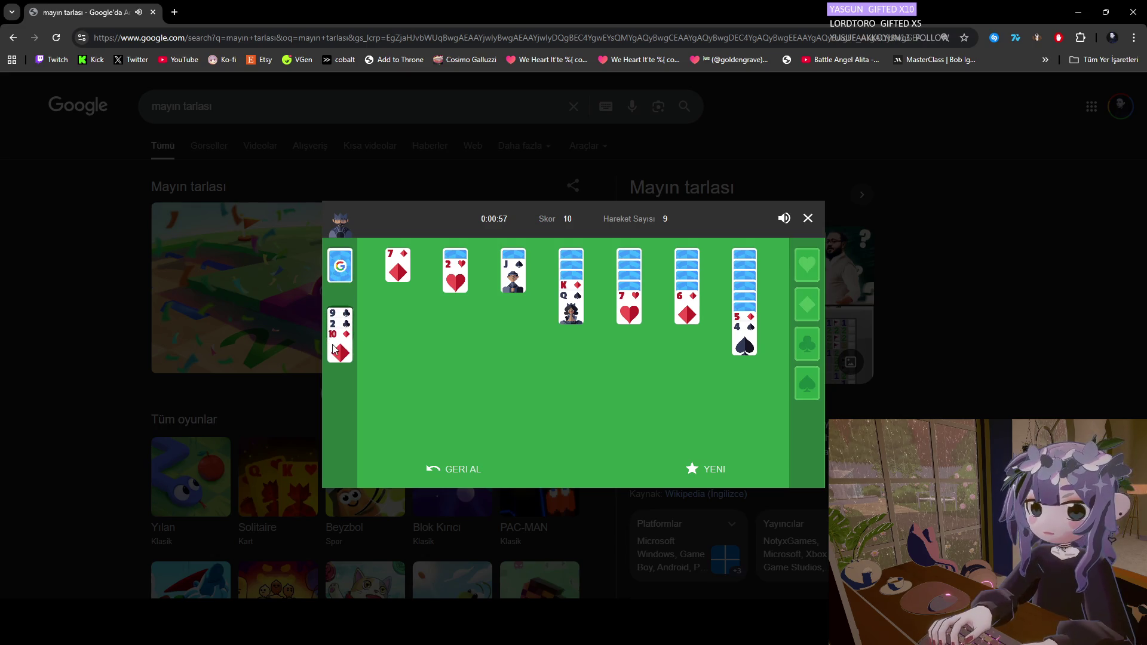
left_click(335, 278)
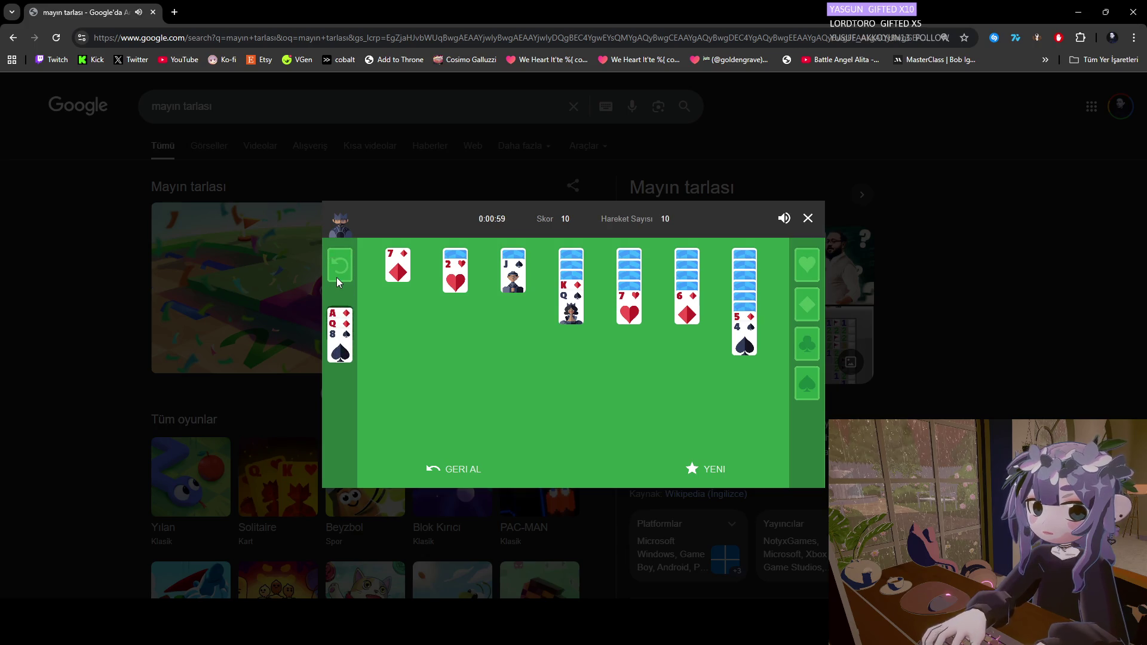
left_click(336, 277)
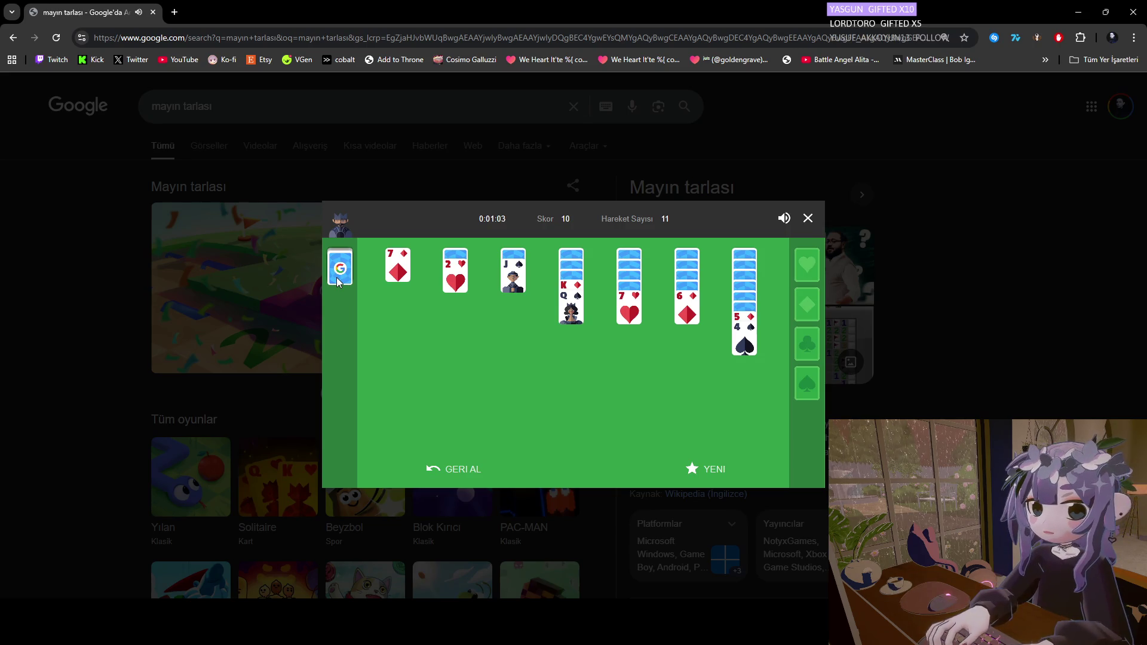
left_click(337, 280)
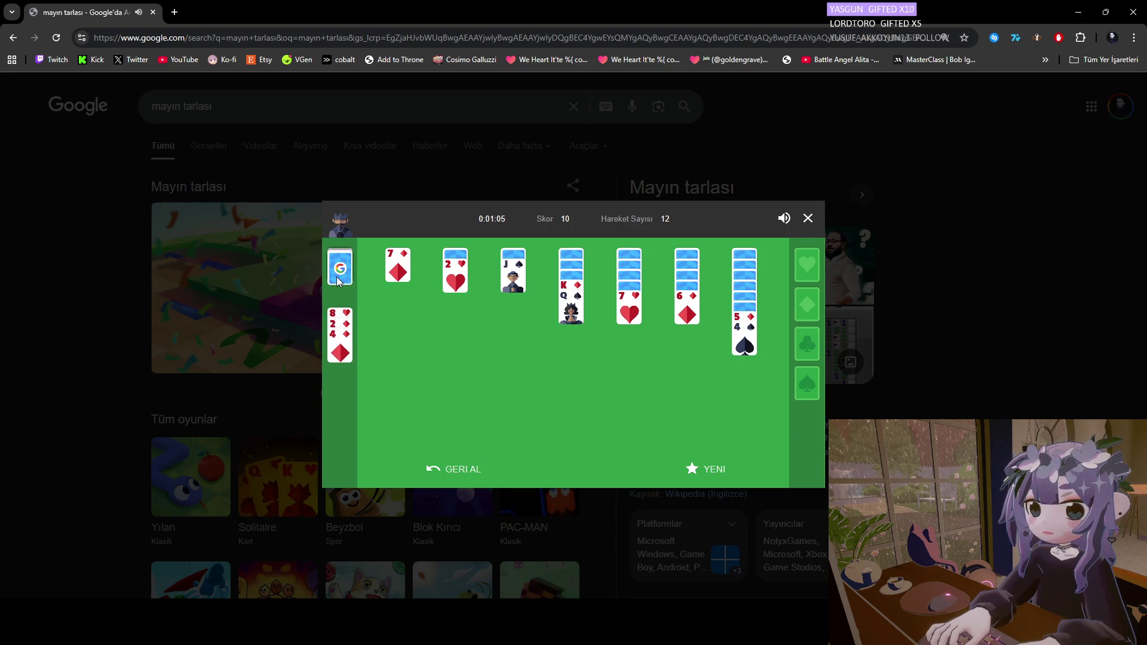
left_click(338, 279)
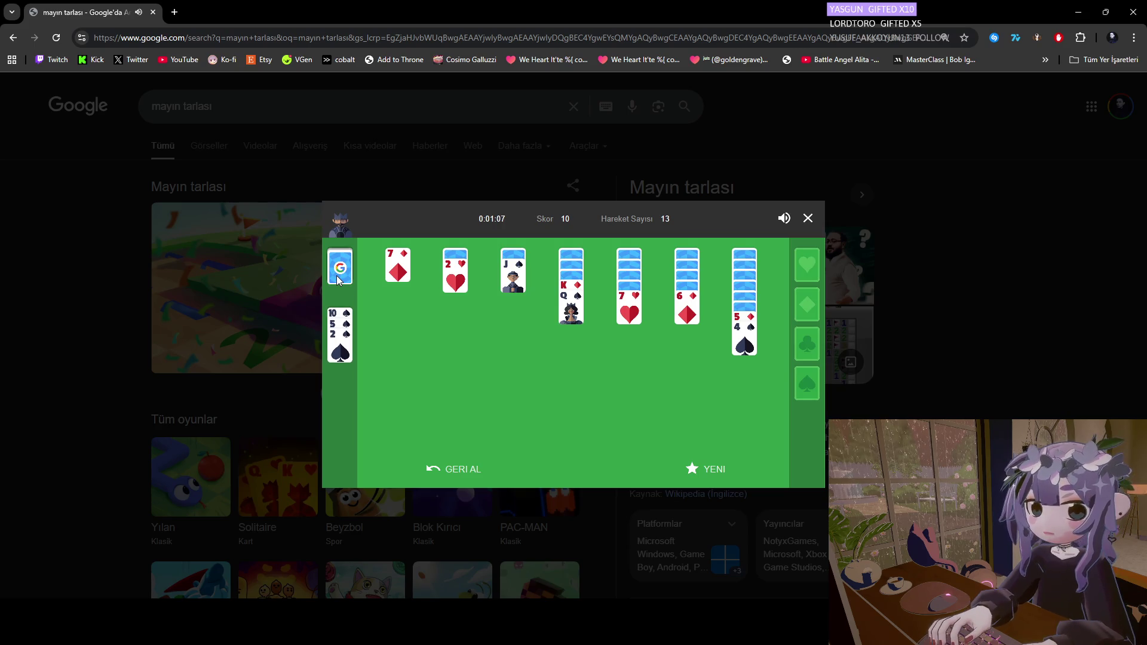
left_click(338, 279)
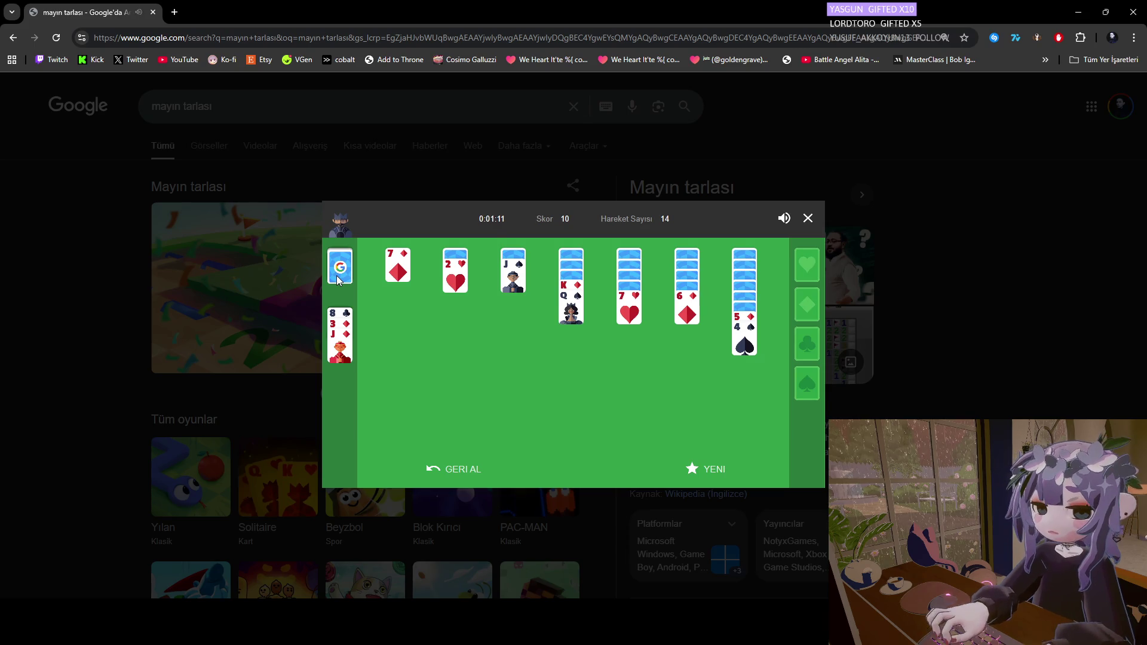
left_click_drag(340, 341, 583, 321)
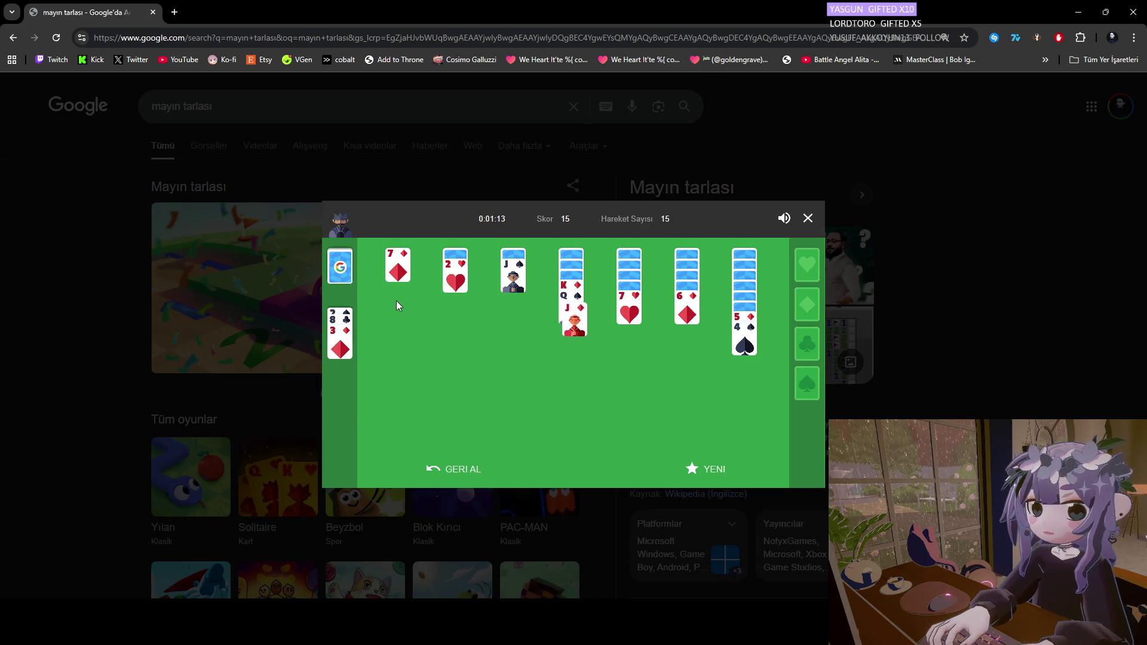
Deal further stock cards and play the 10♦ onto the J♠.
left_click(340, 274)
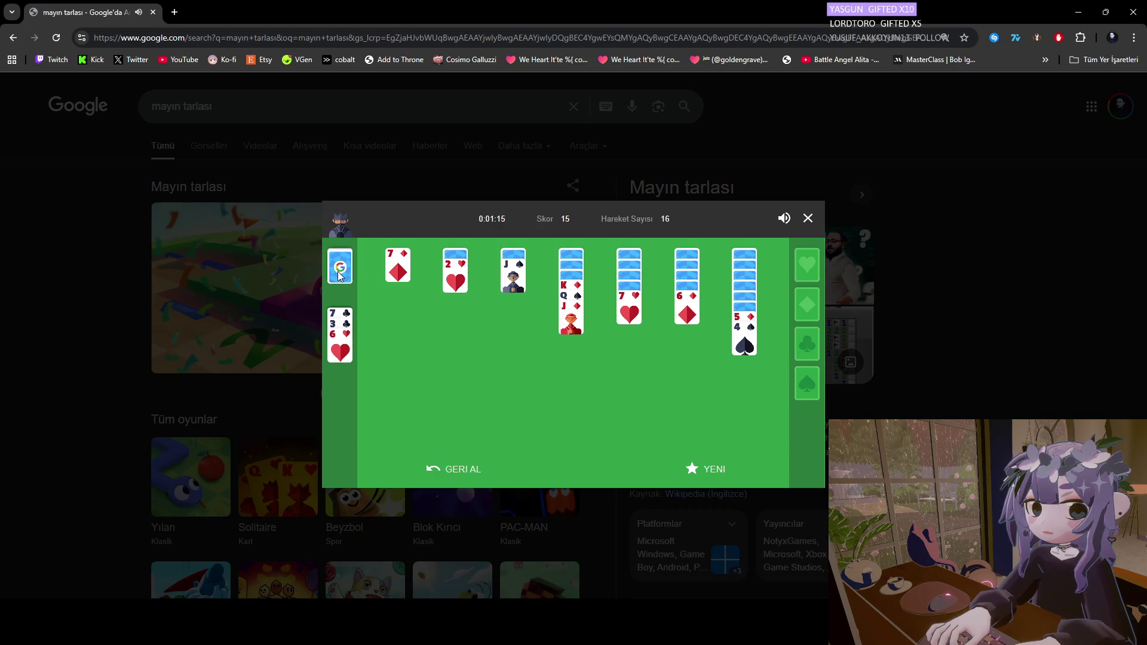
left_click(340, 275)
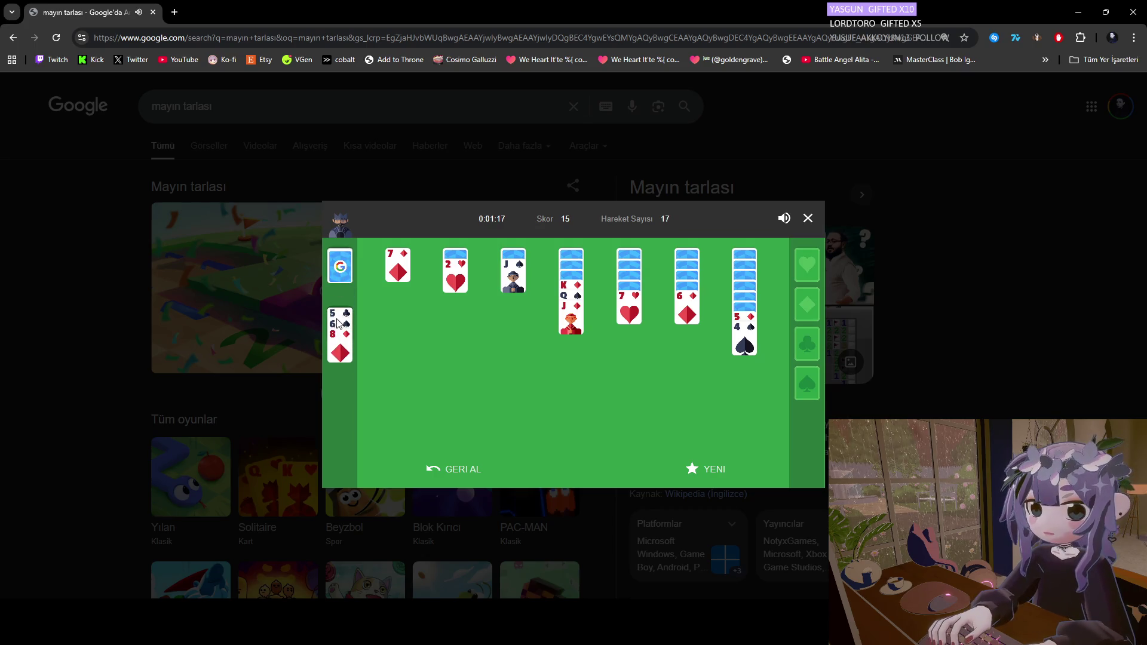
left_click(338, 273)
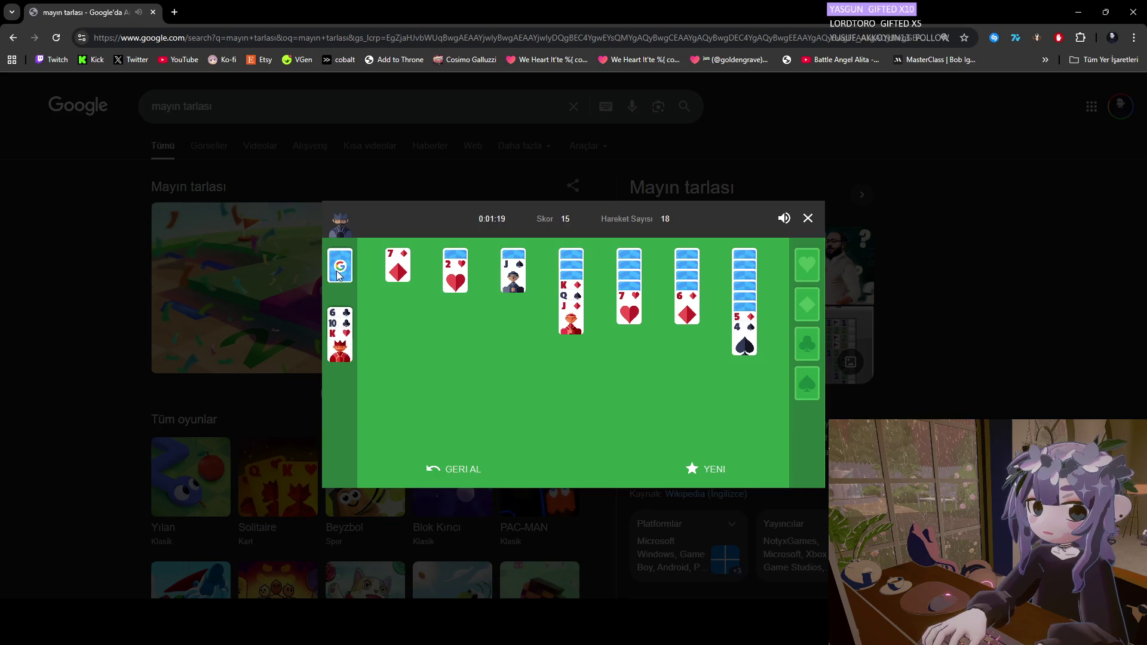
left_click(335, 271)
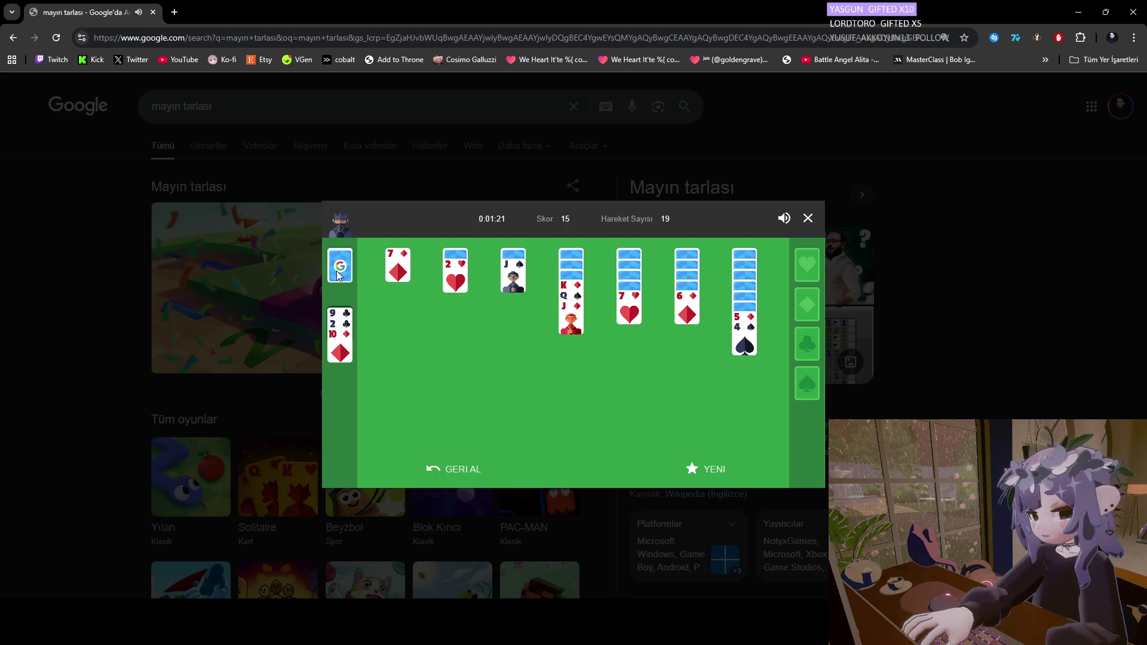
left_click(342, 352)
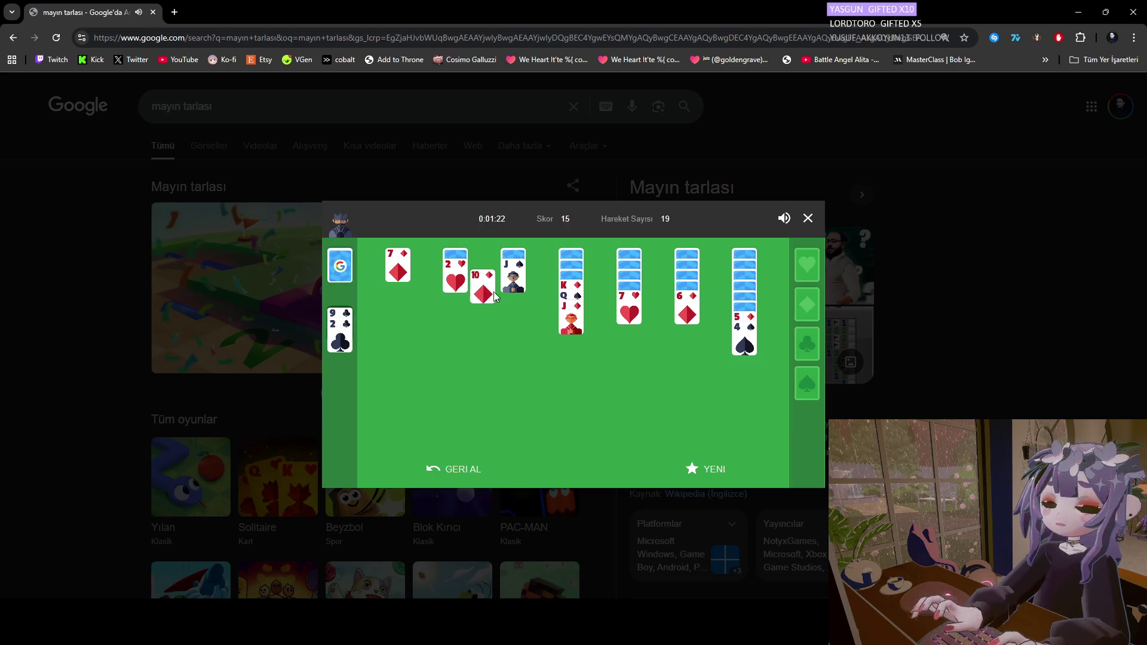
Recycle the waste pile, deal a few more cards, and close the Solitaire game at score 20.
left_click(336, 277)
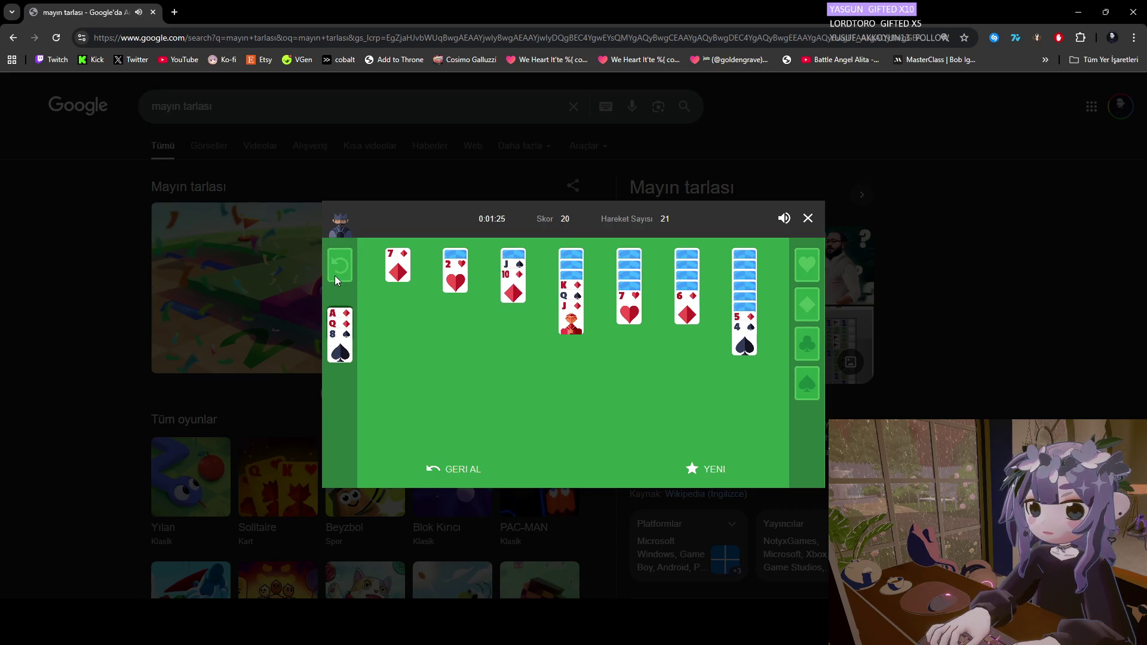
left_click(336, 278)
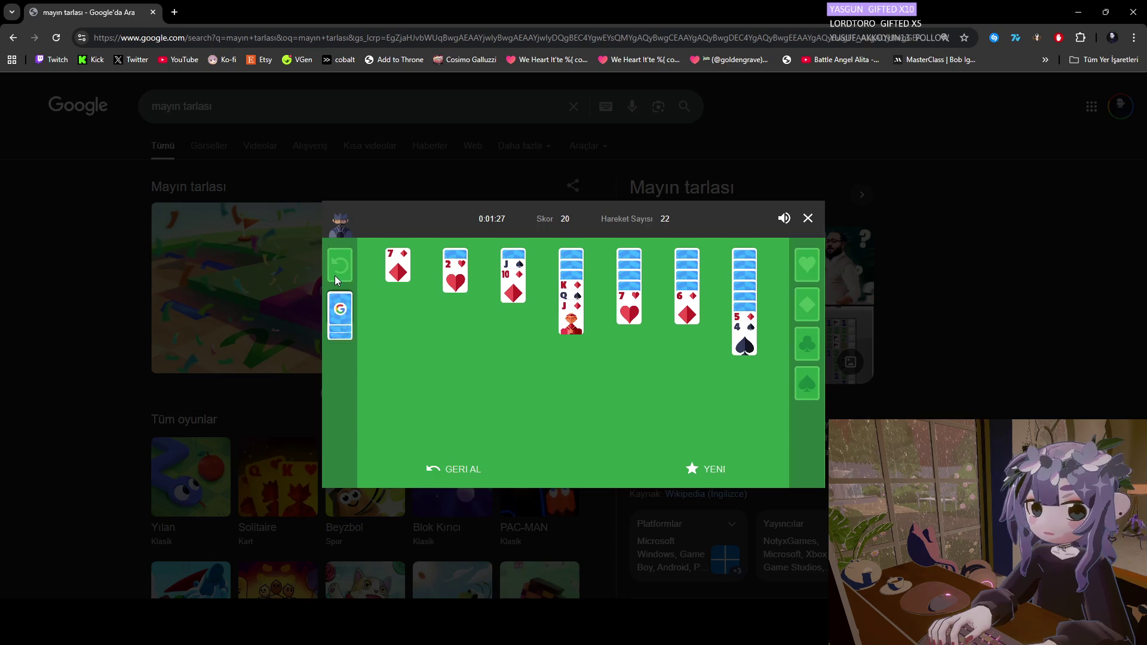
left_click(336, 278)
left_click(336, 276)
left_click(337, 278)
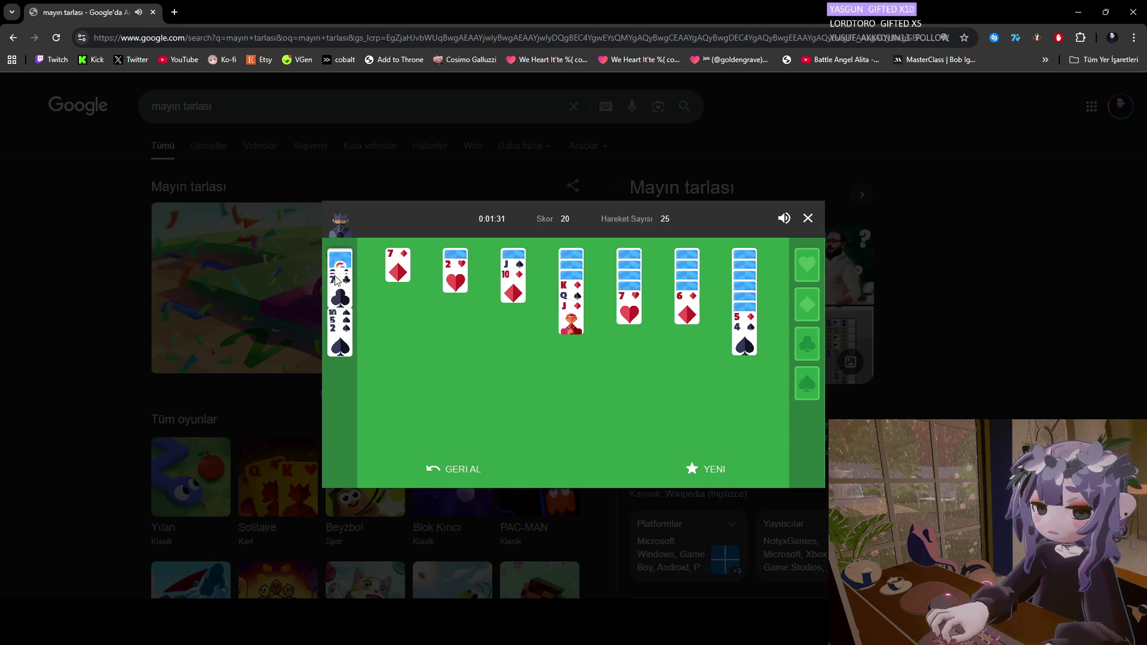
left_click(337, 280)
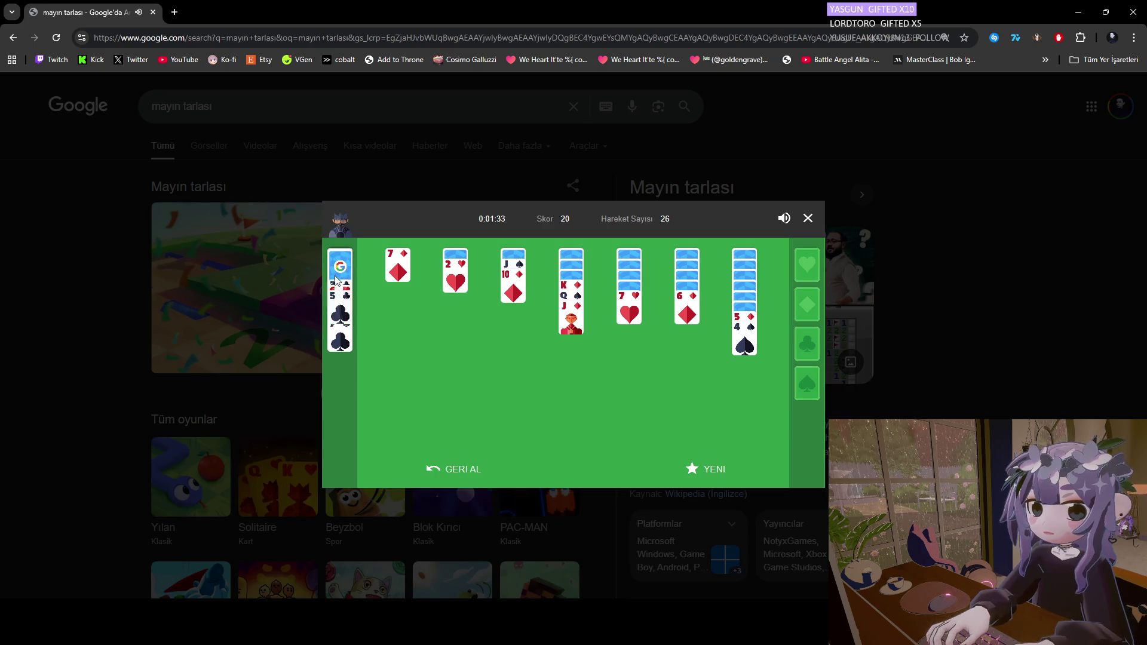
left_click(808, 218)
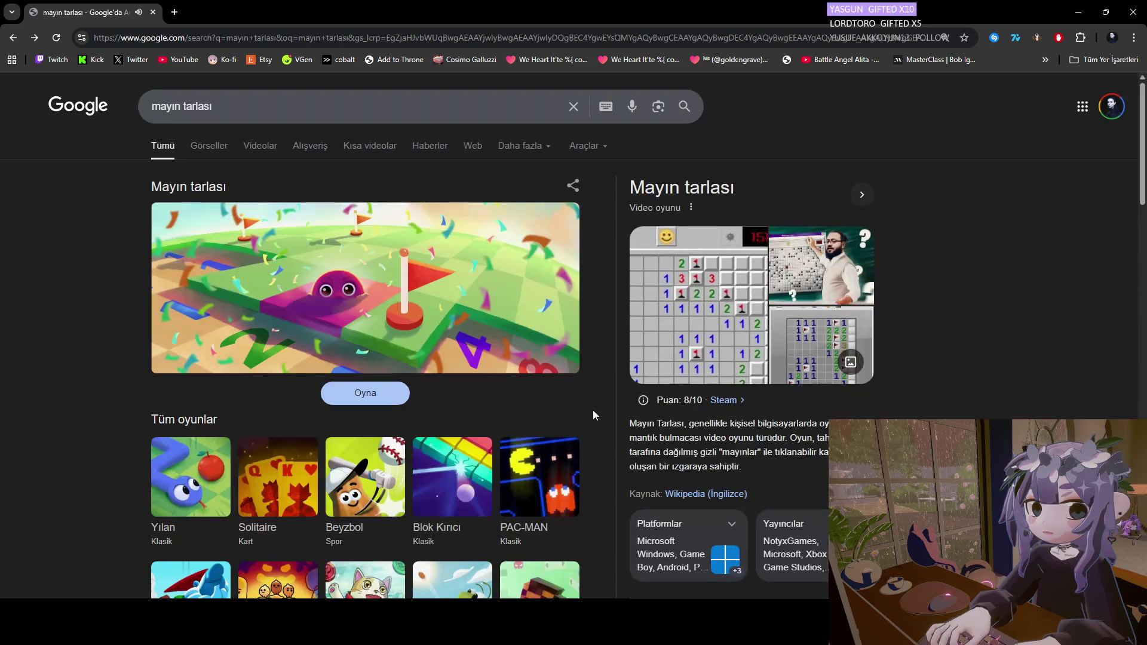
Switch to Unity, close Chrome, review the converter results, and close the Render Pipeline Converter.
mouse_move(705, 631)
left_click(769, 561)
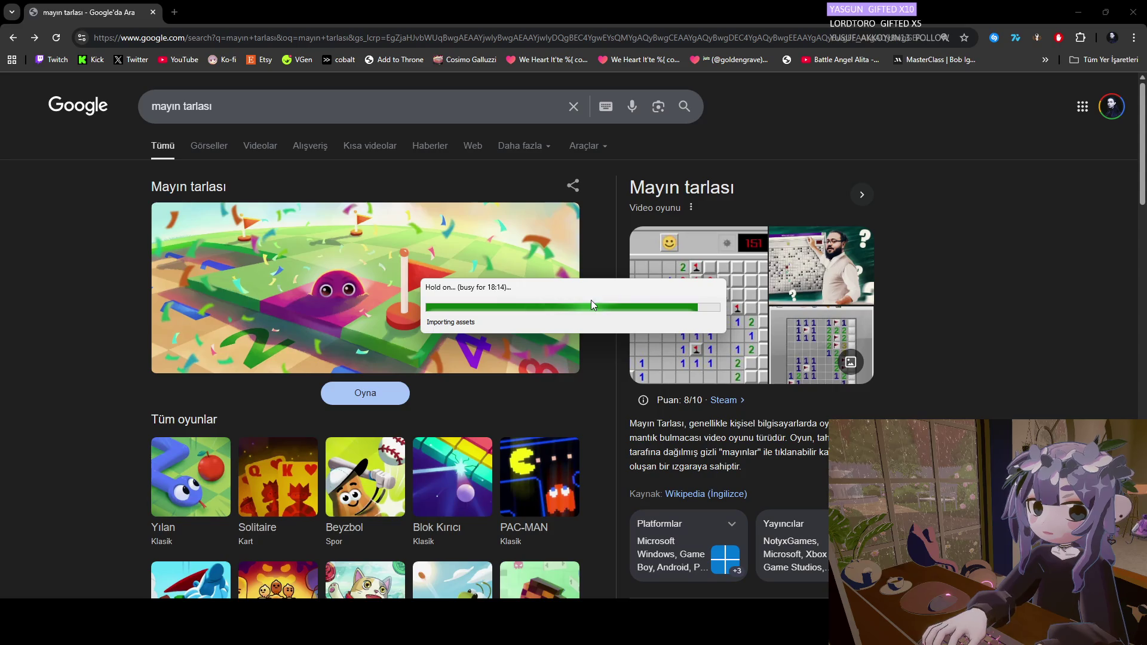
left_click(154, 12)
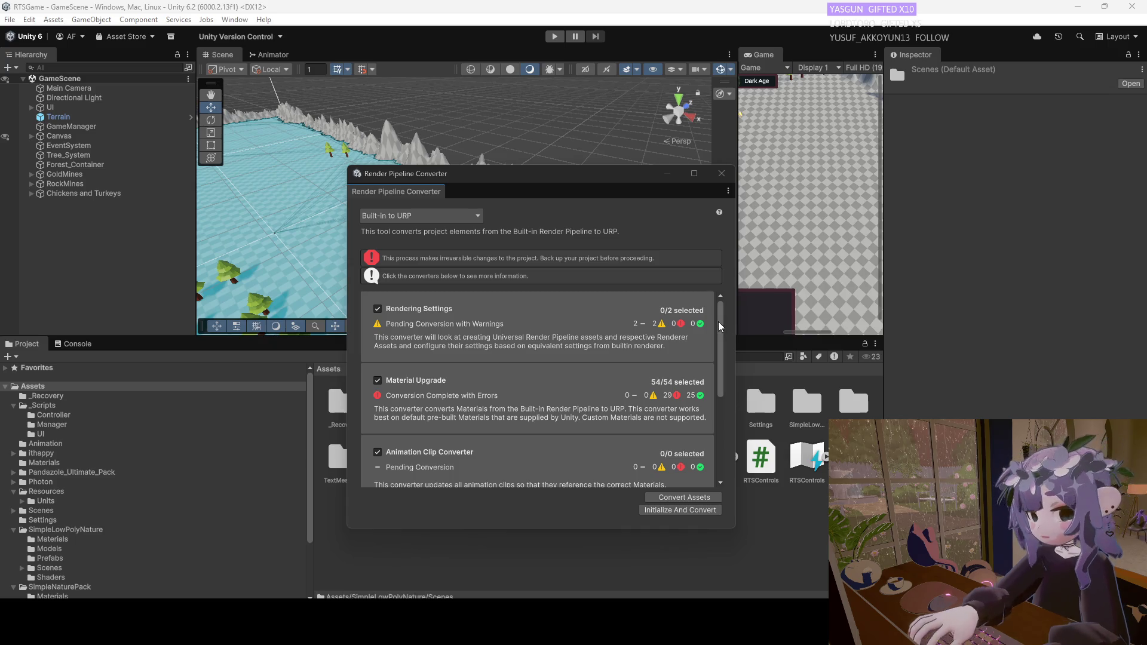
scroll(720, 340, "down", 2)
scroll(720, 339, "down", 10)
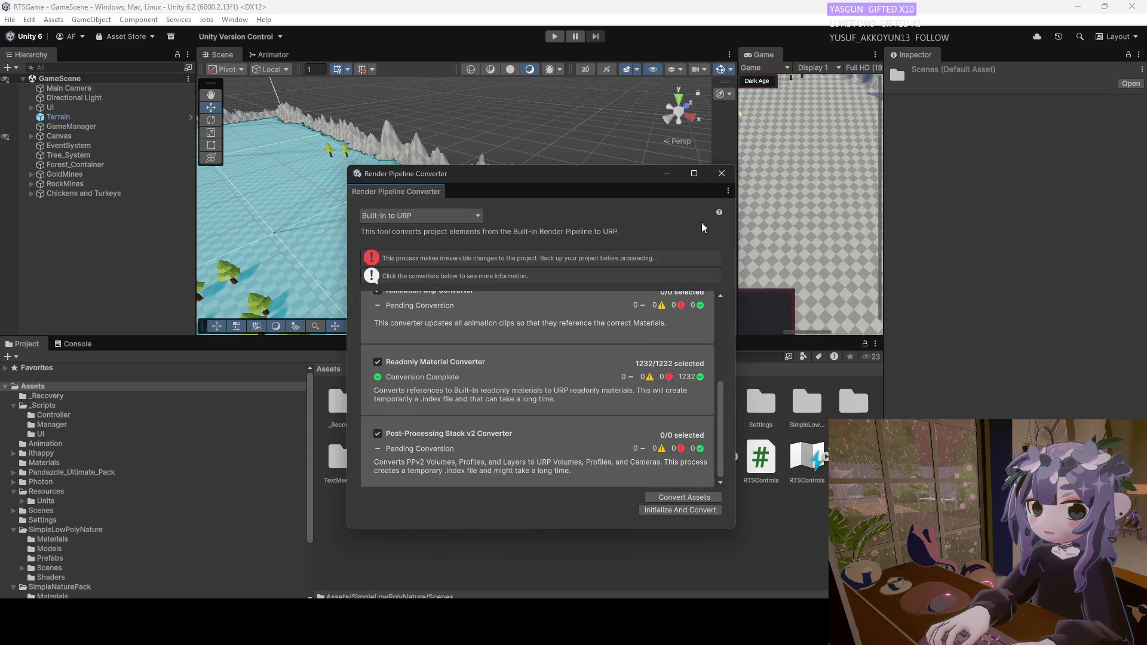
left_click(720, 175)
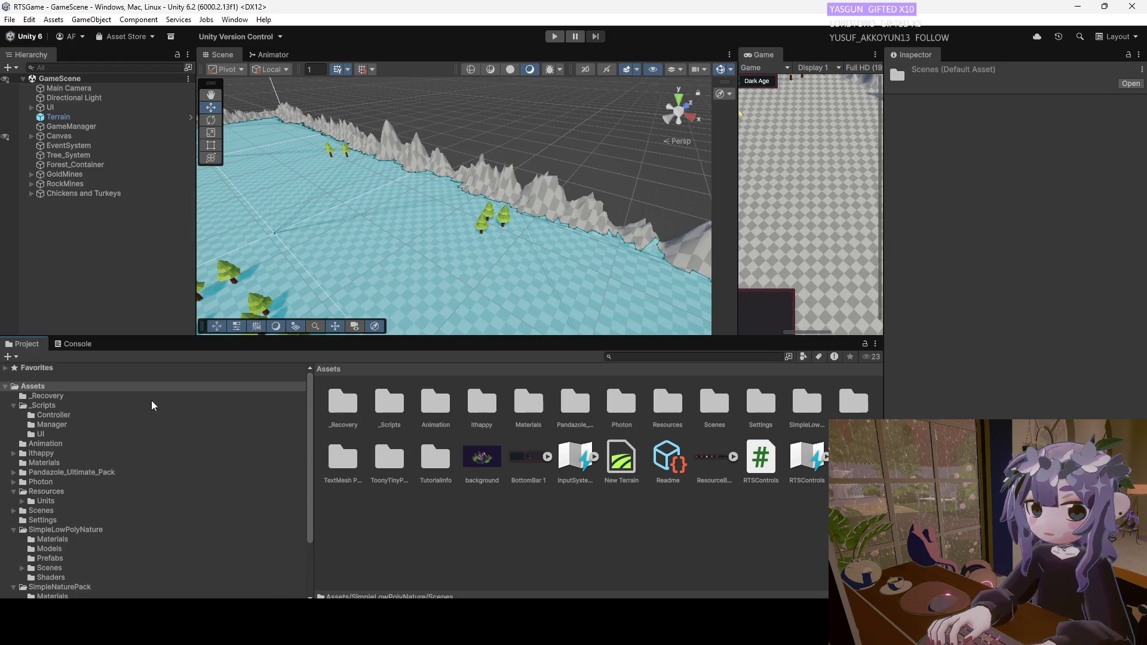
Open the Chicken prefab from Assets/Resources and change its Photon View Ownership Transfer from Fixed to Takeover.
left_click(37, 494)
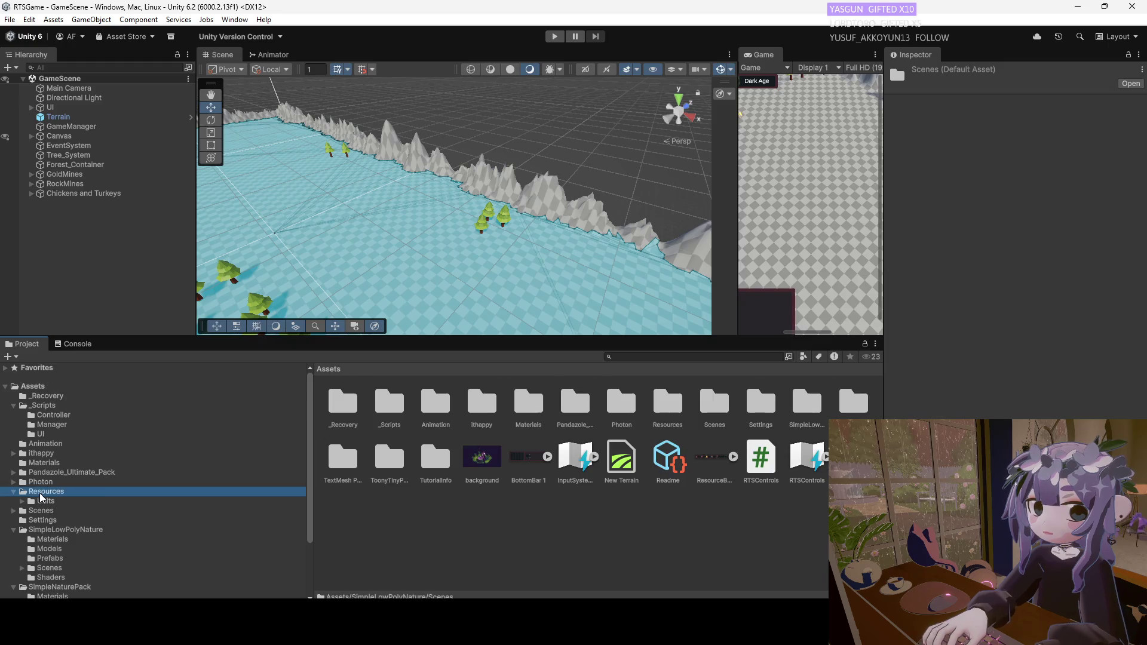
double_click(495, 406)
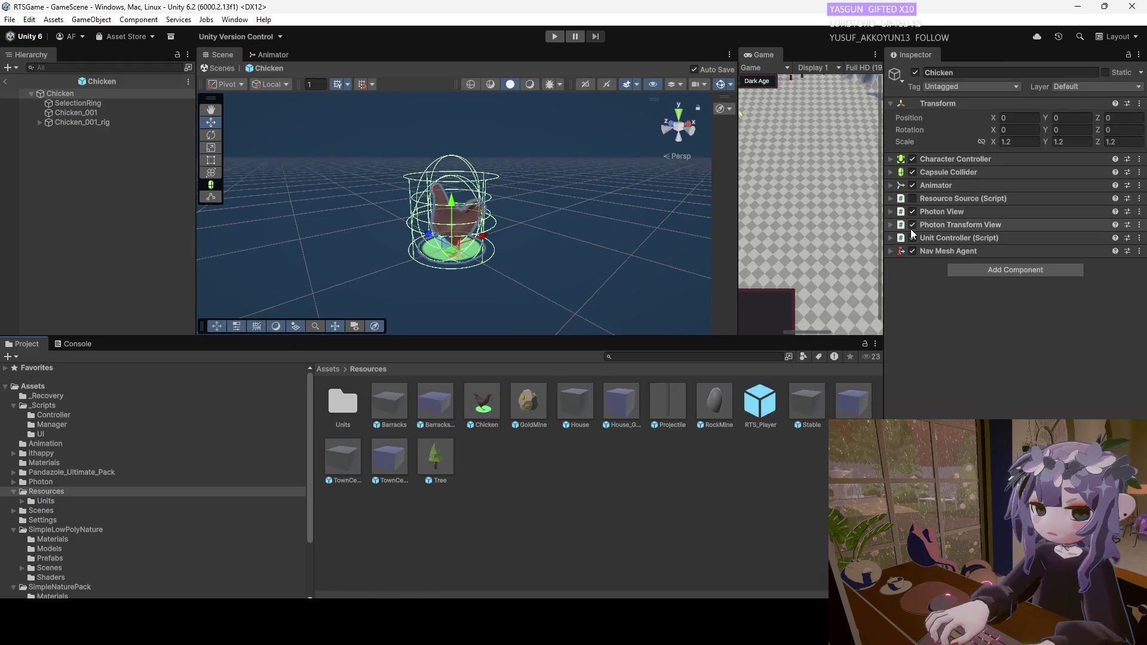
left_click(893, 212)
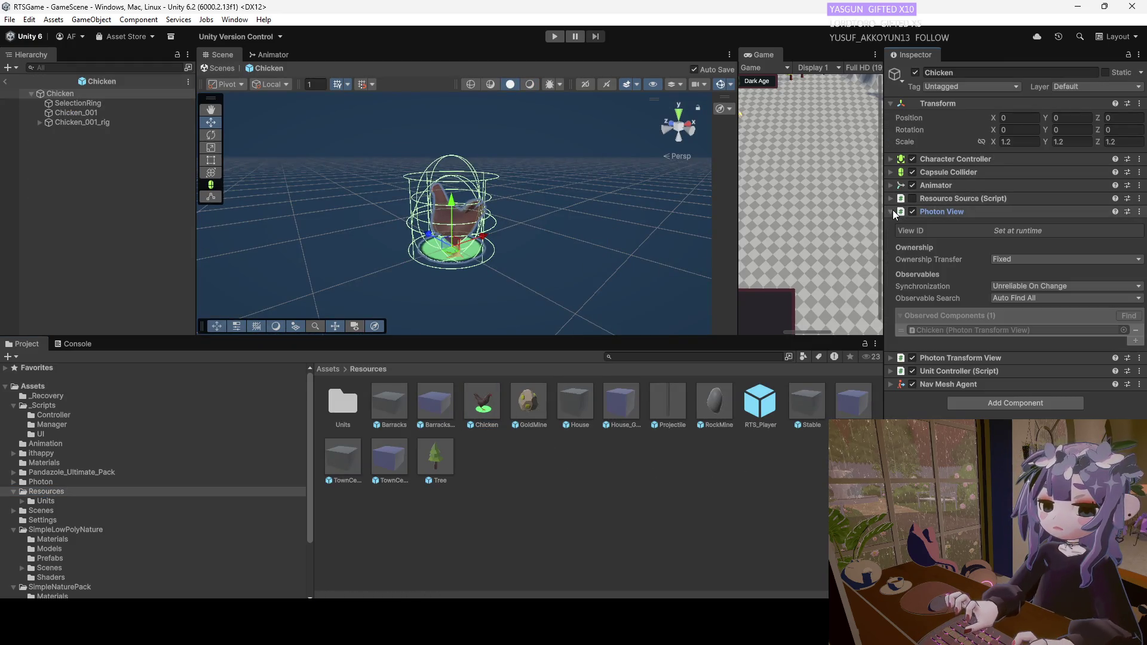
left_click(1012, 262)
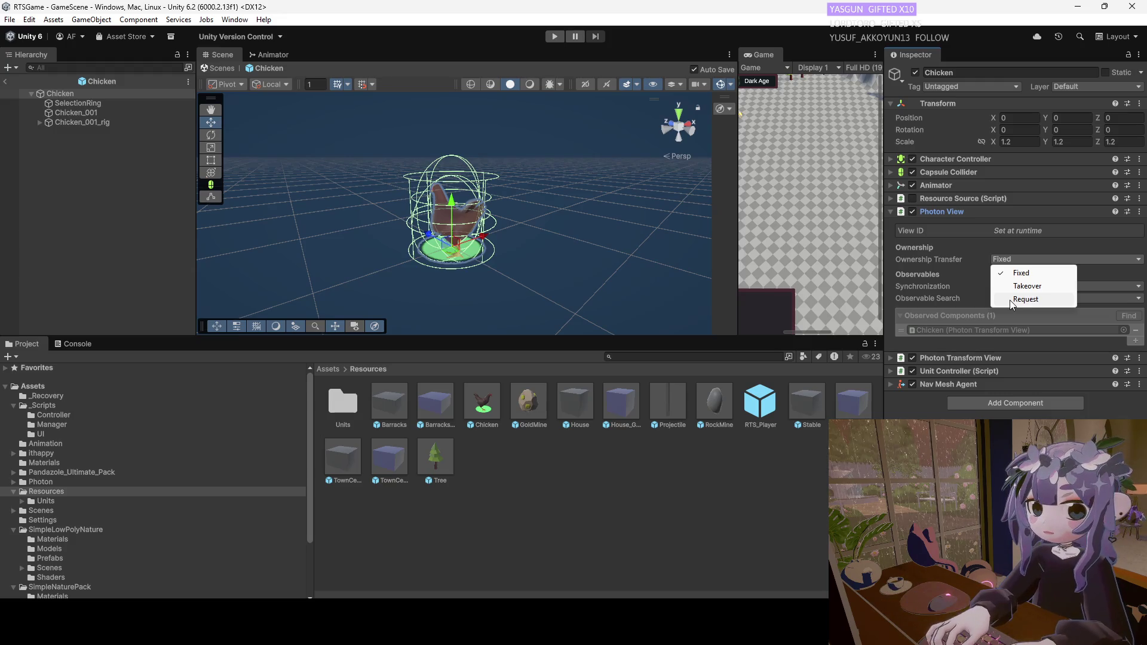
left_click(1027, 285)
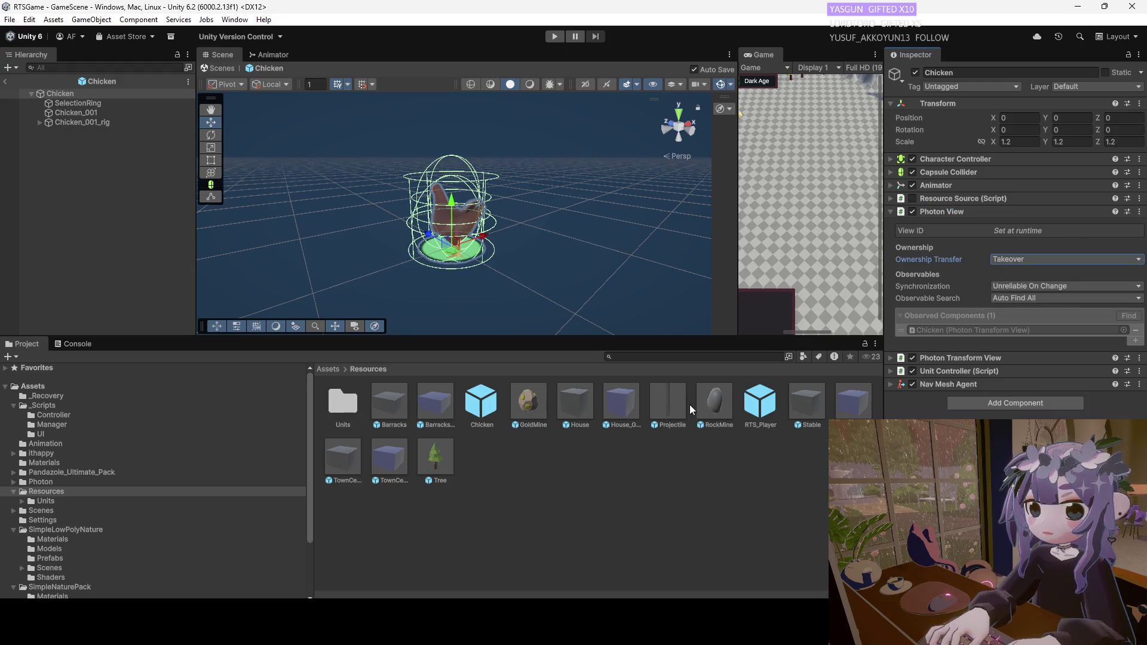
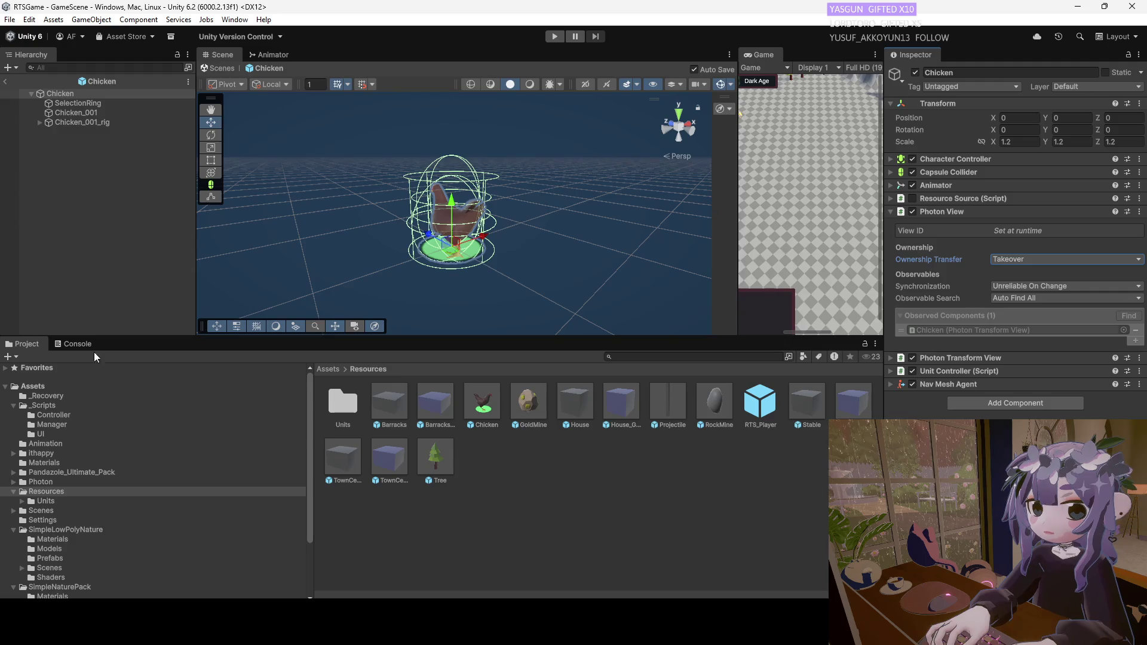
Enter Play mode to run the Launcher scene, then widen the Game view.
left_click(555, 36)
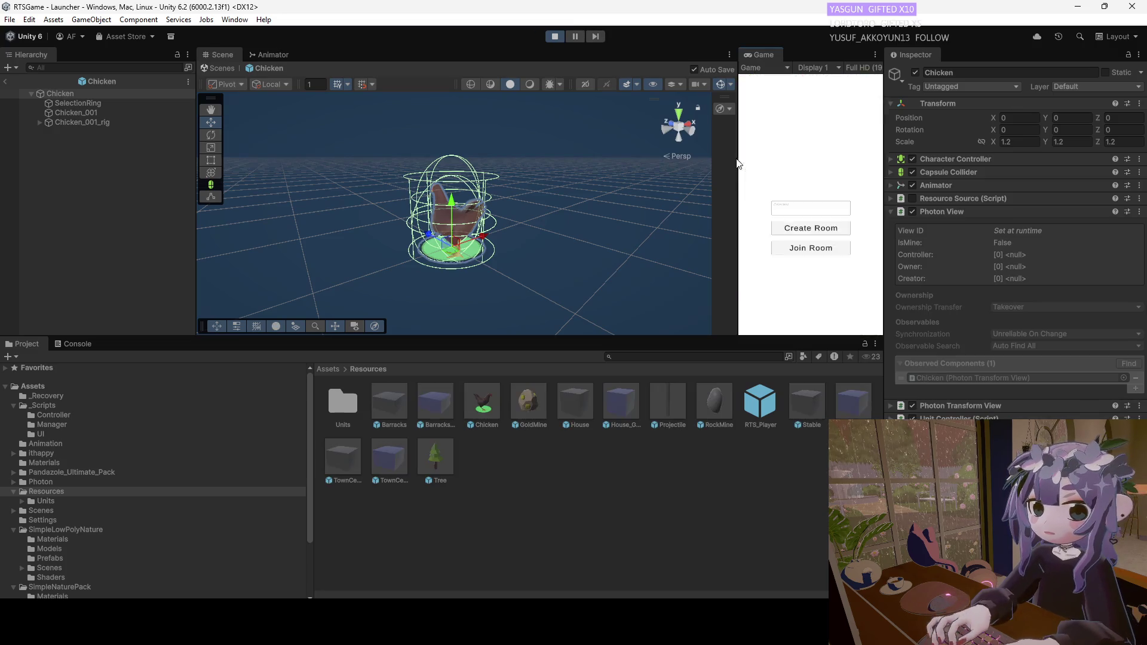
left_click_drag(740, 159, 386, 197)
Create a room from the Launcher to load GameScene, then train a peasant at the Town Center.
left_click(603, 209)
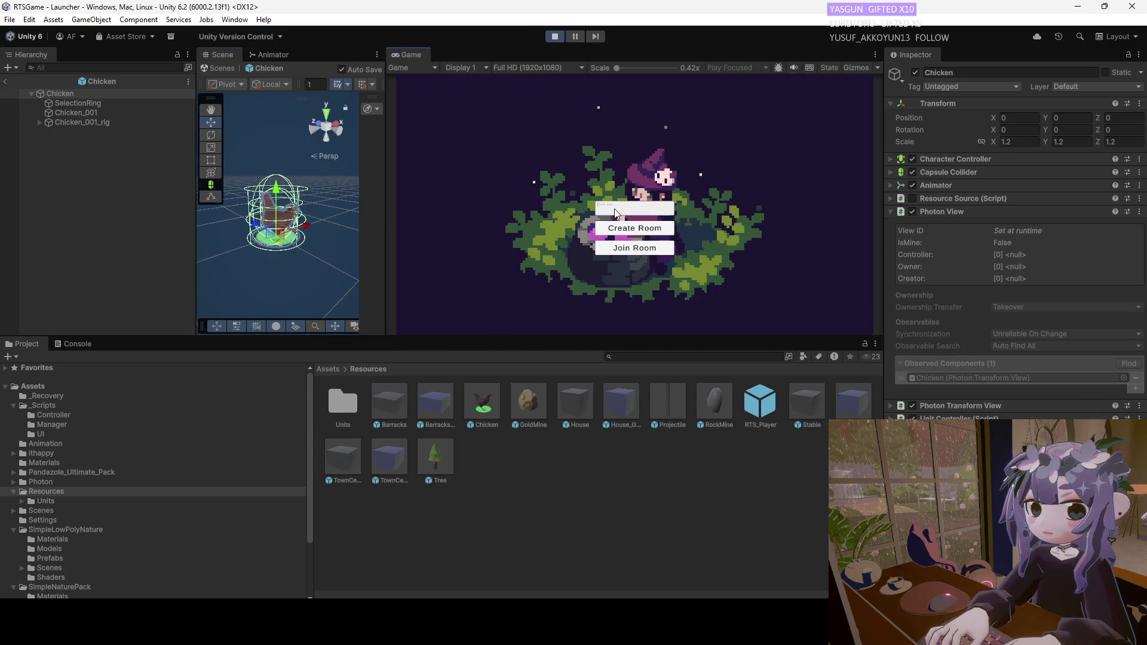
left_click(615, 230)
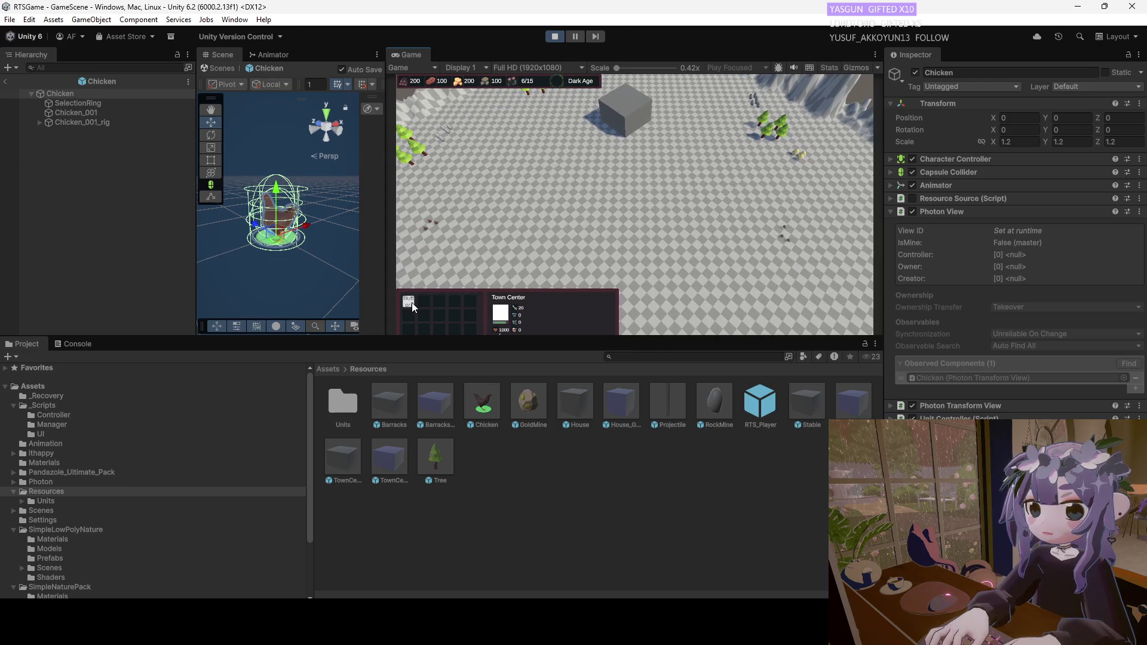
left_click(411, 302)
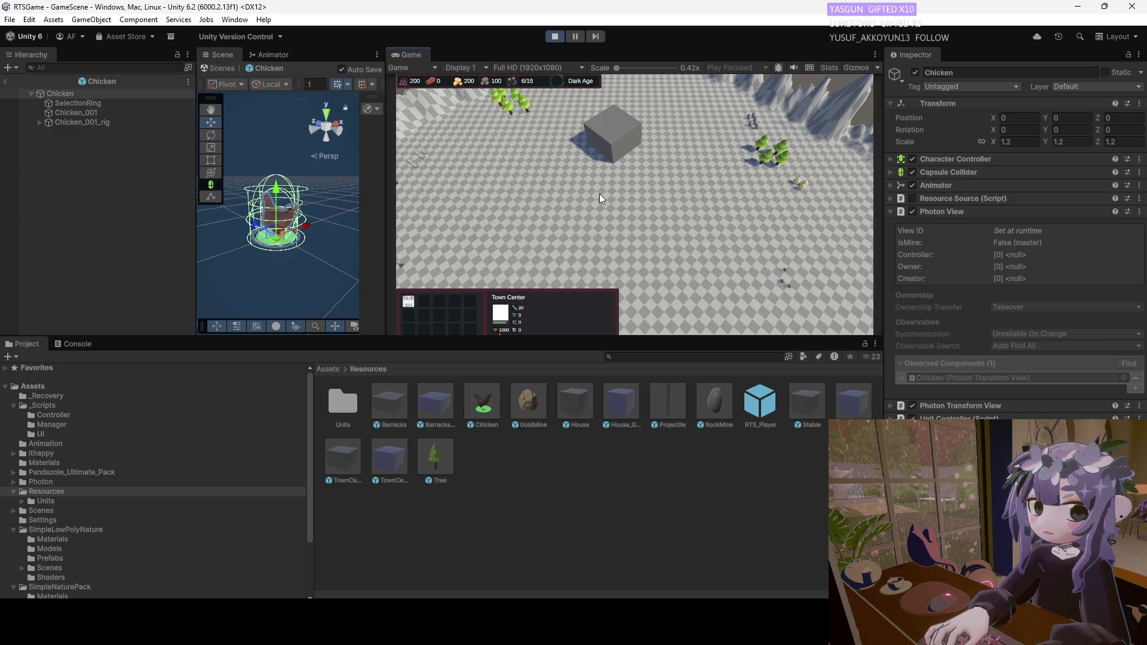
Send the new peasant across the open ground while panning the camera around the map.
left_click(648, 139)
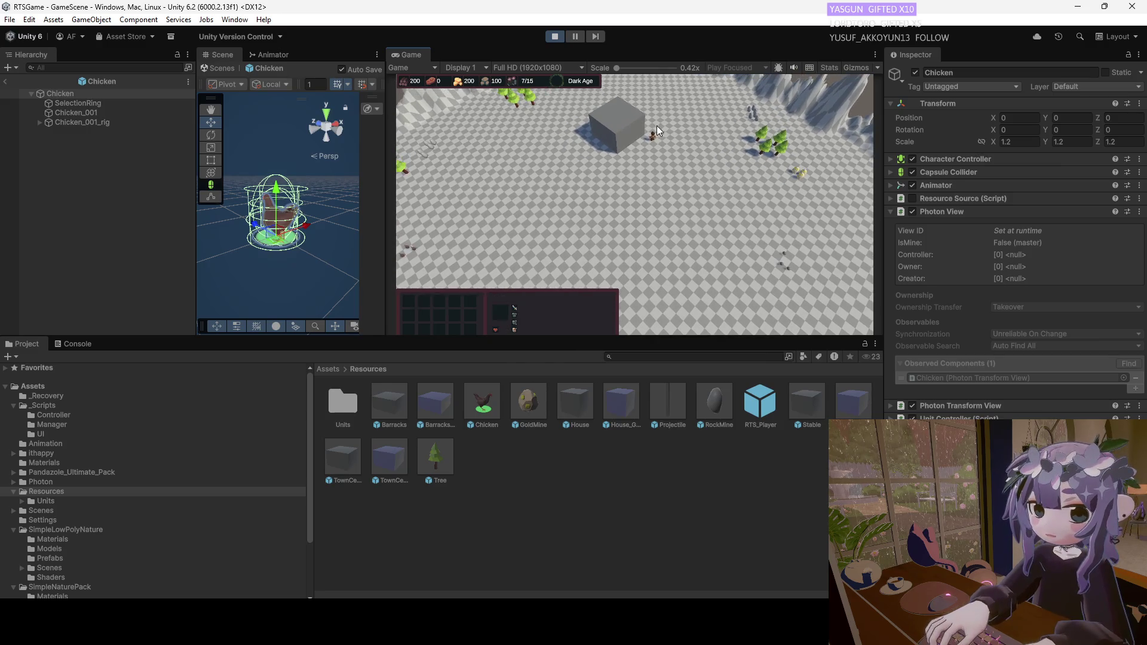
right_click(505, 195)
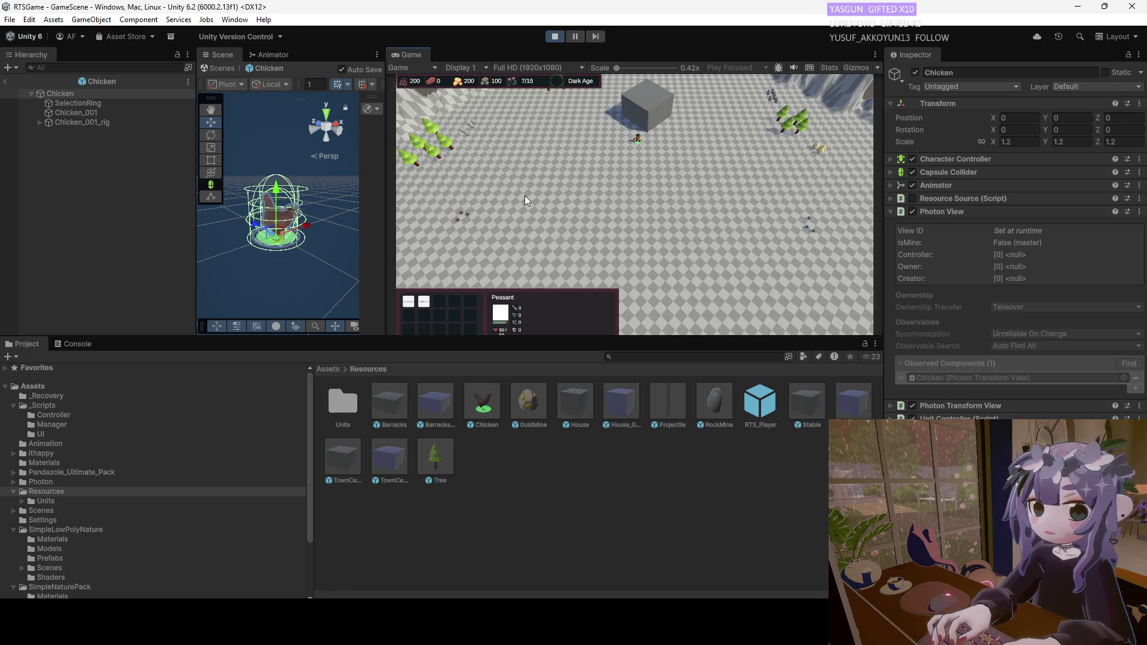
key("a")
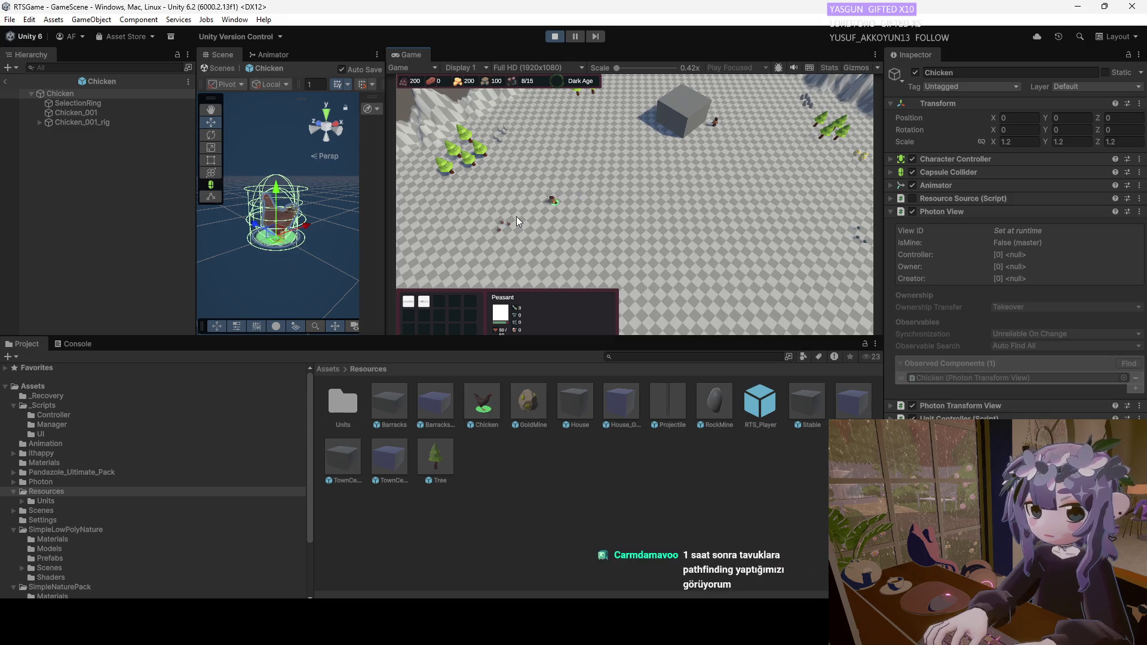
left_click(531, 225)
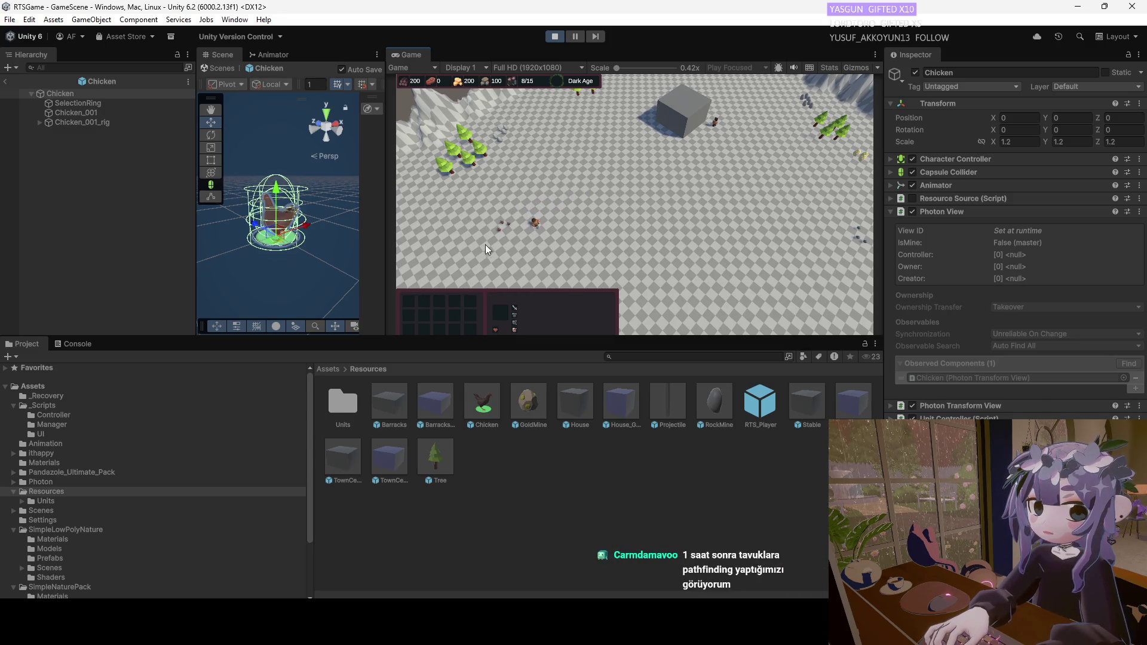
key("a")
left_click(583, 207)
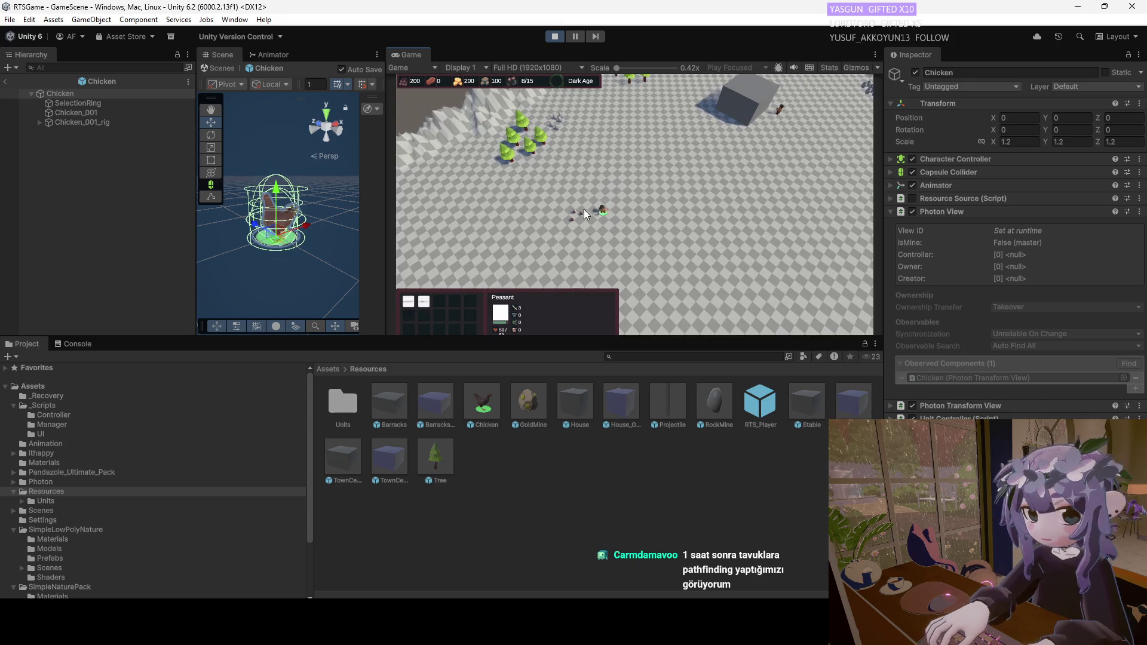
key("s")
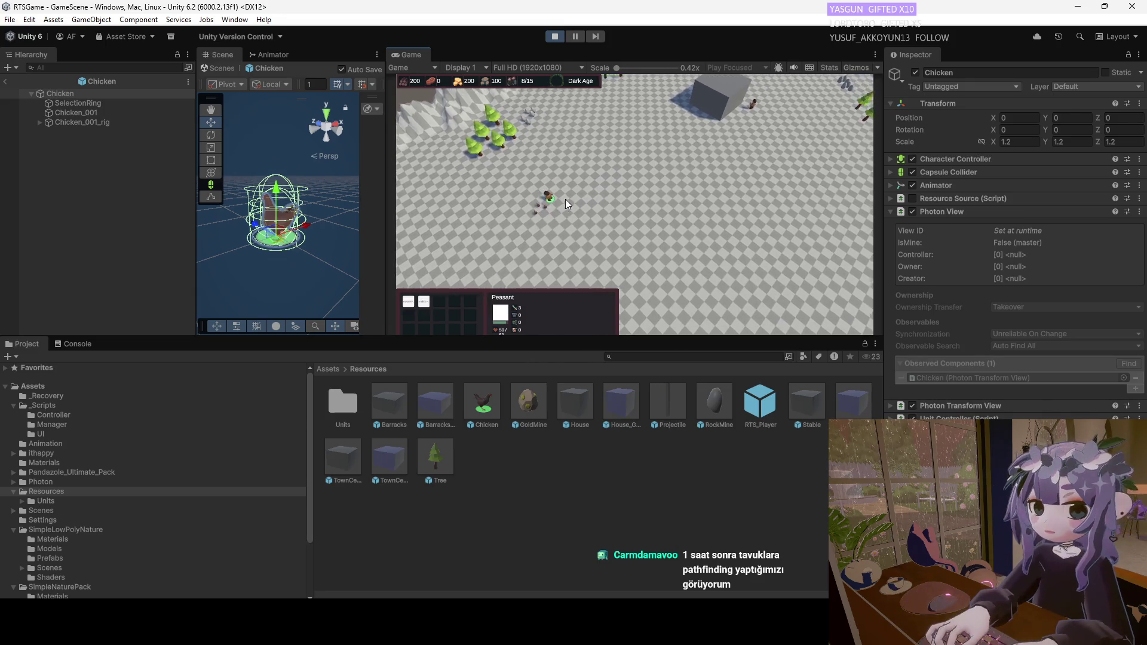
left_click(565, 199)
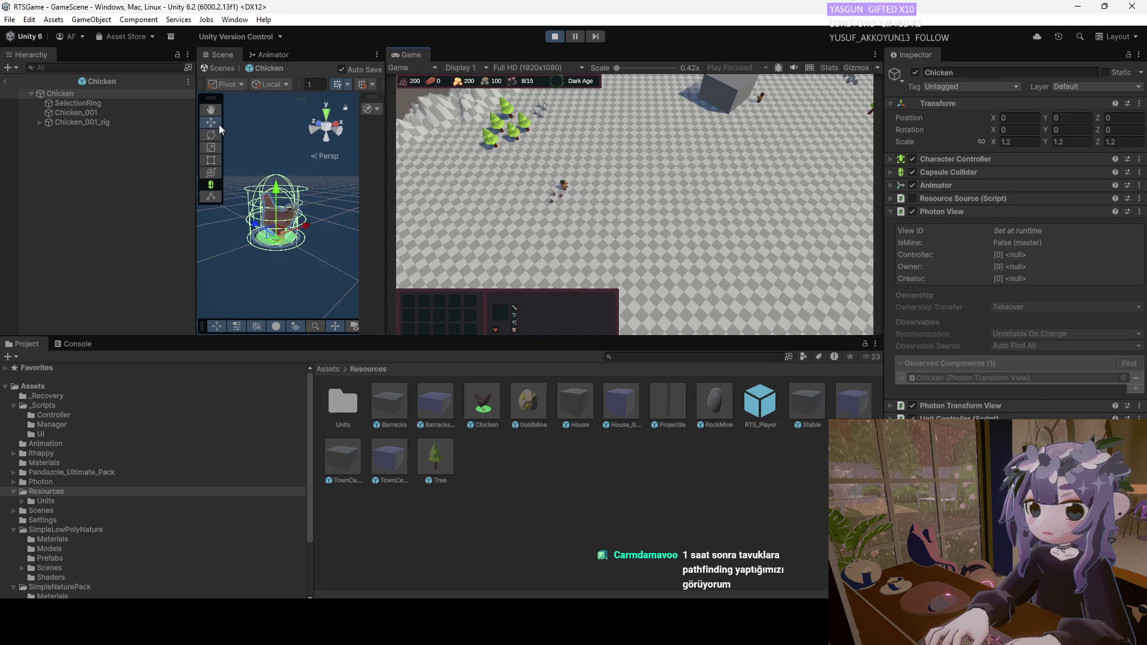
Inspect the Chicken_001 mesh, collapsing its Skinned Mesh Renderer, and select the Chicken root object.
left_click(66, 116)
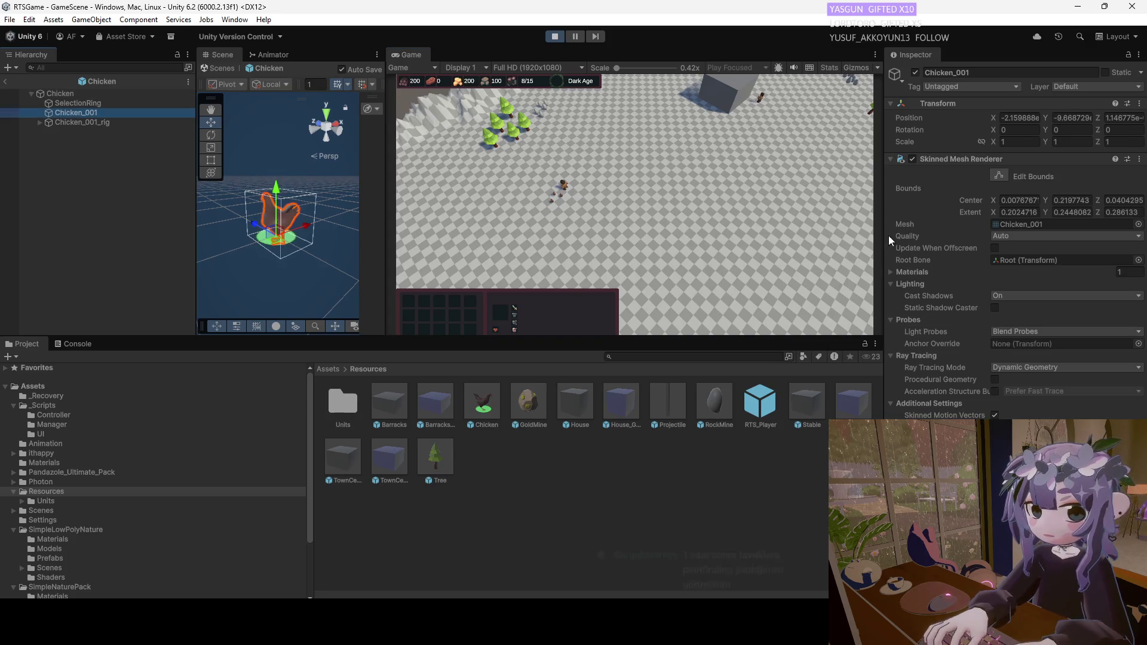
left_click(890, 159)
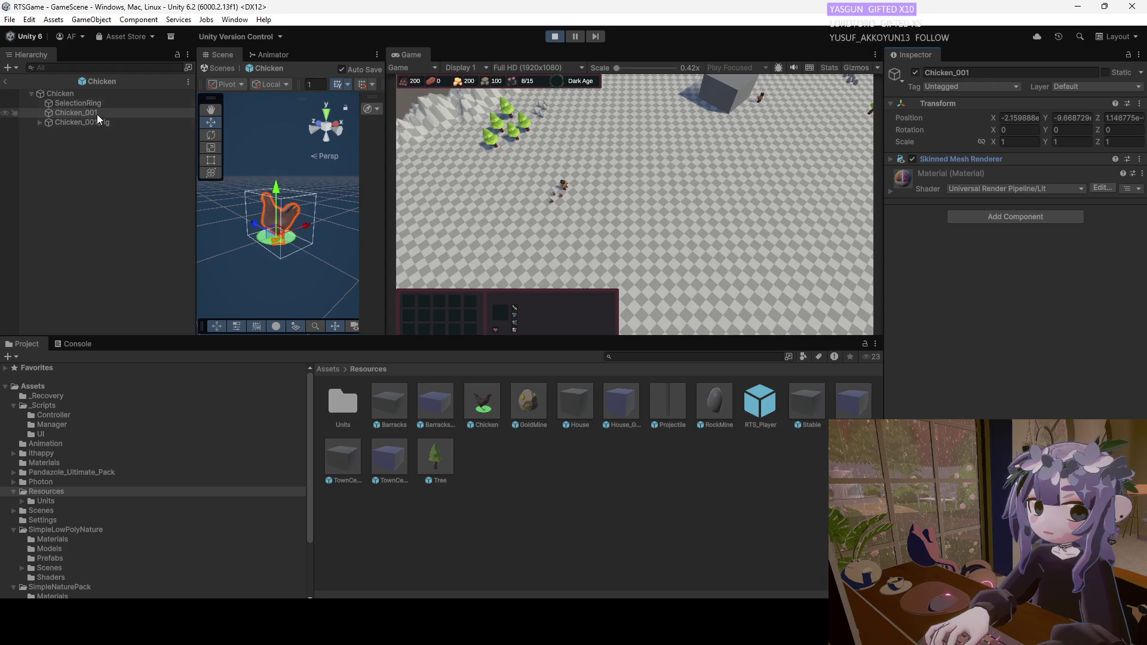
left_click(85, 95)
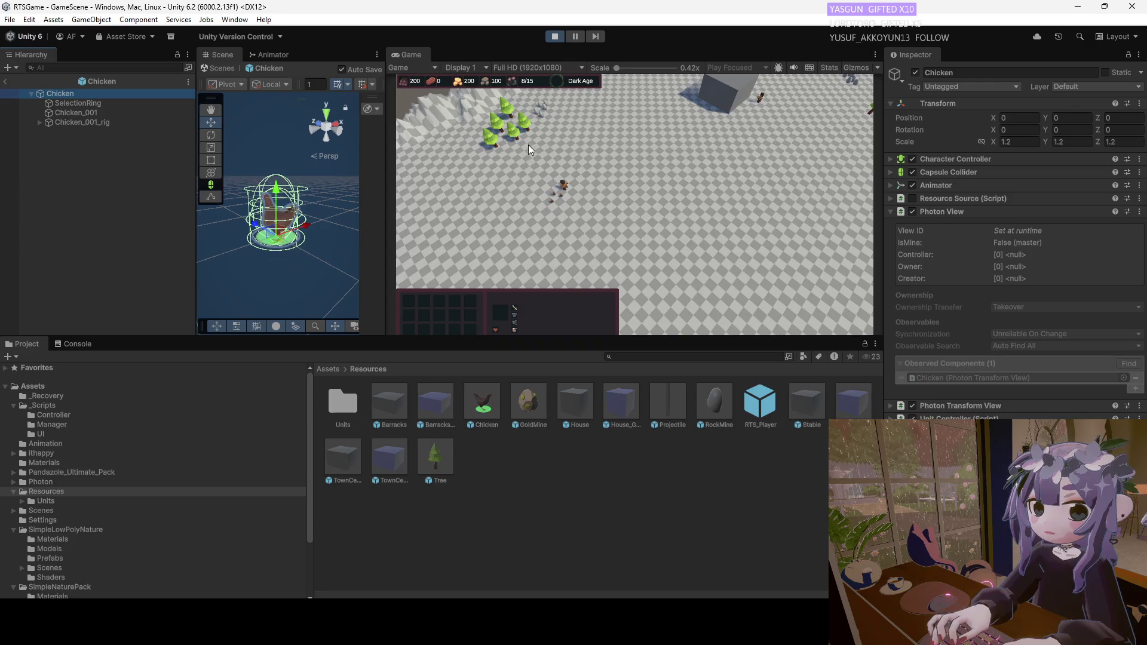
Order a peasant up-right, up-left and down-right, then stop the play test.
left_click(558, 199)
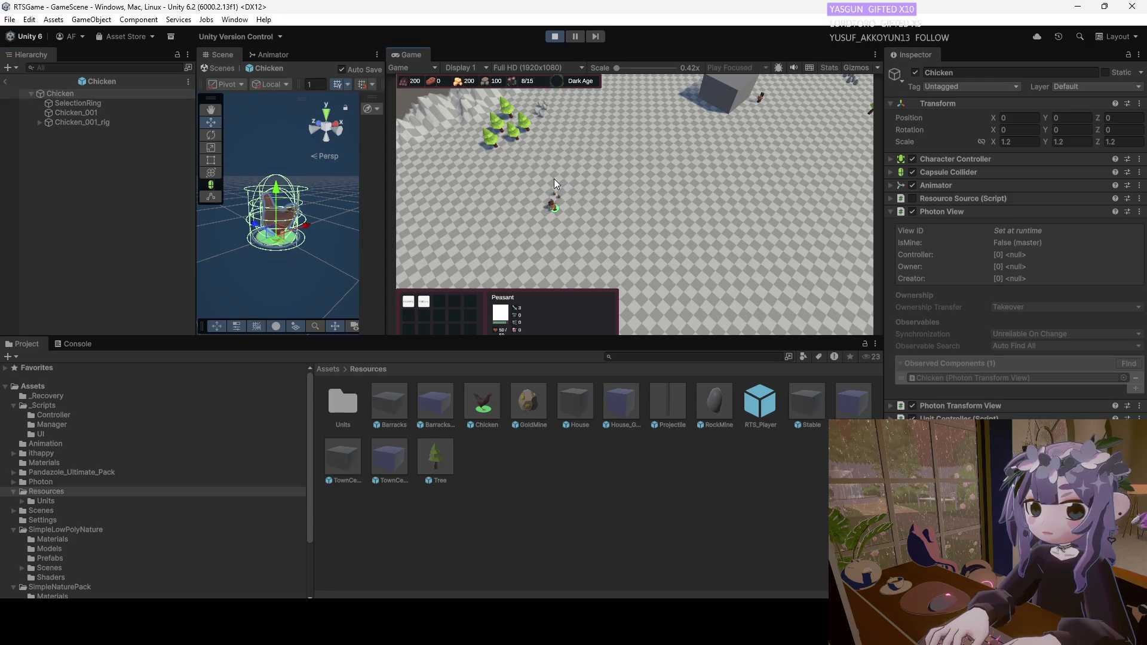
right_click(596, 183)
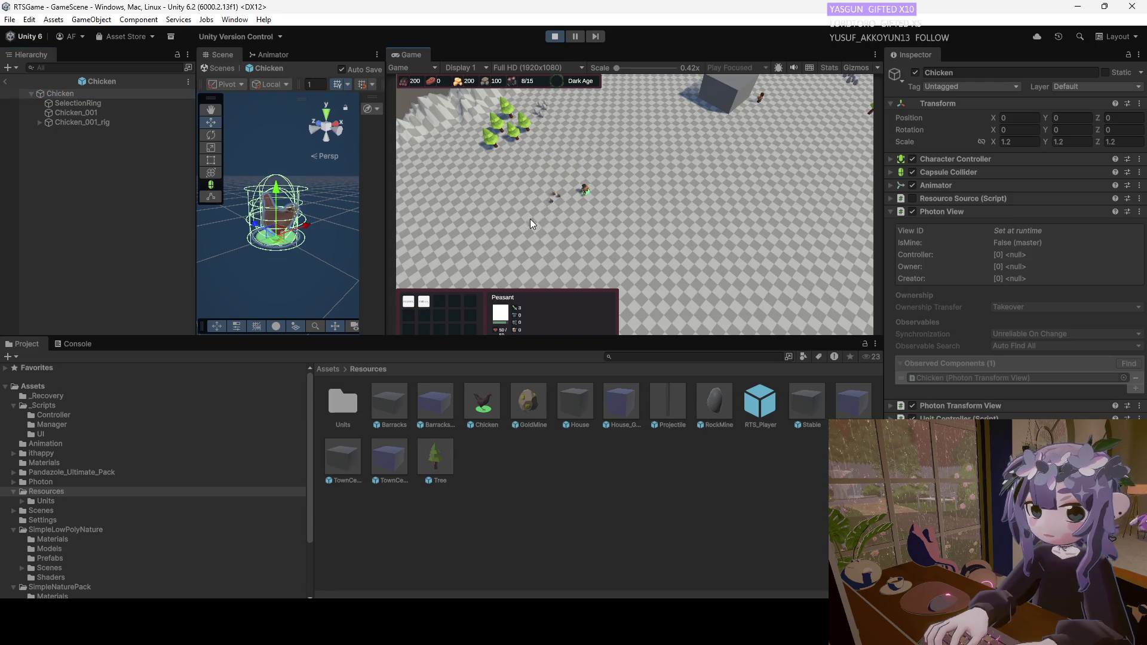
right_click(650, 173)
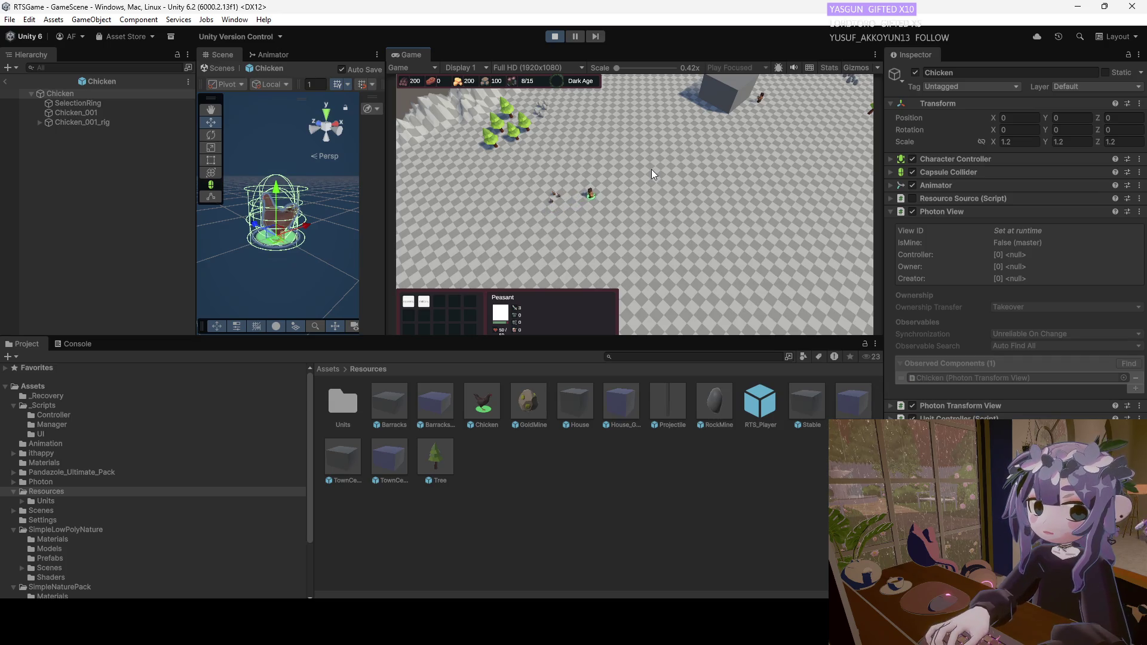
right_click(551, 179)
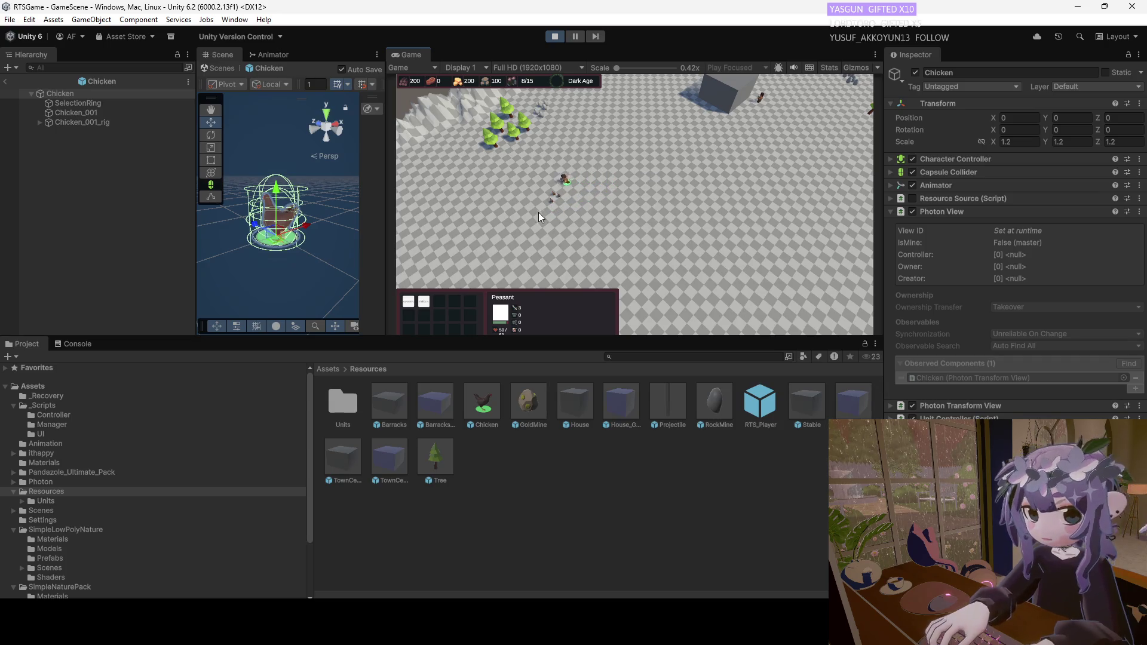
right_click(564, 198)
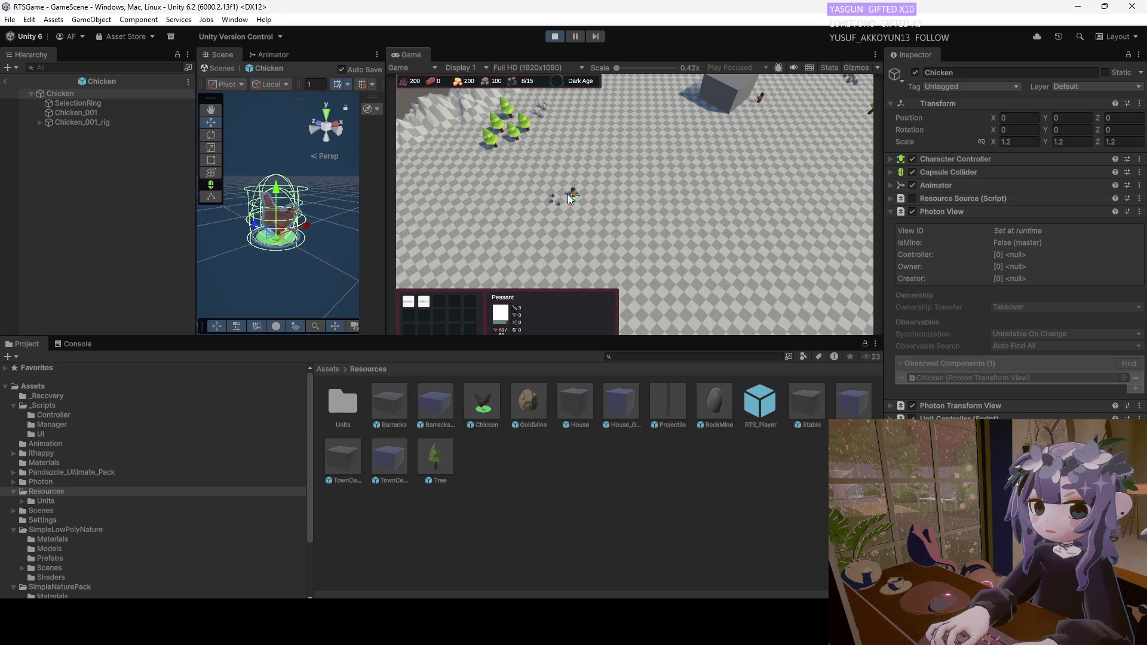
left_click(568, 197)
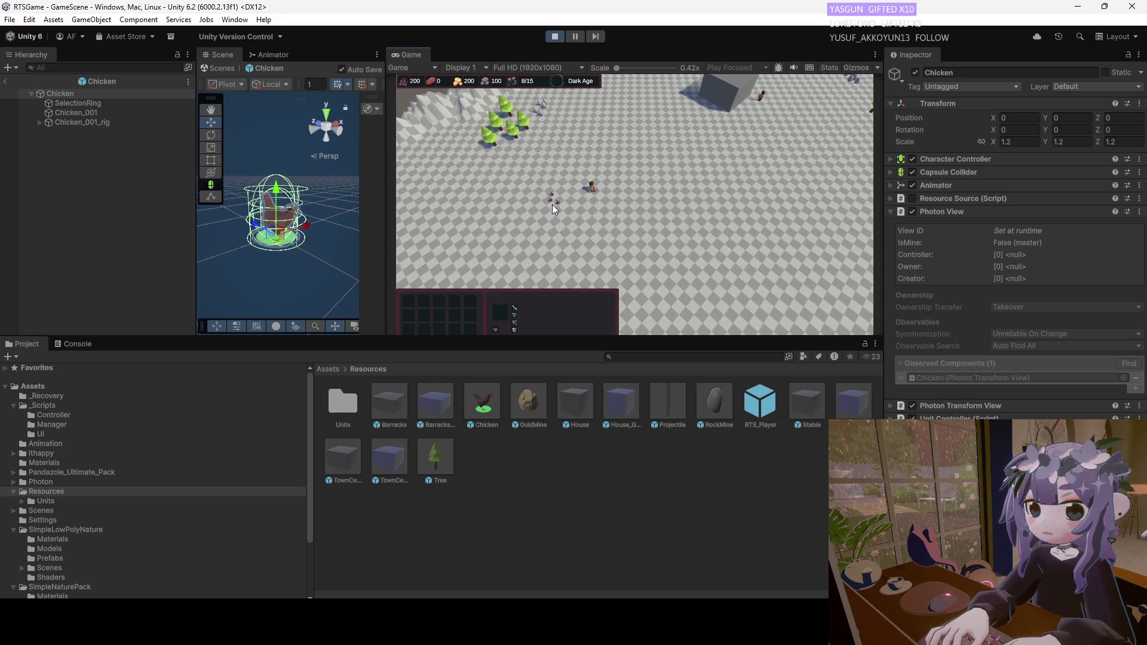
left_click(608, 229)
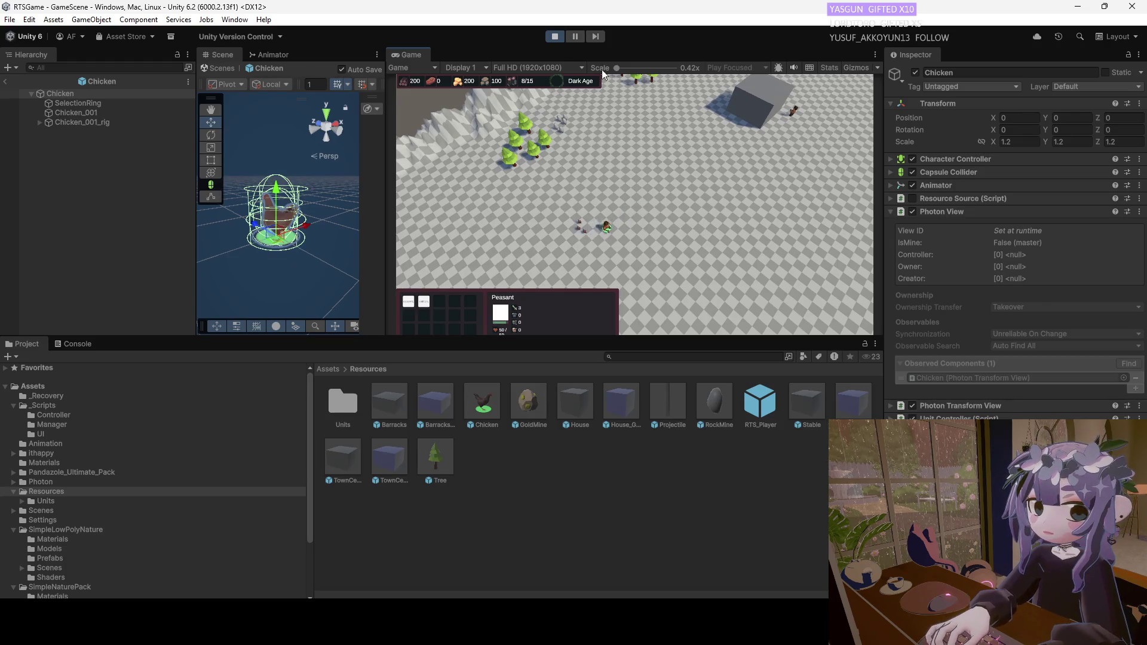
left_click(556, 36)
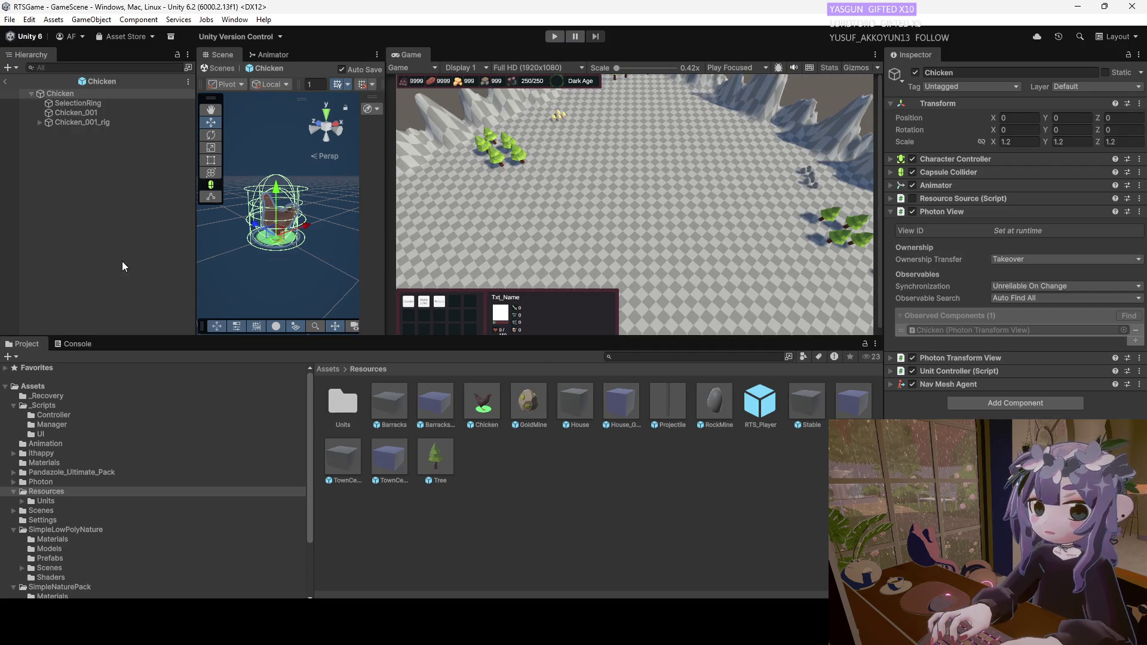
Return to GameScene and delete Chicken, Chicken (3), (4) and (5) from the Chickens and Turkeys group.
left_click(12, 81)
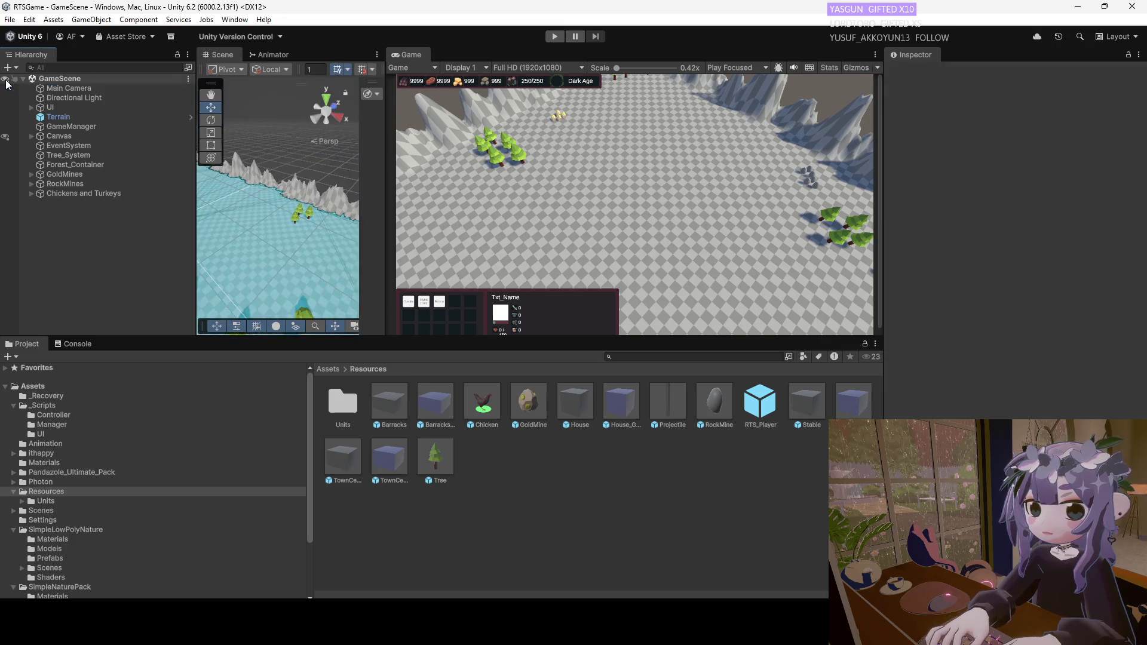
left_click(34, 194)
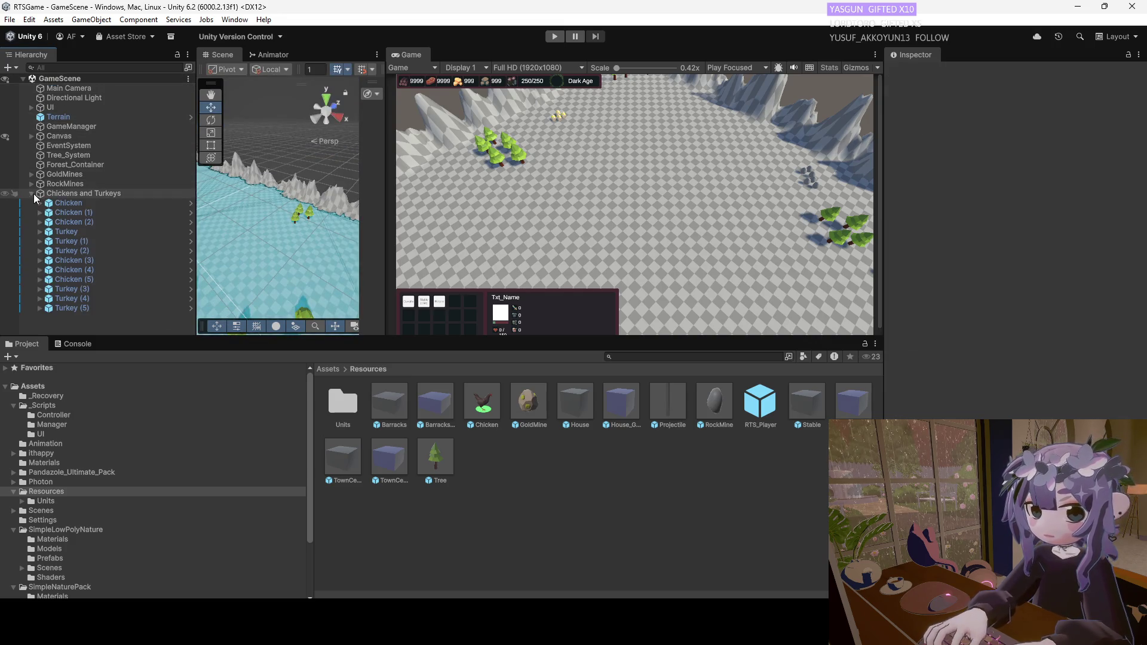
left_click(89, 203)
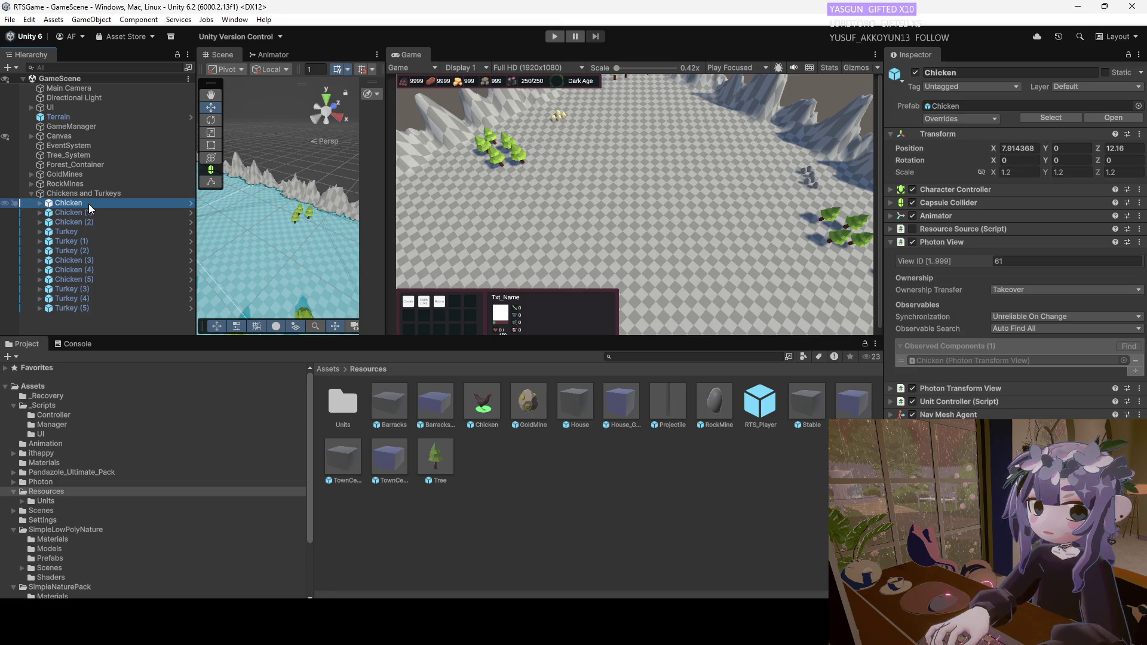
key("Delete")
key("Delete")
left_click(85, 242)
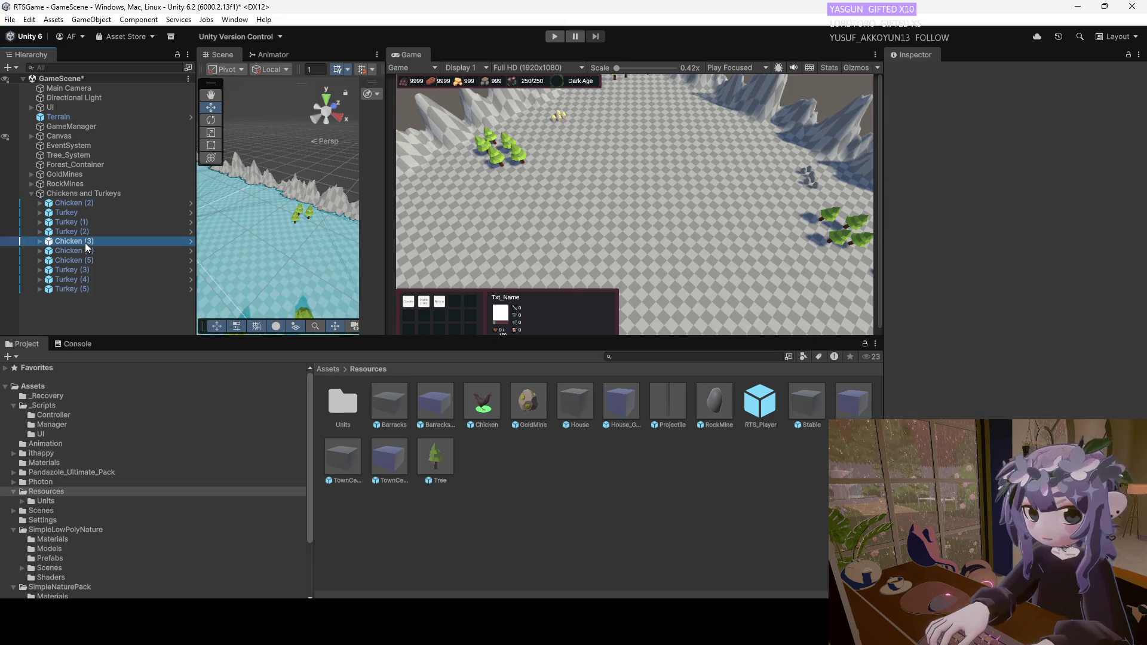
key("Delete")
left_click(84, 245)
key("Delete")
left_click(90, 242)
key("Delete")
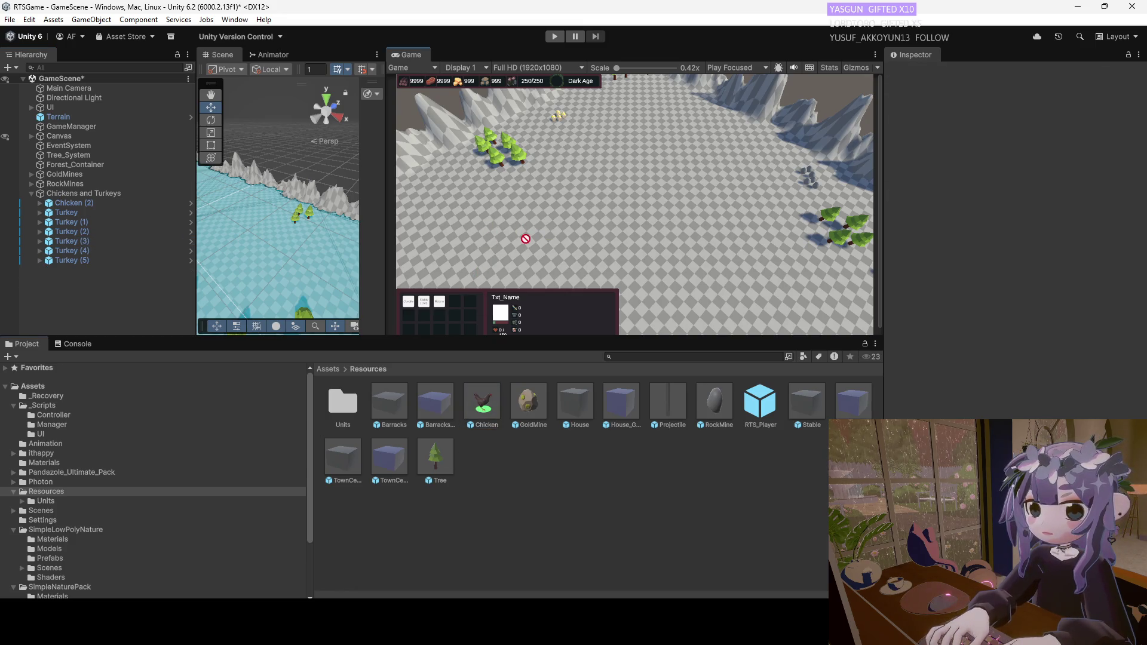
Frame the Turkey in the Scene view and orbit around it over the tree-covered terrain.
mouse_move(254, 263)
left_mouse_down()
mouse_move(313, 255)
mouse_move(375, 215)
left_mouse_up()
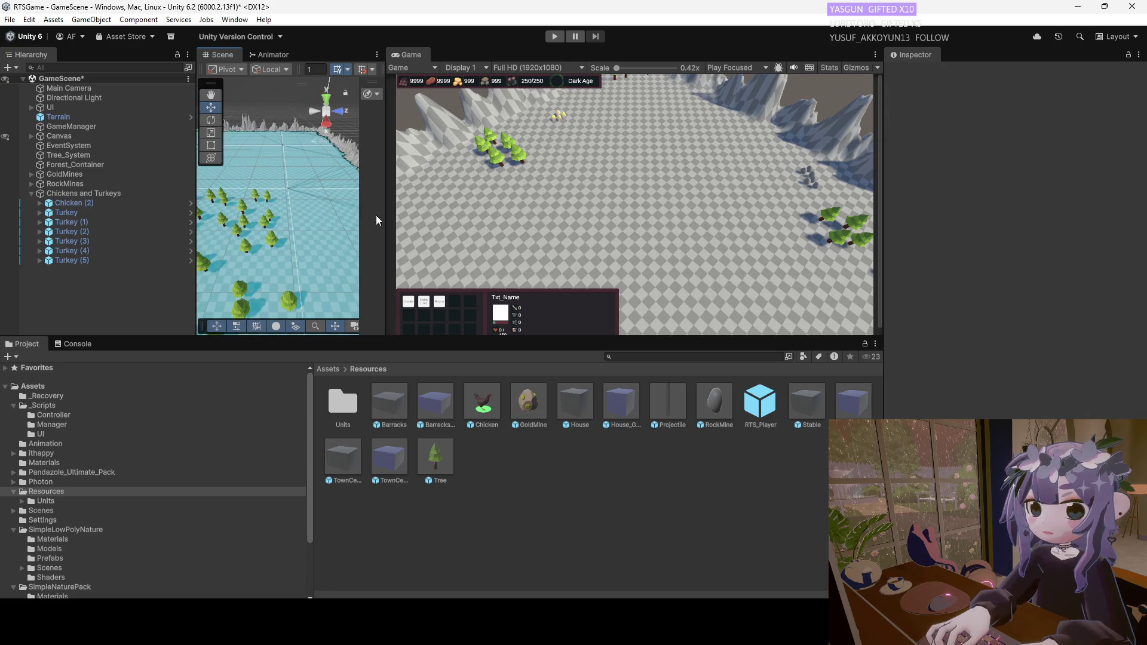
scroll(630, 209, "down", 1)
left_click_drag(287, 221, 200, 195)
double_click(101, 212)
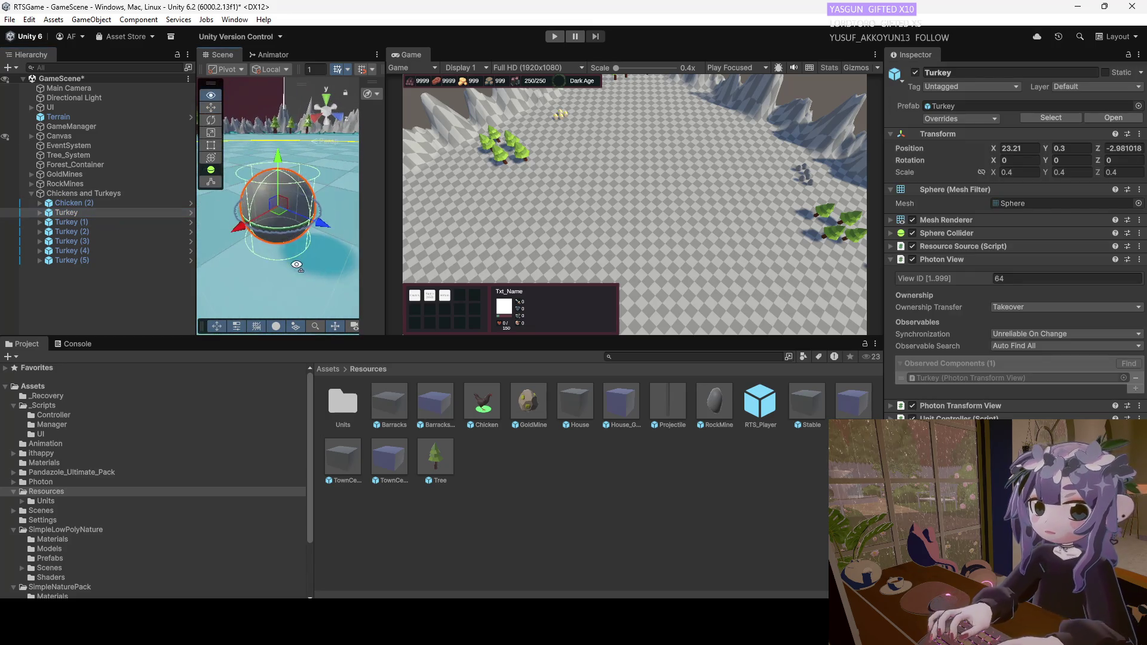
scroll(264, 257, "down", 3)
scroll(261, 267, "up", 5)
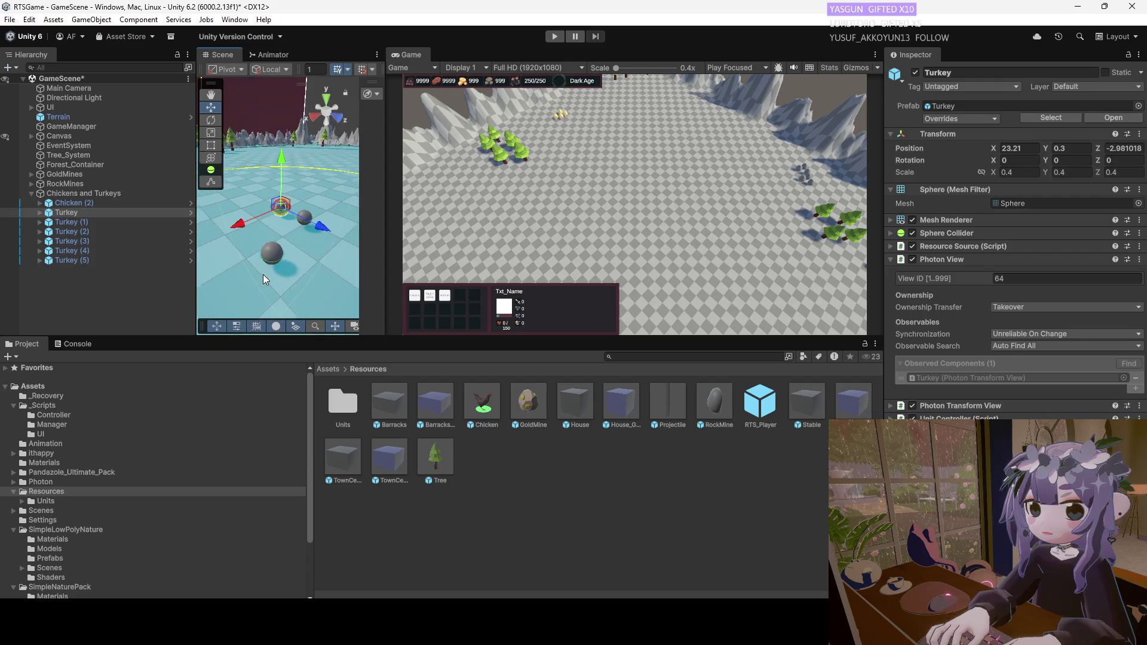
mouse_move(260, 281)
left_mouse_down()
mouse_move(267, 235)
mouse_move(281, 288)
mouse_move(271, 296)
mouse_move(290, 287)
mouse_move(253, 281)
mouse_move(247, 263)
mouse_move(326, 264)
left_mouse_up()
Place three Chicken prefab instances beside the Turkey and shift Chicken (1) along X.
key("f")
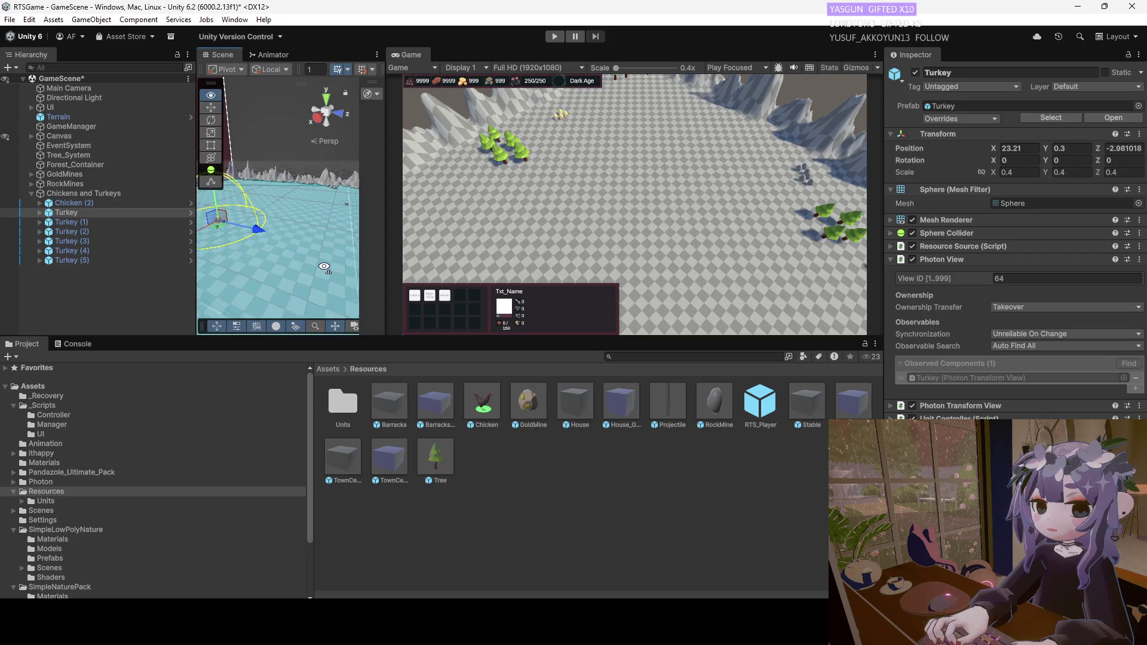
left_click_drag(454, 386, 261, 246)
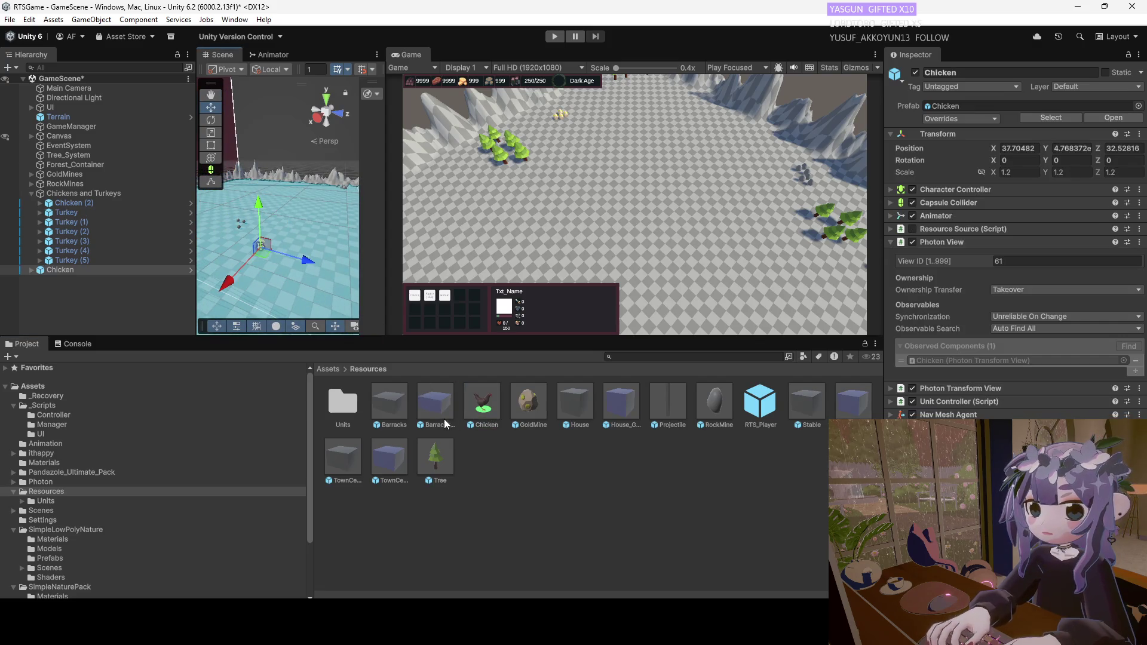
mouse_move(481, 413)
left_mouse_down()
mouse_move(273, 259)
mouse_move(251, 260)
left_mouse_up()
left_click(273, 258)
right_click(273, 258)
left_click(250, 301)
left_click_drag(250, 302, 259, 293)
left_click(249, 255)
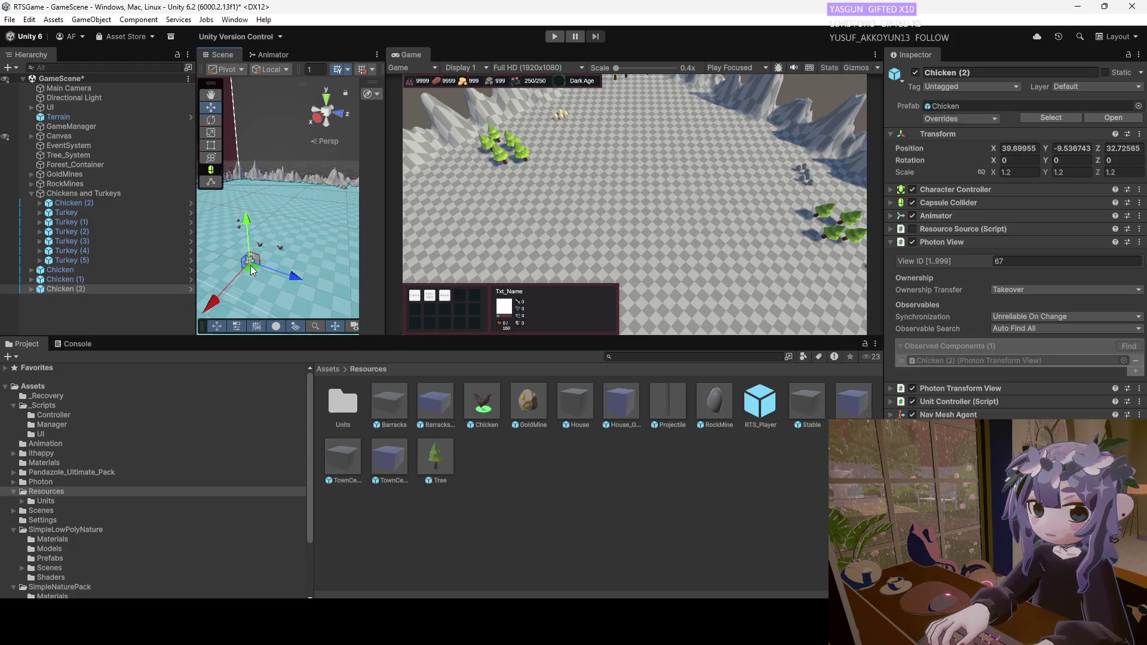
Delete the old Chicken (2) from the Chickens and Turkeys group and reframe the Turkey.
left_click(68, 270)
left_click(70, 281, "ctrl")
left_click(70, 286, "ctrl")
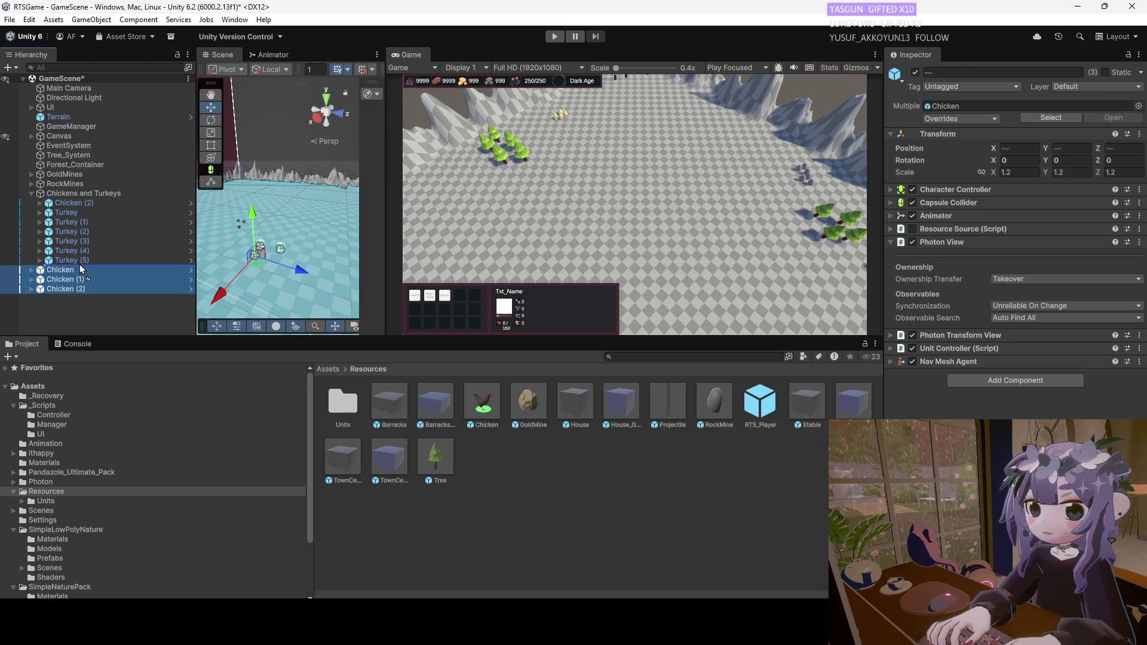
left_click(78, 210)
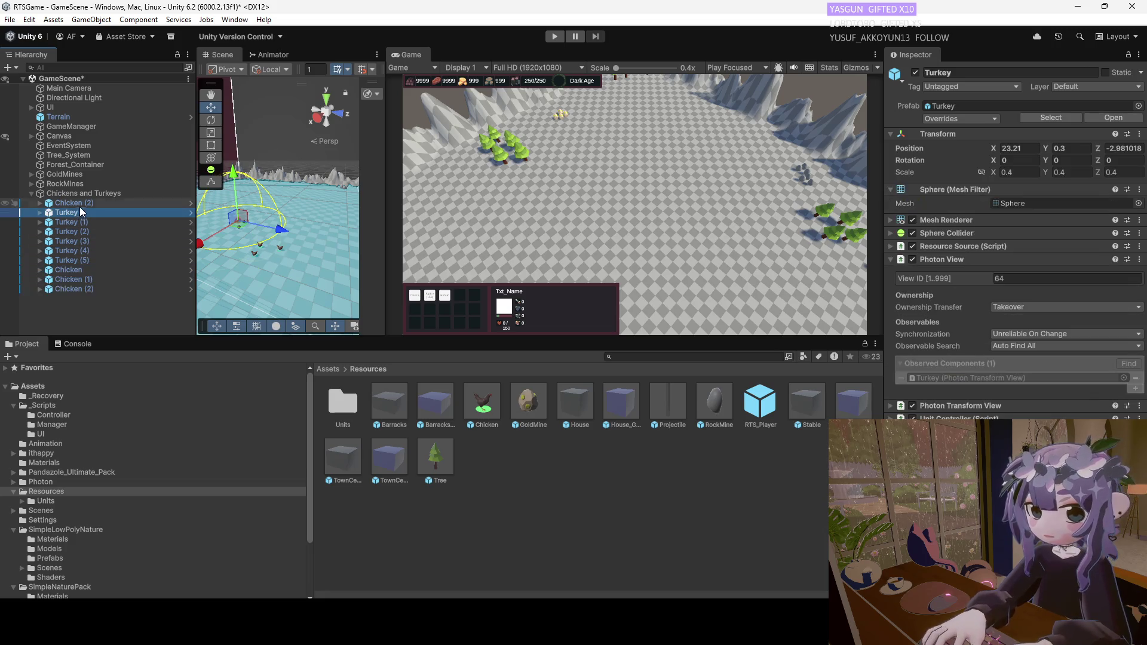
left_click(81, 203)
right_click(81, 203)
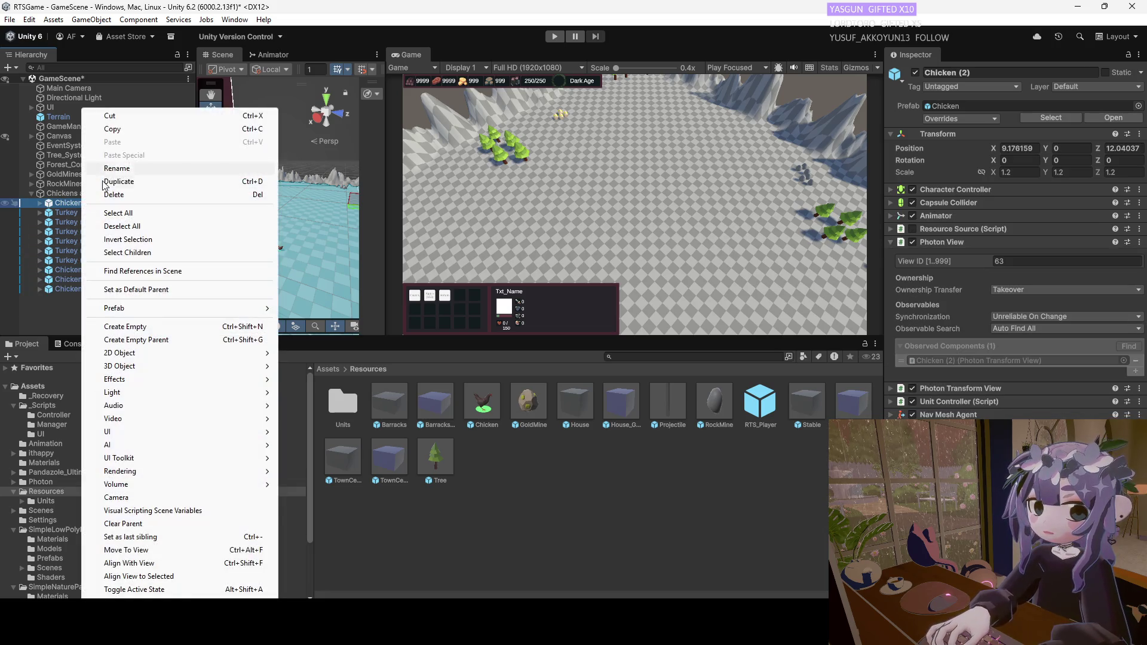
left_click(95, 194)
double_click(84, 203)
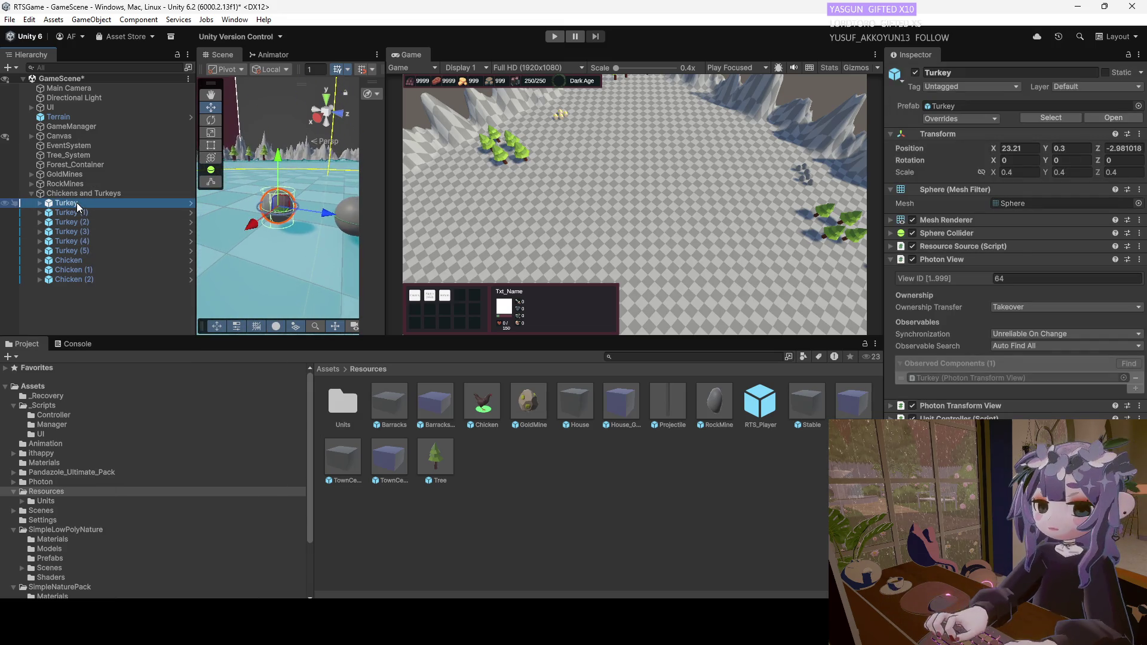
scroll(272, 248, "down", 5)
scroll(275, 247, "down", 3)
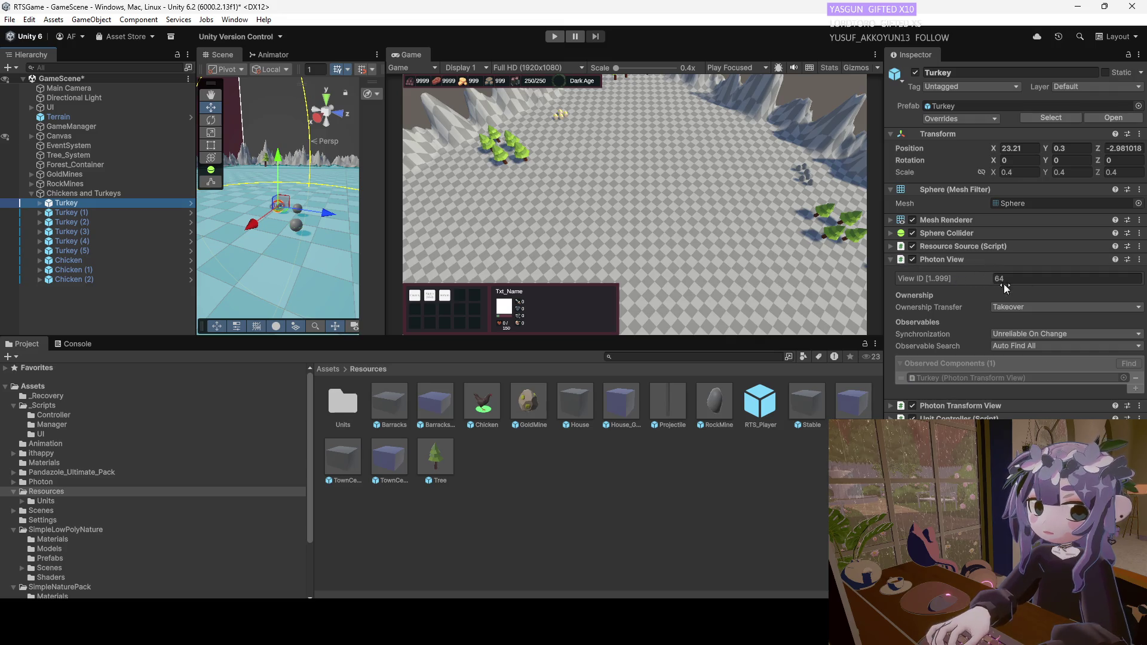
On the Turkey's Gaia Animal script, scrub Capture Range from 6 down to 3.
left_click(890, 260)
left_click(890, 299)
left_click(997, 341)
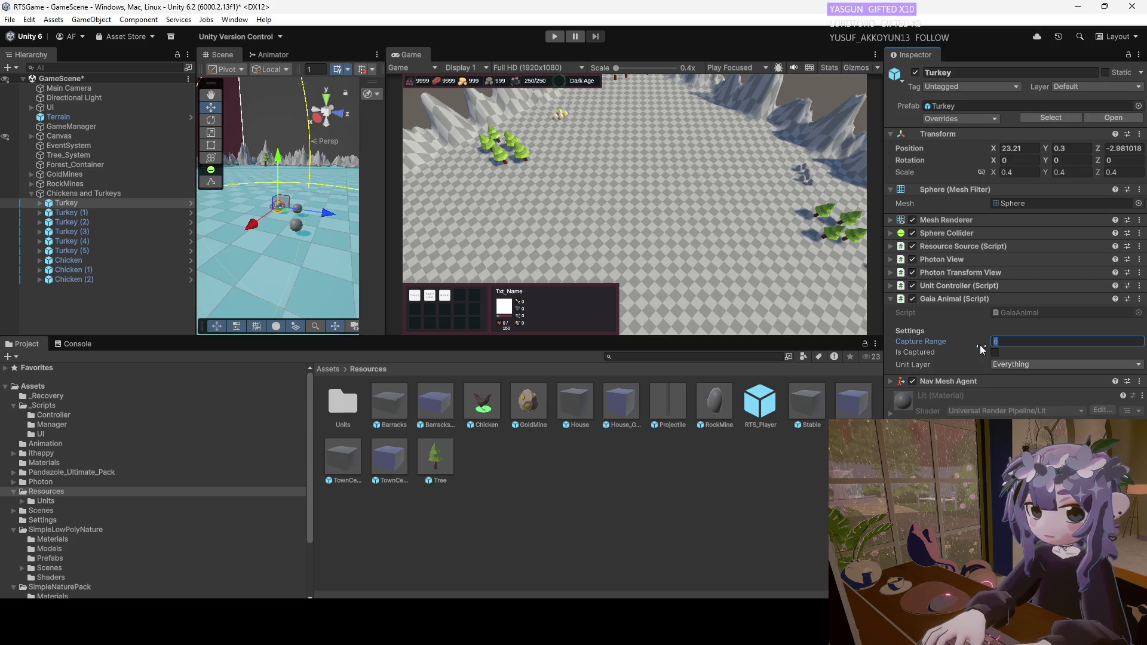
left_click_drag(980, 346, 943, 344)
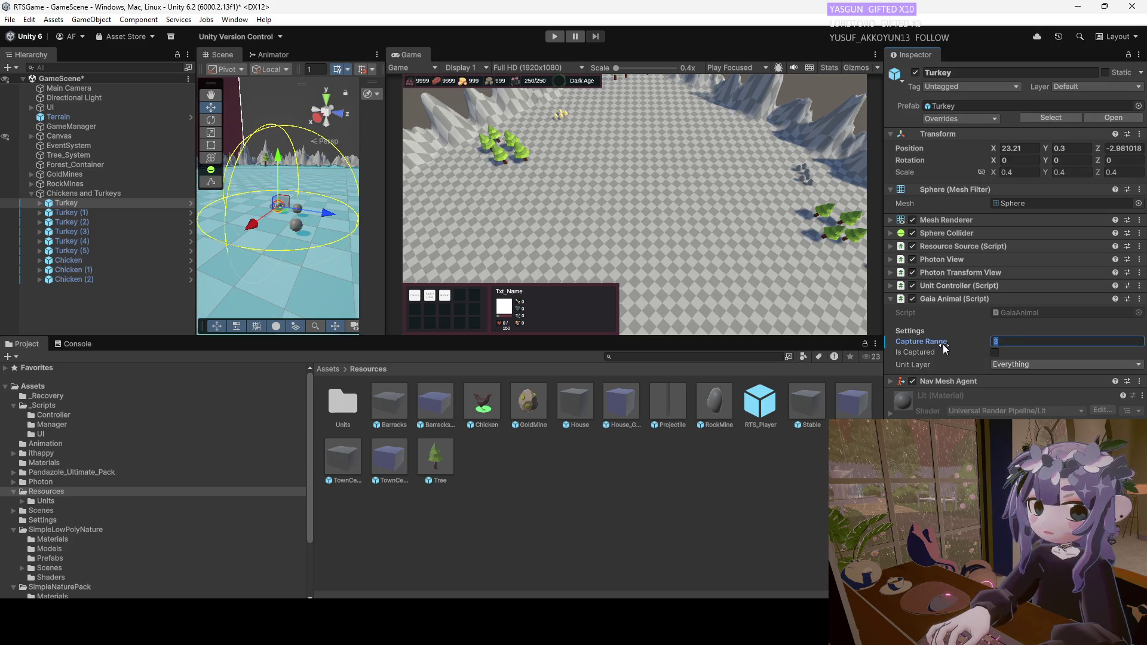
left_click(889, 299)
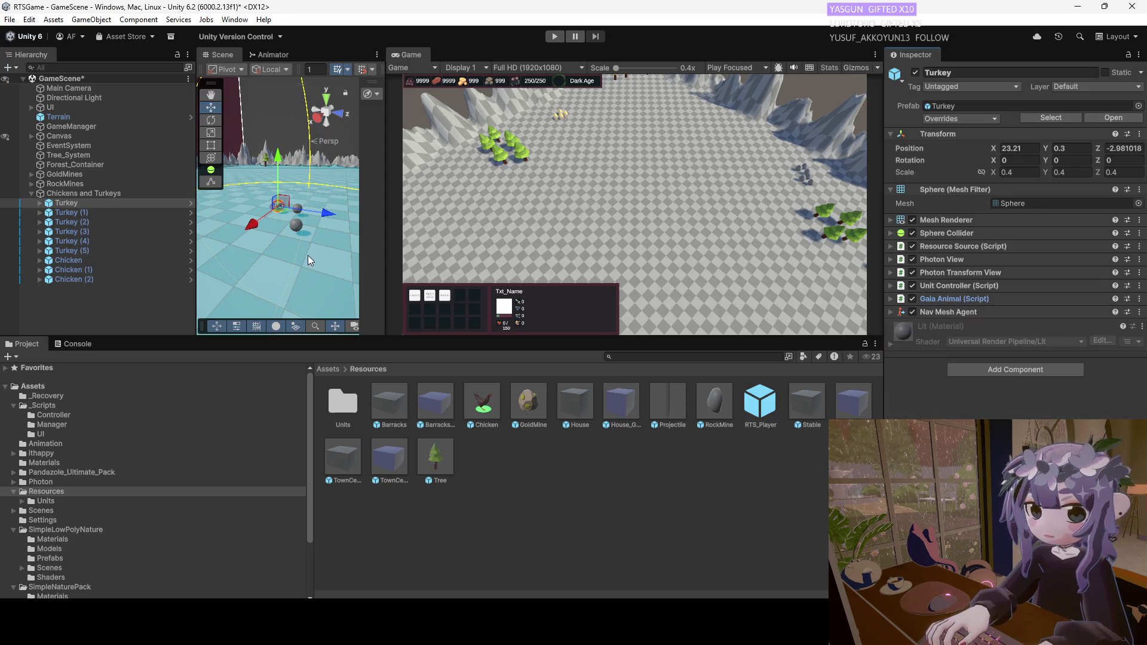
Search Add Component for 'gai' on the selected Chicken instance, then dismiss the list.
left_click(77, 261)
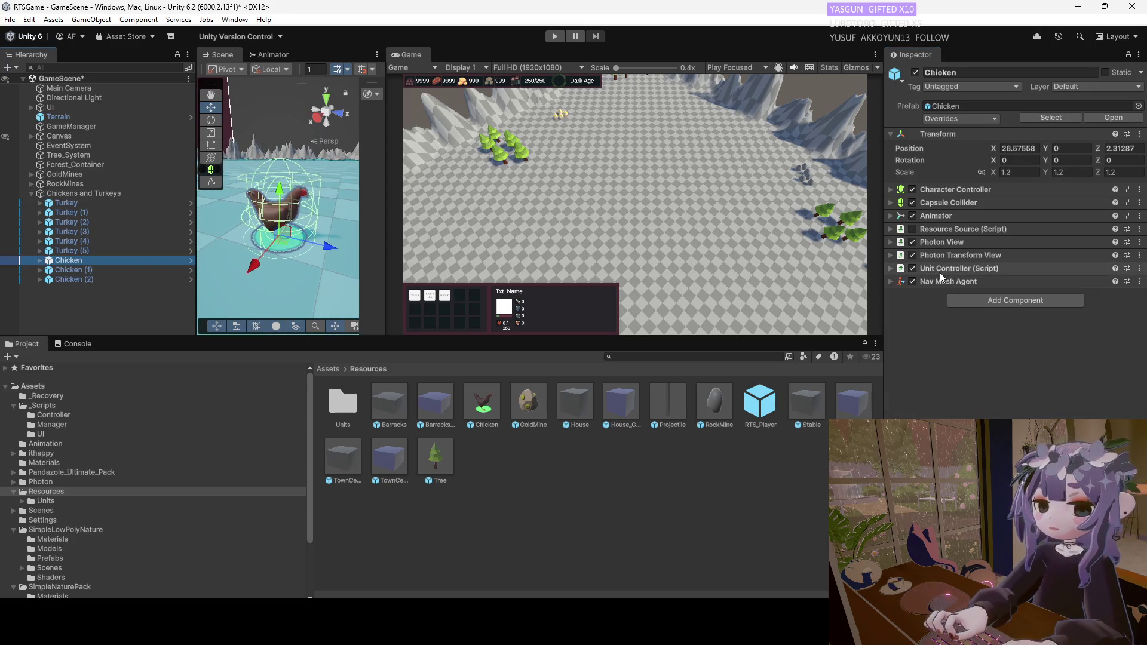
left_click(973, 300)
type("gai")
left_click(979, 354)
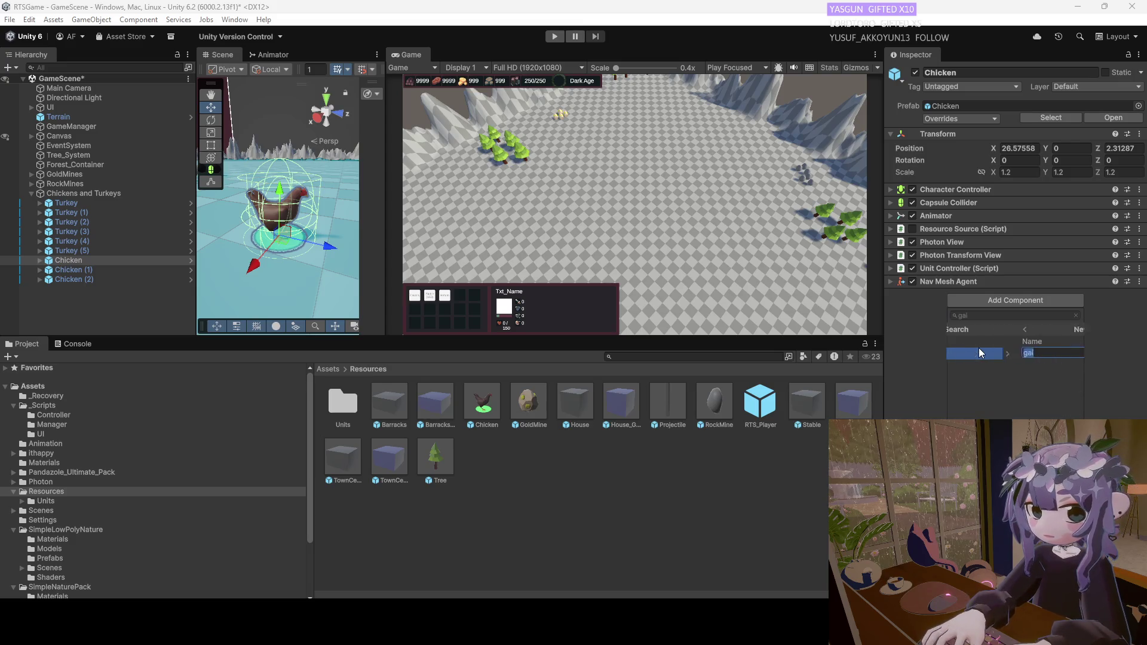
left_click(955, 330)
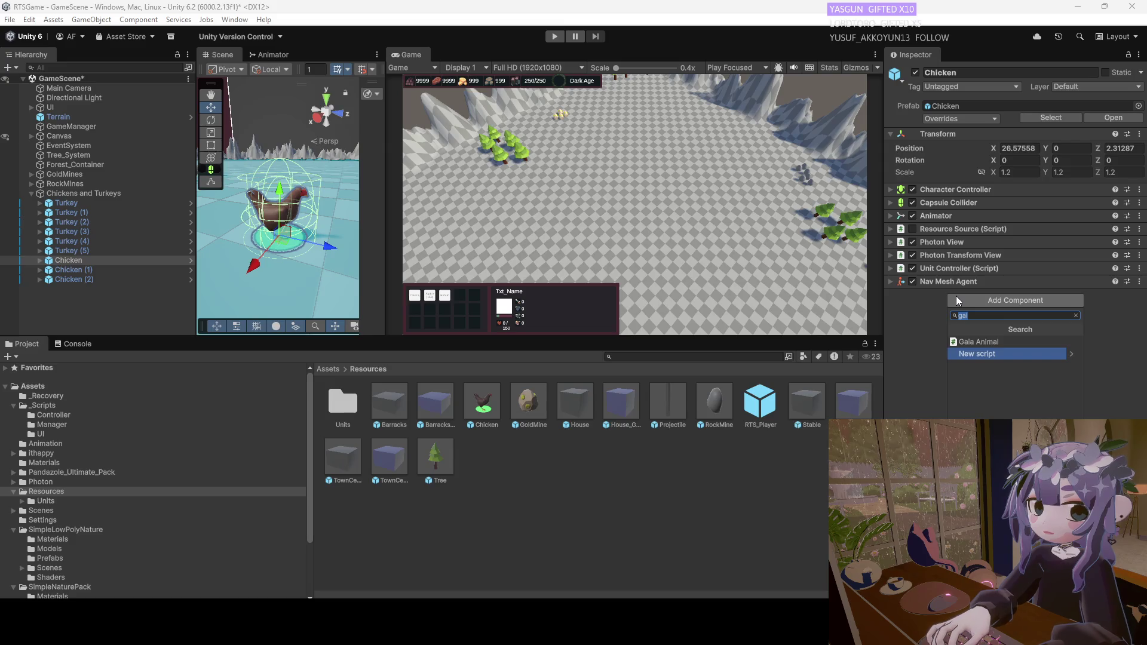
key("Right")
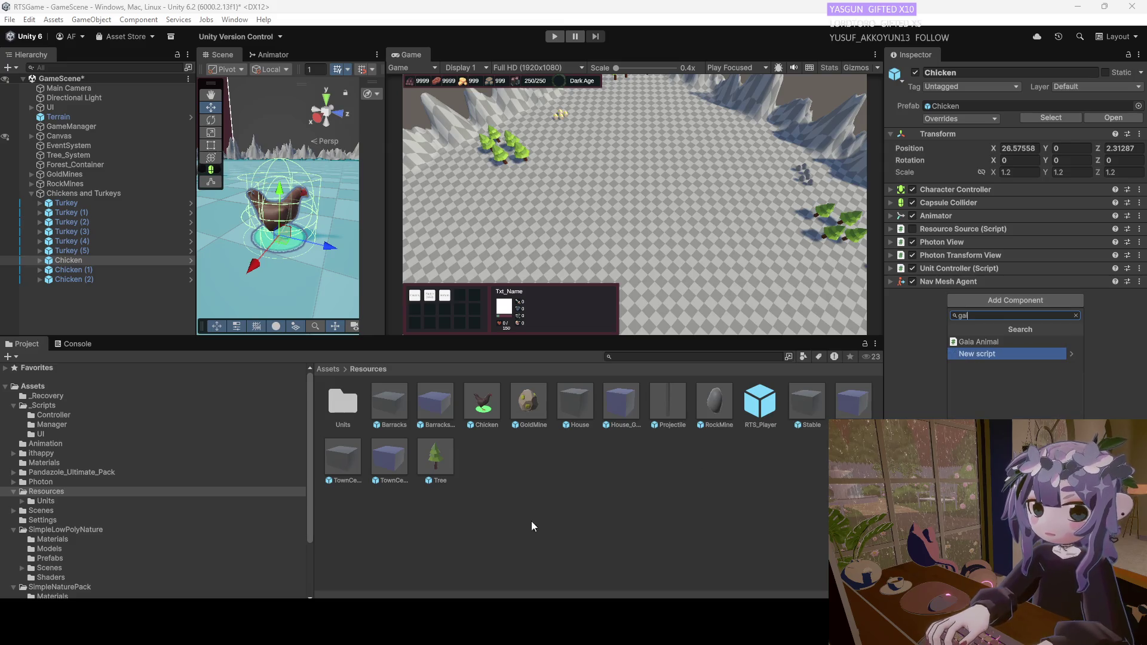
left_click(532, 521)
Add the Gaia Animal component to the Chicken prefab in prefab mode and return to GameScene.
double_click(484, 410)
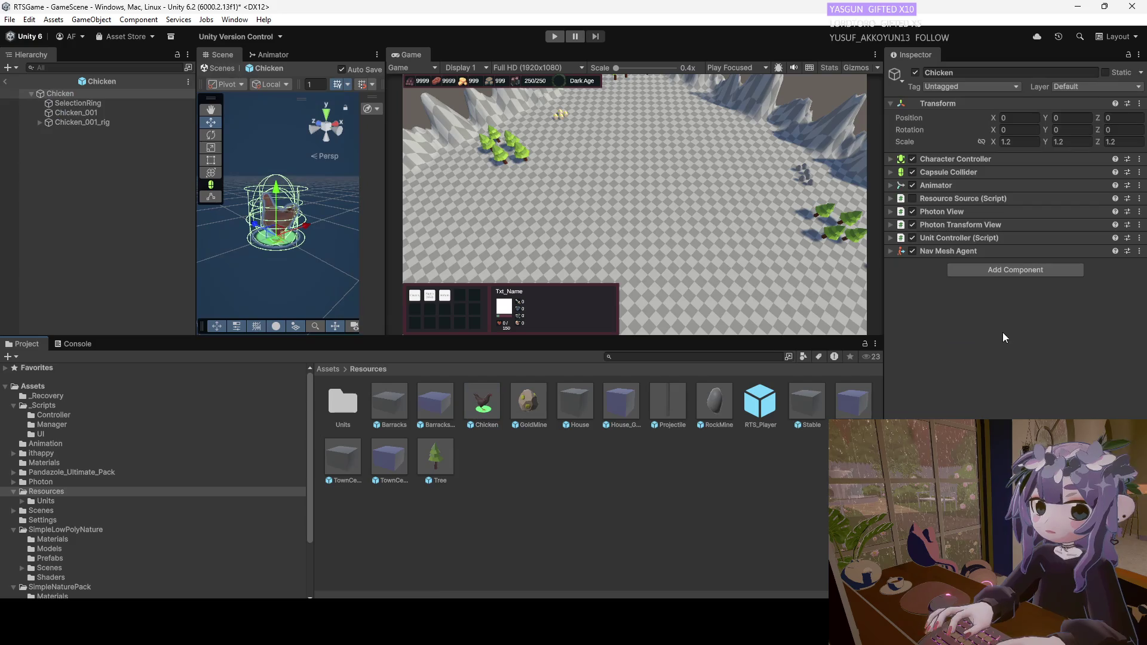
left_click(976, 269)
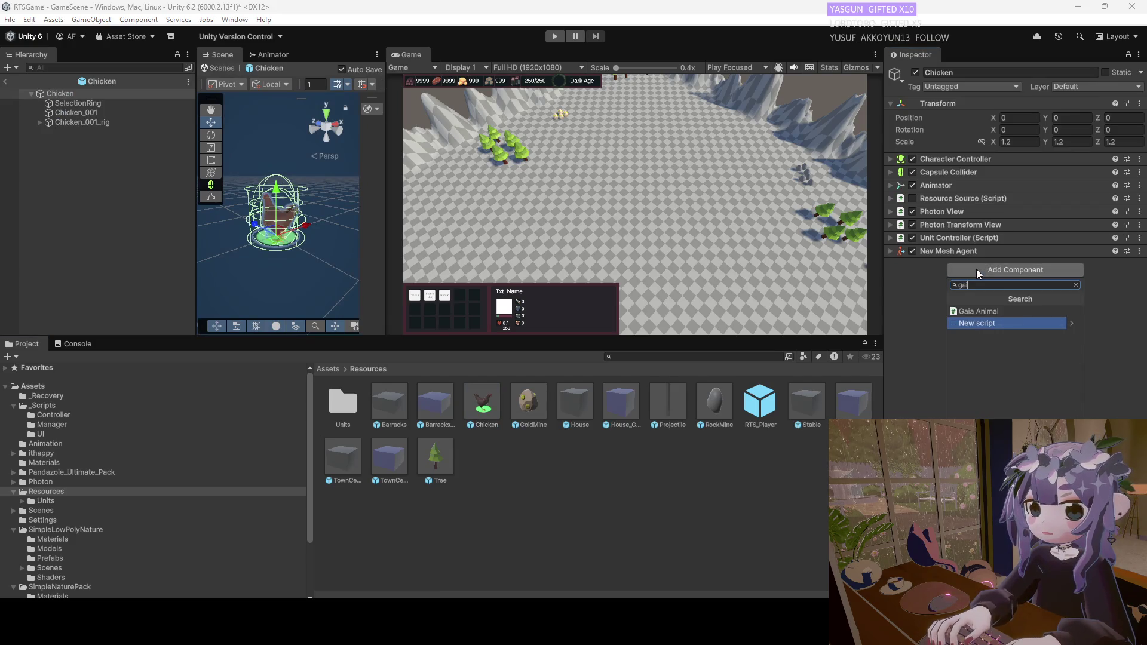
left_click(962, 286)
key("BackSpace")
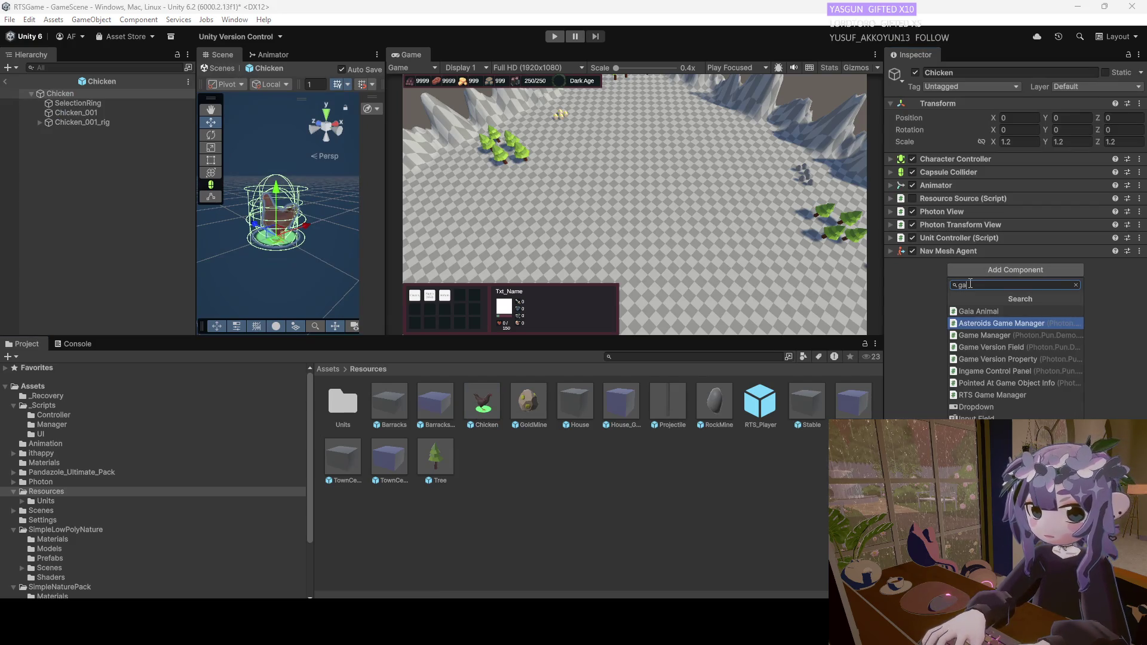
left_click(978, 309)
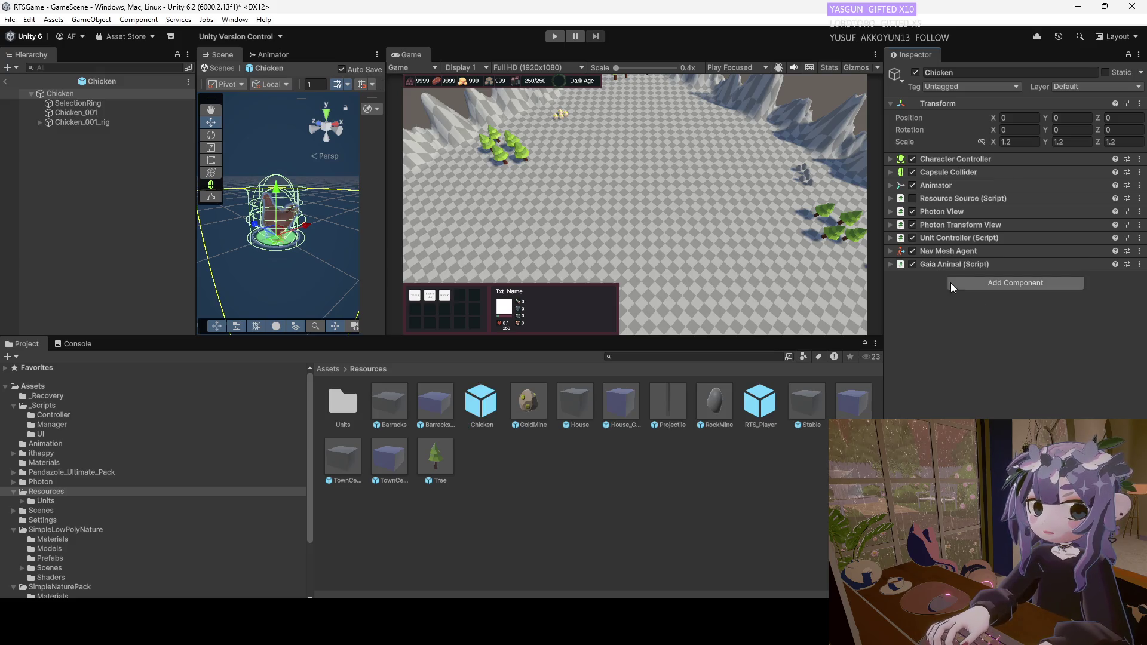
left_click(891, 264)
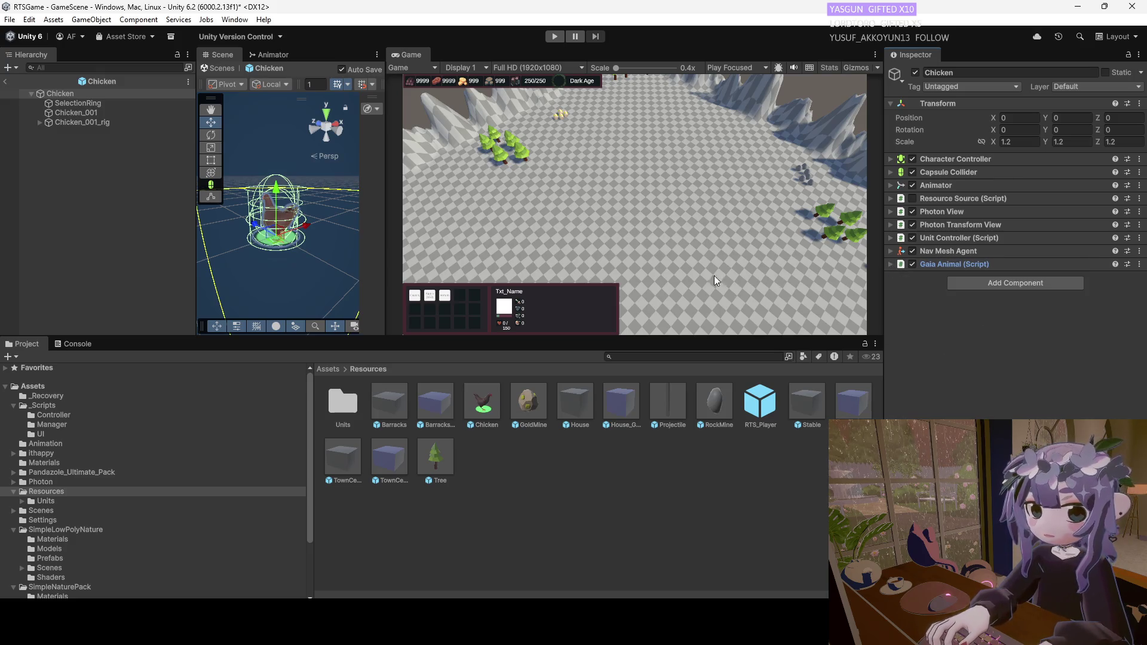
left_click(11, 80)
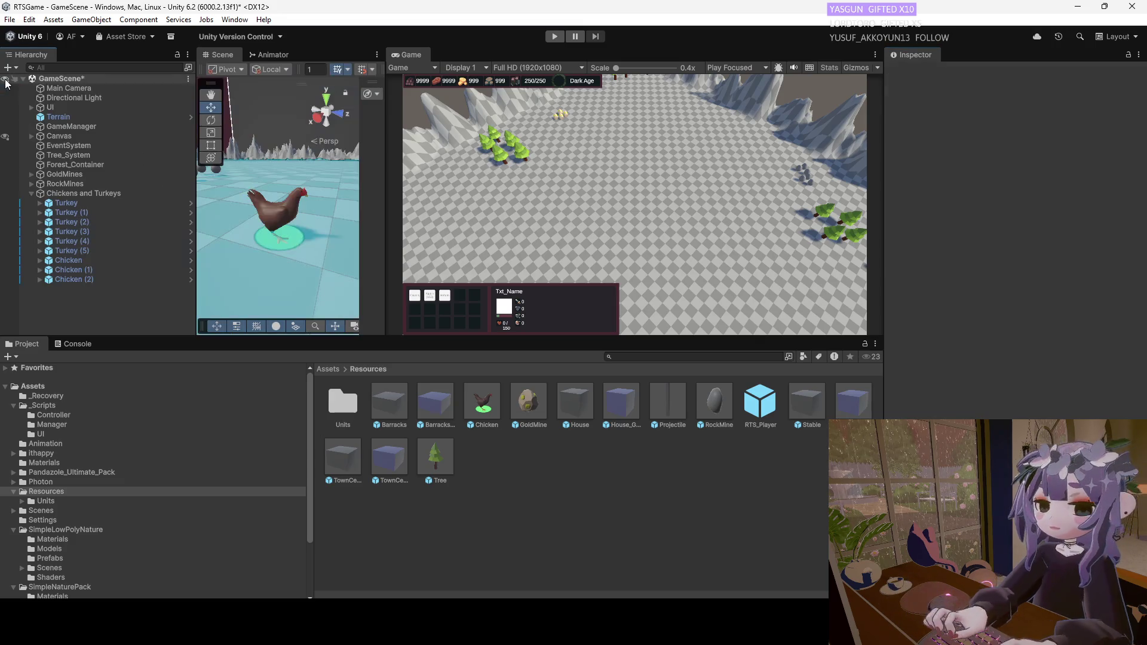
Select the three chickens and duplicate them with Ctrl+D, undoing and redoing once.
scroll(314, 234, "down", 3)
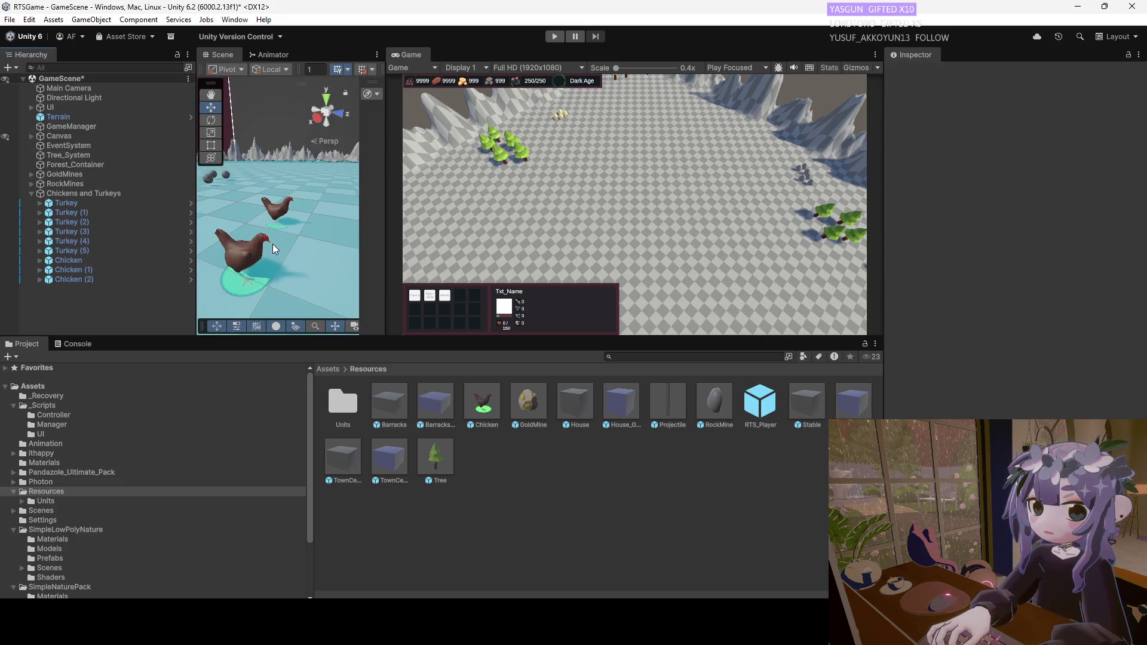
left_click(67, 269)
left_click(70, 280)
left_click(80, 262, "shift")
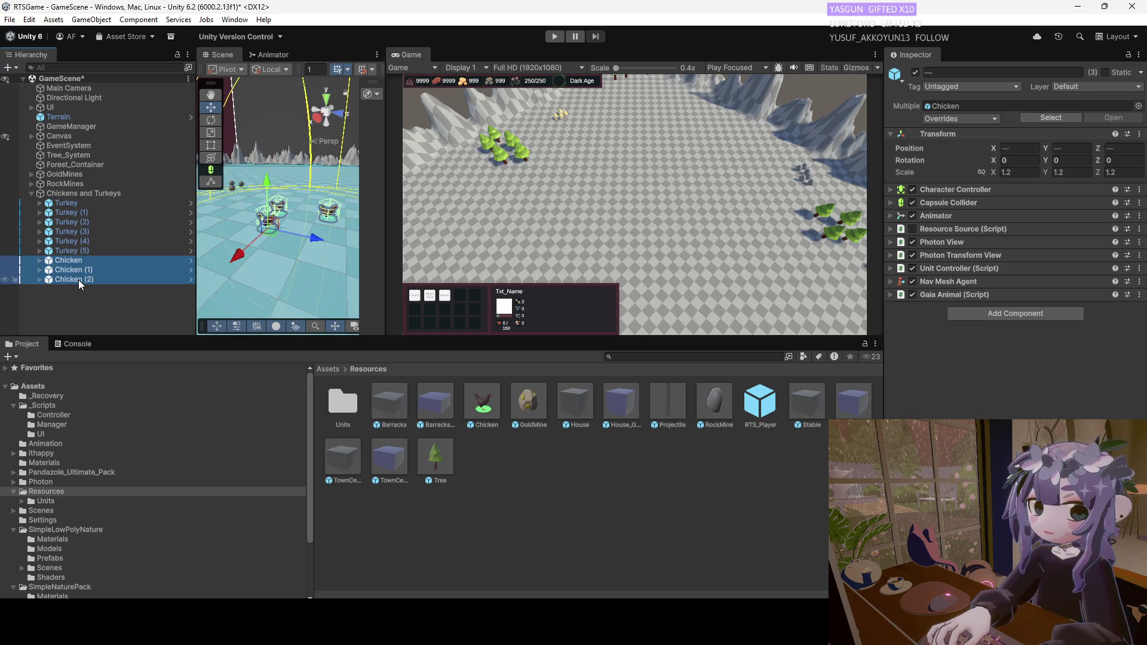
key("ctrl+d")
key("ctrl+z")
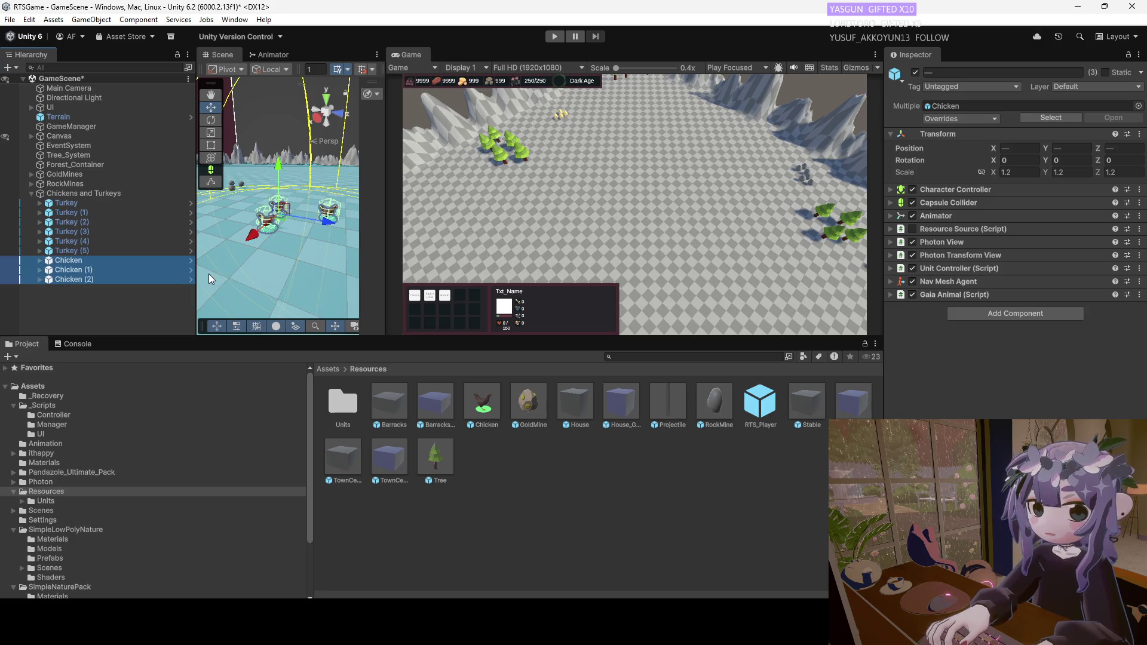
left_click(74, 235)
left_click(77, 224)
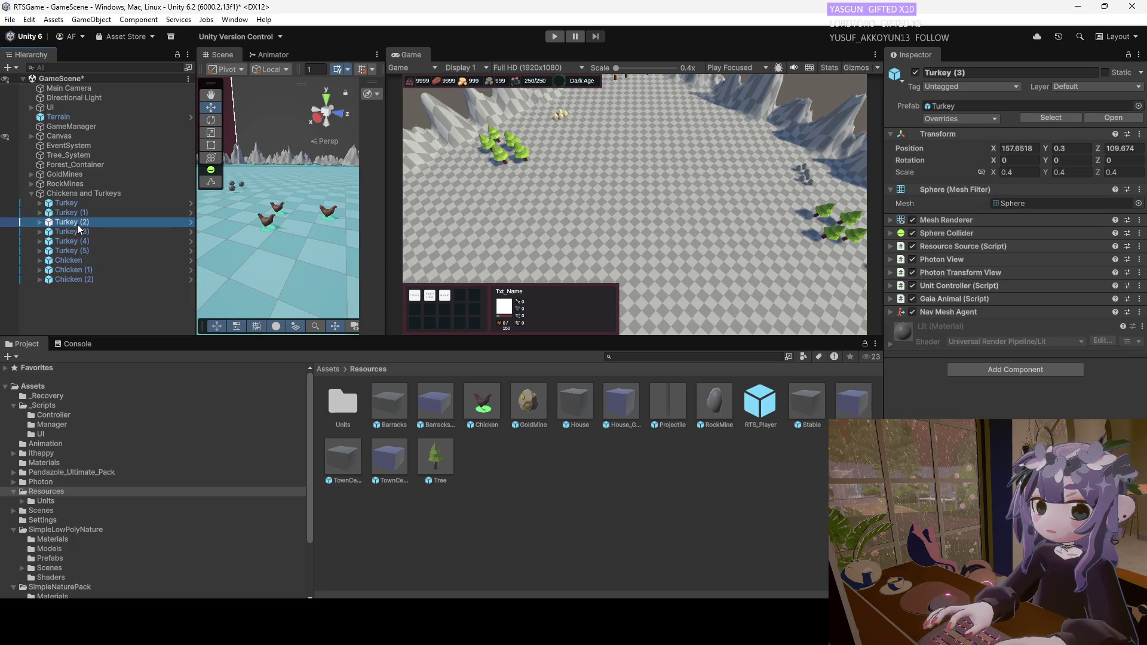
left_click(73, 281)
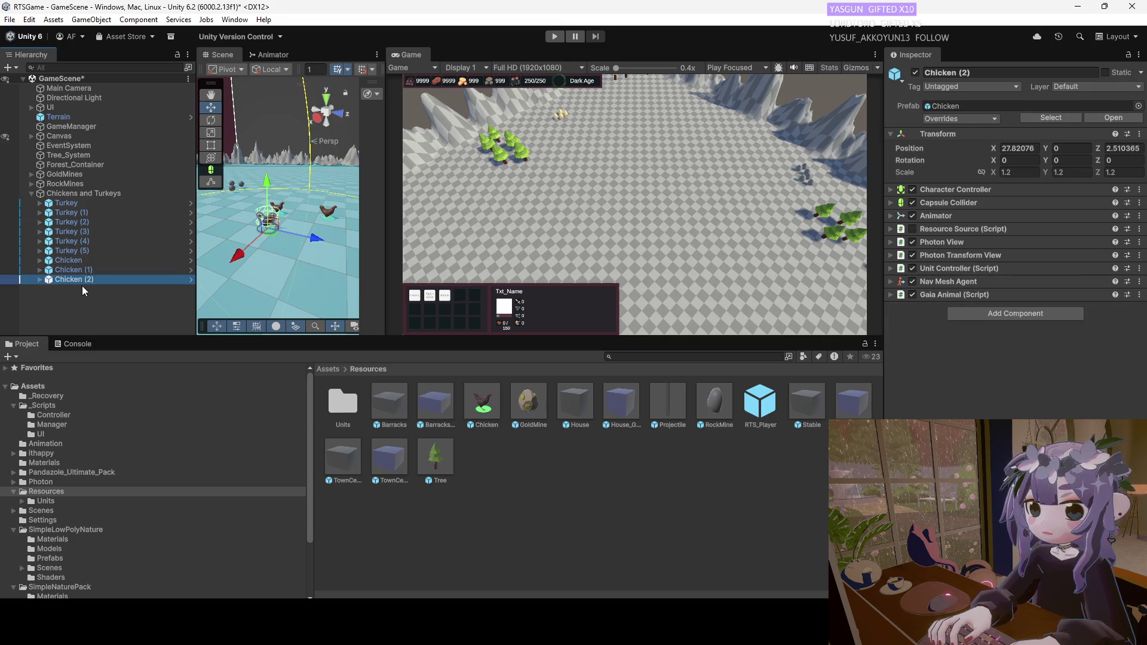
key("ctrl+y")
Frame the duplicated chickens and drag them to a new spot beside a tree cluster.
key("f")
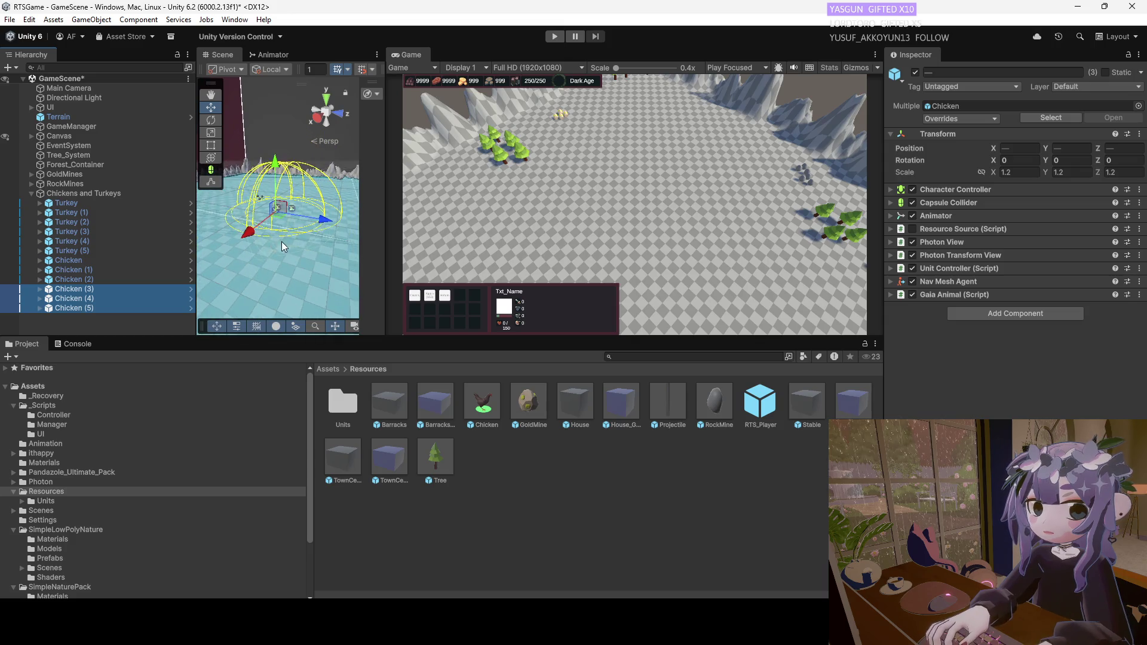
scroll(251, 242, "down", 3)
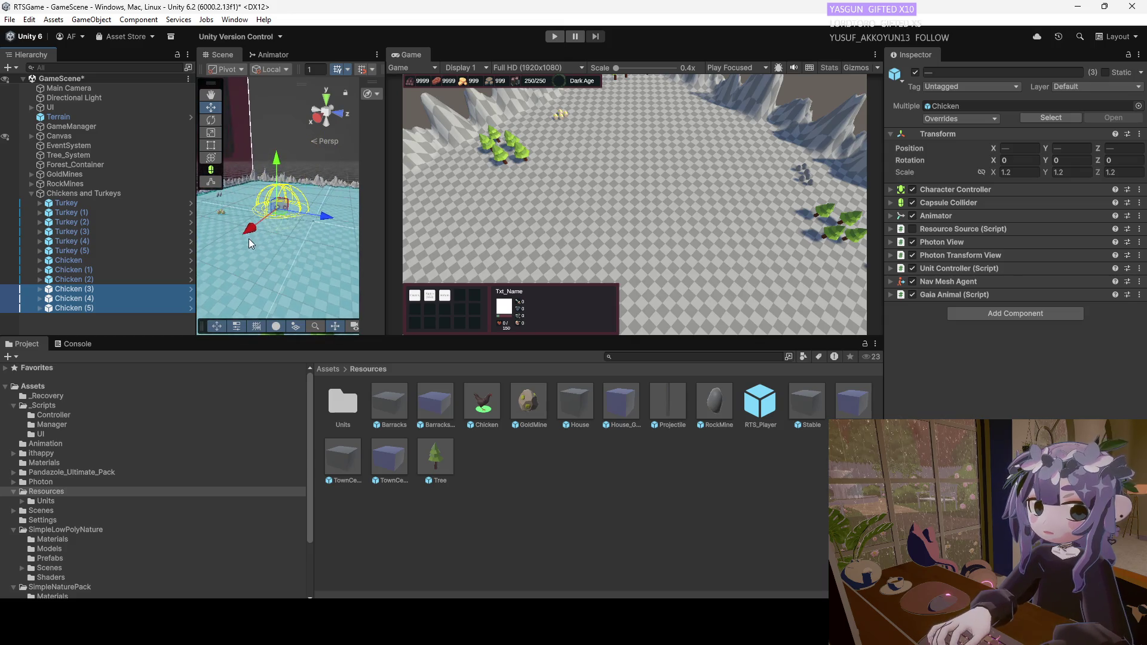
scroll(254, 233, "down", 5)
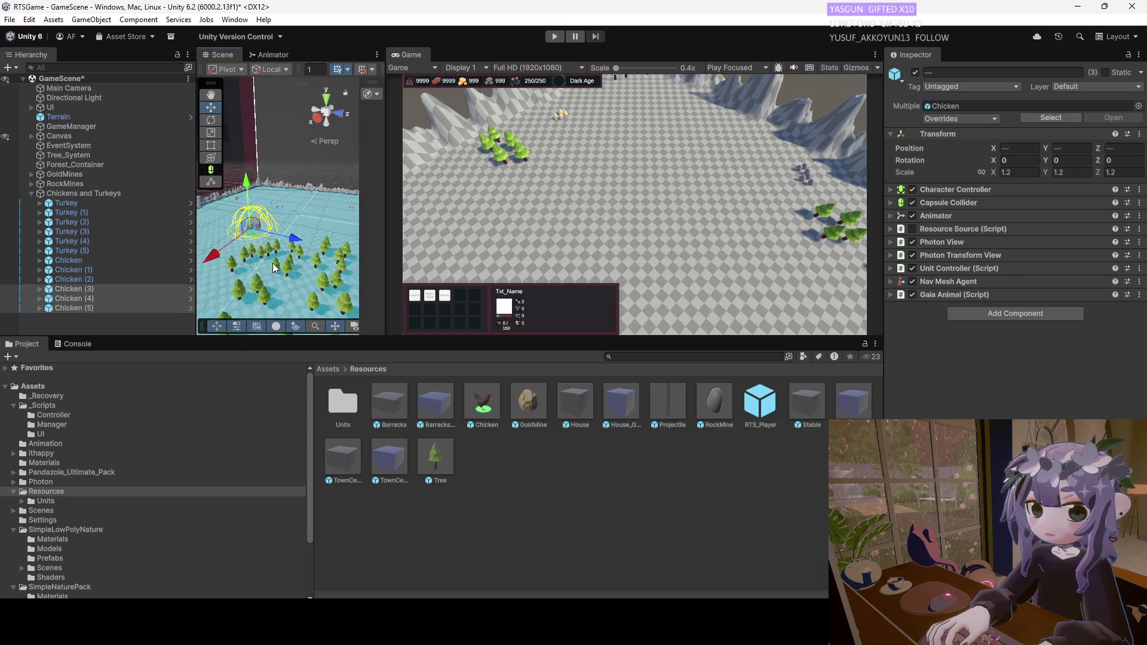
scroll(289, 239, "up", 5)
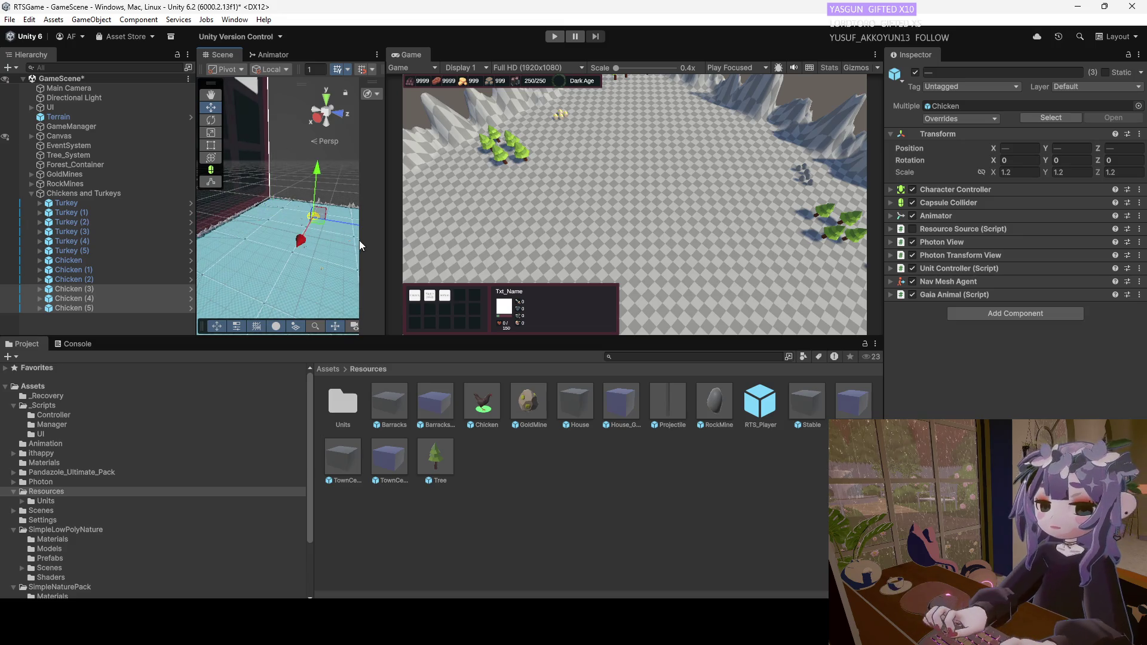
scroll(303, 224, "down", 3)
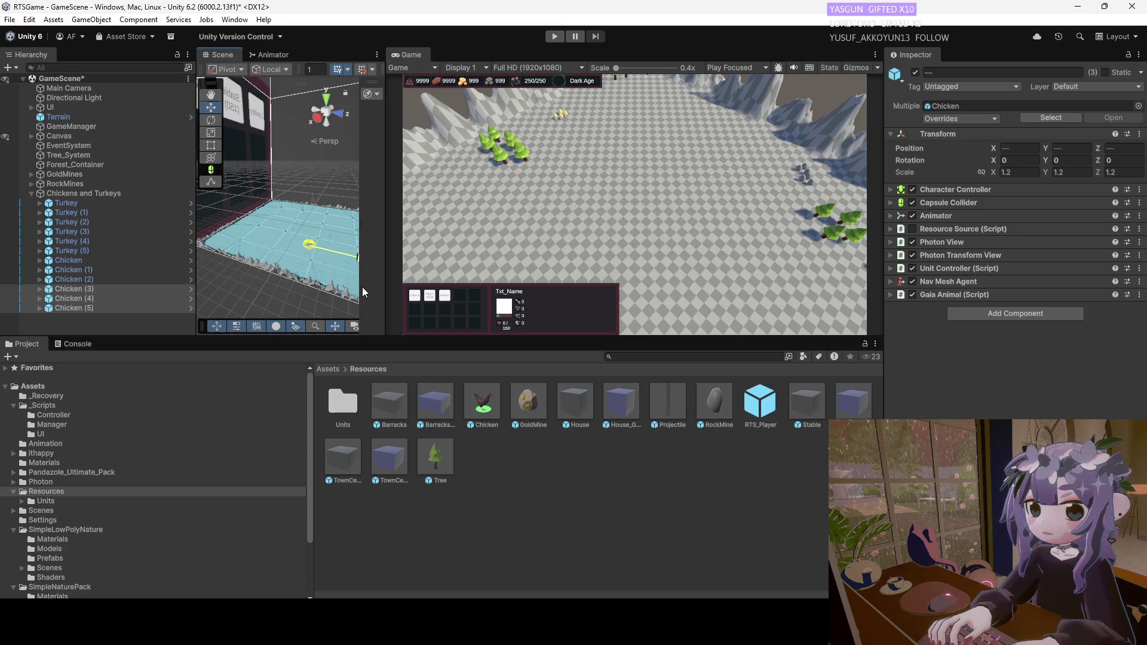
left_click_drag(306, 288, 366, 287)
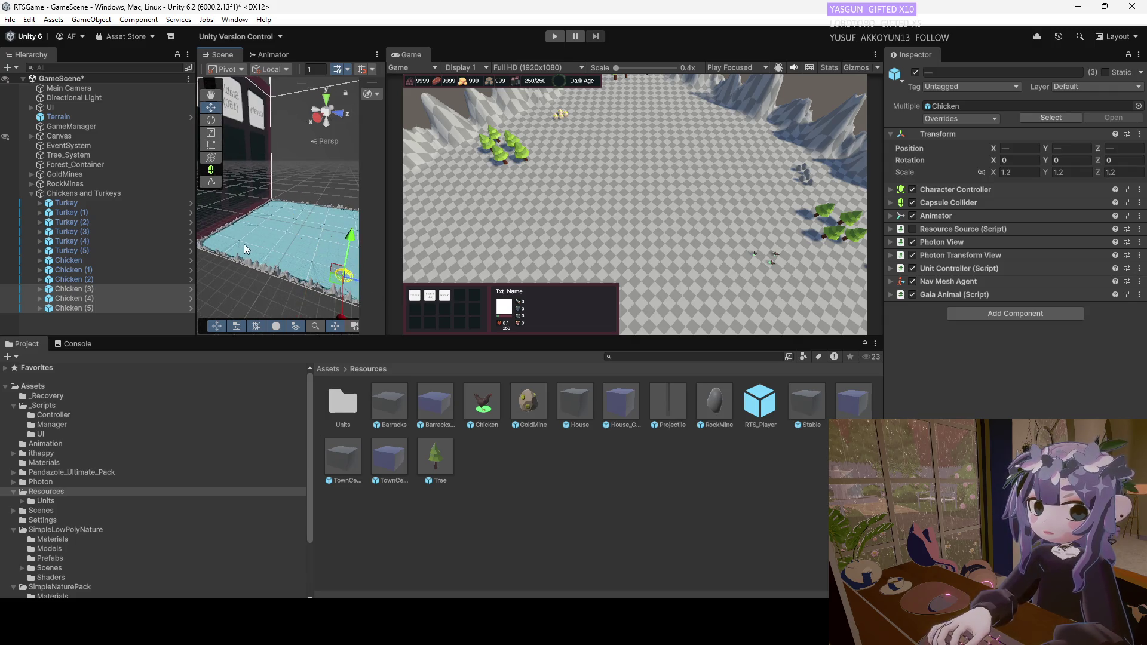
scroll(272, 252, "down", 5)
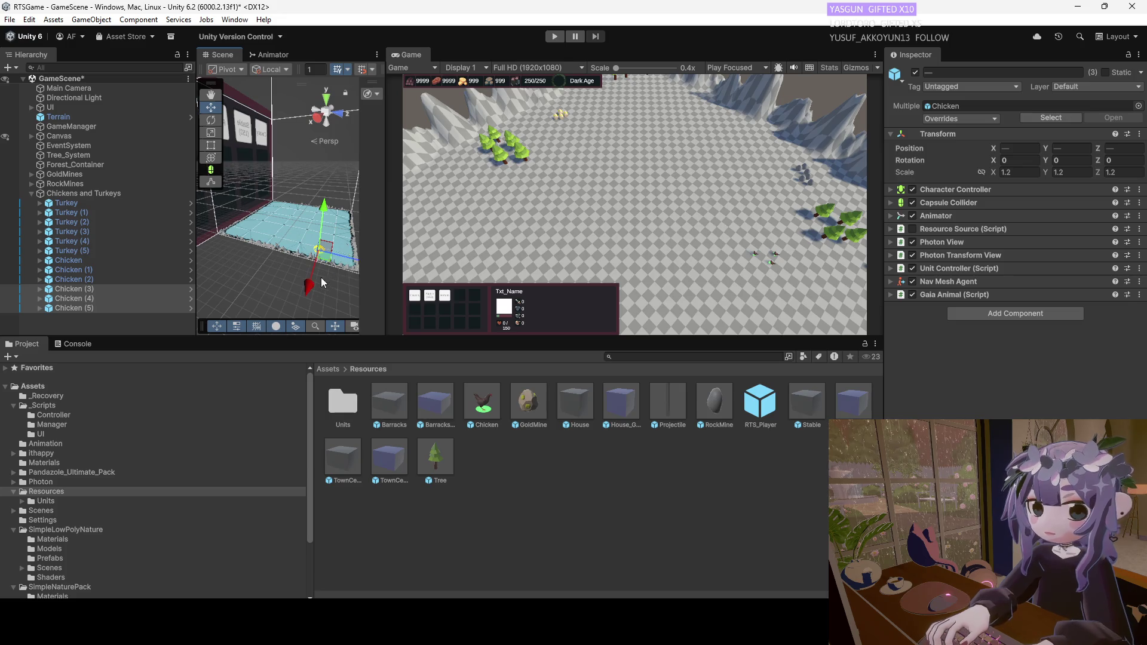
mouse_move(353, 263)
left_mouse_down()
mouse_move(367, 264)
mouse_move(334, 288)
mouse_move(355, 283)
left_mouse_up()
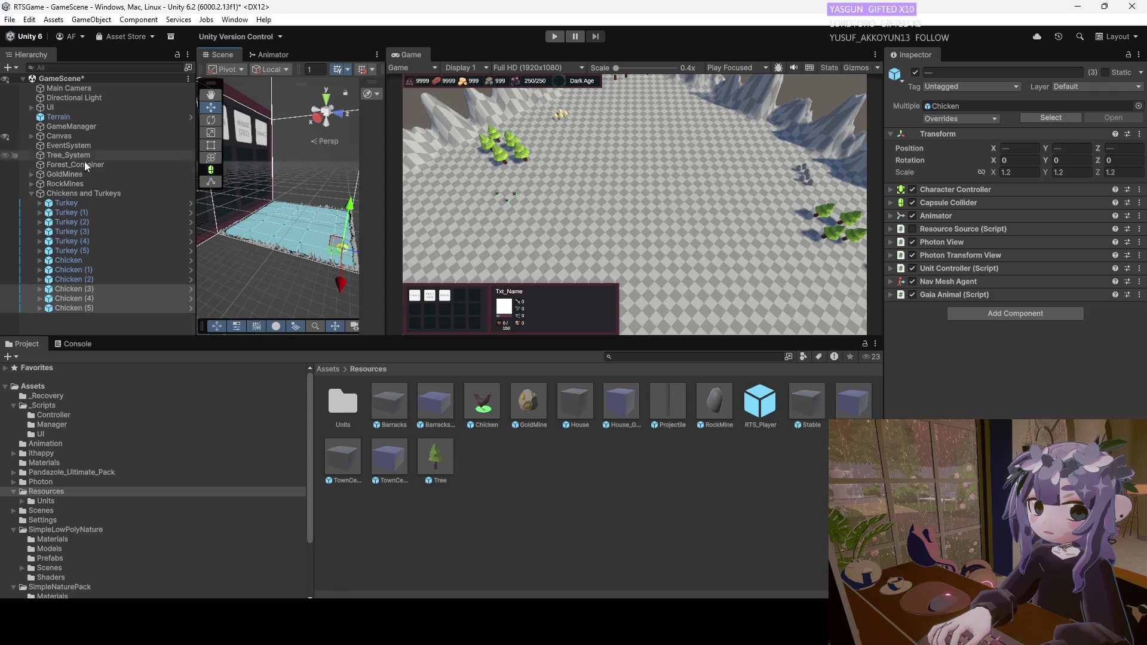
left_click(31, 193)
Start Play mode, create a room, and select the Town Center in the running game.
left_click(37, 210)
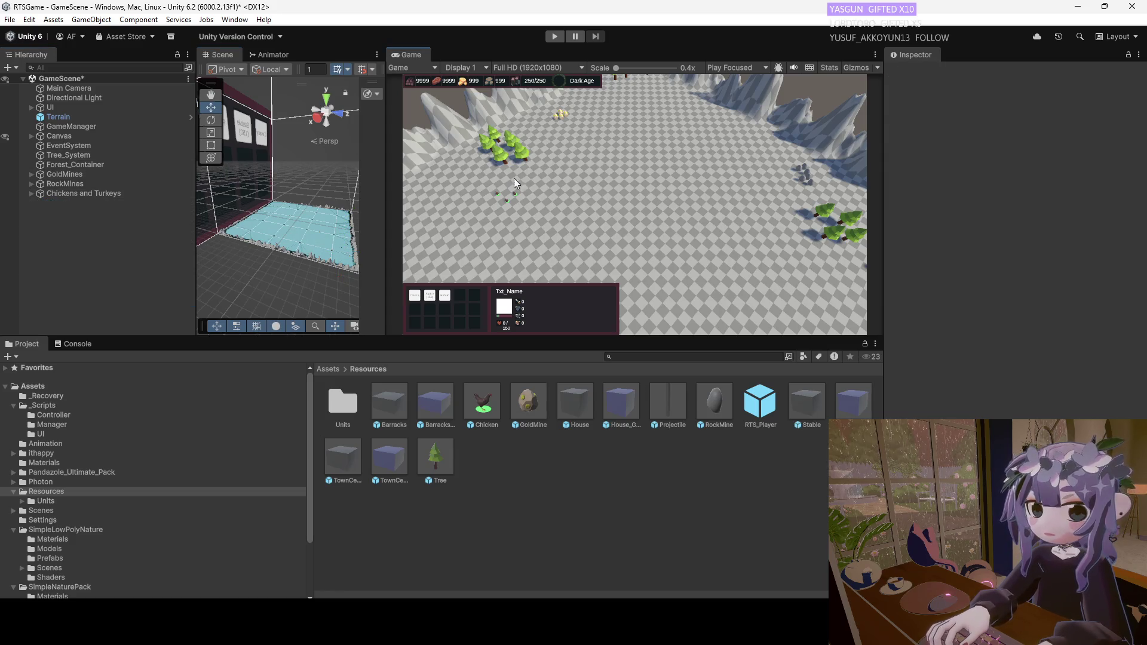
left_click(555, 36)
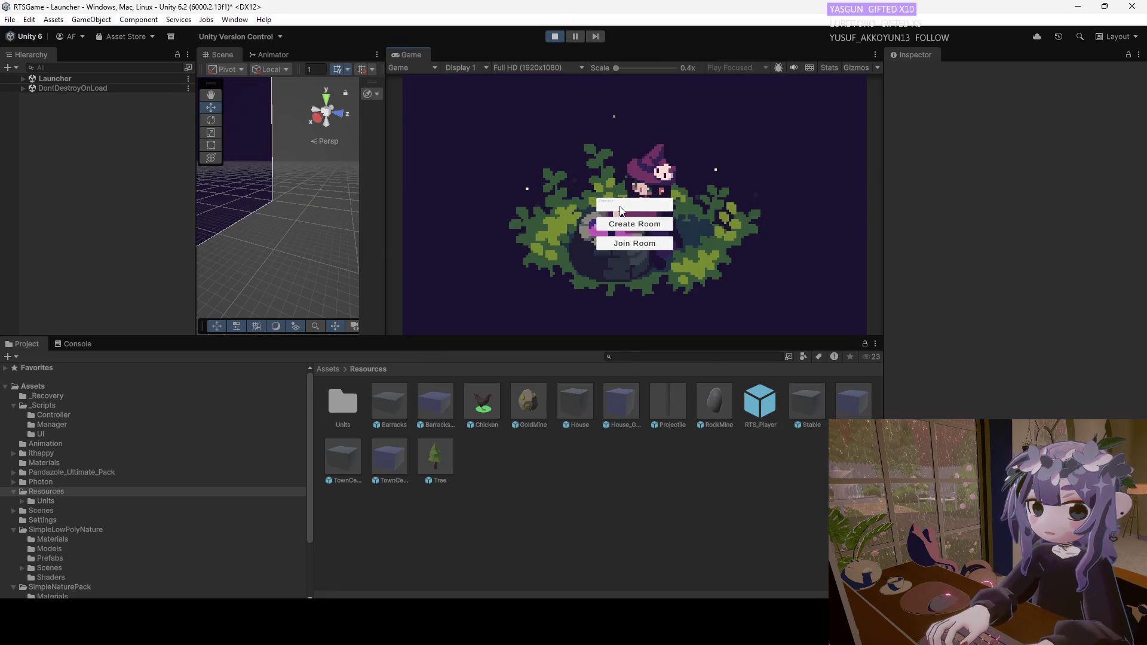
left_click(619, 224)
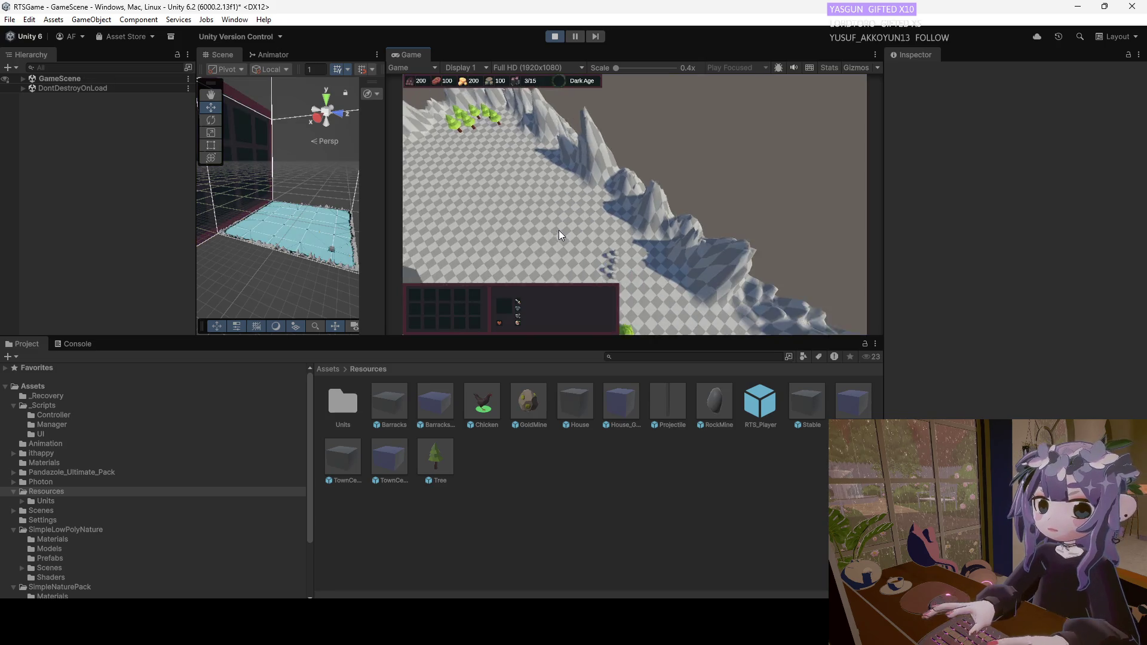
key("a")
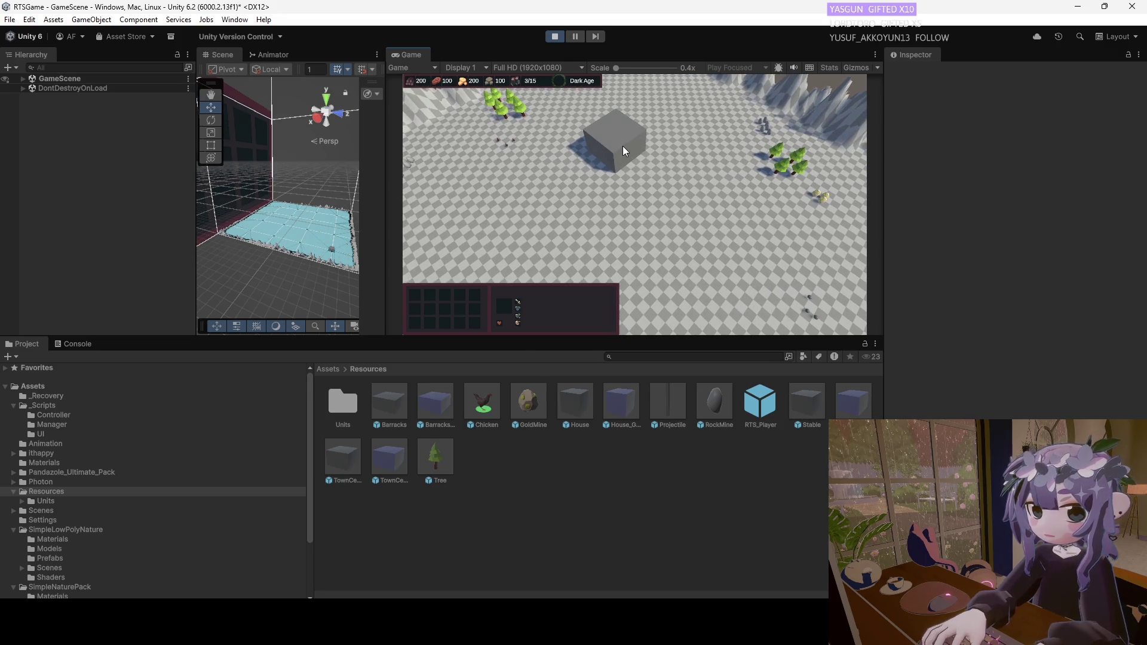
left_click(622, 146)
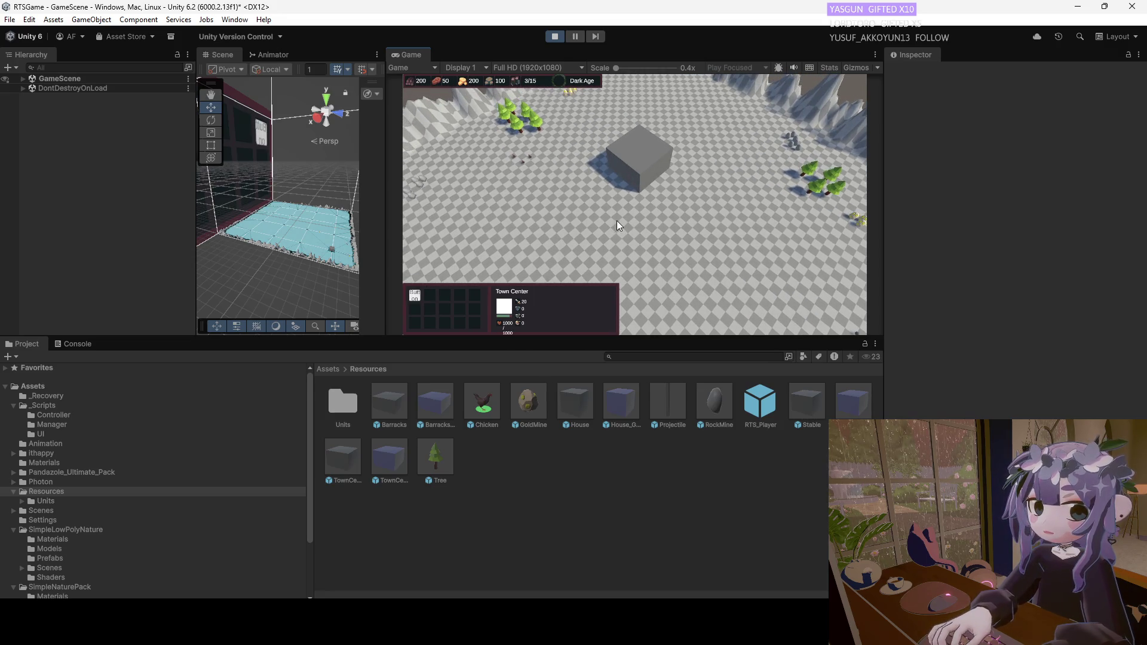
key("d")
left_click(424, 297)
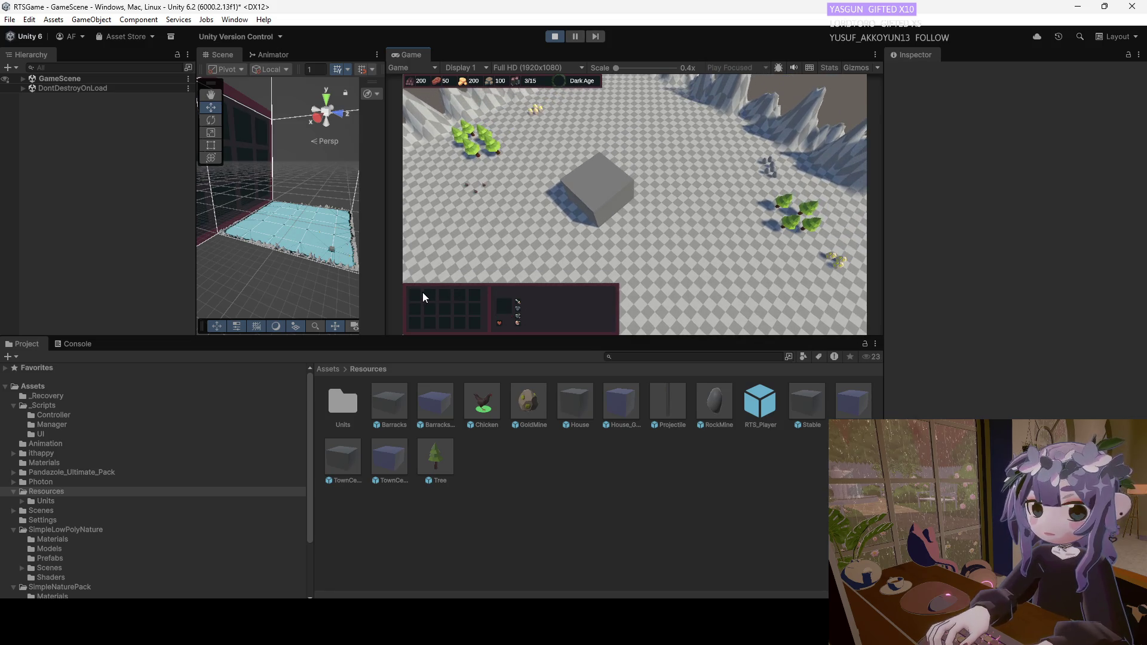
left_click(562, 210)
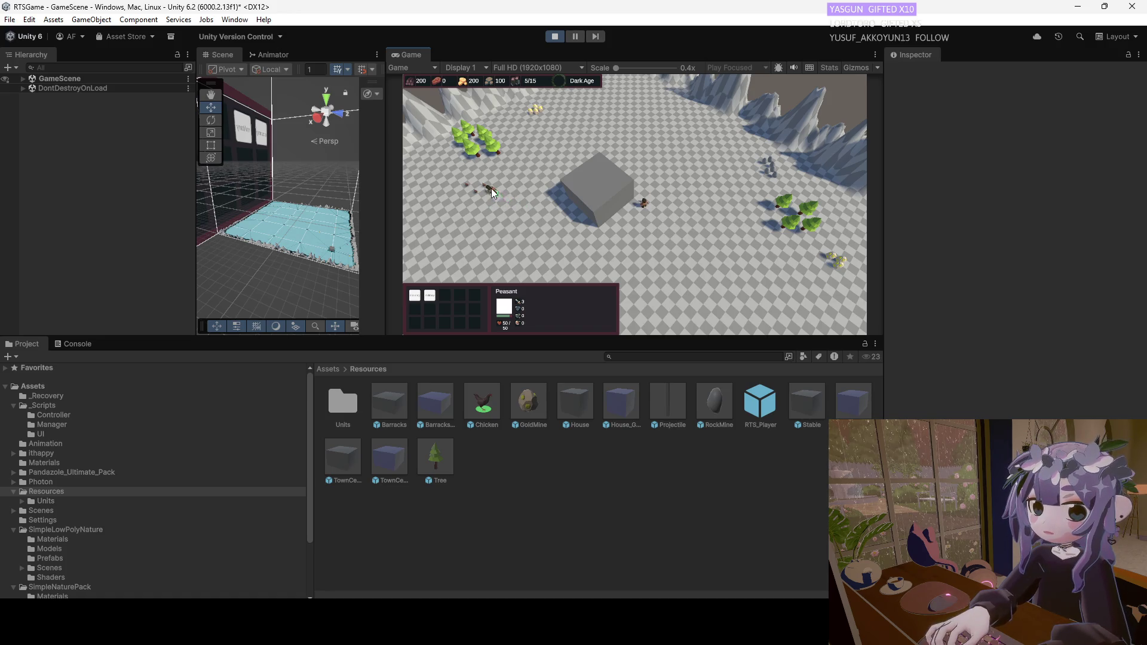
Box-select units near the Town Center and select a peasant while panning the map.
left_click_drag(485, 176, 456, 214)
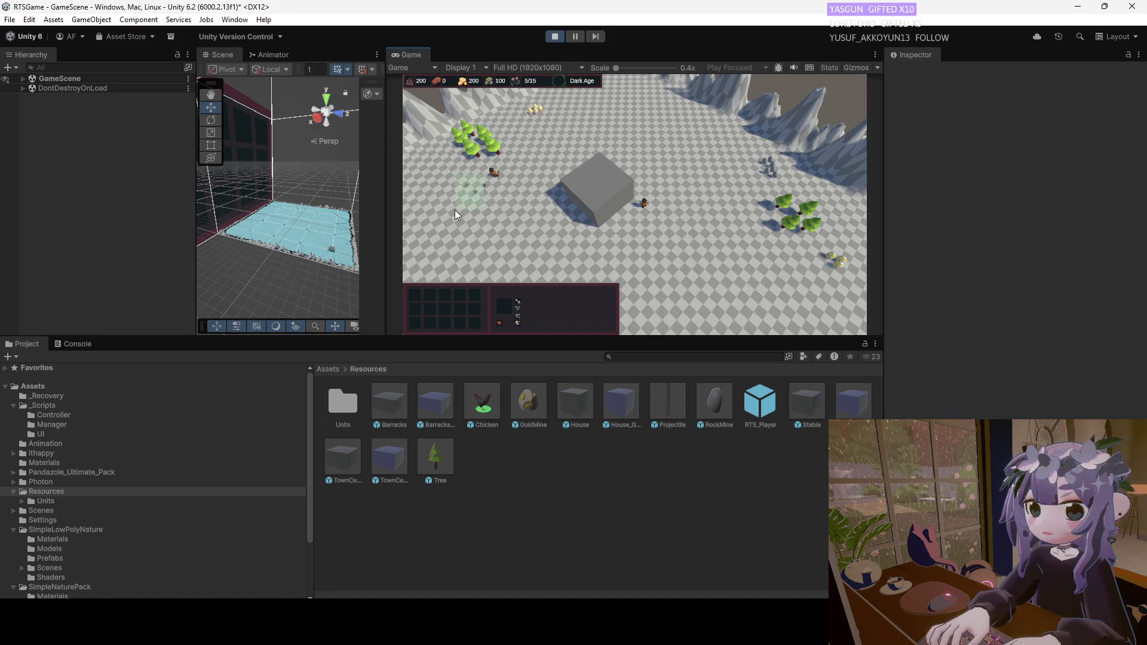
left_click(485, 185)
key("a")
key("w")
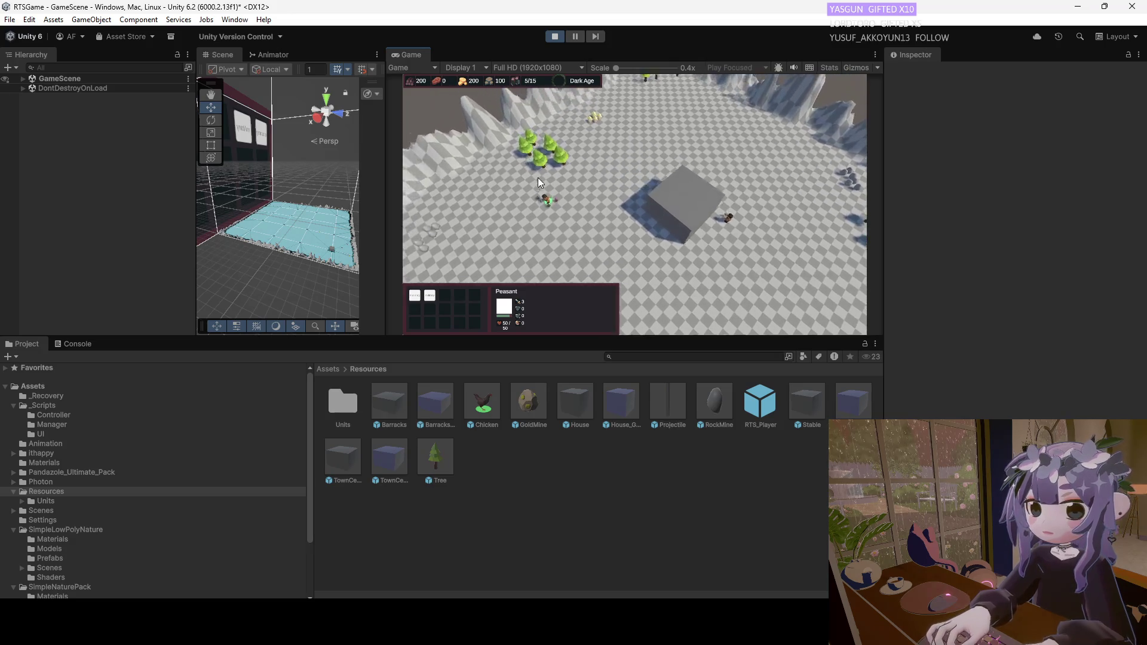
key("a")
key("s")
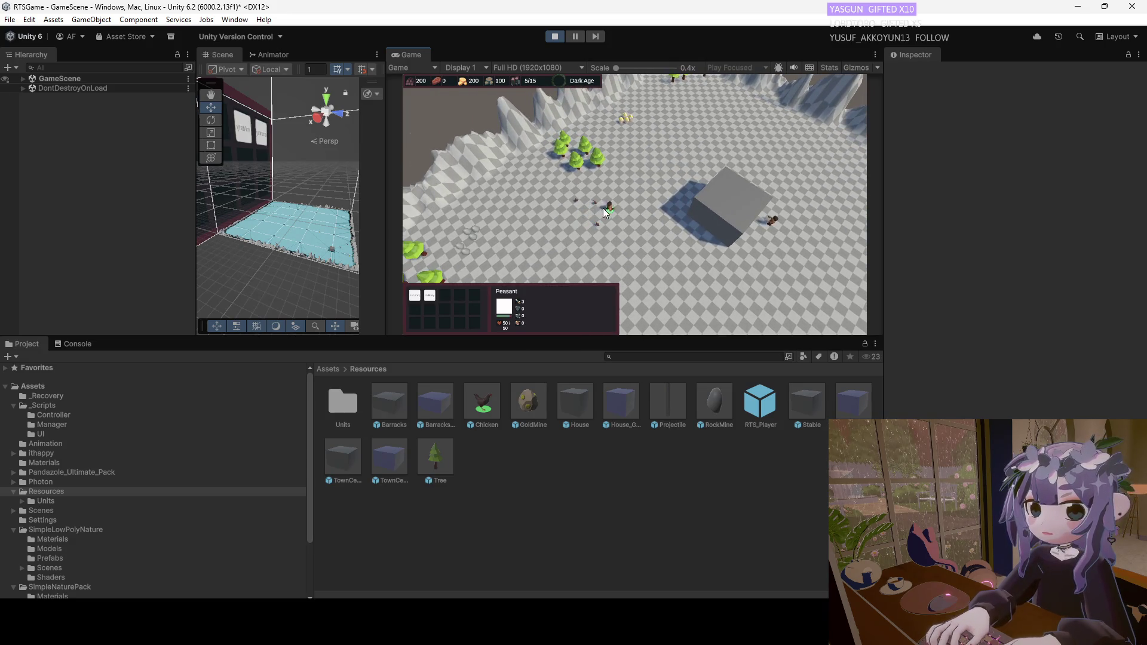
left_click(601, 207)
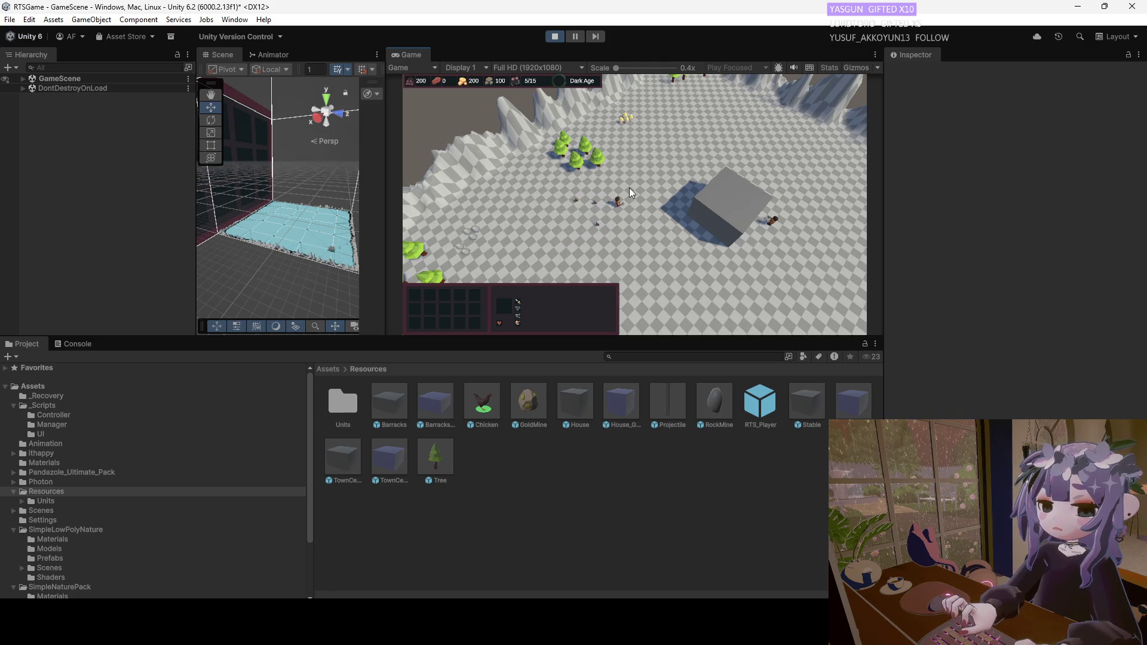
left_click(626, 196)
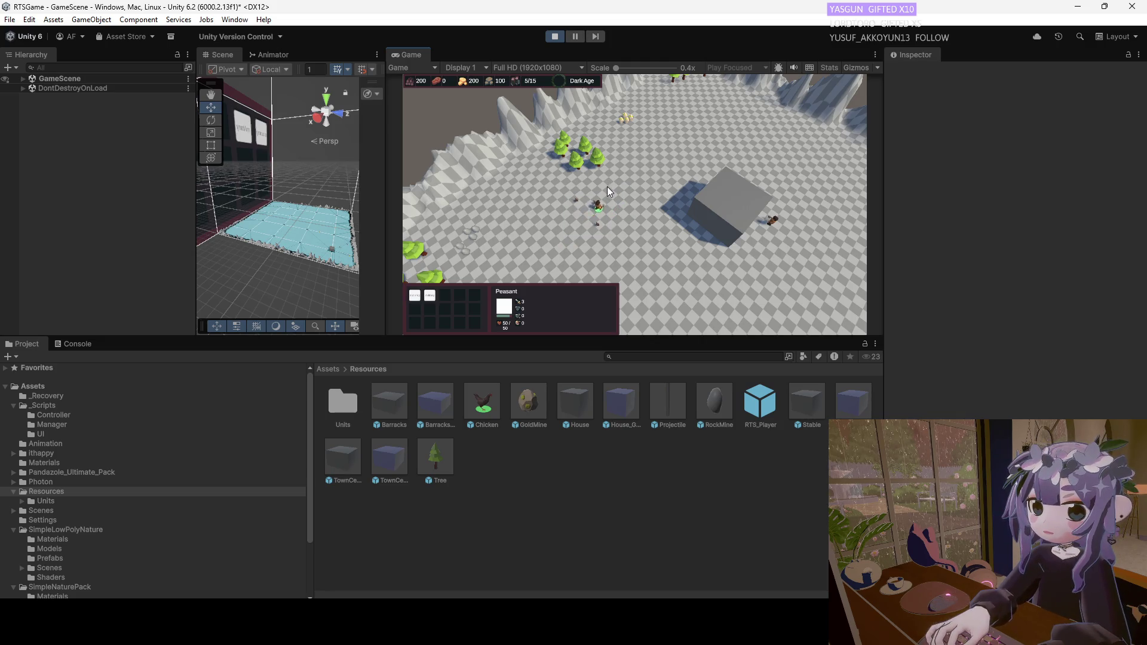
Expand GameScene and the Chickens and Turkeys group, inspecting several chickens and turkeys.
left_click(23, 79)
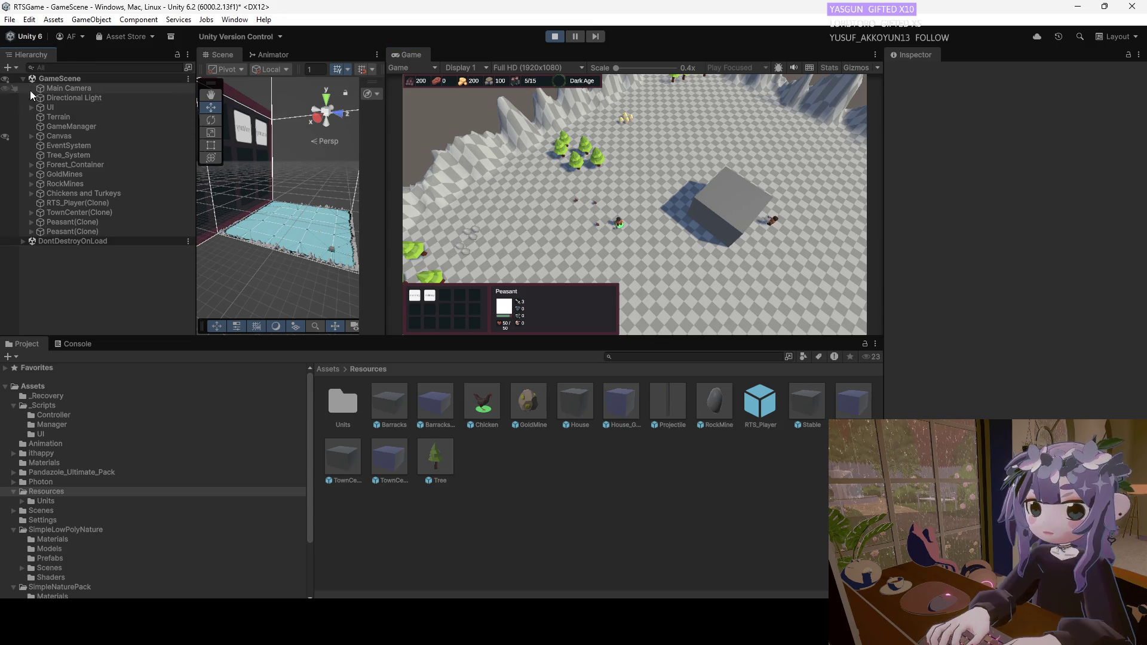
left_click(31, 212)
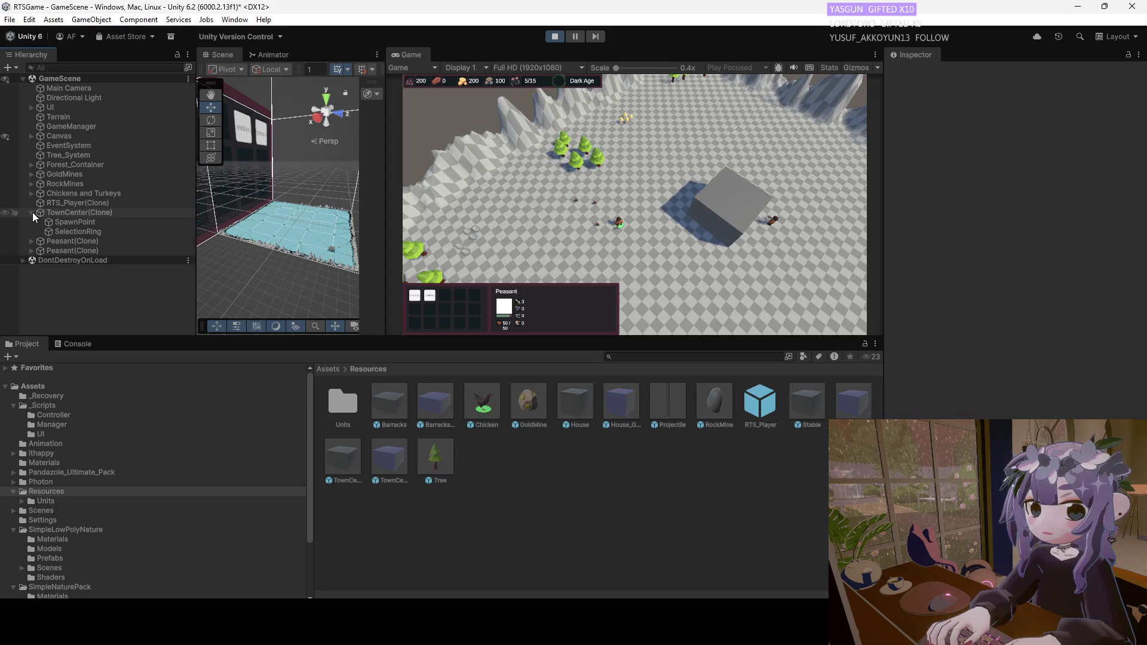
left_click(31, 194)
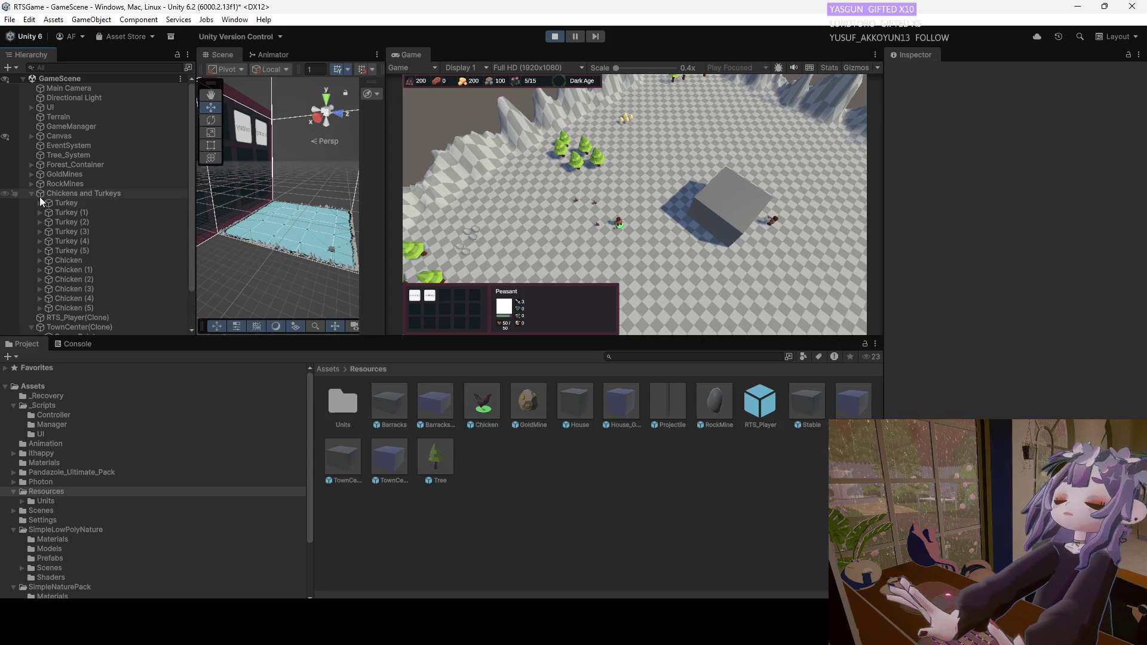
scroll(54, 209, "down", 3)
left_click(74, 227)
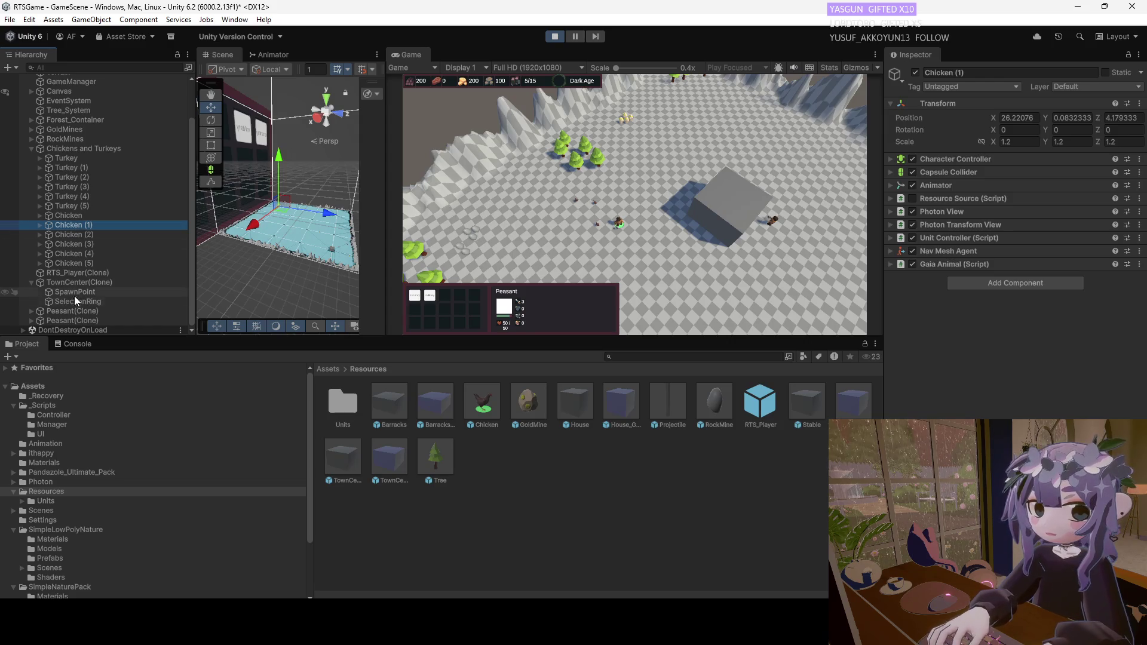
left_click(72, 262)
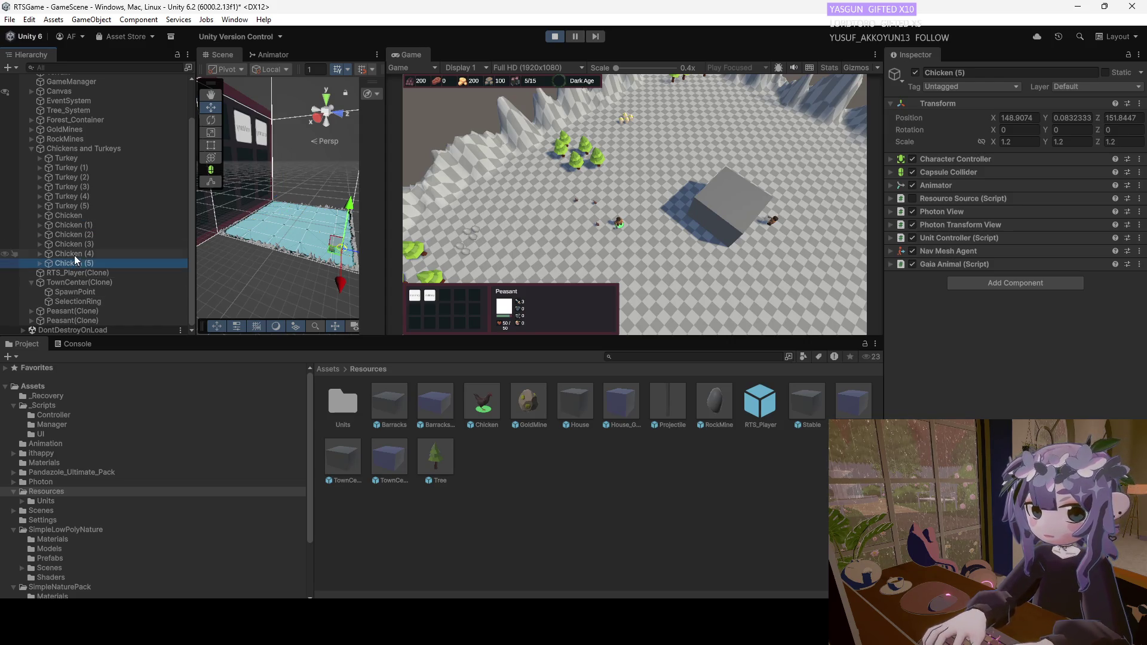
left_click(72, 188)
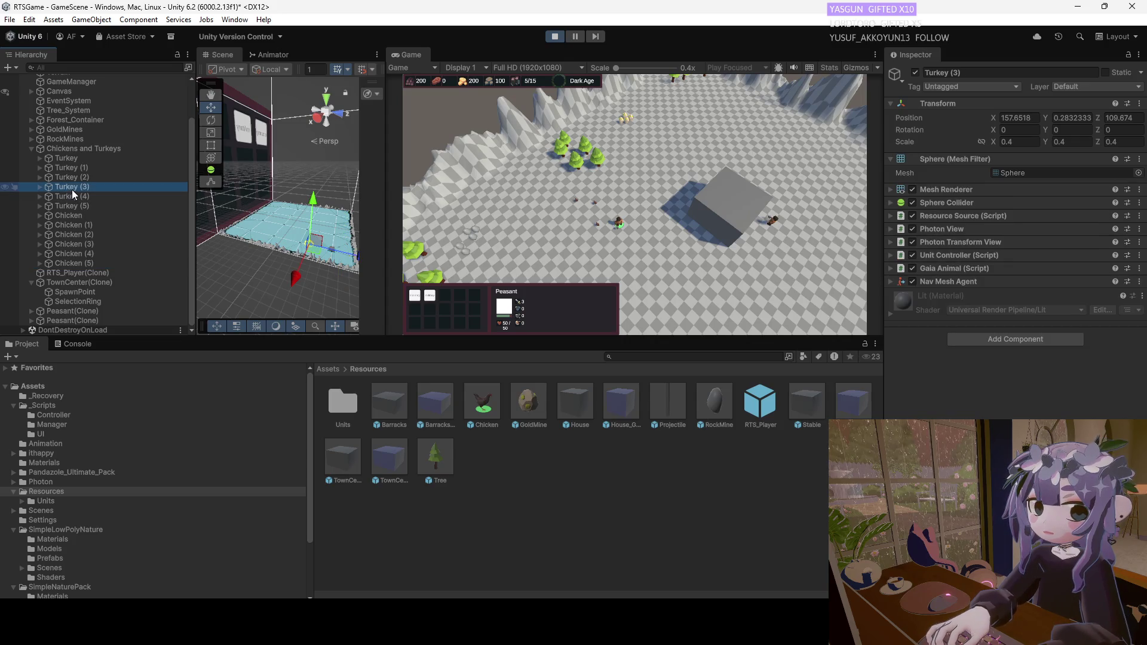
left_click(74, 247)
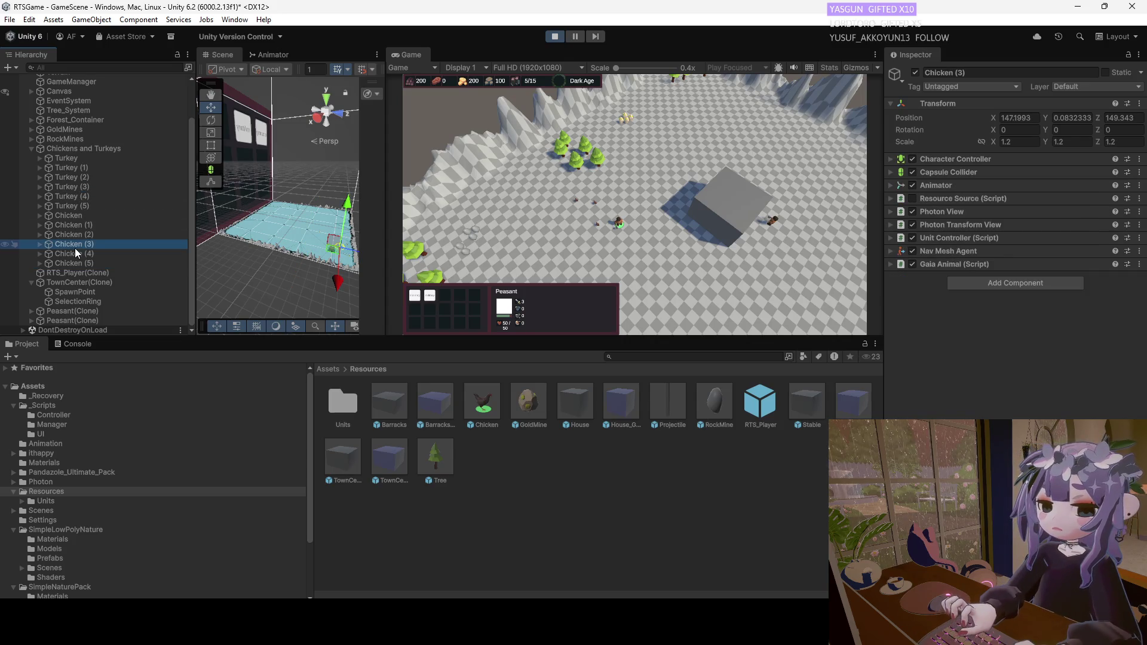
left_click(70, 188)
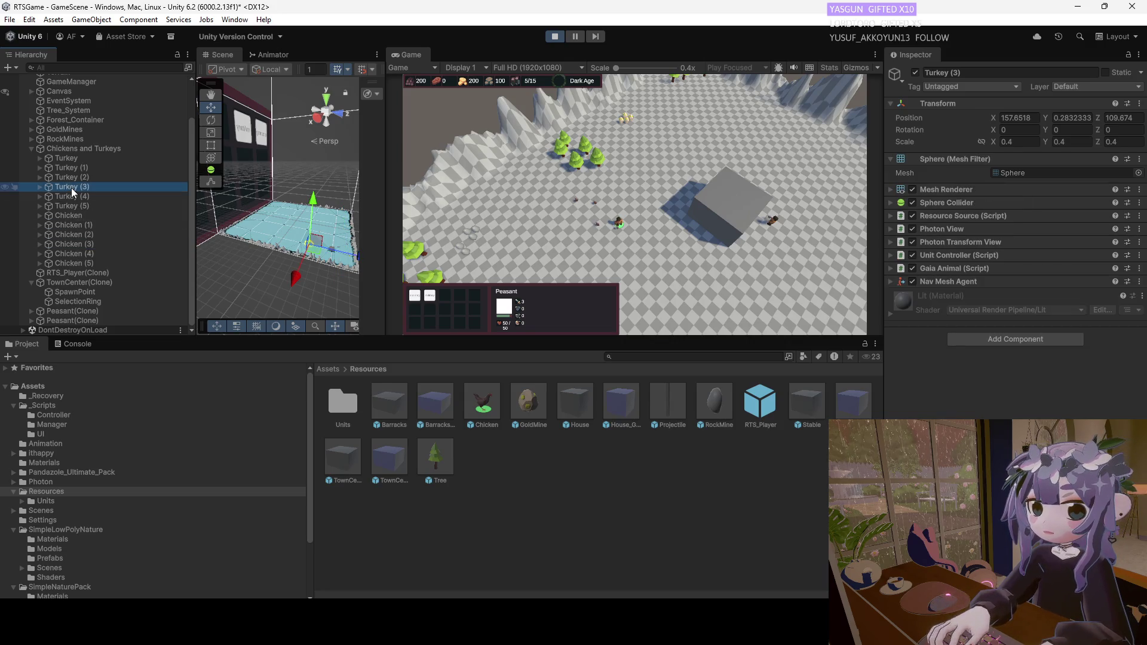
left_click(75, 256)
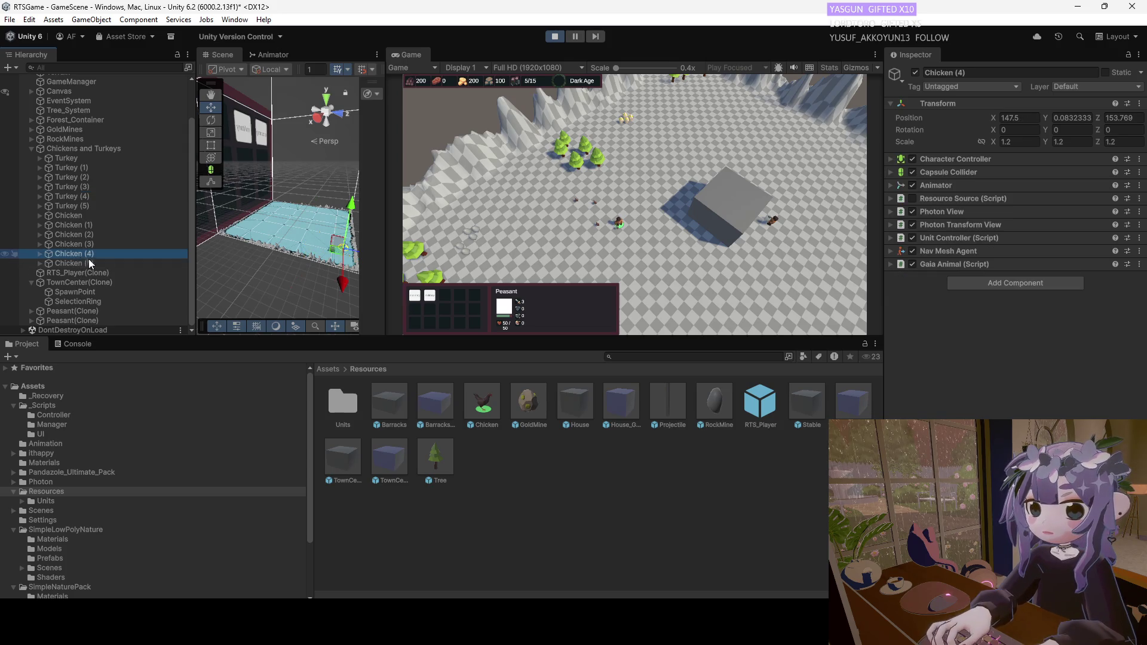
Set Chicken (5)'s Gaia Animal Unit Layer to Everything and stop Play mode.
left_click(892, 264)
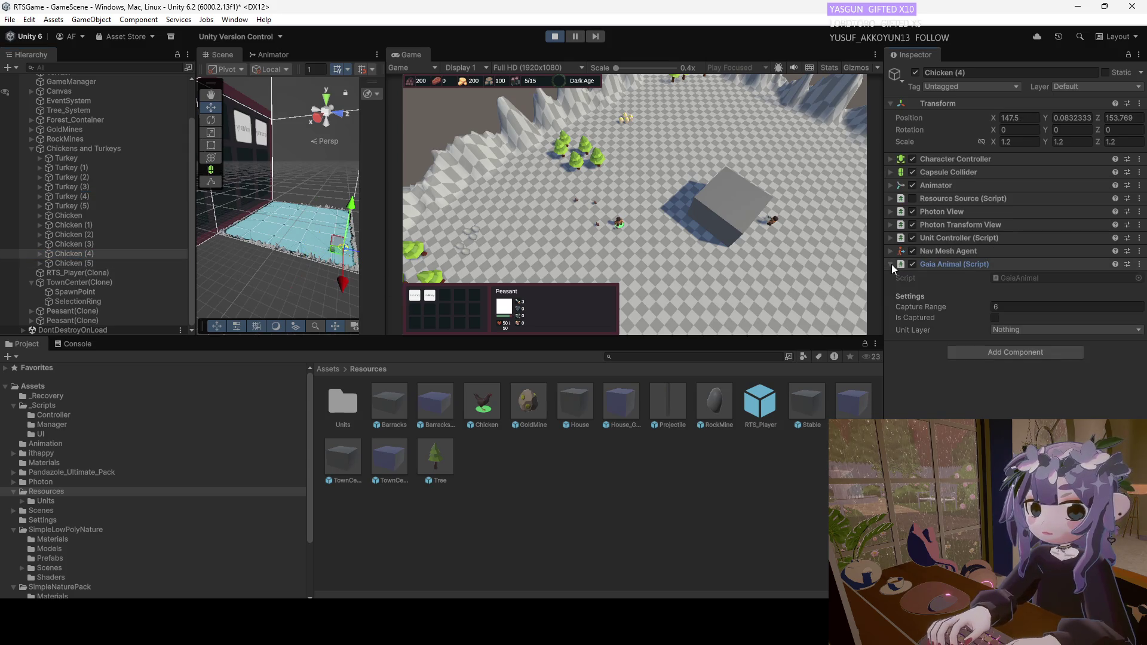
left_click(85, 170)
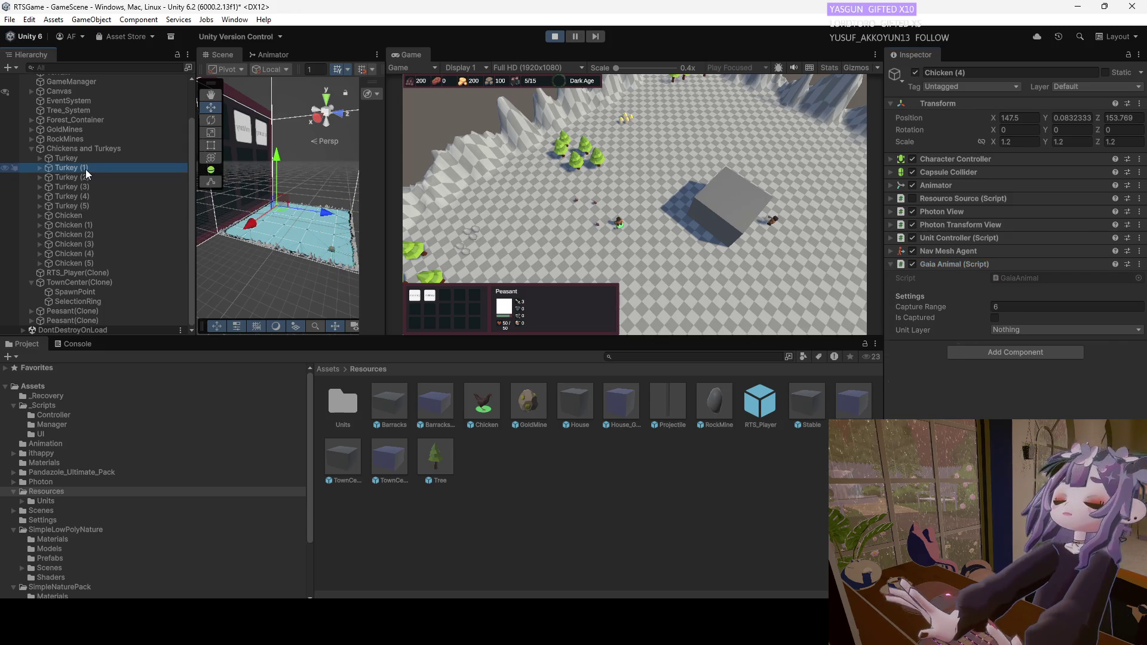
left_click(83, 261)
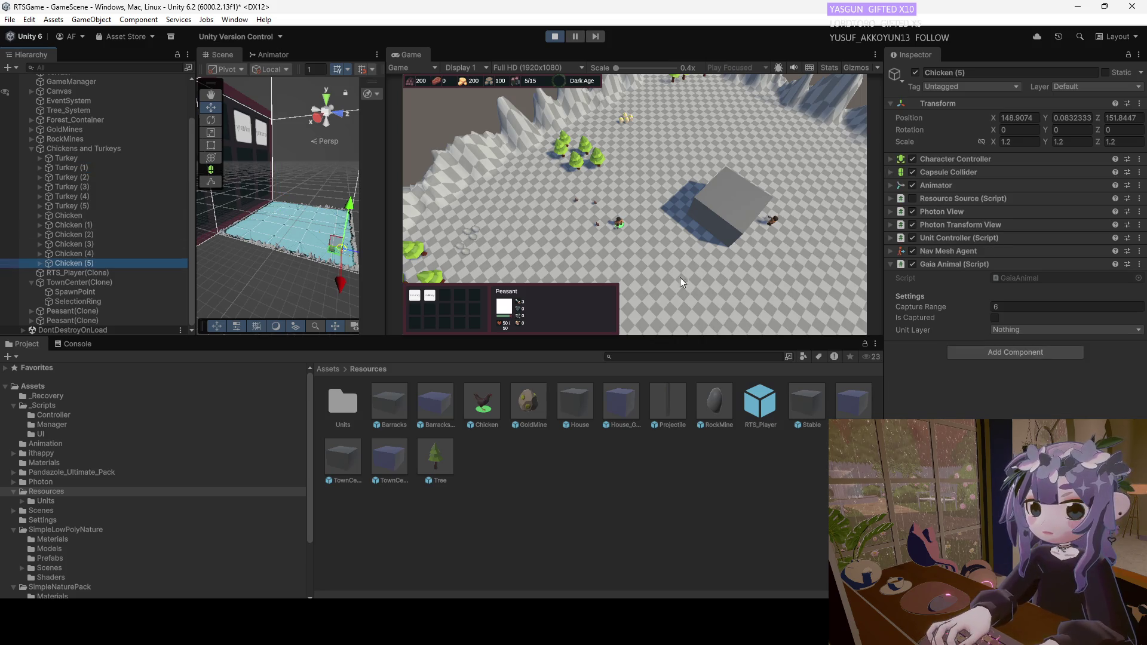
left_click(1016, 328)
left_click(1030, 355)
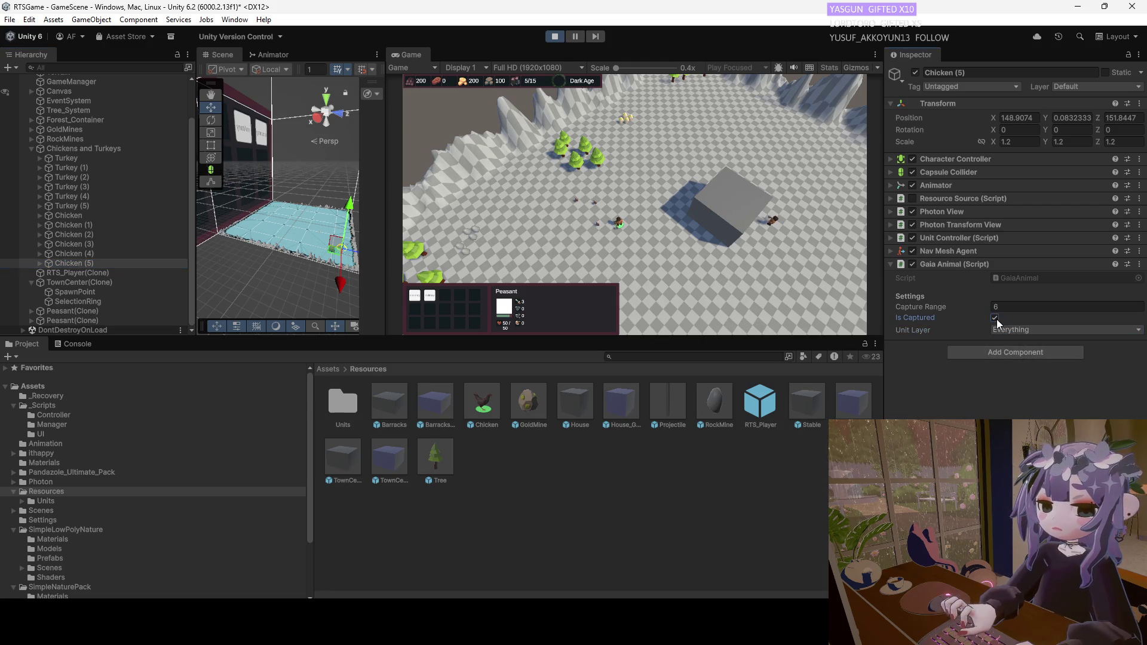
left_click(554, 36)
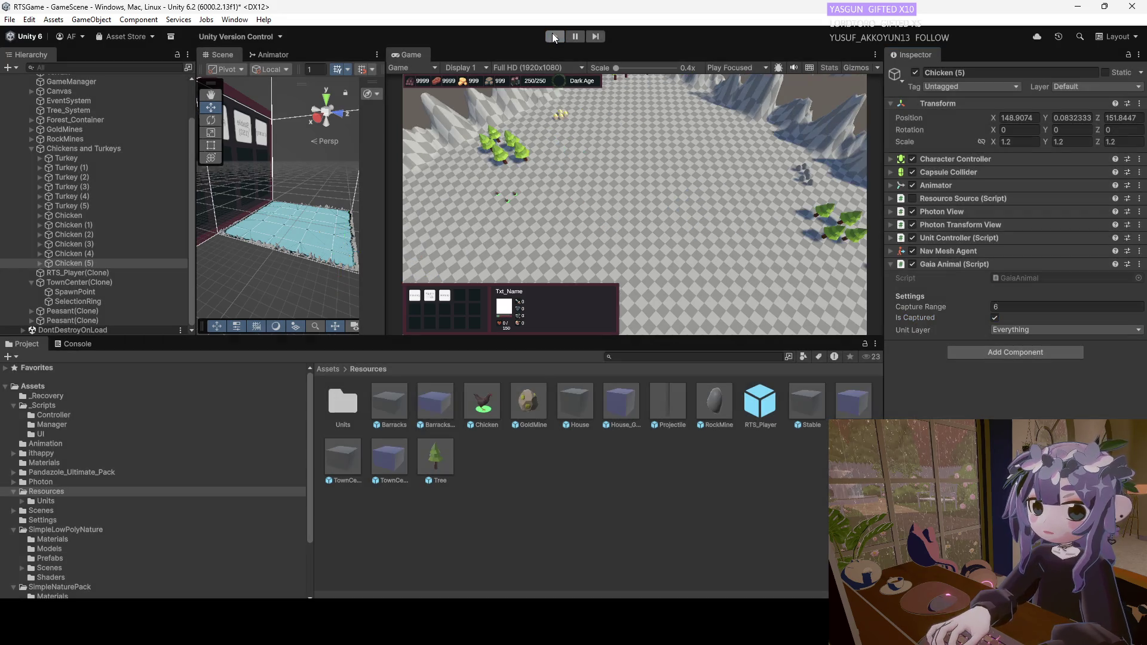
Set the Chicken prefab's Unit Layer to Everything, exit Prefab Mode, and run the game.
left_click(492, 411)
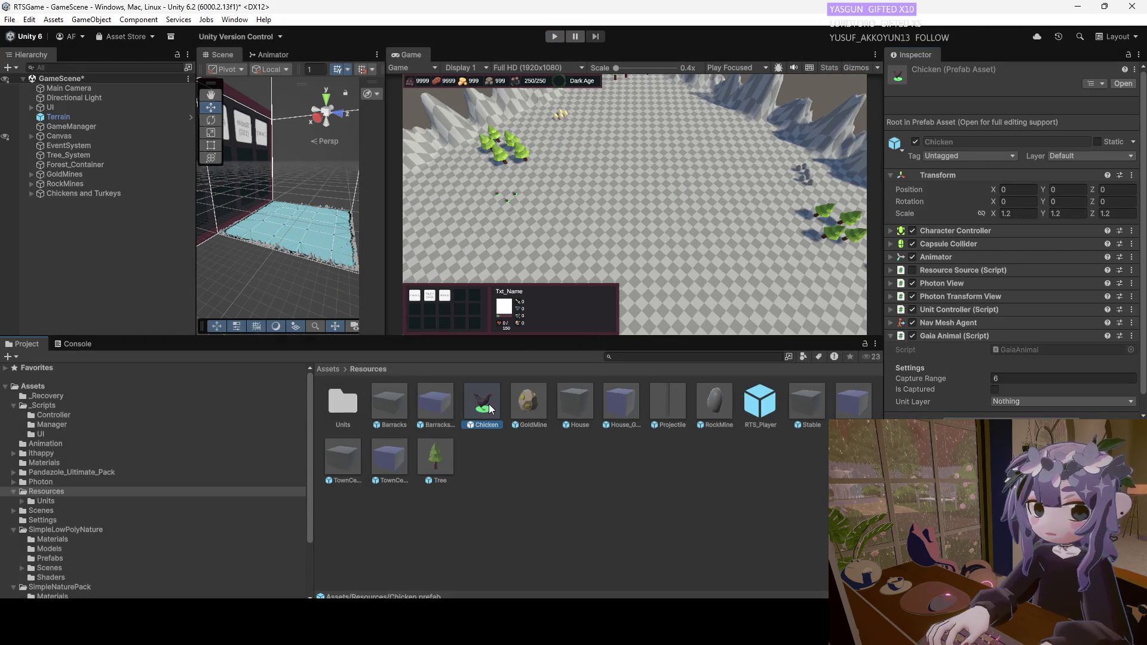
double_click(487, 407)
left_click(992, 329)
left_click(1018, 357)
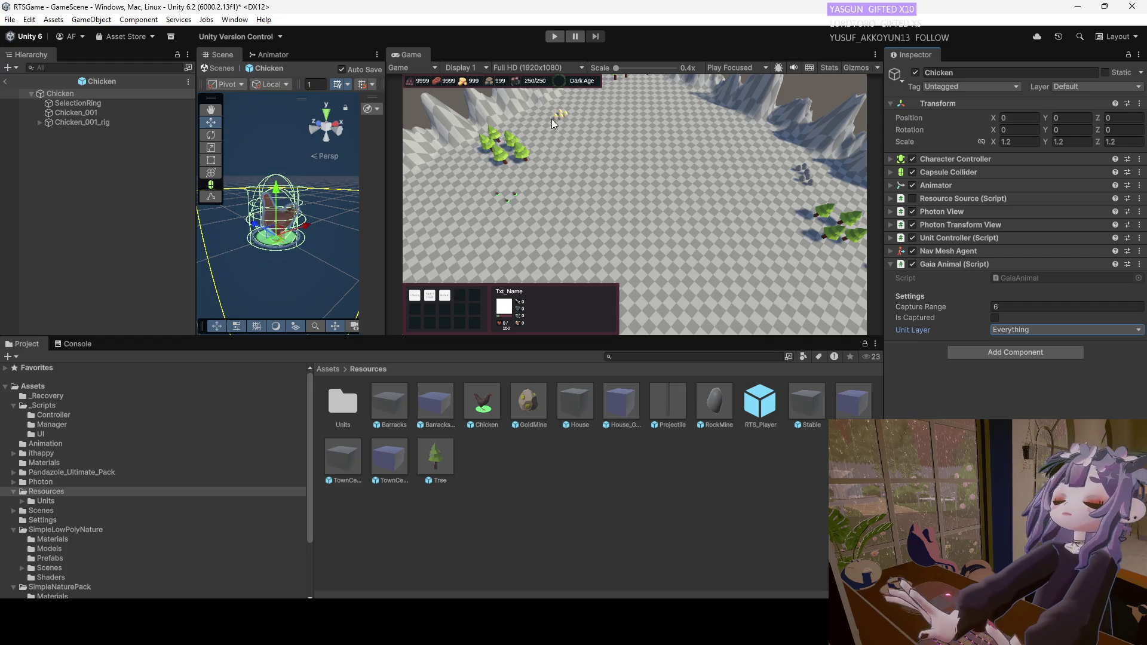
left_click(3, 81)
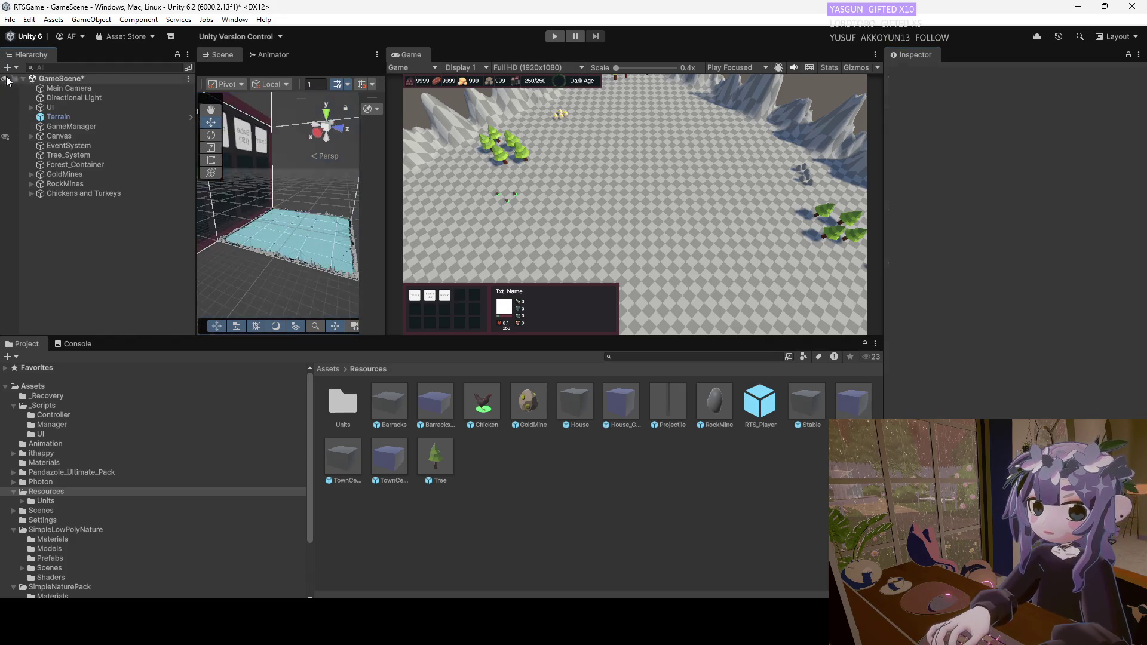
left_click(557, 38)
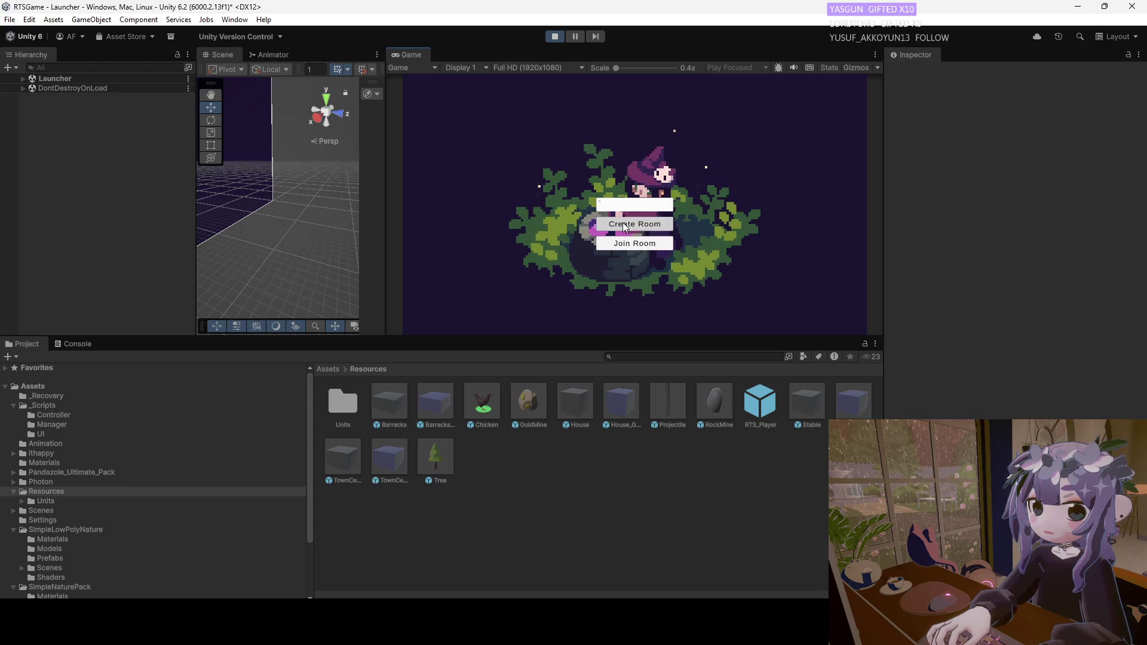
Create a room and train two peasants at the Town Center.
left_click(624, 226)
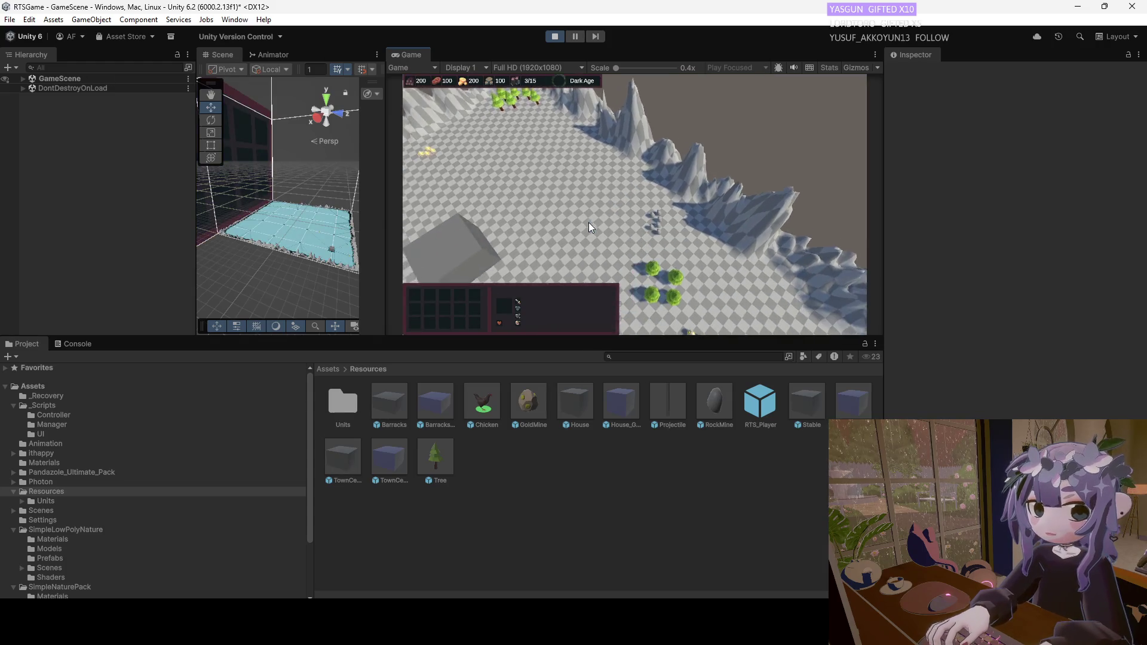
left_click(601, 160)
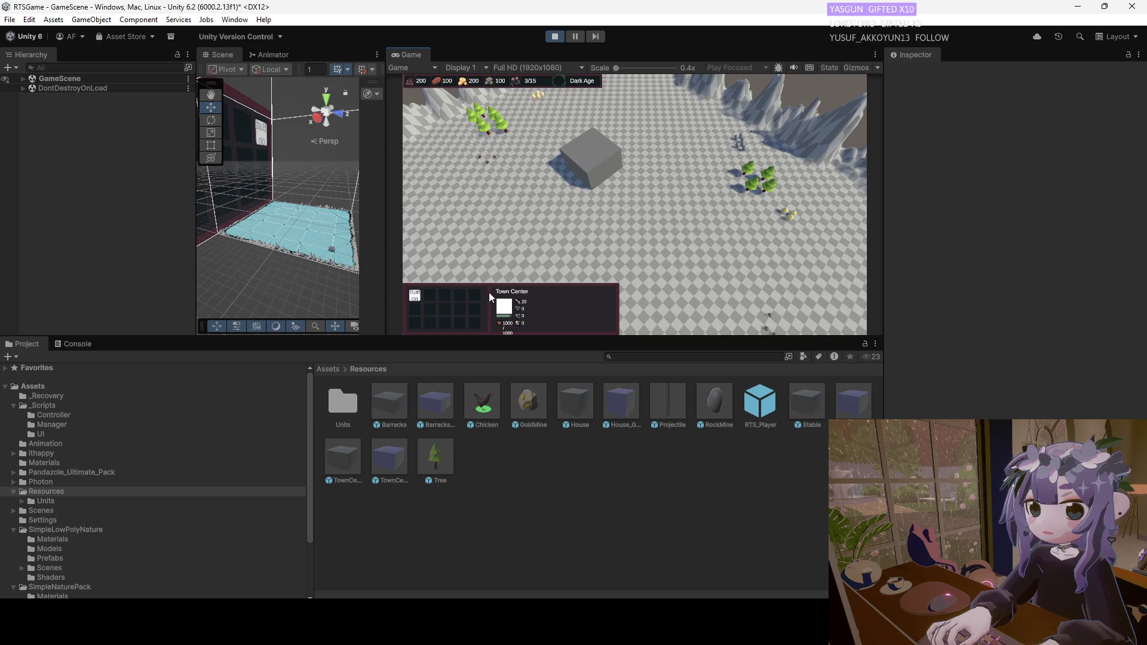
left_click(418, 297)
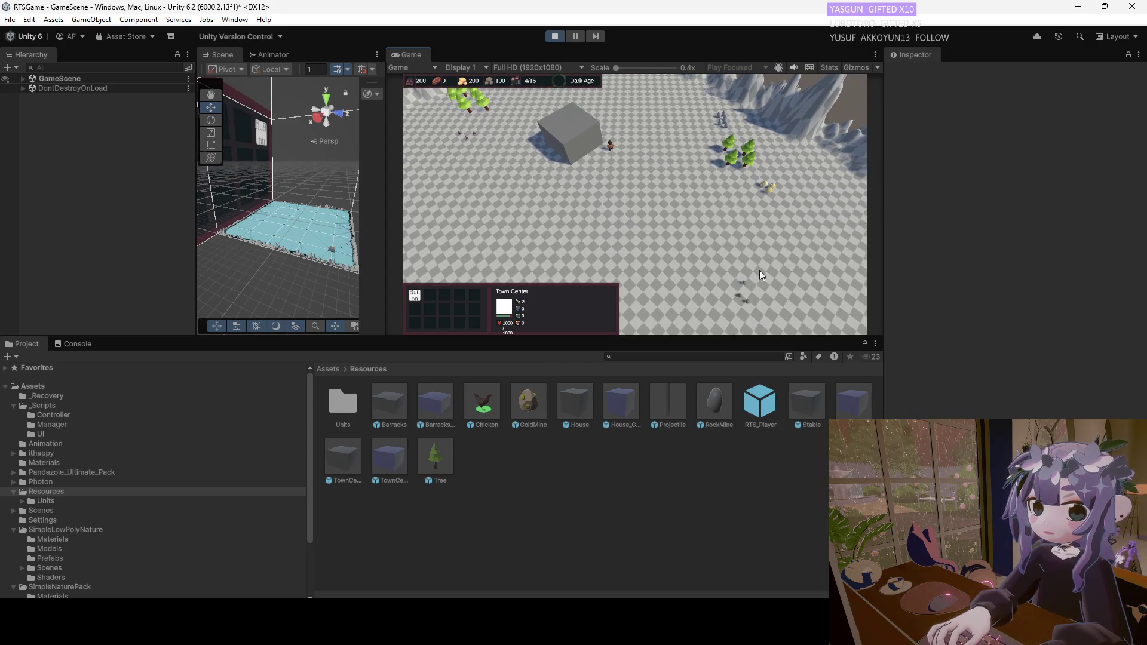
left_click(738, 272)
left_click(609, 147)
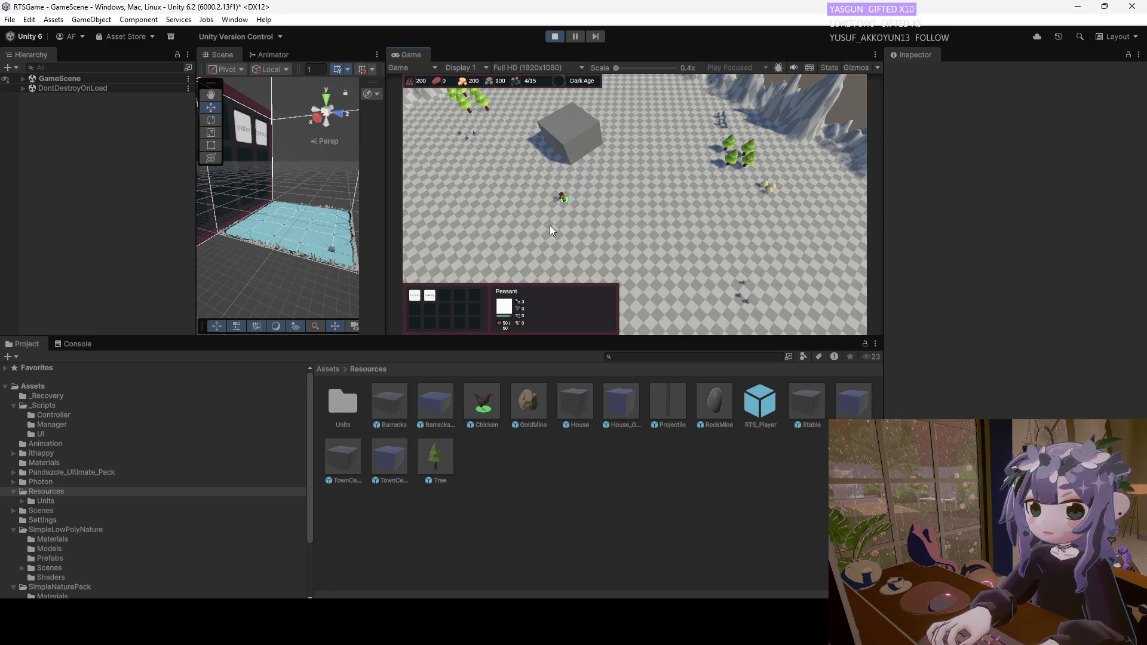
left_click(737, 282)
Send the newly trained peasant and the one beside the grey cube to new spots.
left_click(567, 231)
right_click(722, 281)
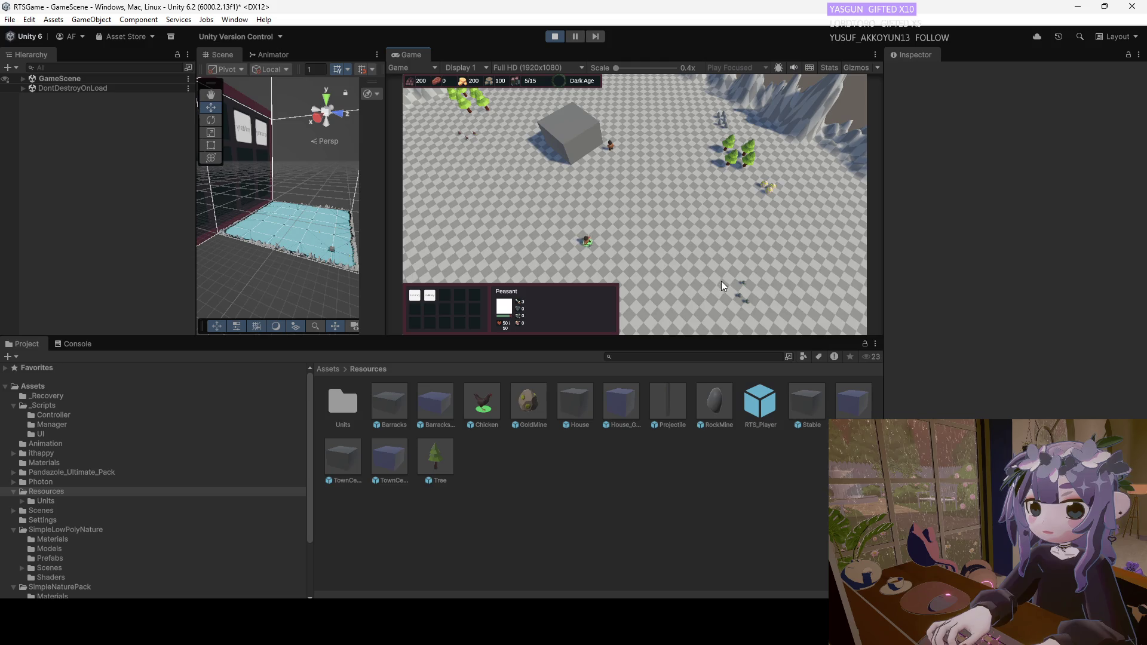
left_click(761, 277)
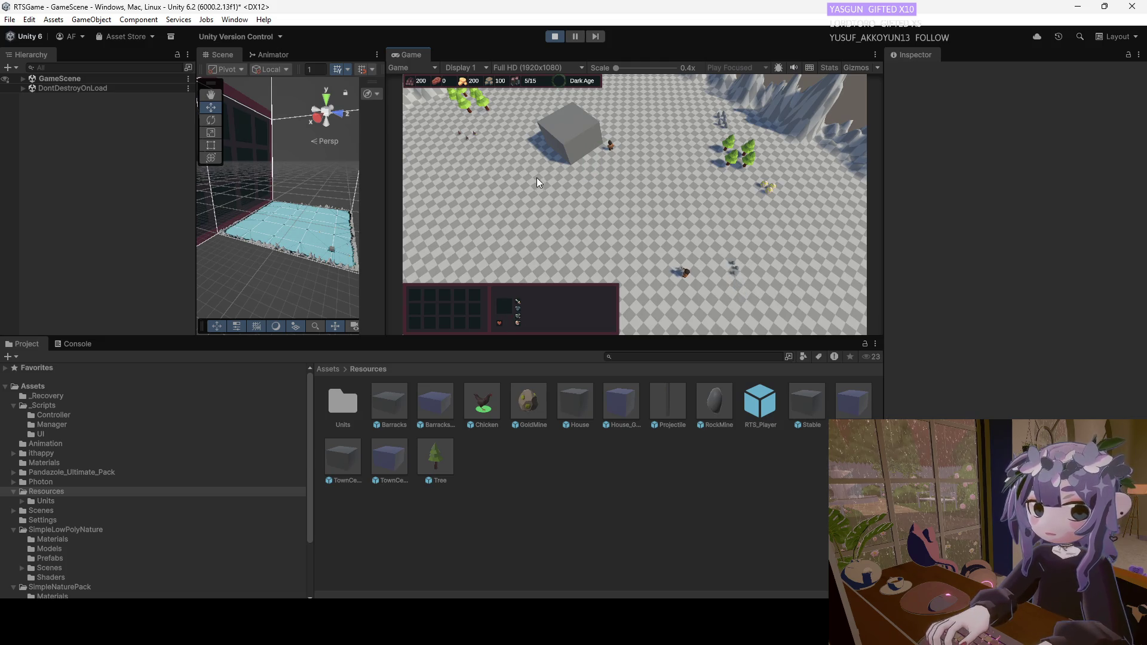
left_click(610, 145)
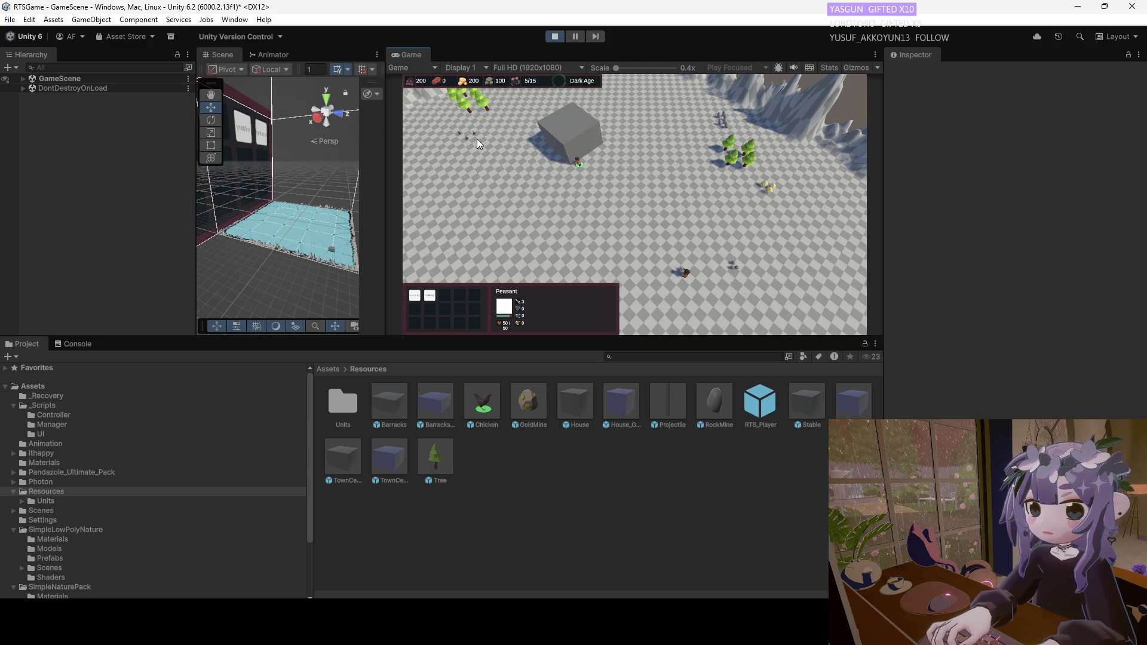
mouse_move(476, 139)
left_mouse_down()
mouse_move(493, 160)
mouse_move(579, 196)
left_mouse_up()
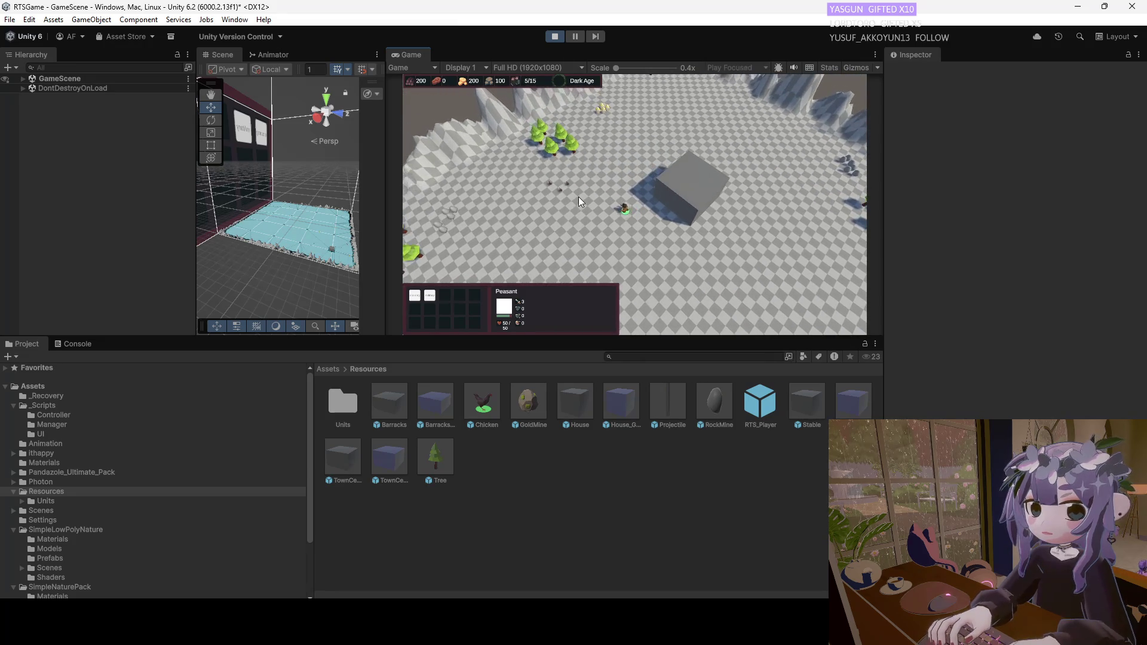
right_click(611, 184)
Move the selected chickens down and to the right across the map.
left_click(548, 194)
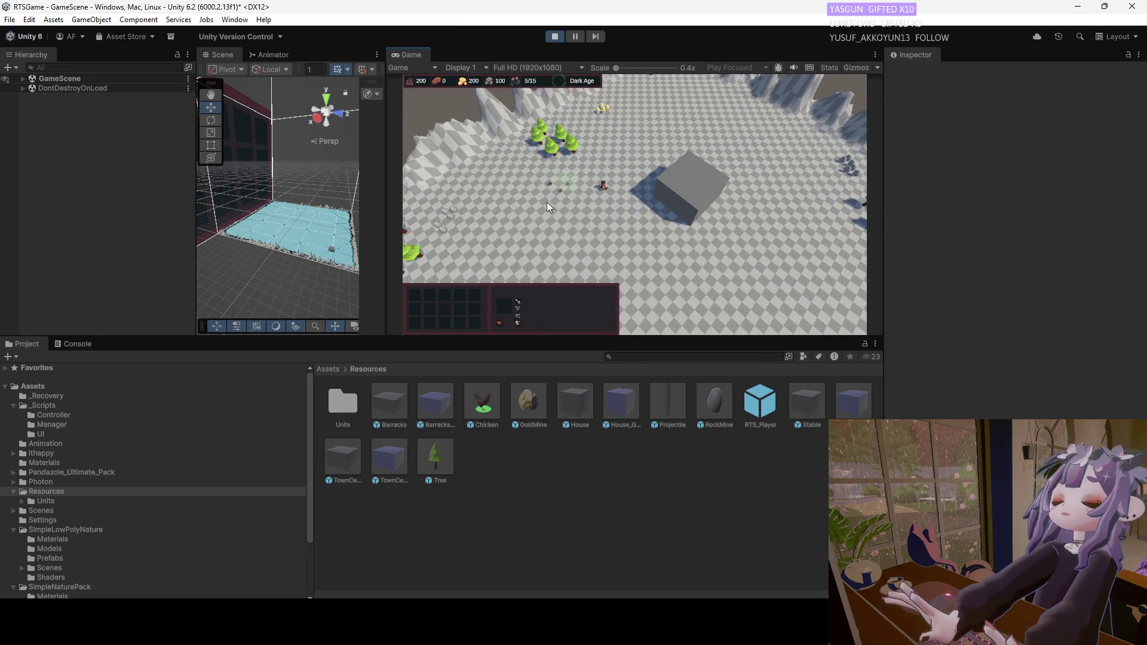
right_click(597, 206)
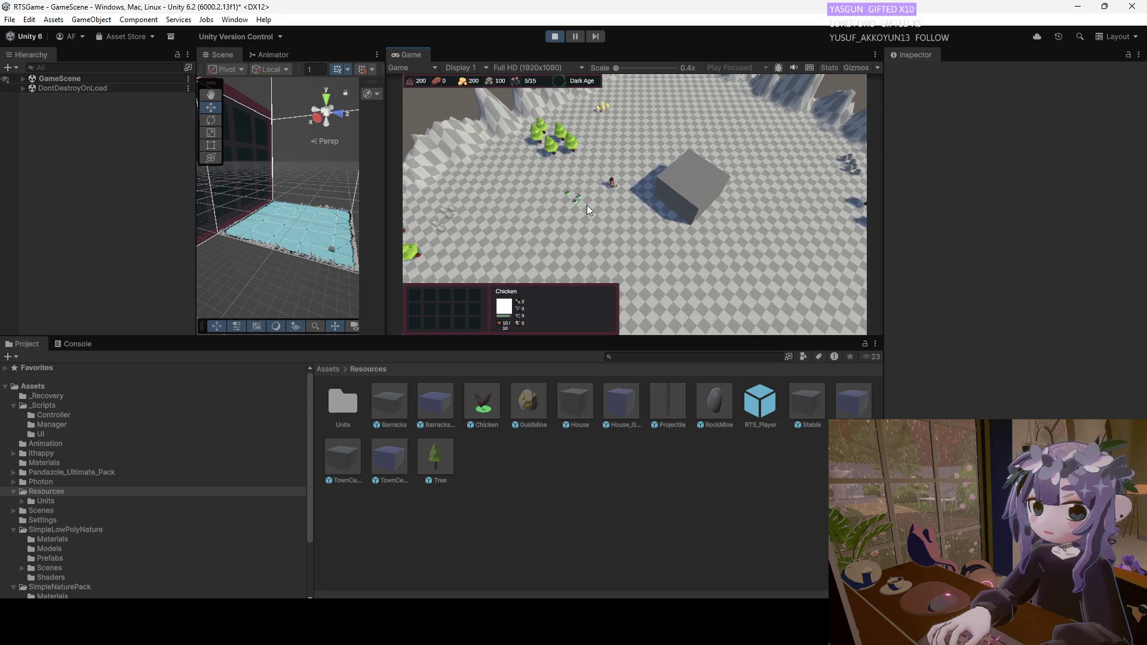
mouse_move(601, 212)
left_mouse_down()
mouse_move(608, 238)
mouse_move(592, 209)
left_mouse_up()
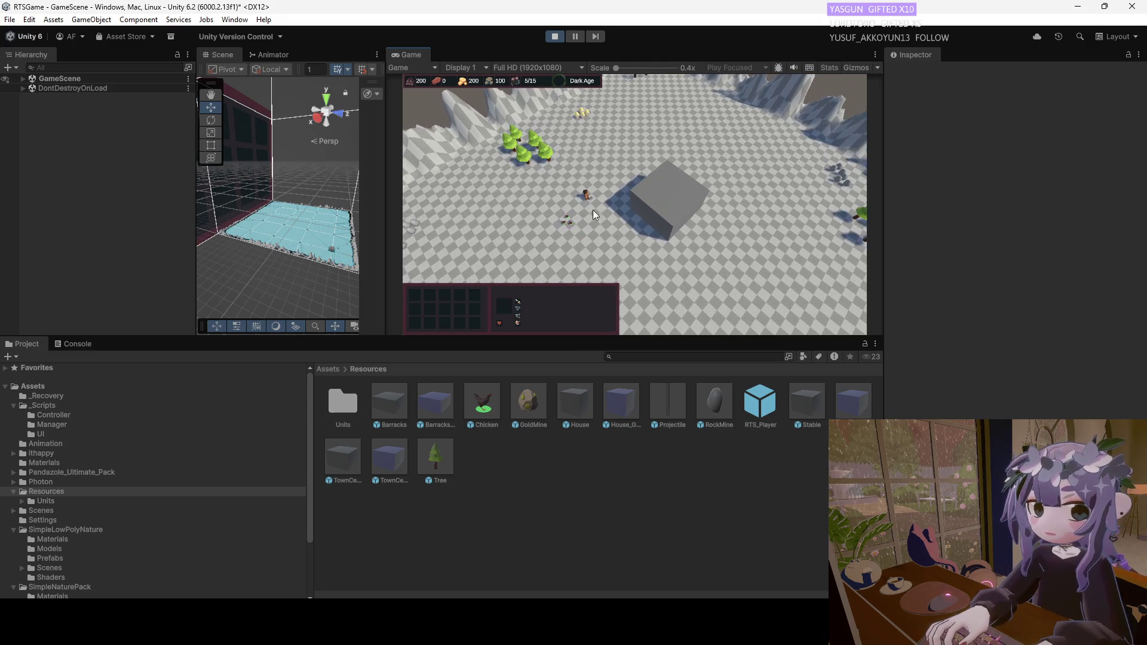
right_click(603, 274)
Nudge the chickens and the peasant to new spots, then stop the game.
left_click(588, 197)
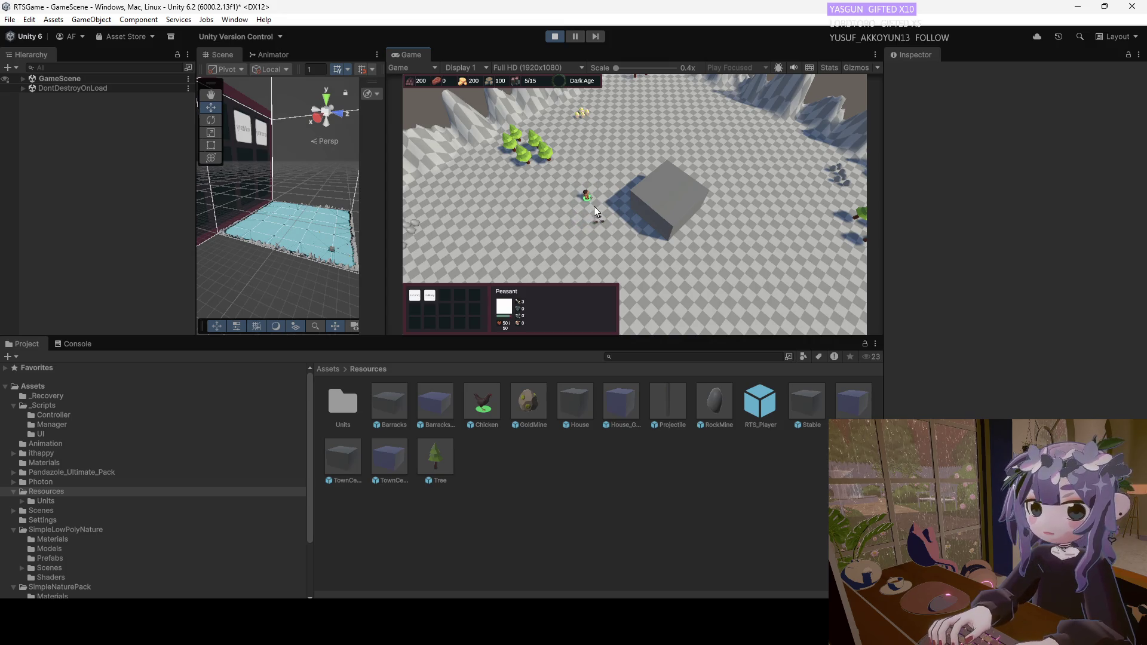
left_click(636, 232)
right_click(634, 248)
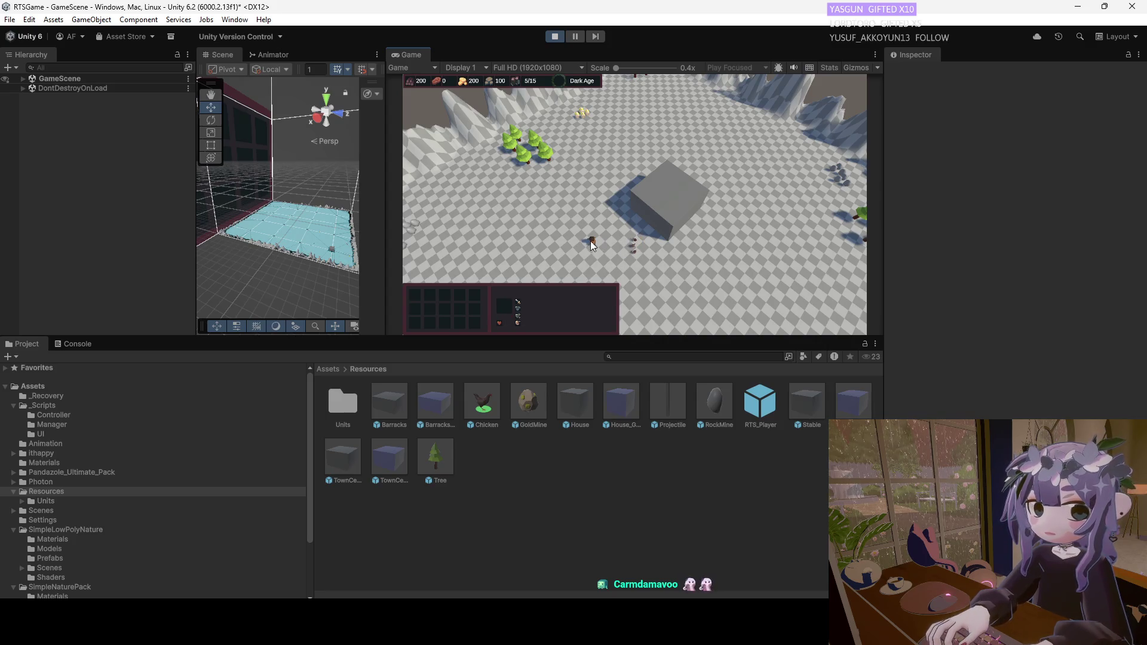
left_click(591, 242)
right_click(635, 251)
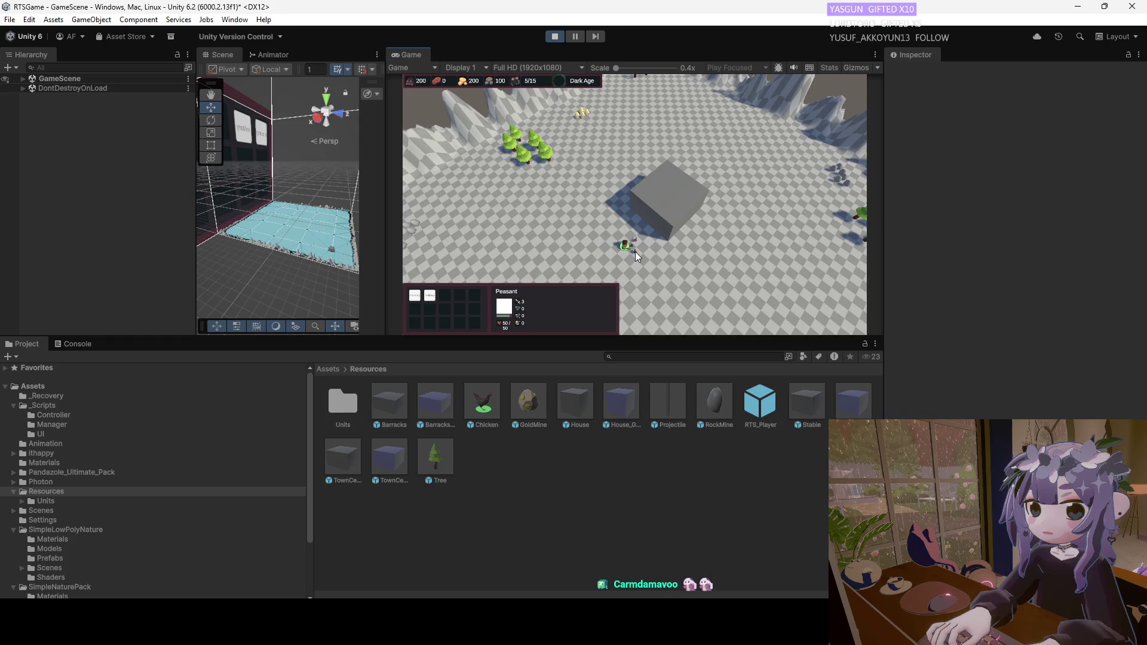
left_click_drag(639, 259, 617, 237)
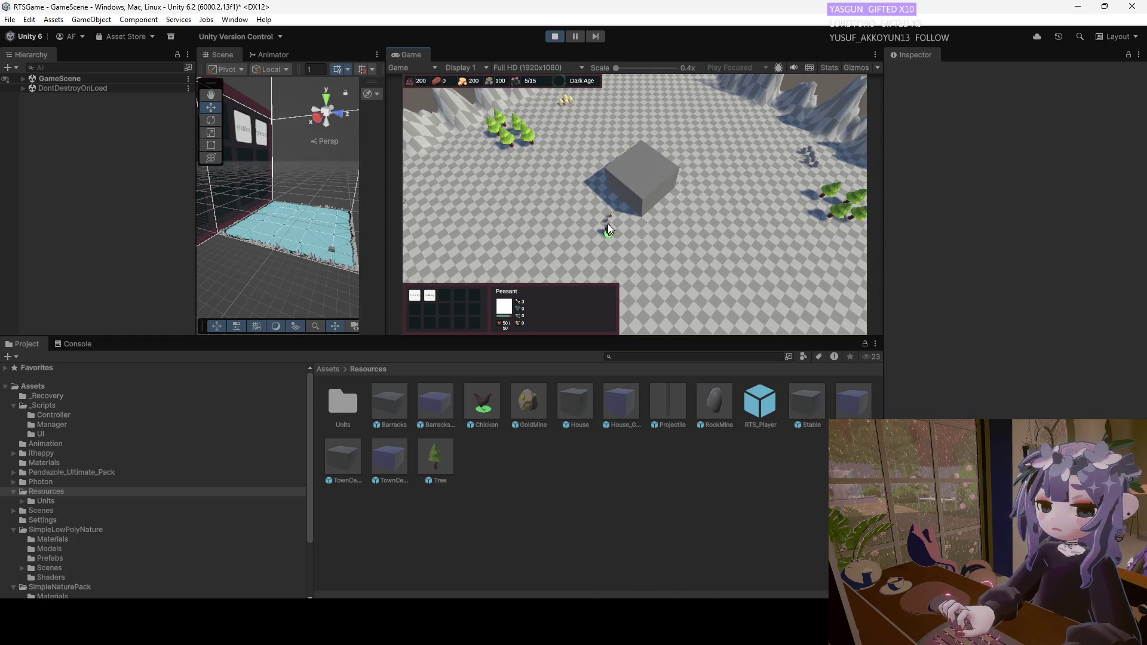
left_click(554, 37)
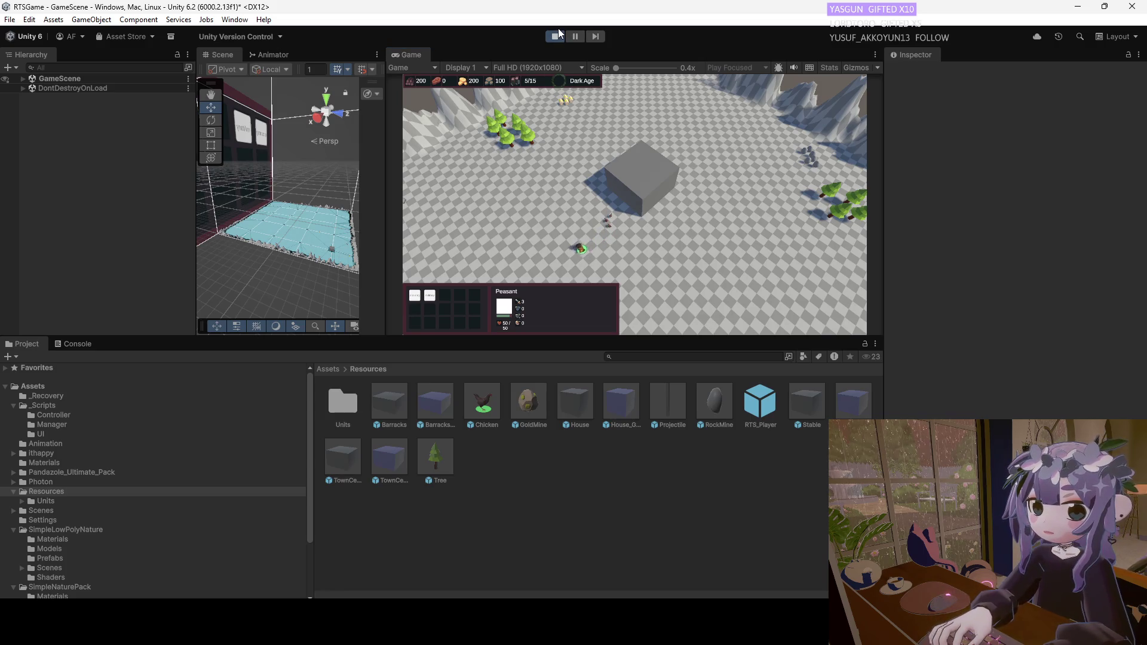
Open the Chicken prefab and edit its Capsule Collider radius.
double_click(501, 425)
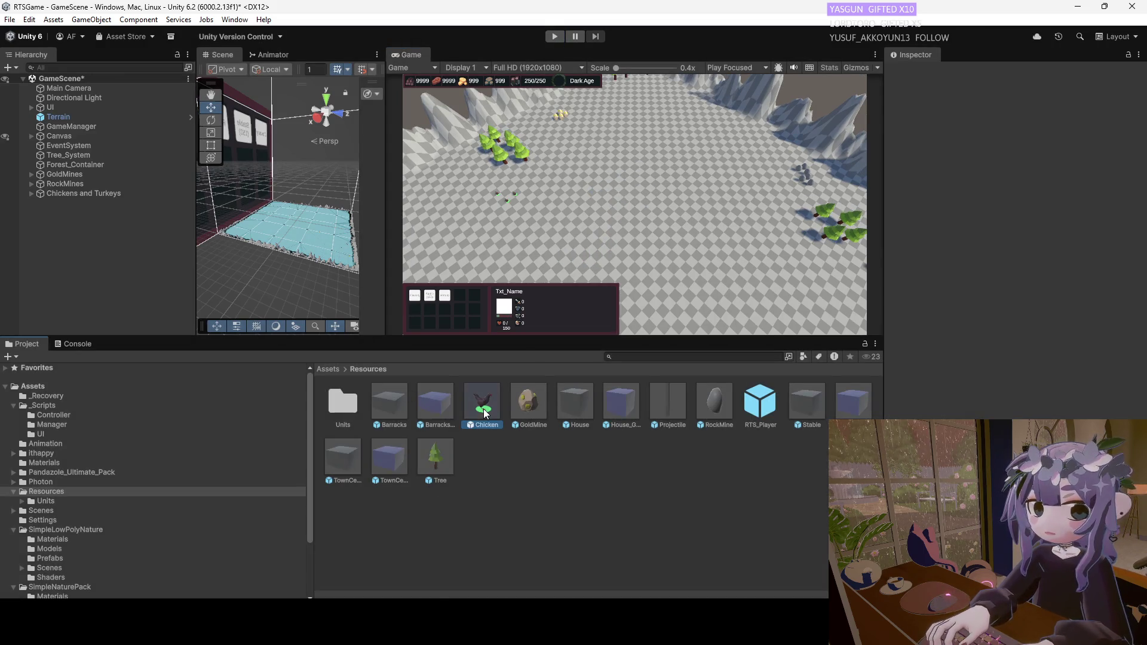
scroll(594, 234, "up", 1)
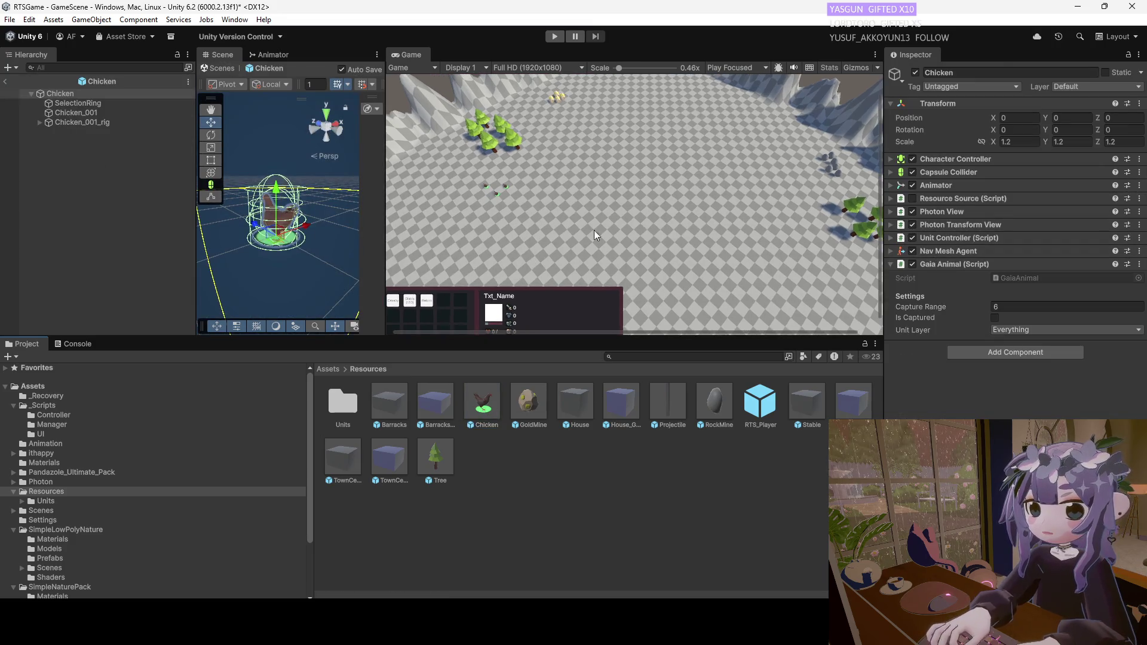
left_click(892, 172)
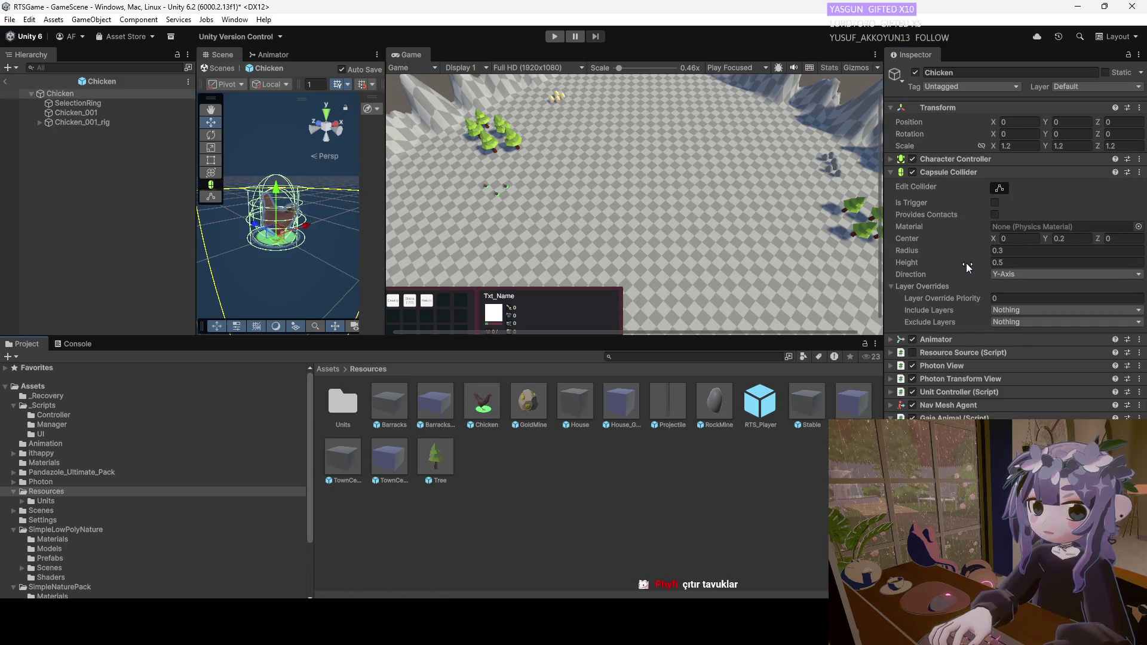
left_click(1000, 251)
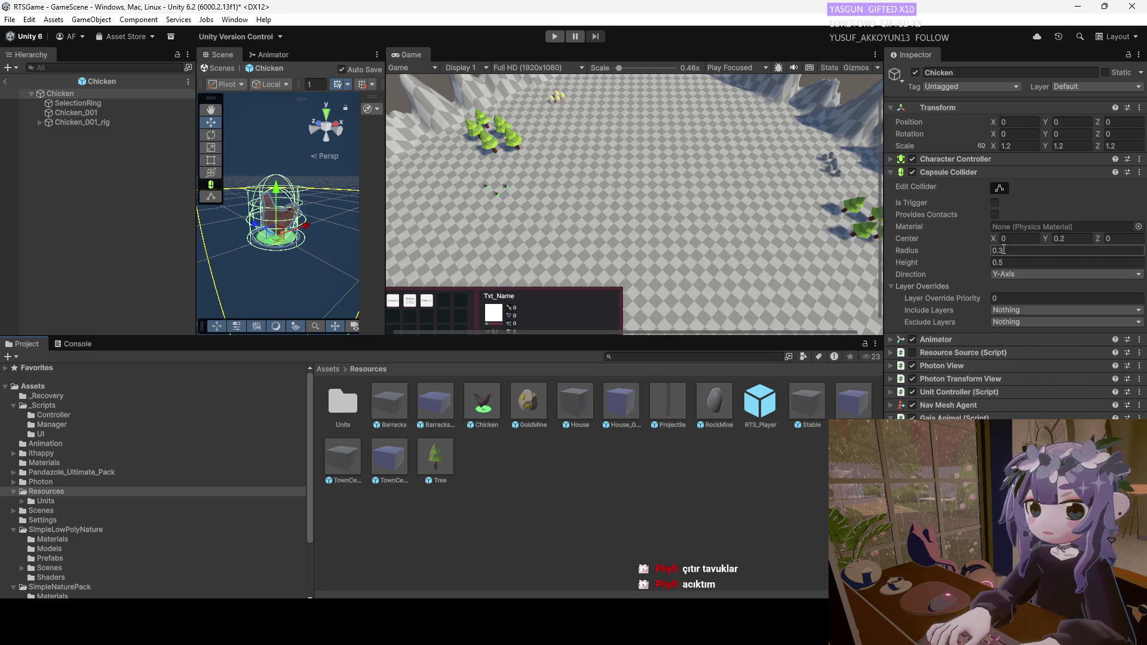
key("BackSpace")
type("2")
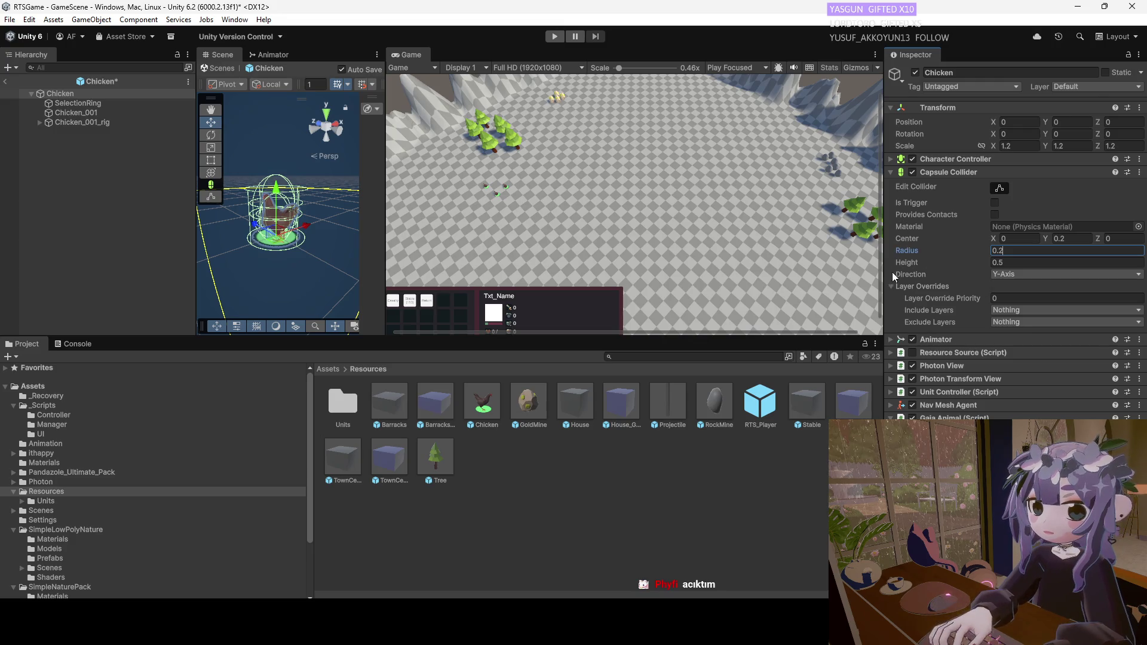
left_click(1001, 262)
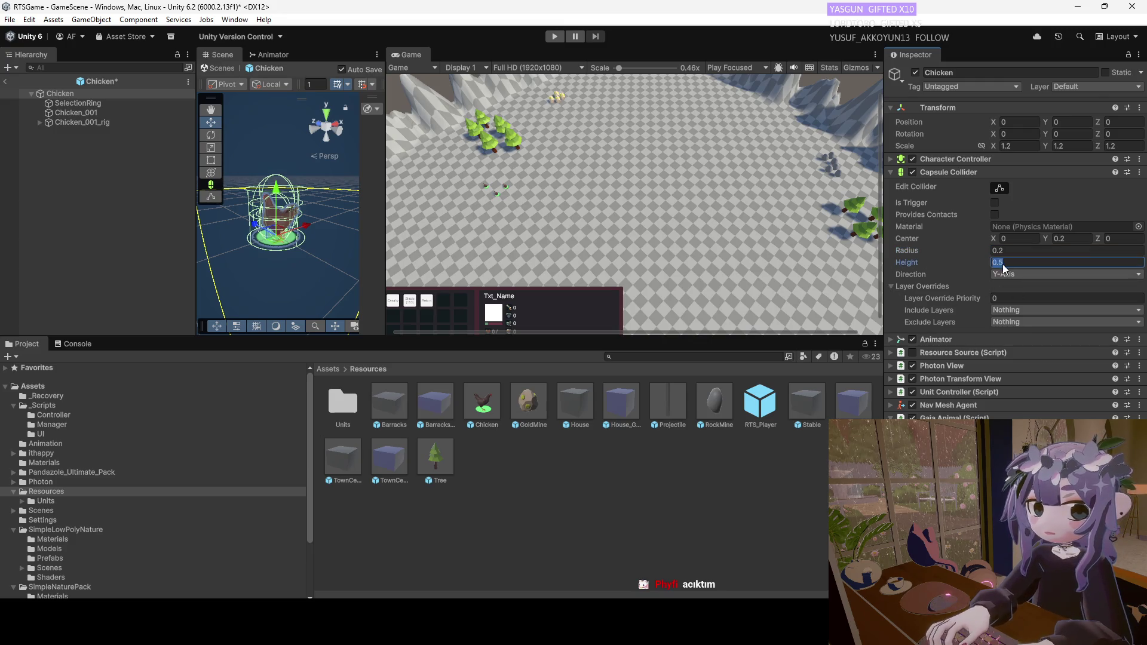
Set the Nav Mesh Agent's obstacle avoidance radius to 0.2.
left_click(891, 173)
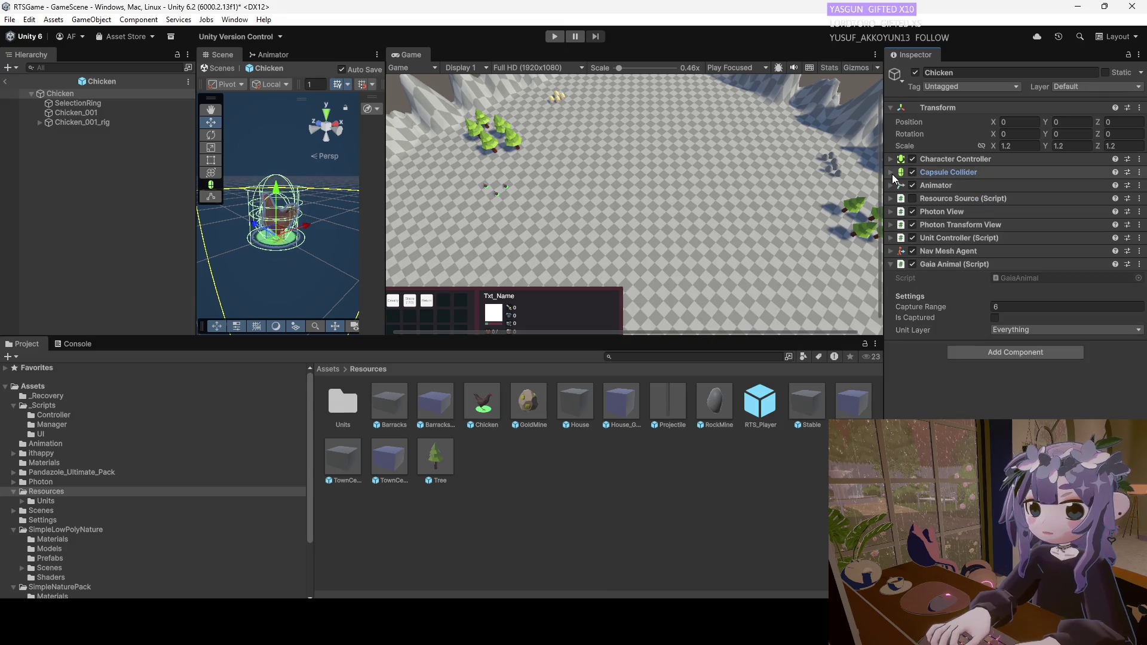
left_click(891, 251)
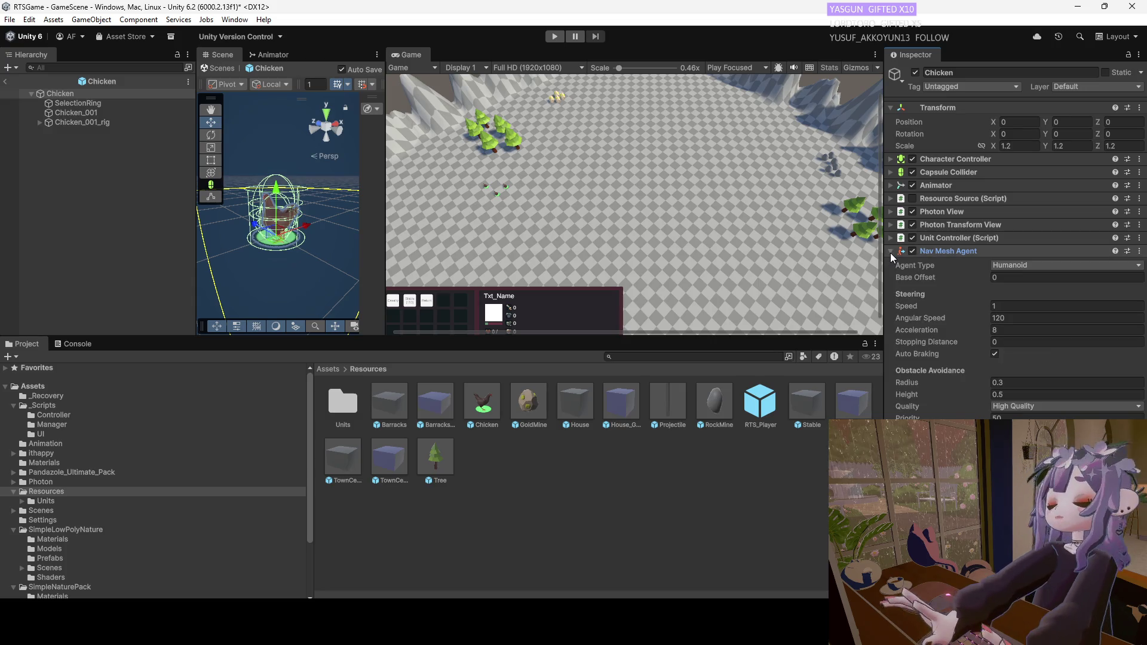
left_click(996, 383)
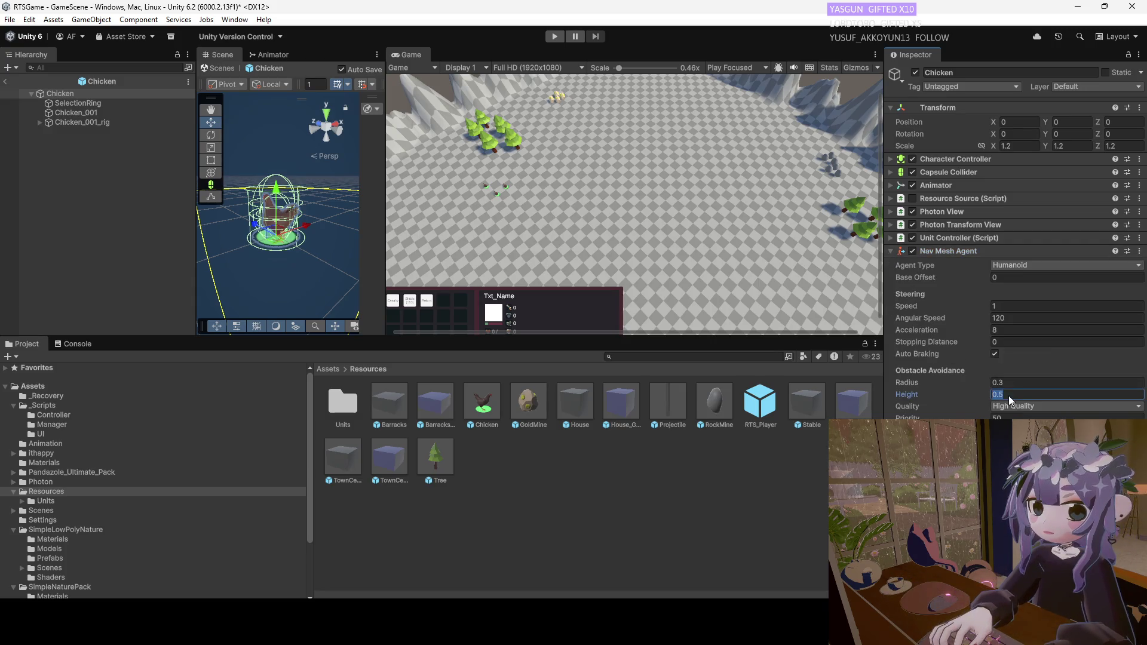
type("0.2")
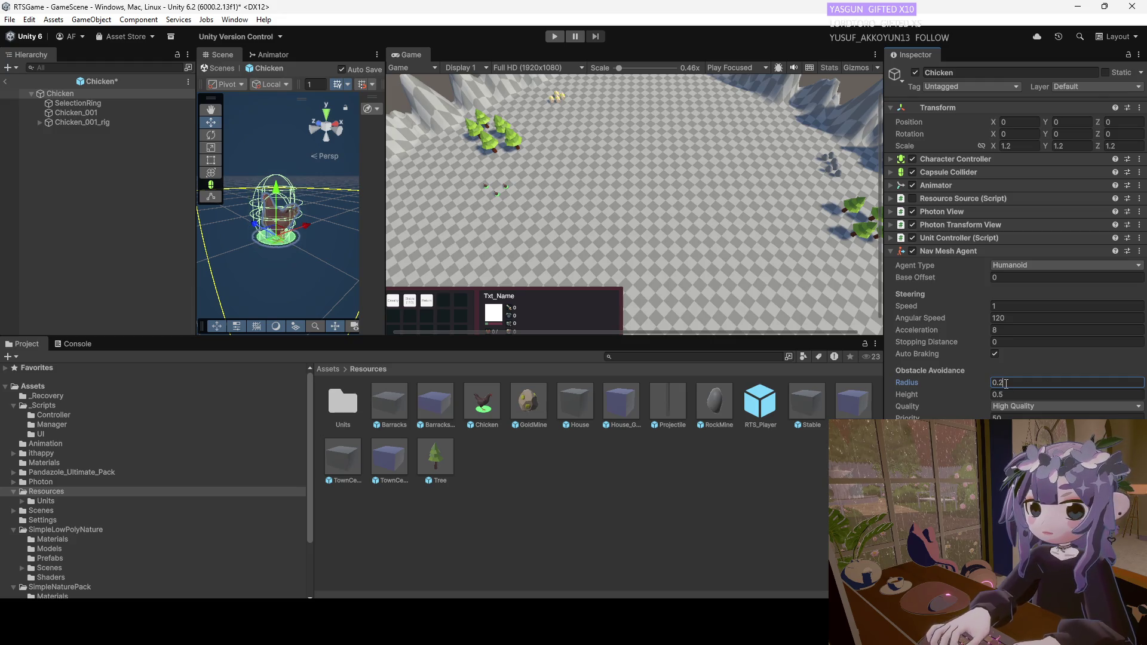
Set the Capsule Collider radius to 0.2 and height to 0.6.
left_click(891, 172)
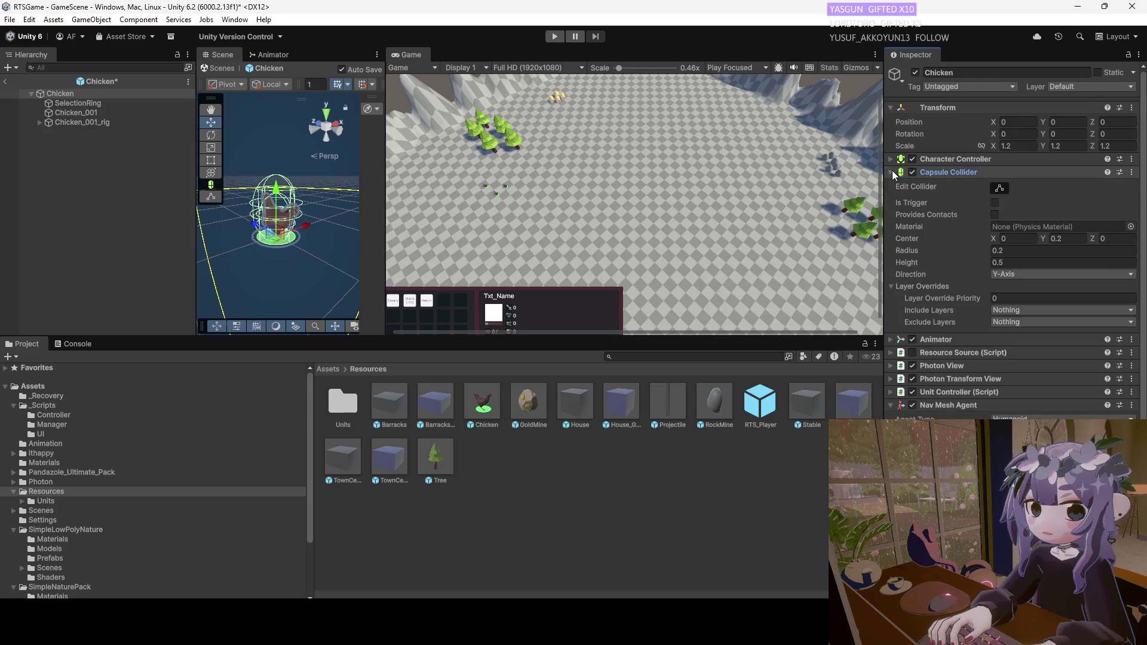
left_click(1000, 251)
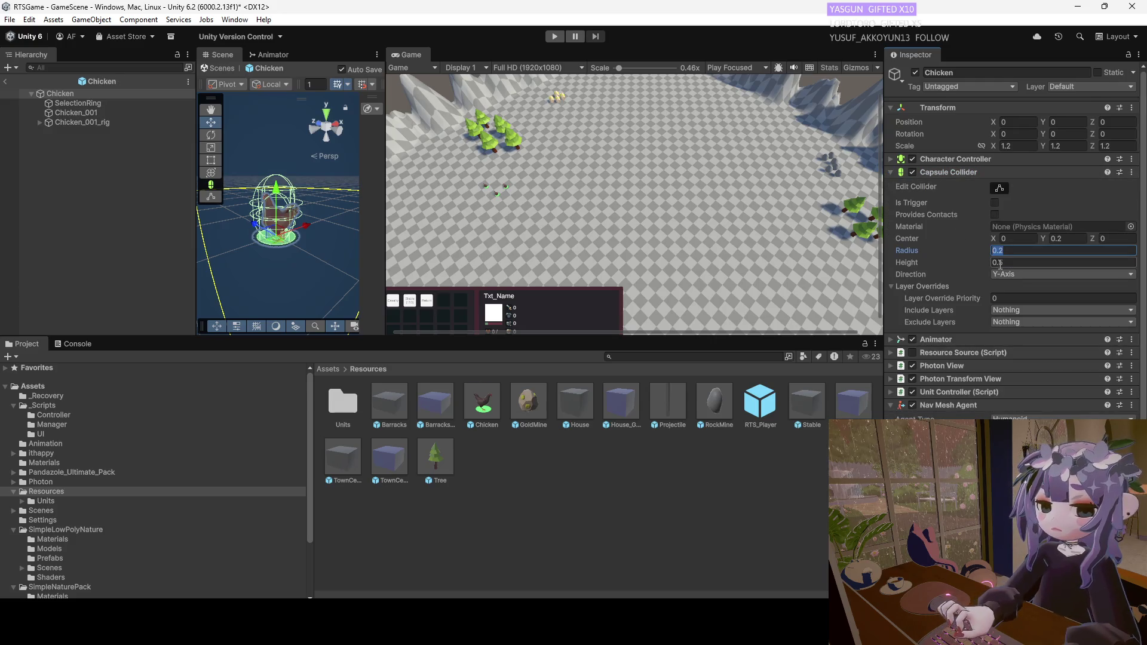
double_click(1003, 252)
type("0.1")
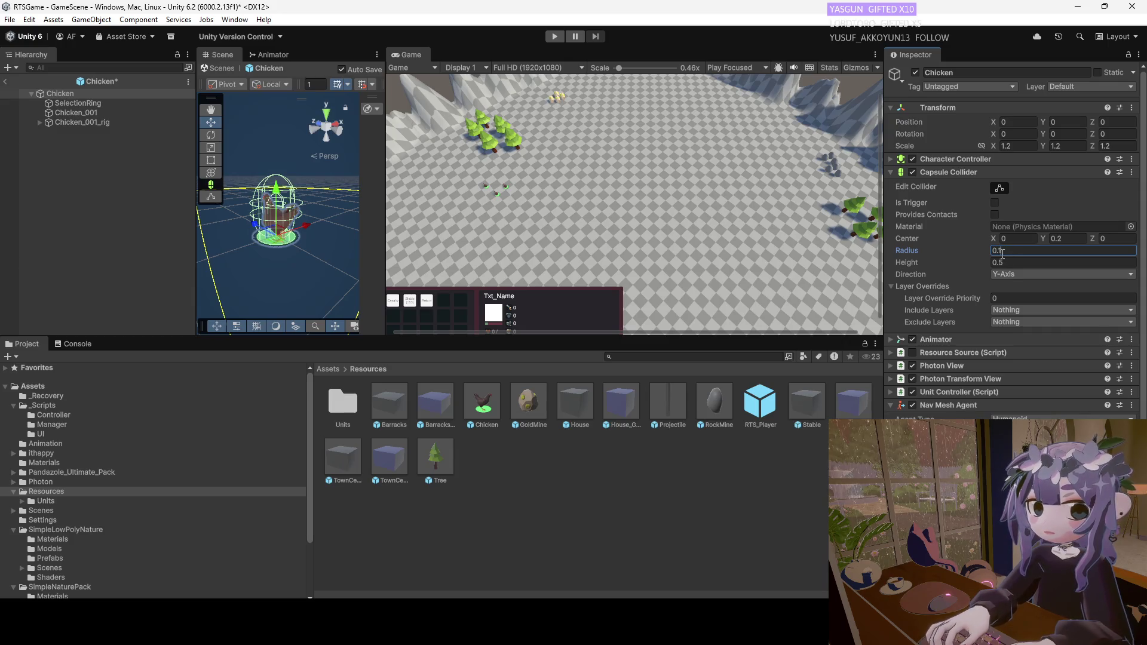
double_click(1001, 253)
type("0.2")
left_click(1002, 263)
type("4")
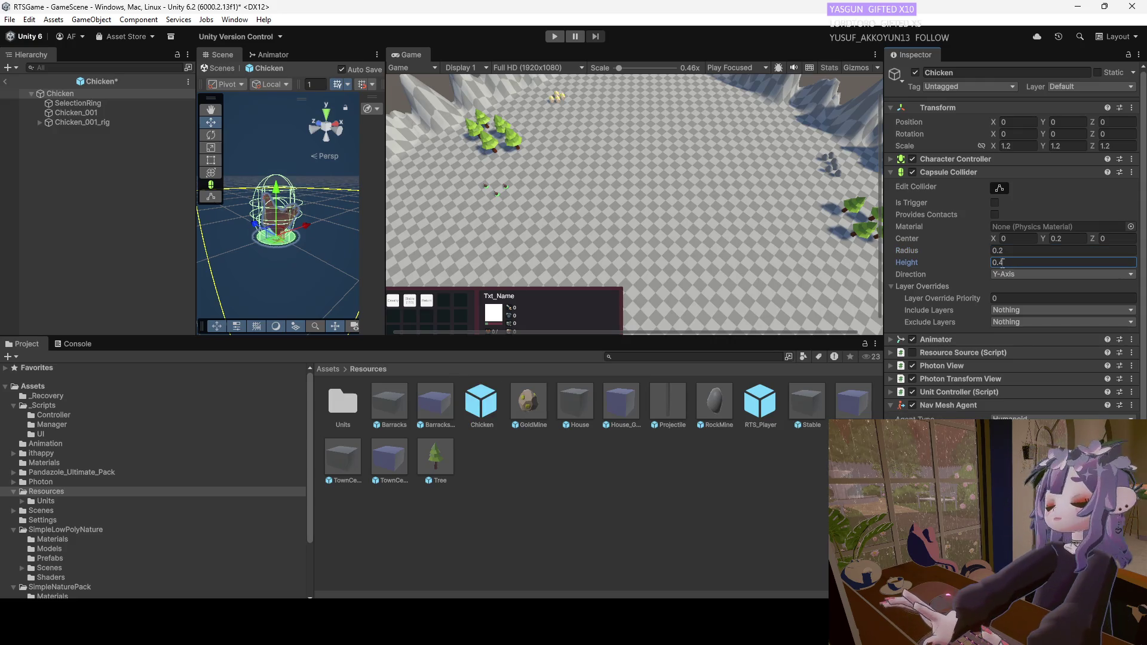
type("6")
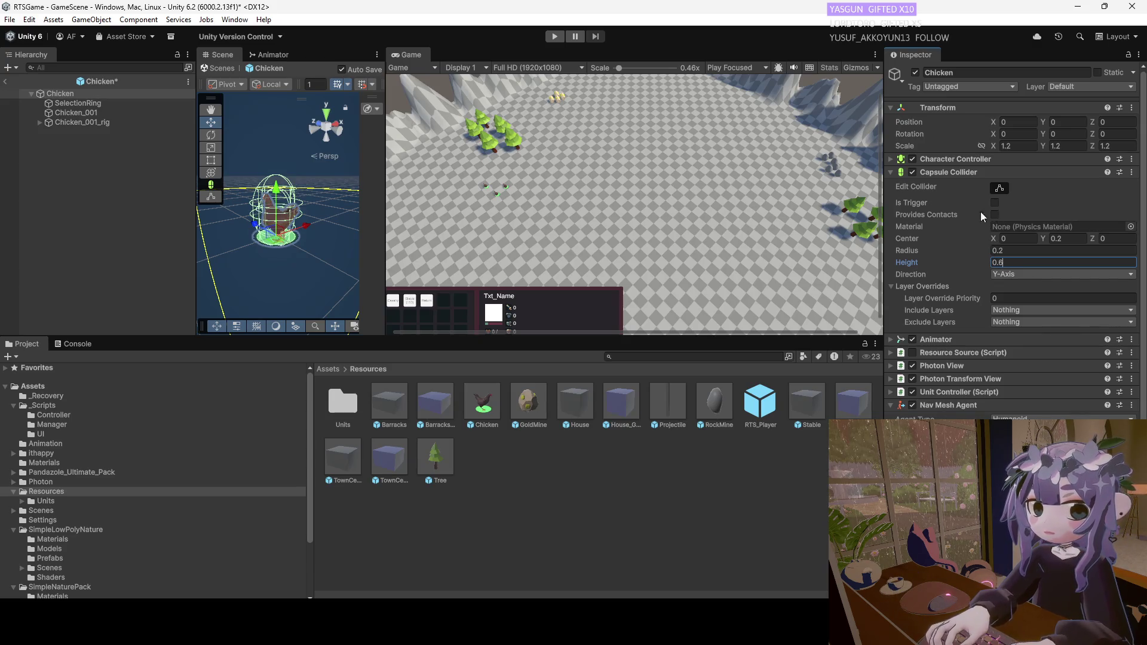
left_click(888, 172)
left_click(890, 159)
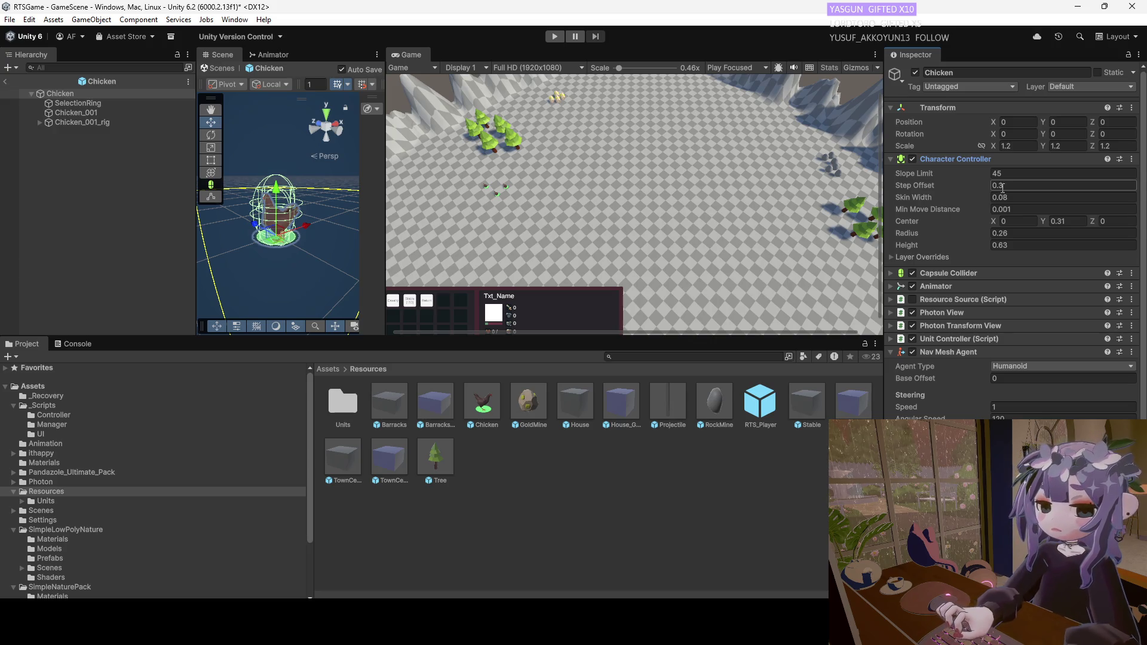
Edit the Character Controller's step offset, set radius 0.2 and height 0.5, then run the game.
left_click(1002, 186)
type("2")
type("3")
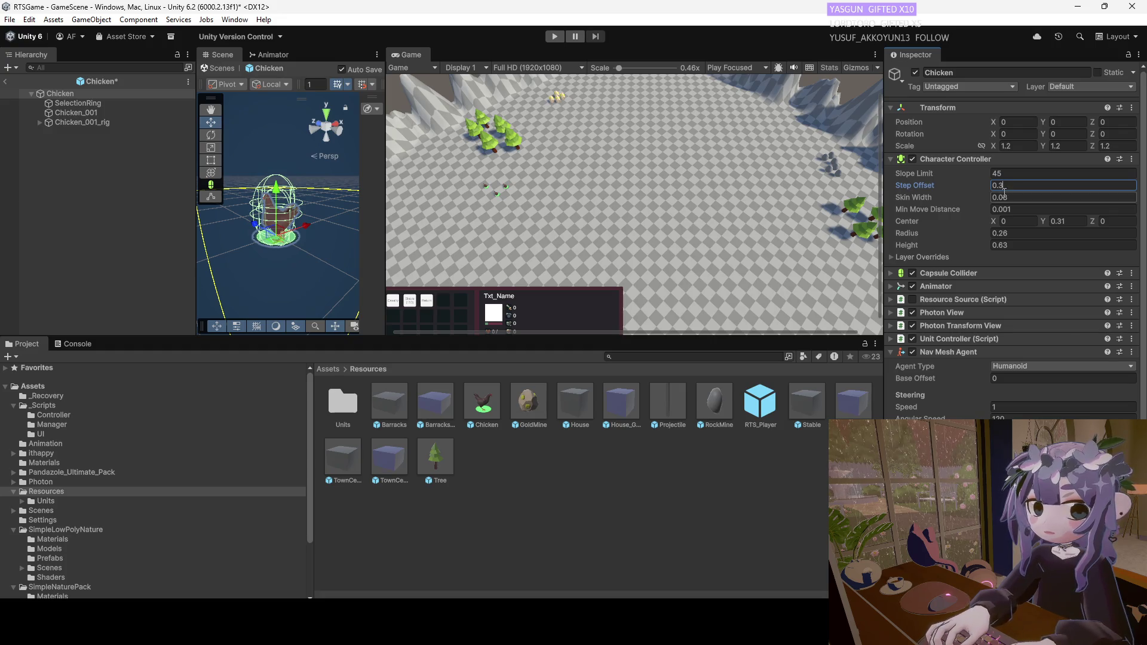
left_click(1003, 235)
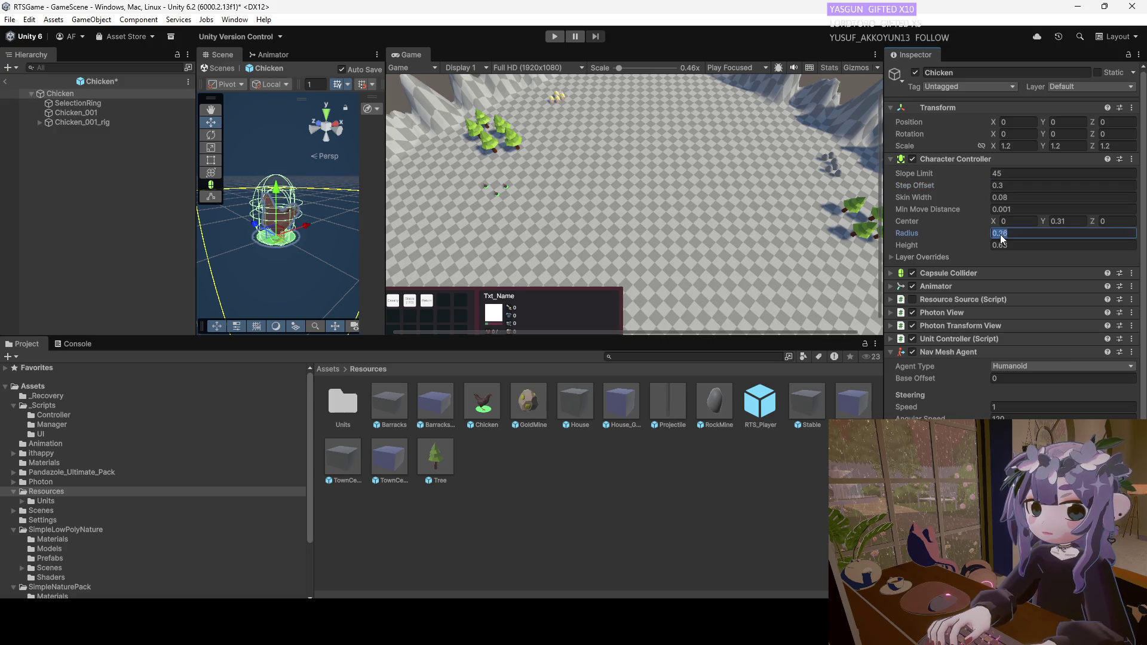
type("0.1")
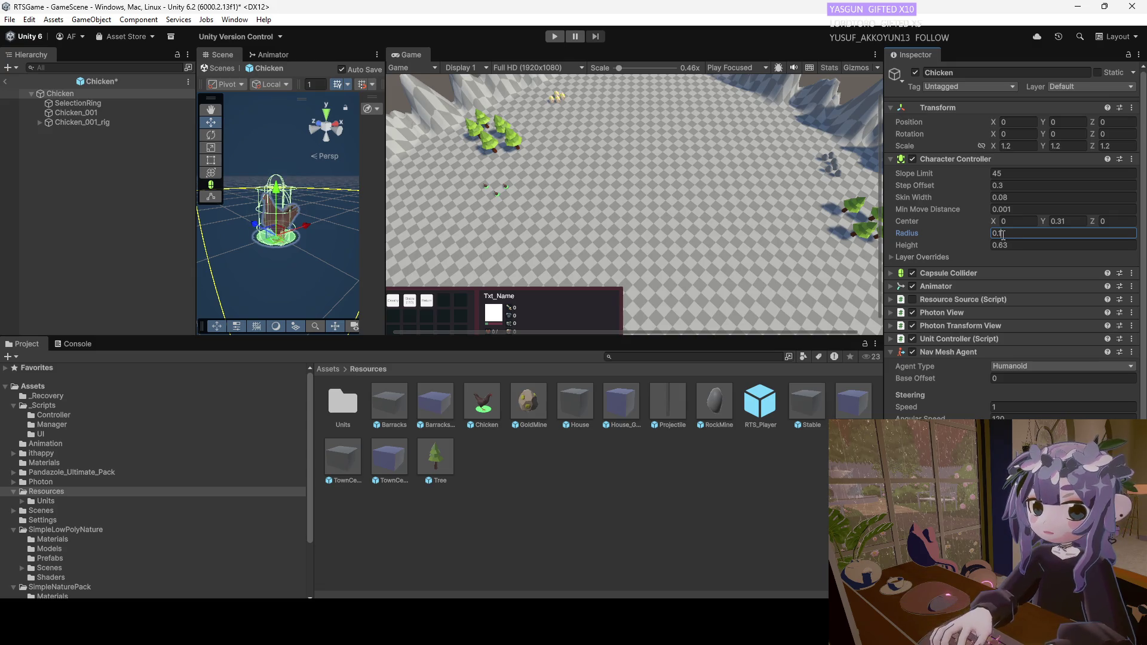
key("Return")
type("0.2")
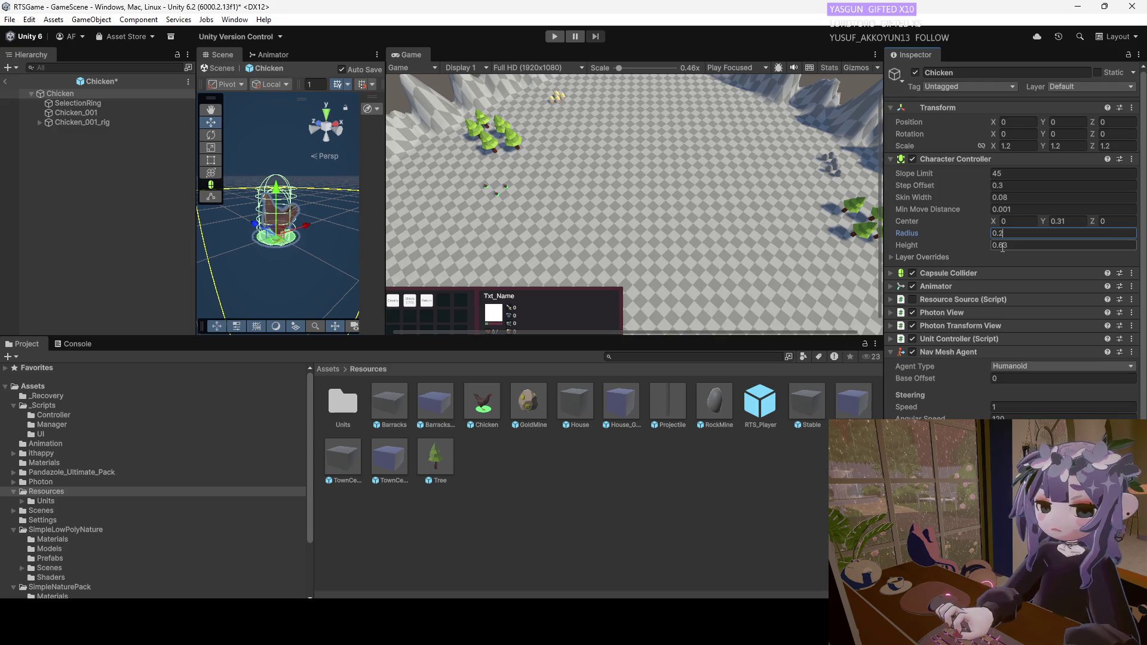
left_click(1000, 246)
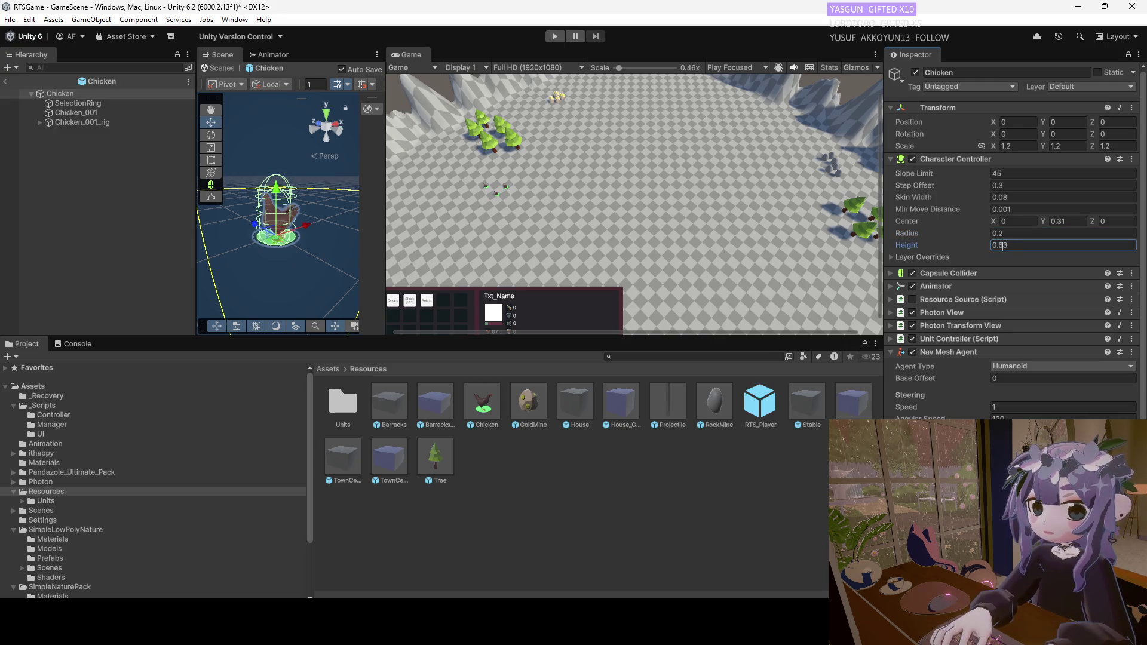
type("0.5")
left_click(554, 37)
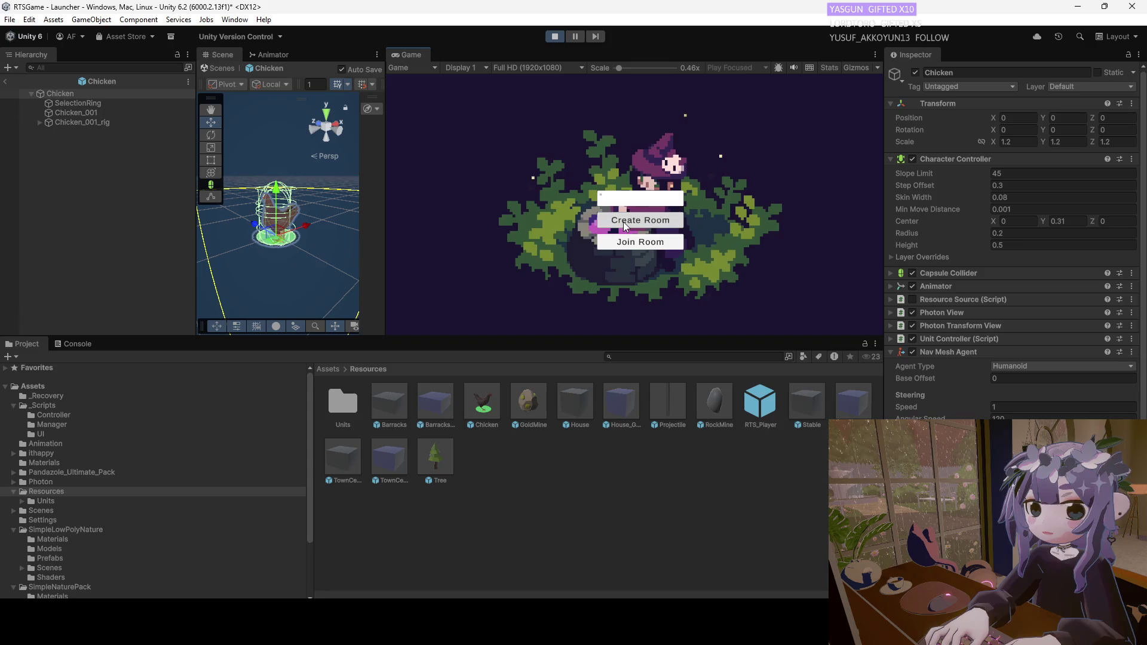
Create a room and pan the game camera toward the mountains with W and S.
left_click(626, 221)
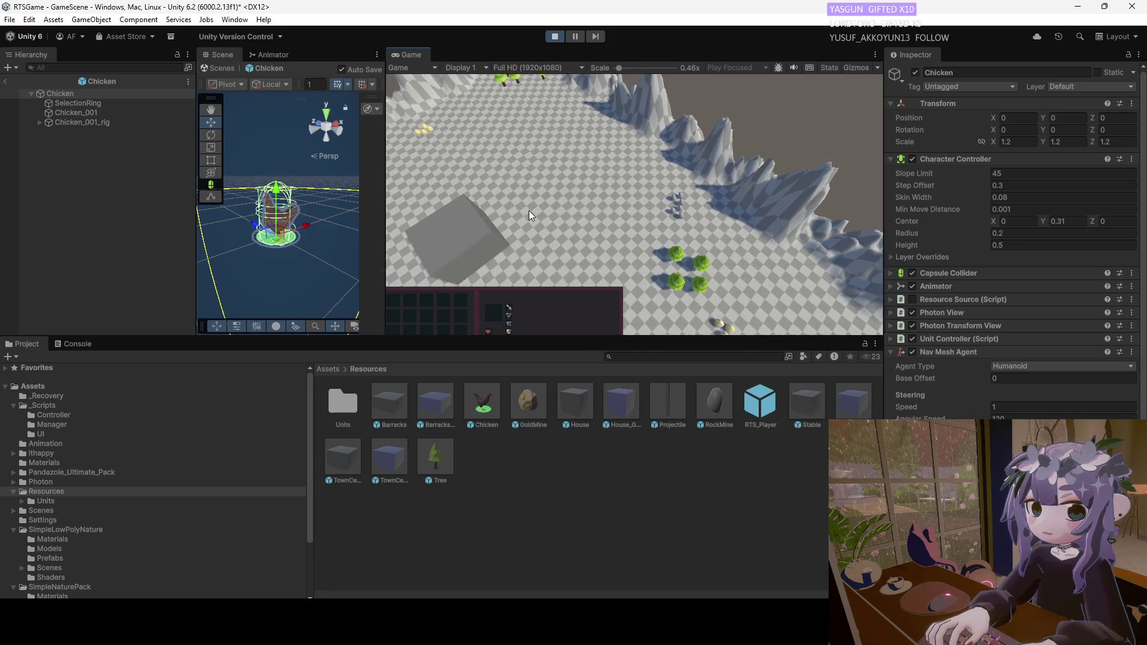
key("w")
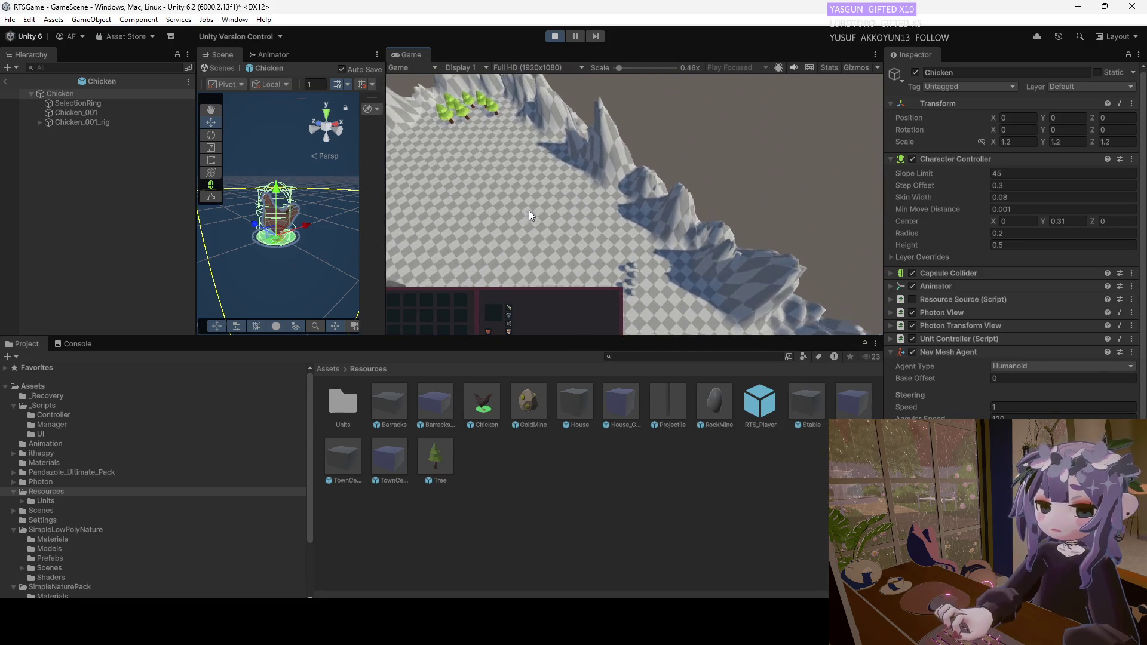
key("s")
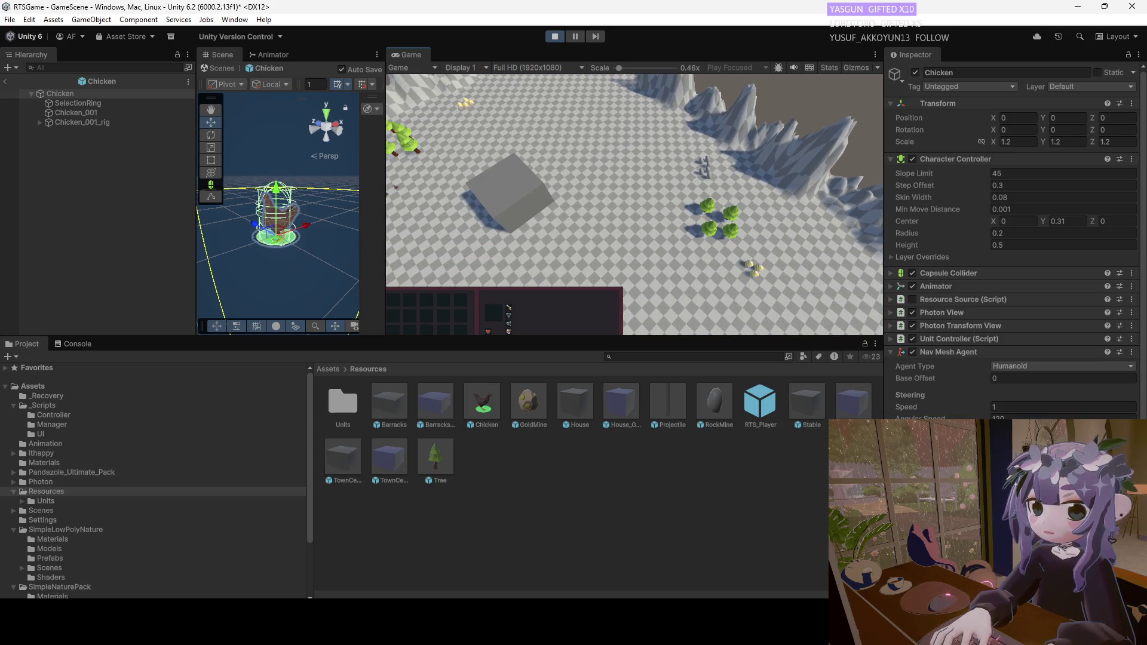
key("w")
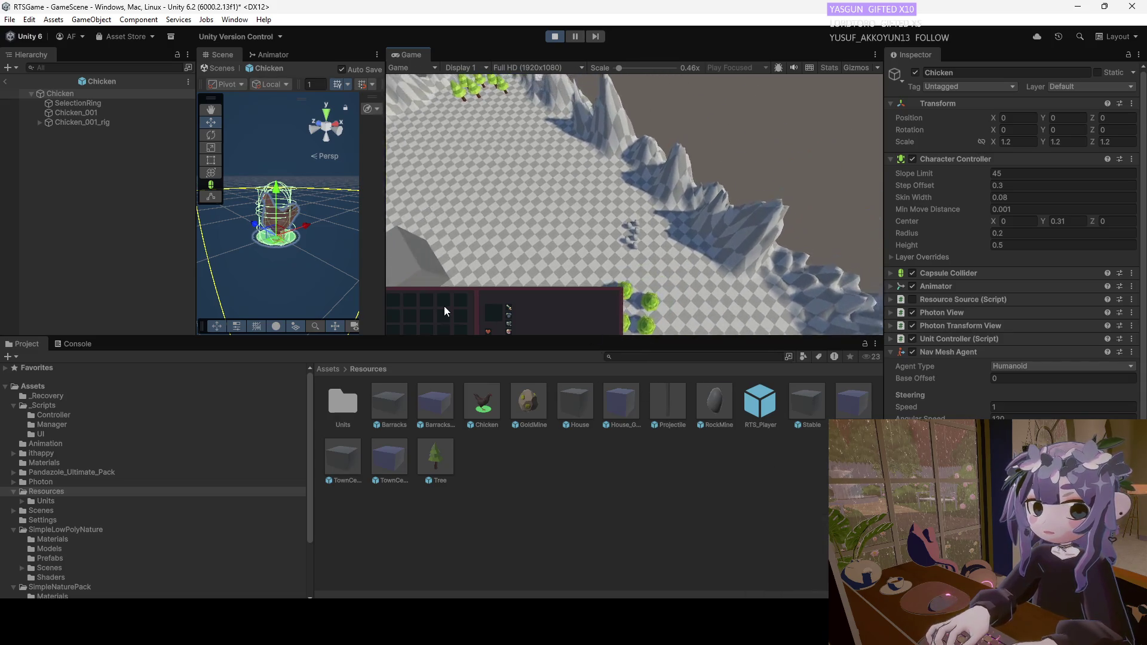
Exit the Chicken prefab, expand GameScene, and switch to Visual Studio.
left_click(8, 81)
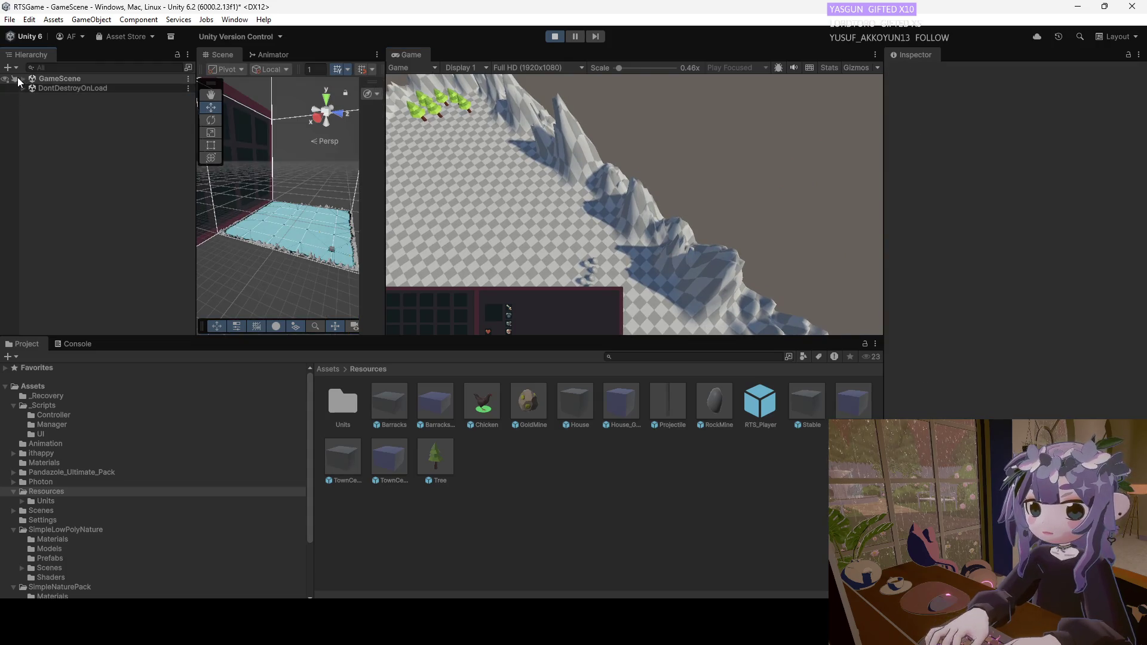
left_click(15, 79)
key("alt+Tab")
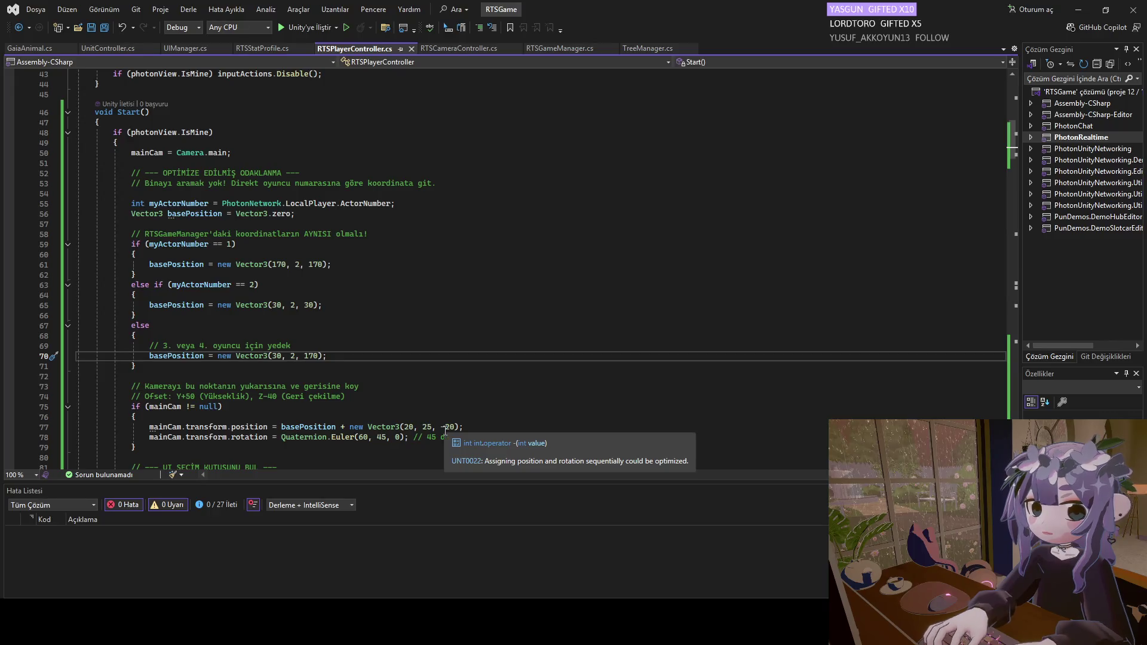
Change line 77's offset to new Vector3(-20, 25, -20) and save RTSPlayerController.cs.
left_click(405, 427)
type("-")
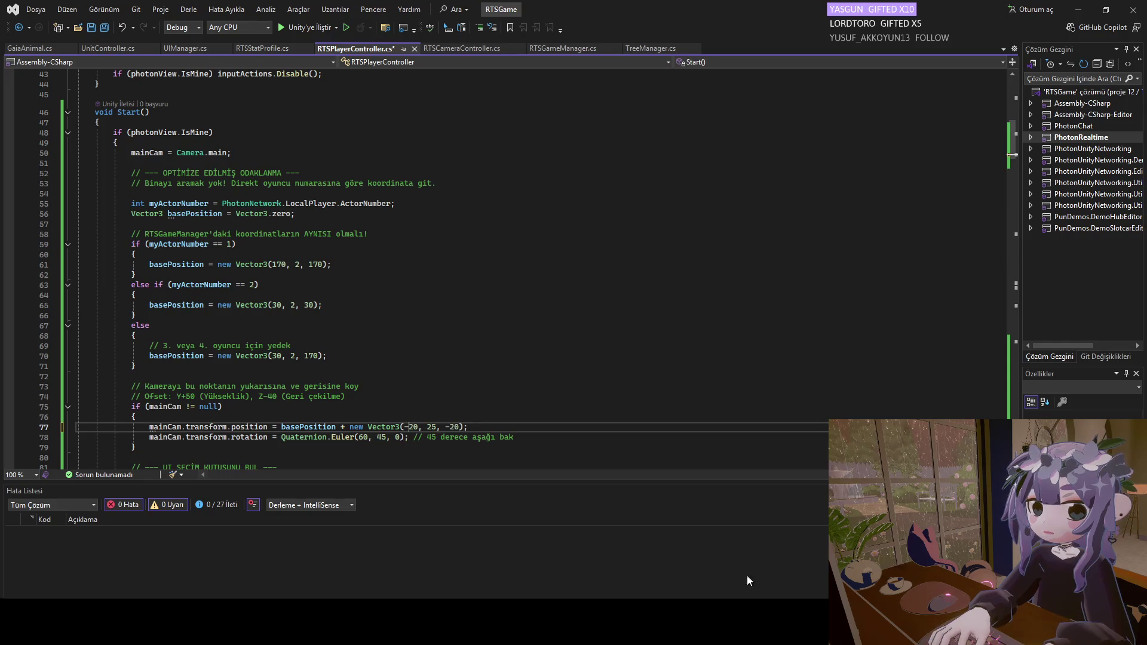
key("alt+Tab")
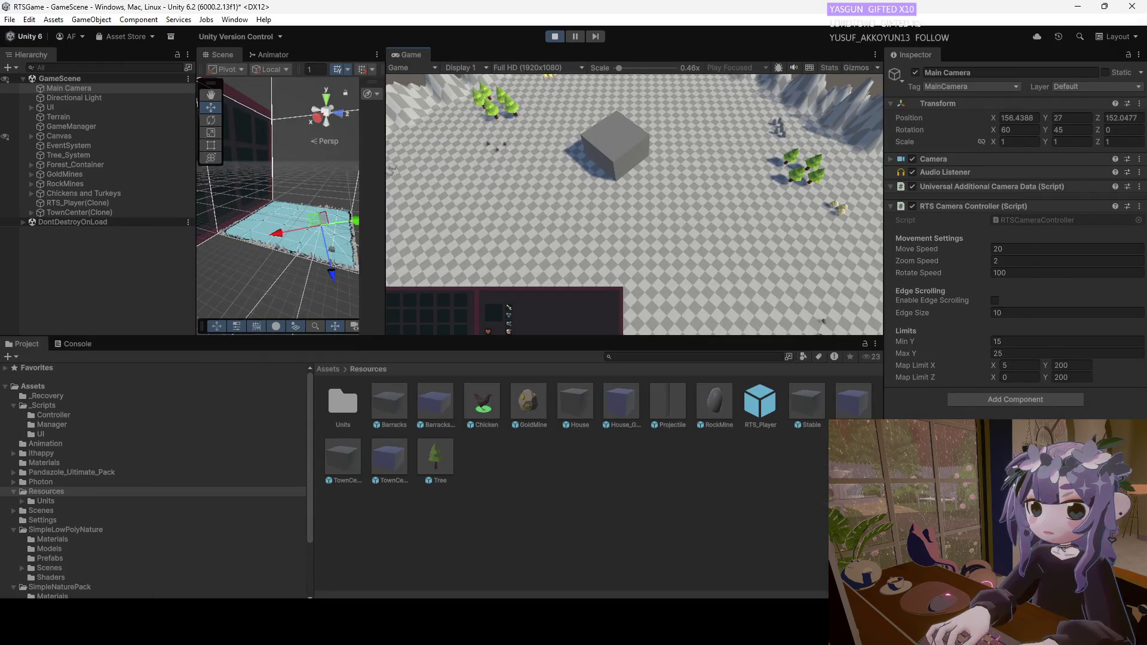
key("alt+Tab")
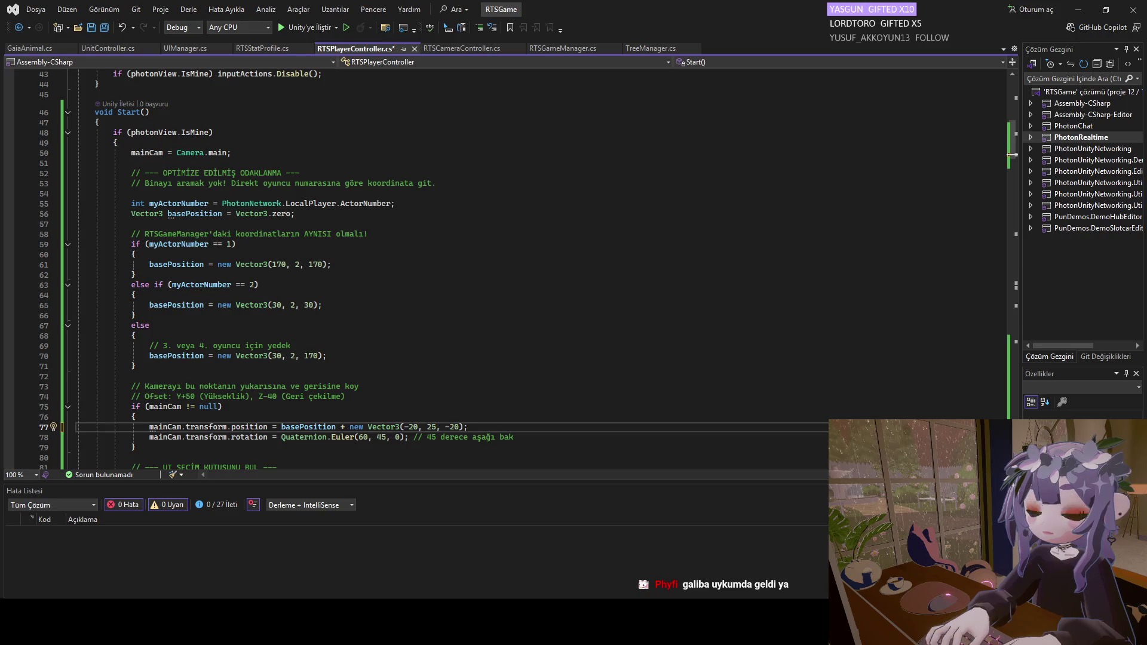
key("alt+Tab")
key("alt+Tab")
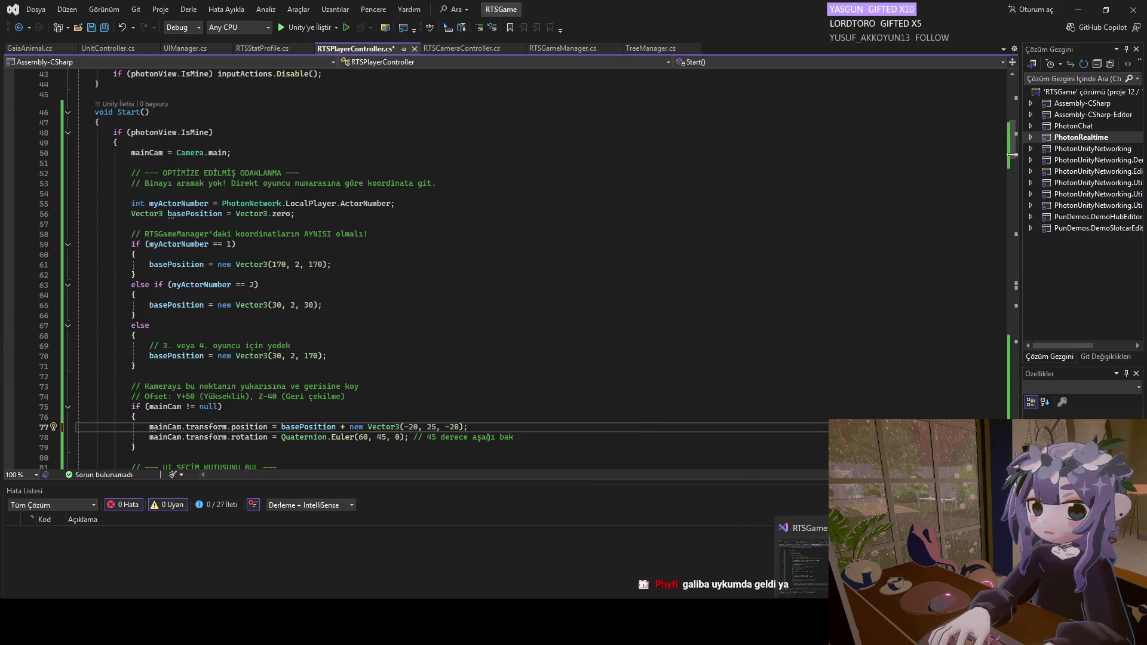
key("alt+Tab")
key("ctrl+p")
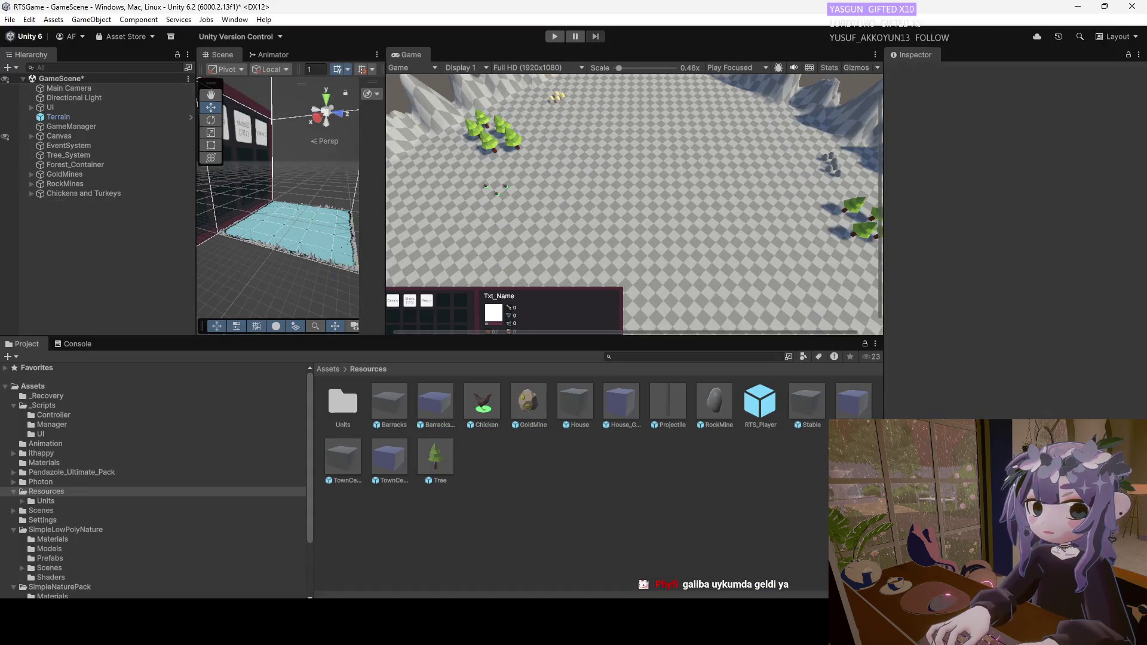
key("alt+Tab")
left_click(513, 274)
key("ctrl+s")
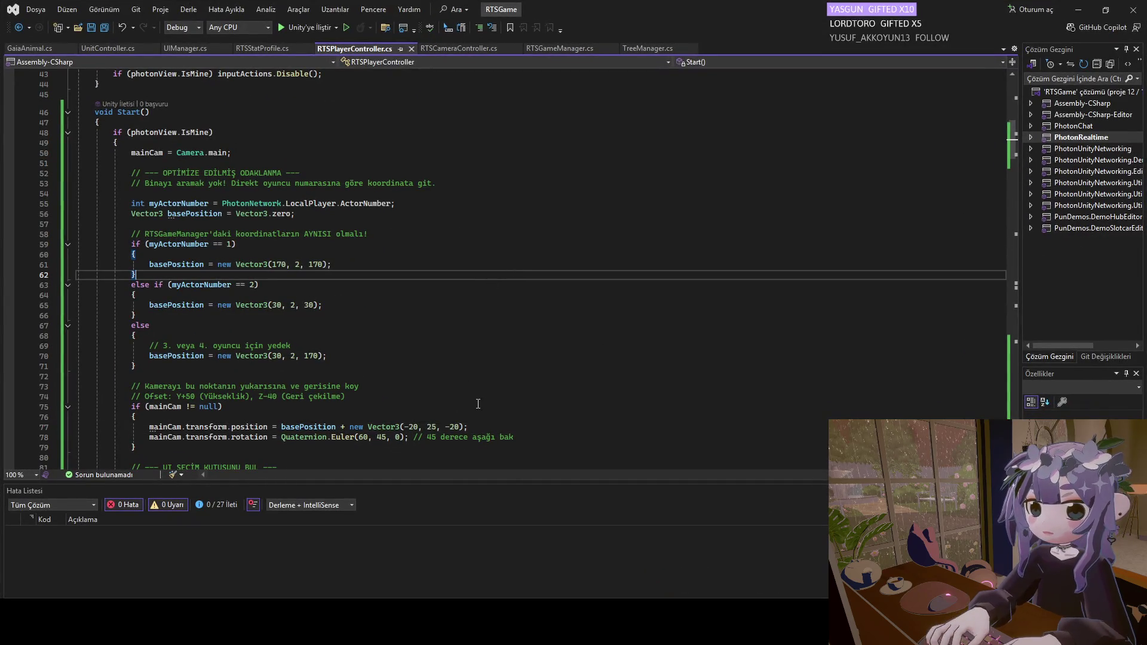
key("alt+Tab")
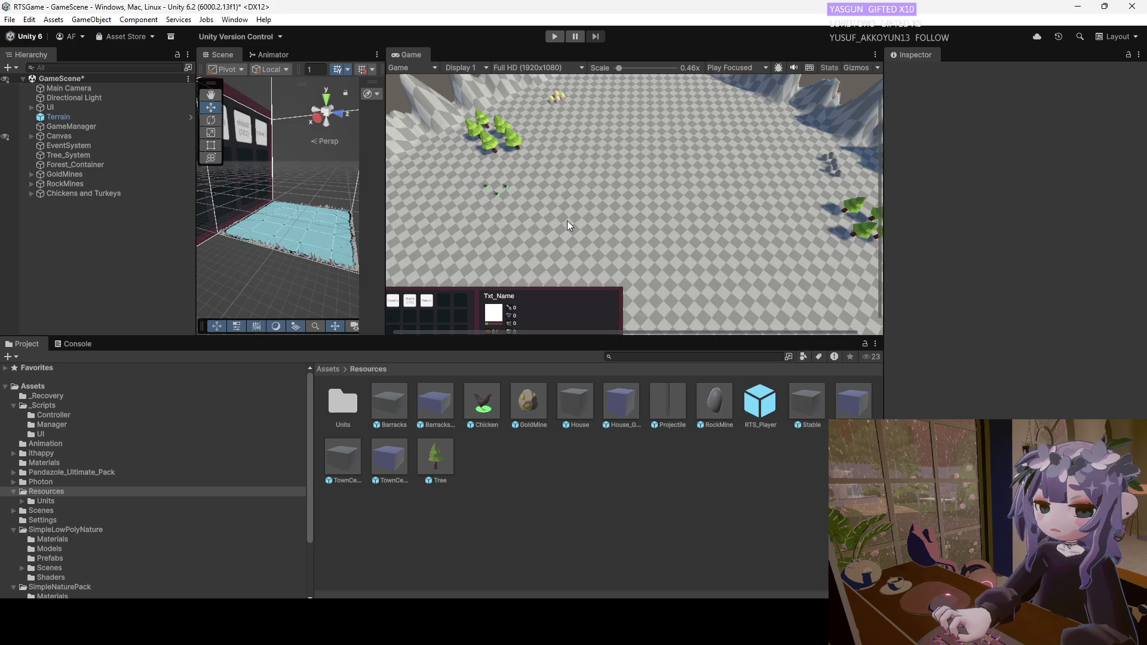
Adjust the Game view scale, run the game again, and train a unit at the Town Center.
scroll(529, 202, "up", 2)
scroll(532, 217, "down", 2)
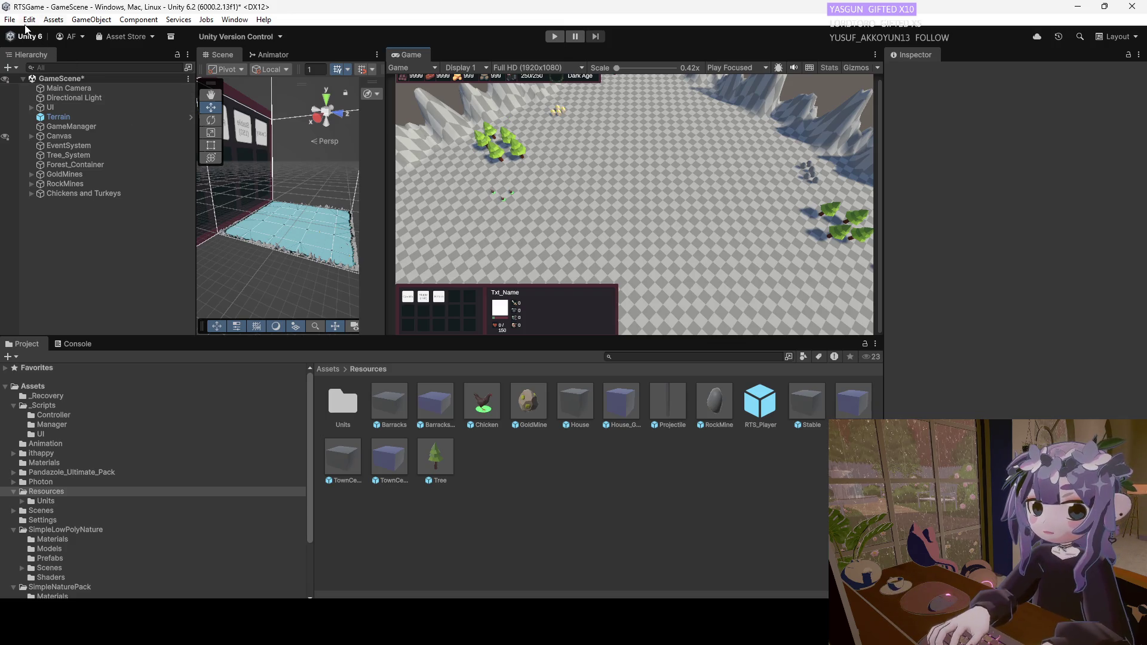
left_click(555, 36)
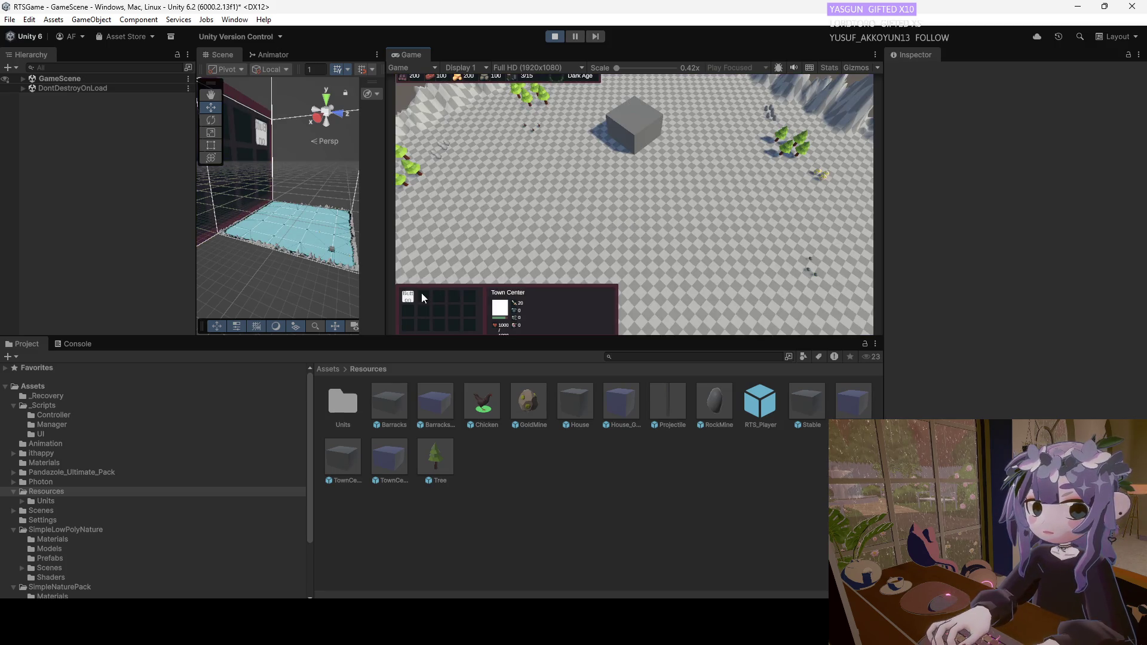
left_click(407, 299)
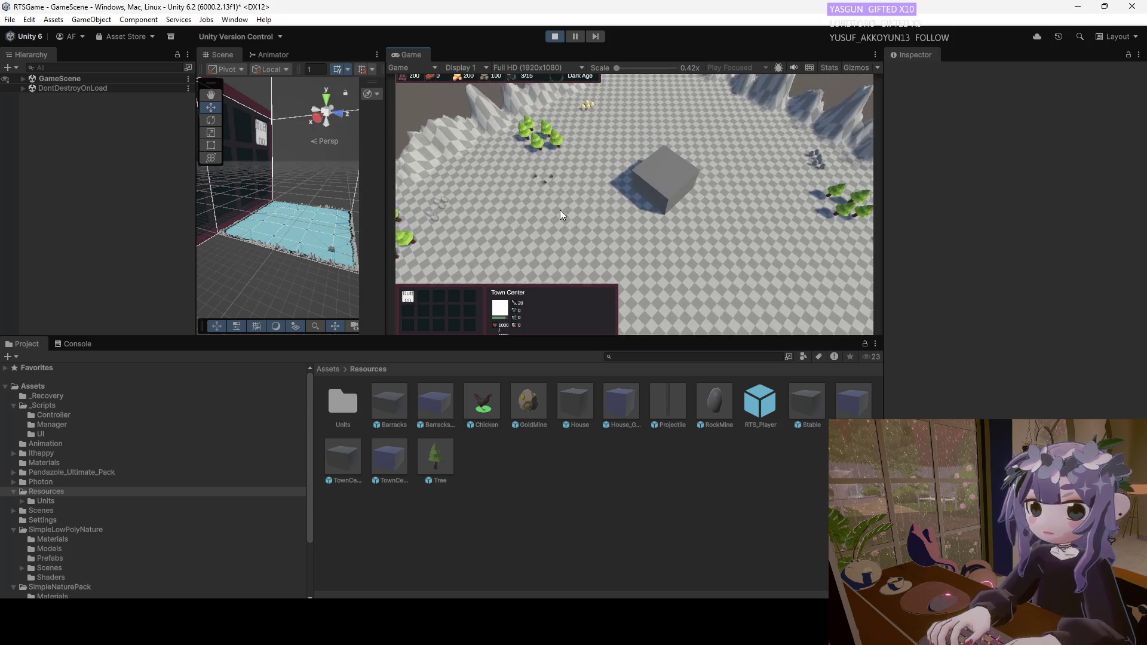
Select the new peasant, then send the chickens and a peasant to new spots near the base.
key("d")
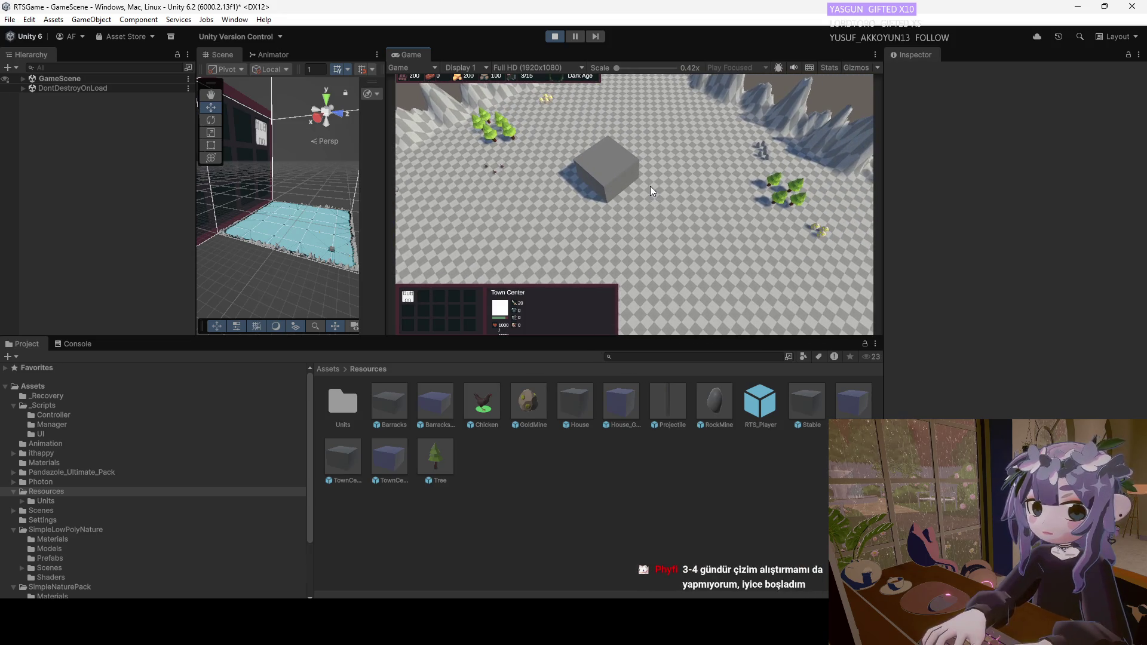
left_click(627, 196)
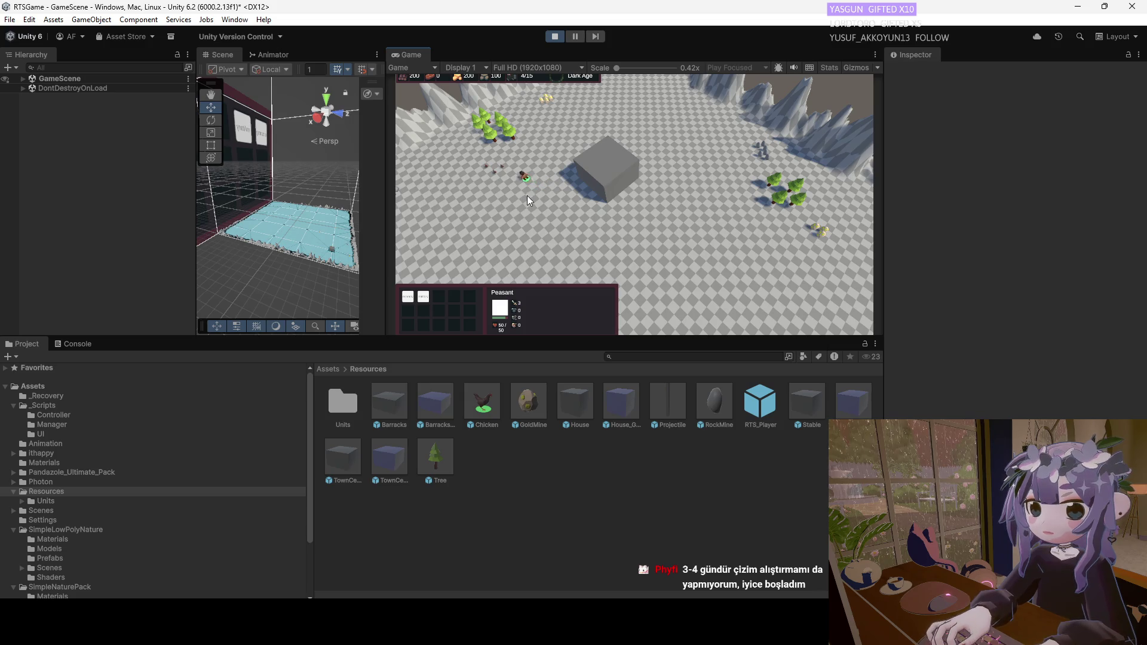
left_click_drag(507, 160, 484, 191)
right_click(572, 210)
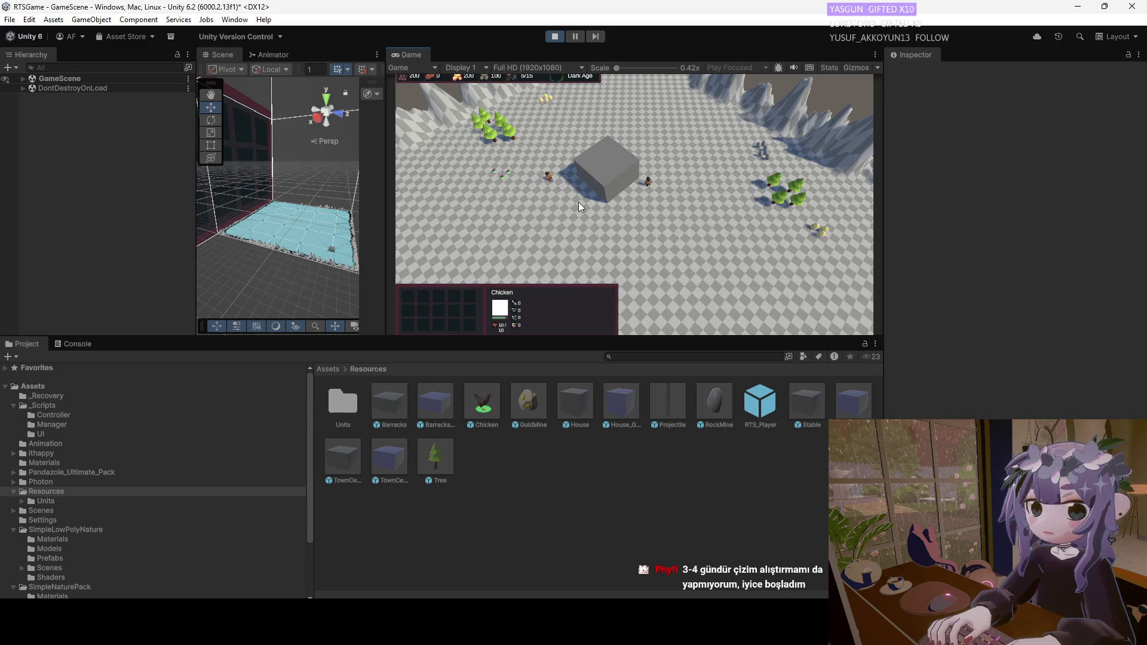
left_click(547, 168)
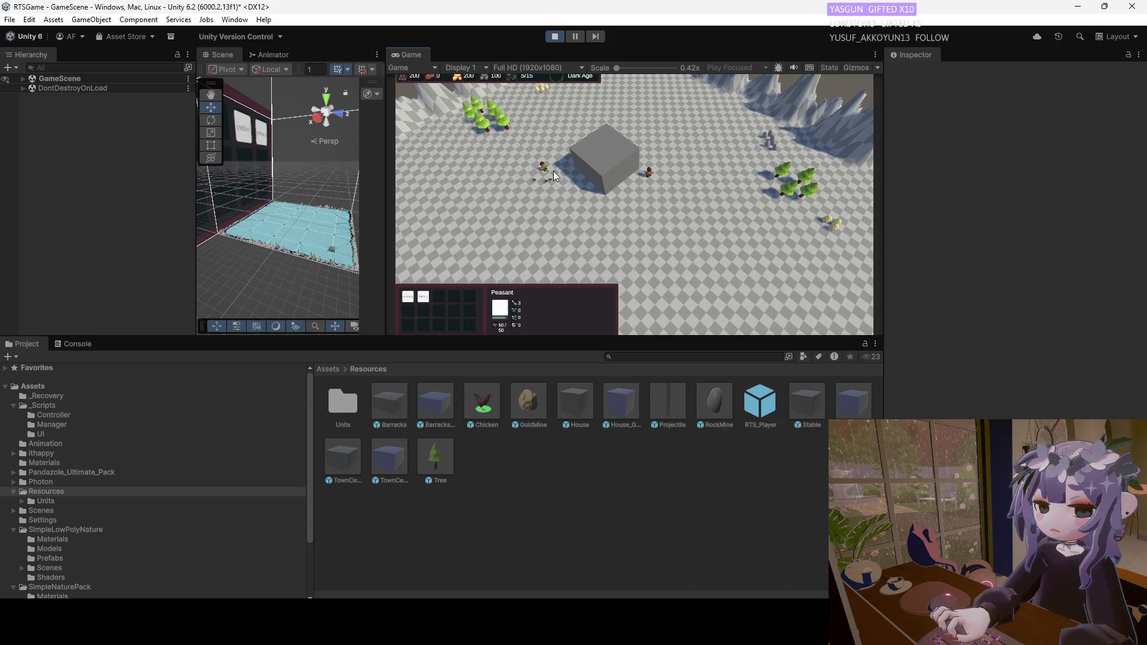
right_click(544, 184)
right_click(544, 196)
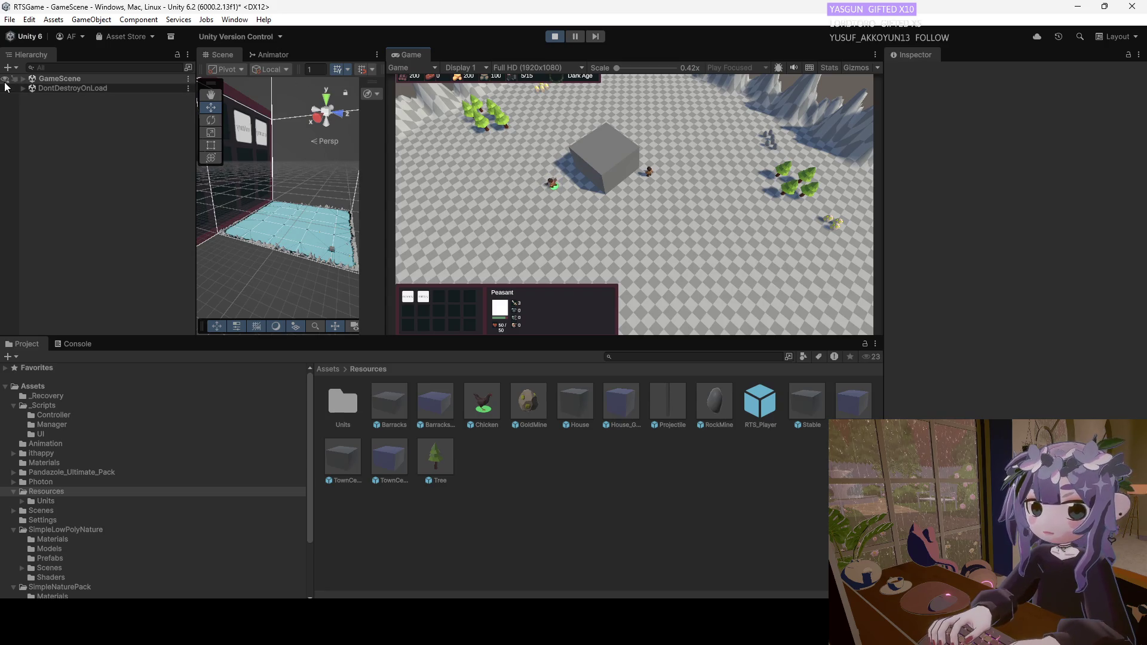
left_click(22, 78)
Inspect a Peasant(Clone)'s Unit Controller and send the second peasant beside the other one.
left_click(70, 224)
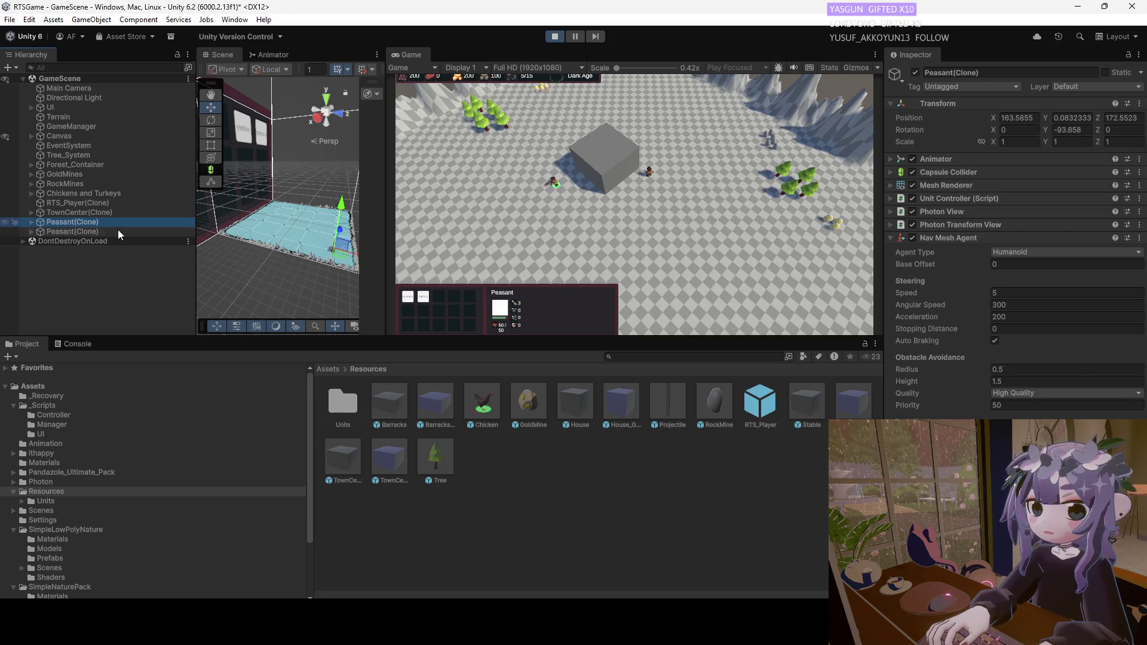
left_click(891, 197)
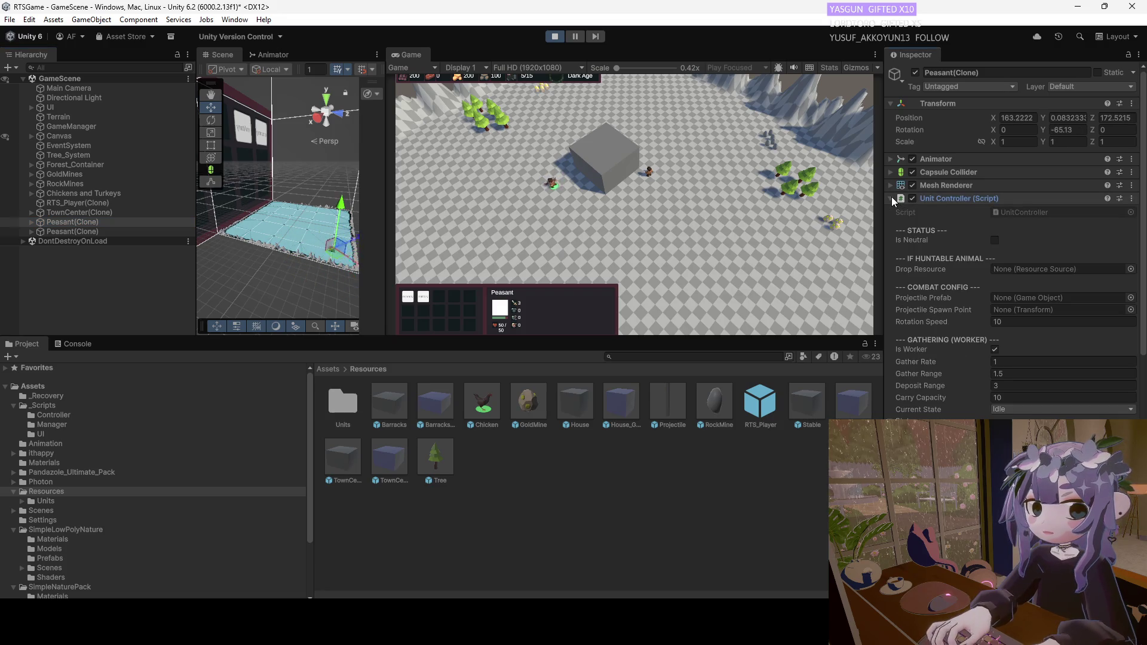
left_click(63, 231)
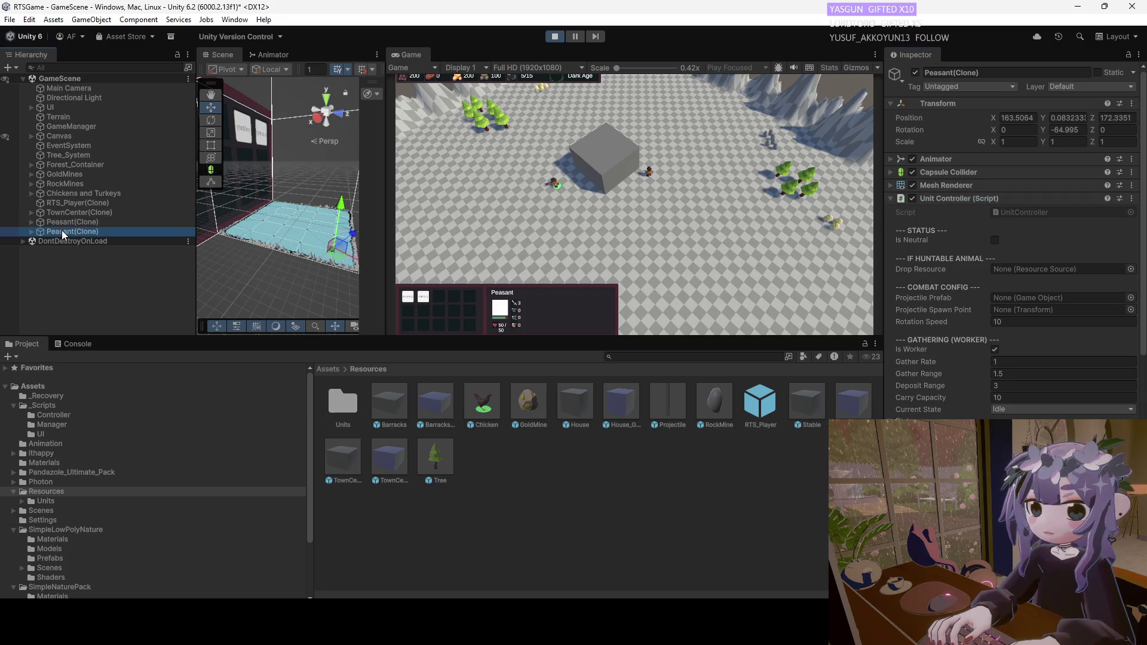
right_click(565, 197)
right_click(549, 186)
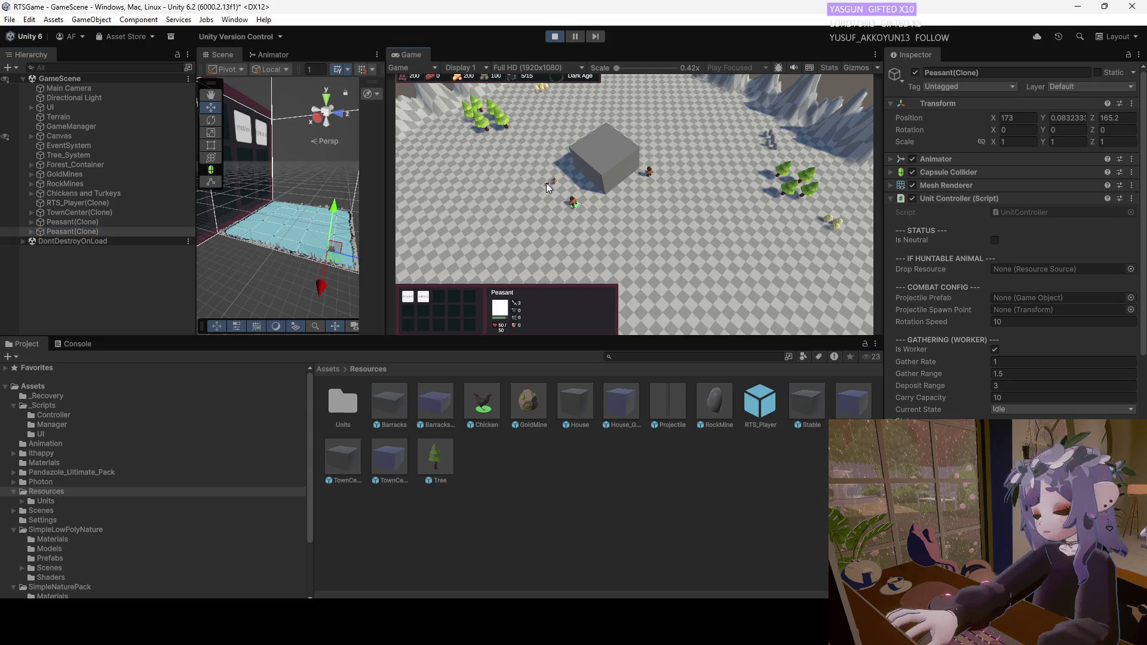
Walk the peasant southeast, back northwest, then east to the tree cluster.
right_click(585, 217)
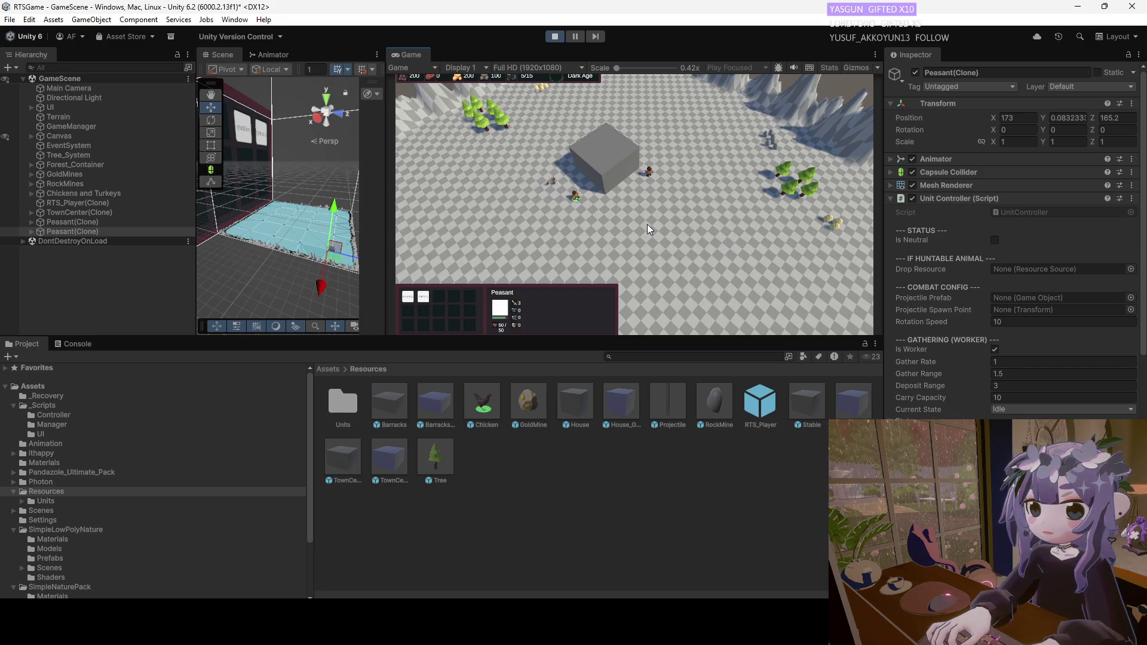
right_click(548, 186)
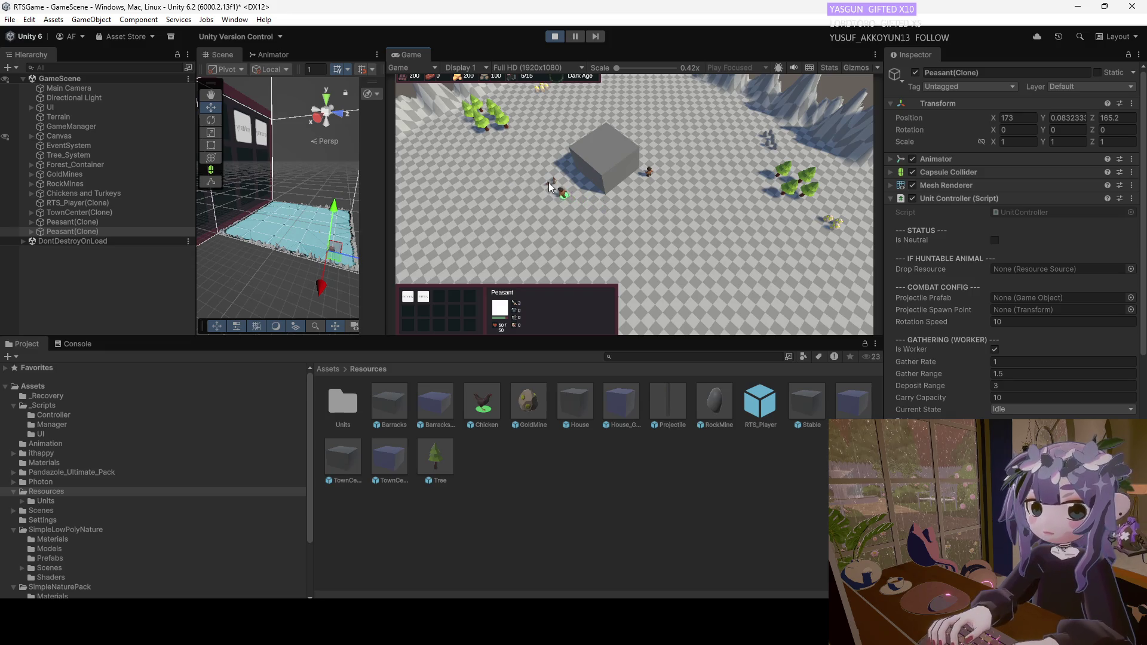
scroll(962, 371, "down", 10)
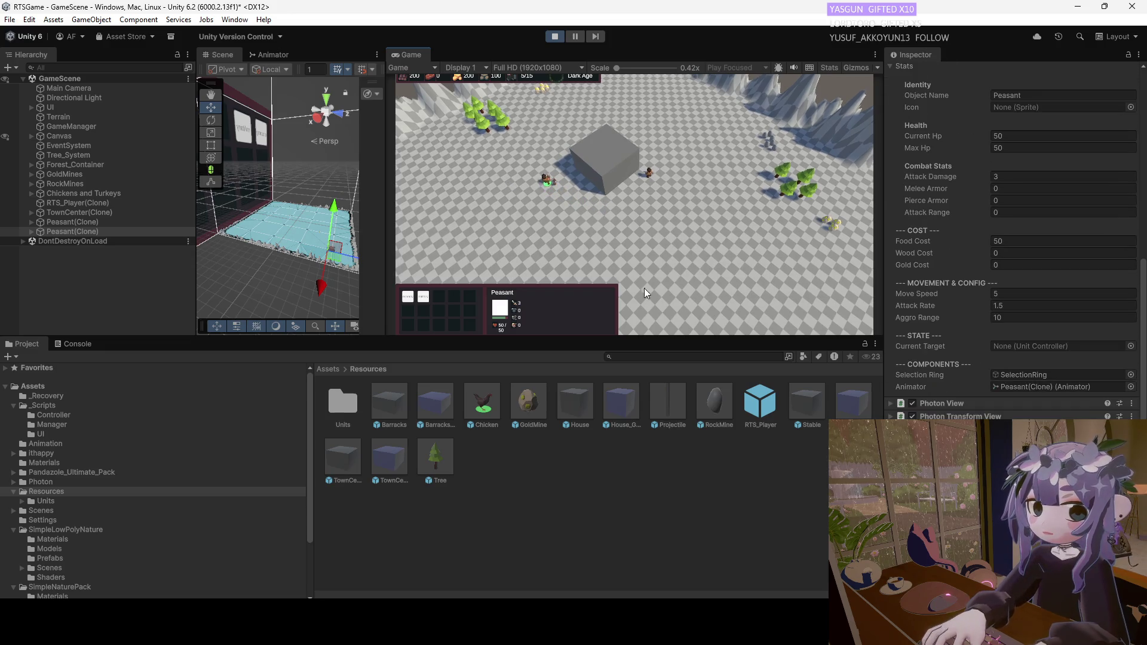
right_click(587, 245)
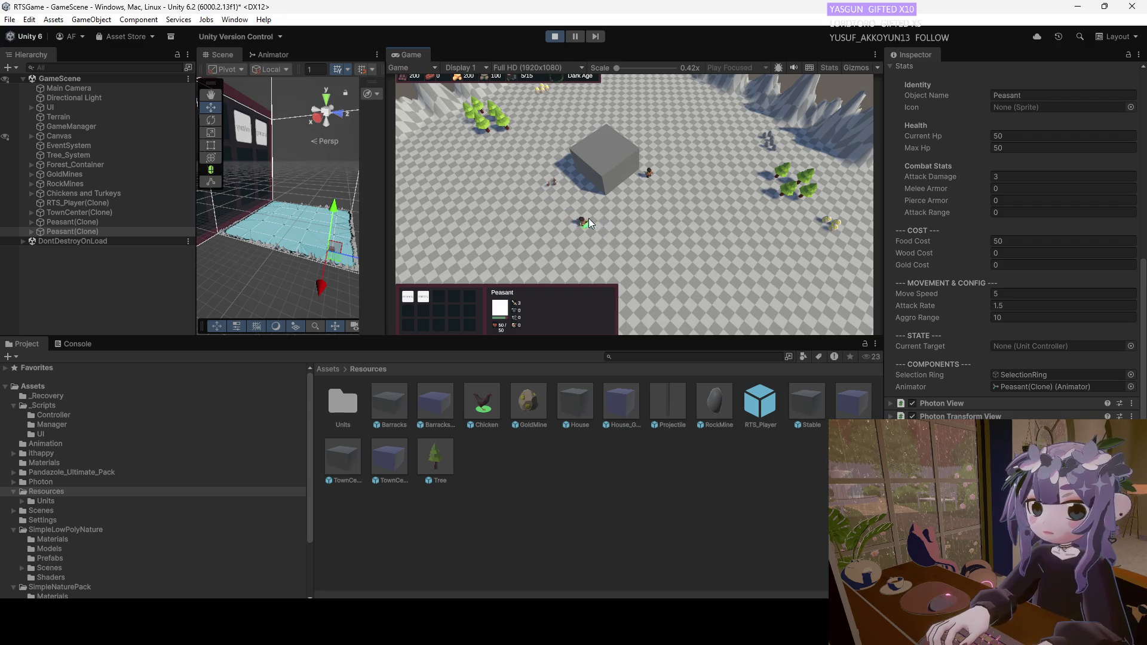
right_click(686, 230)
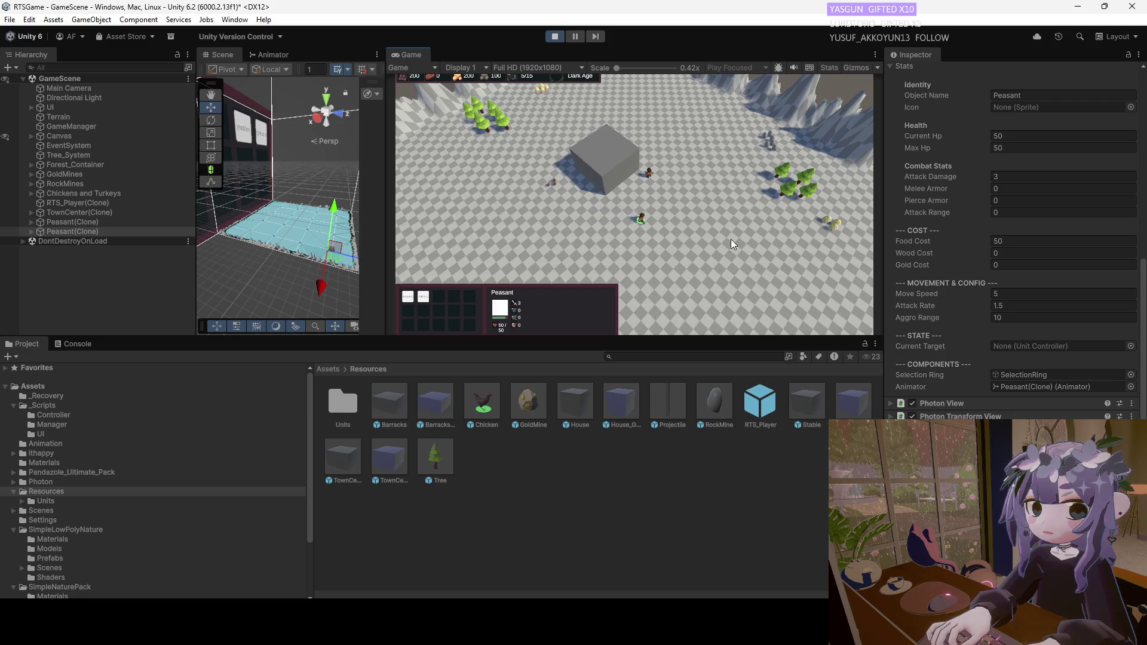
right_click(780, 193)
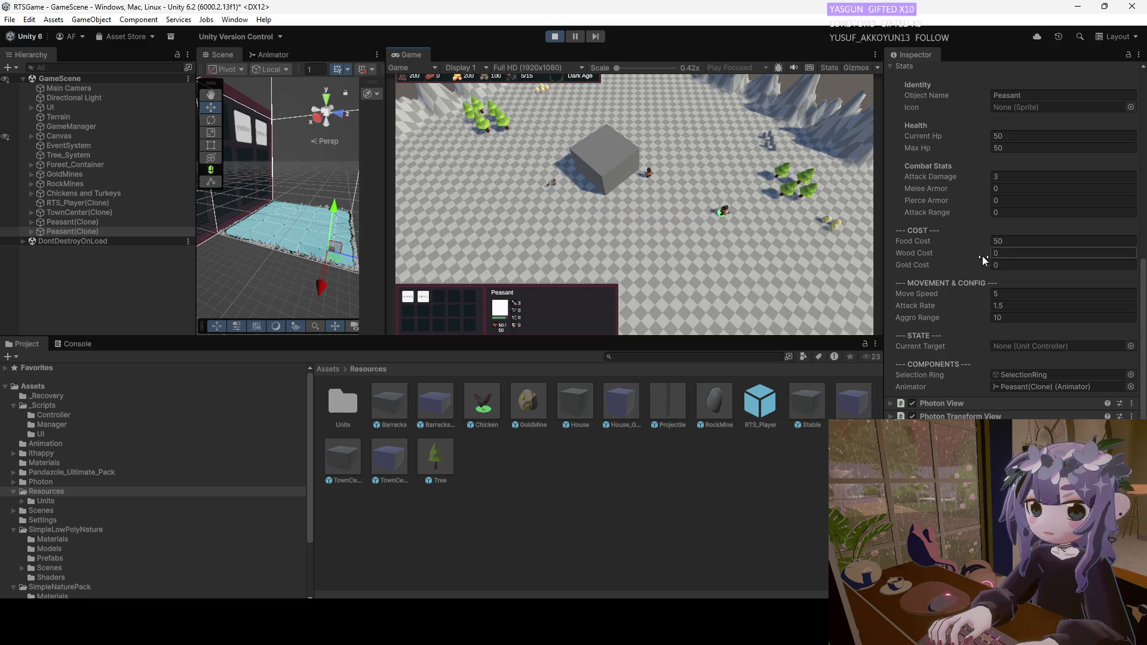
scroll(985, 258, "up", 5)
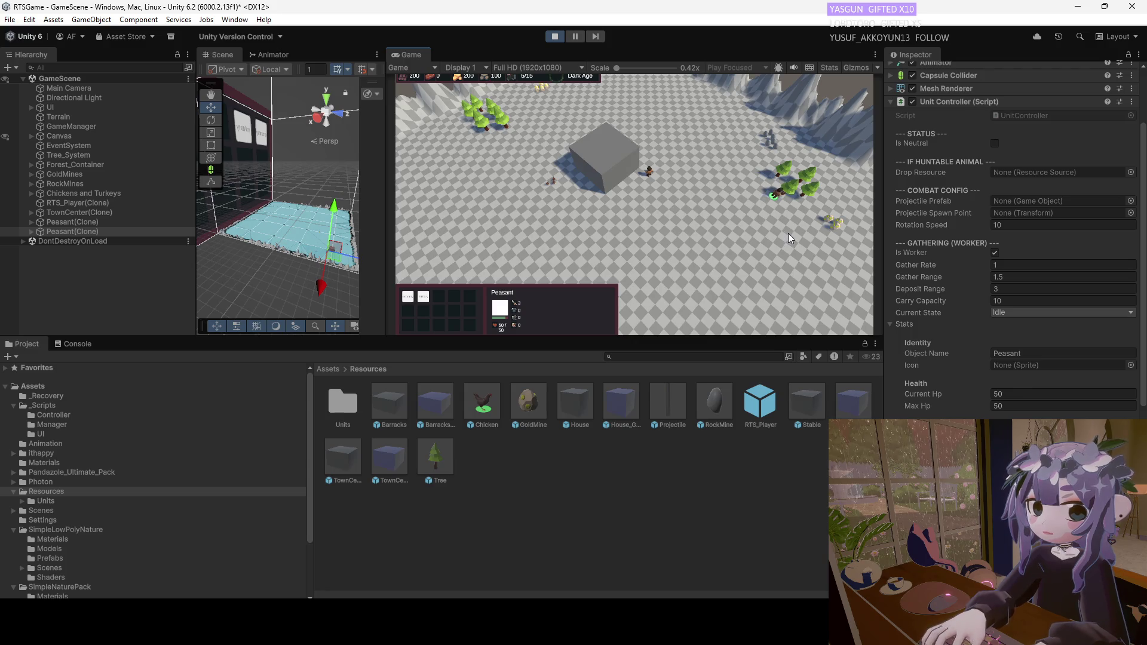
scroll(960, 331, "down", 5)
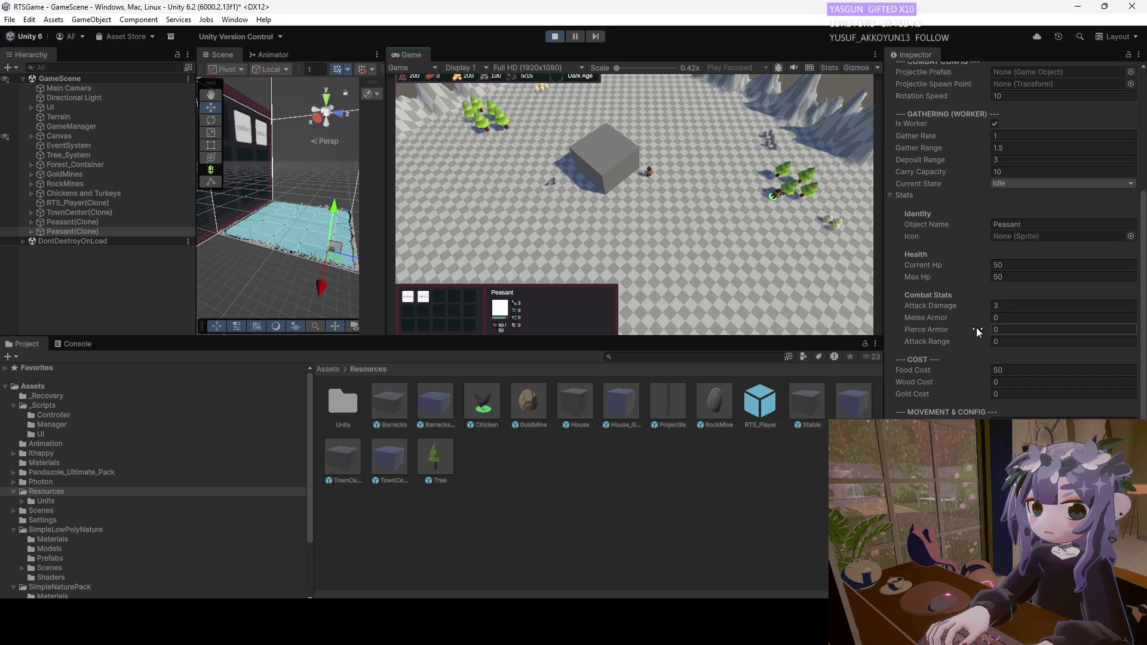
right_click(783, 197)
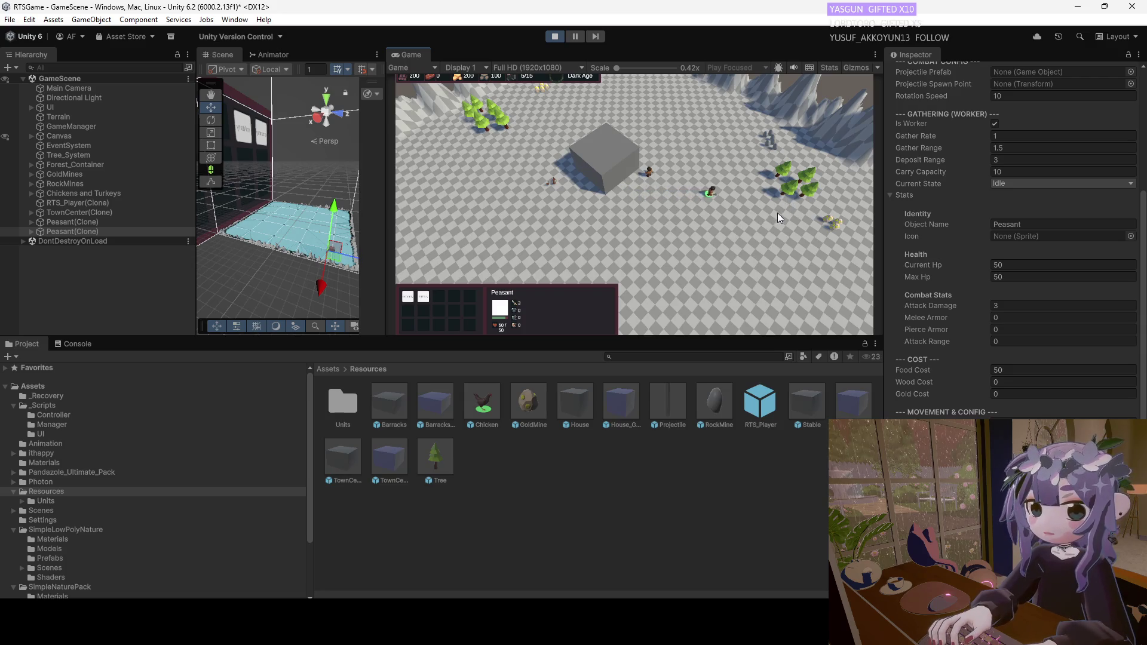
Select the peasant beside the grey building.
left_click(651, 172)
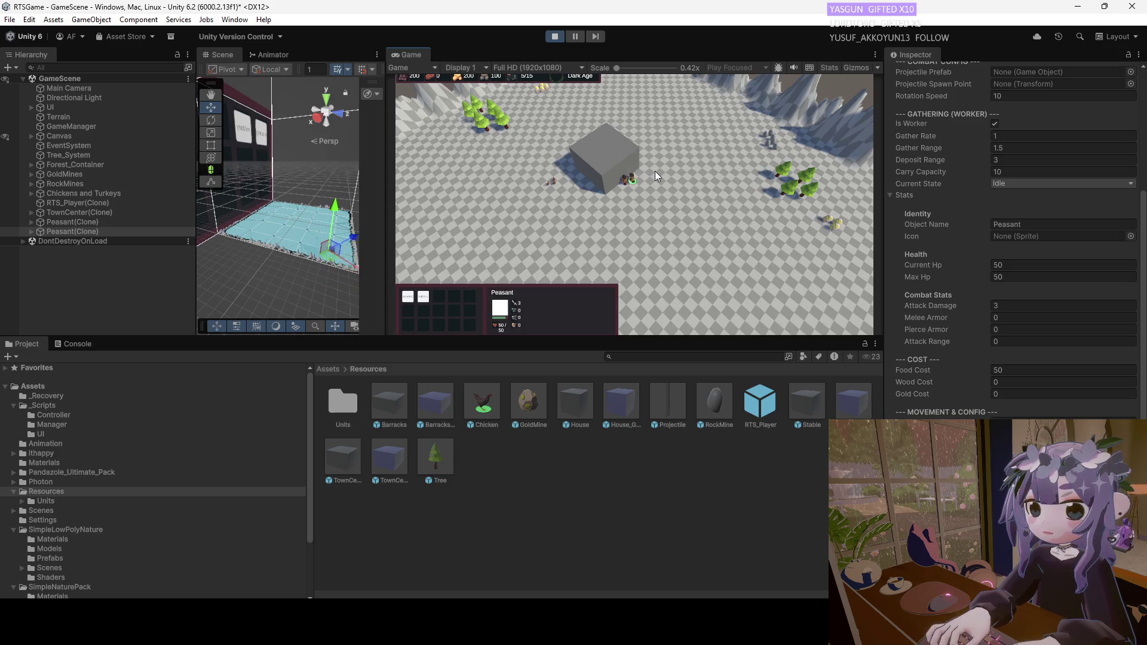
left_click(625, 187)
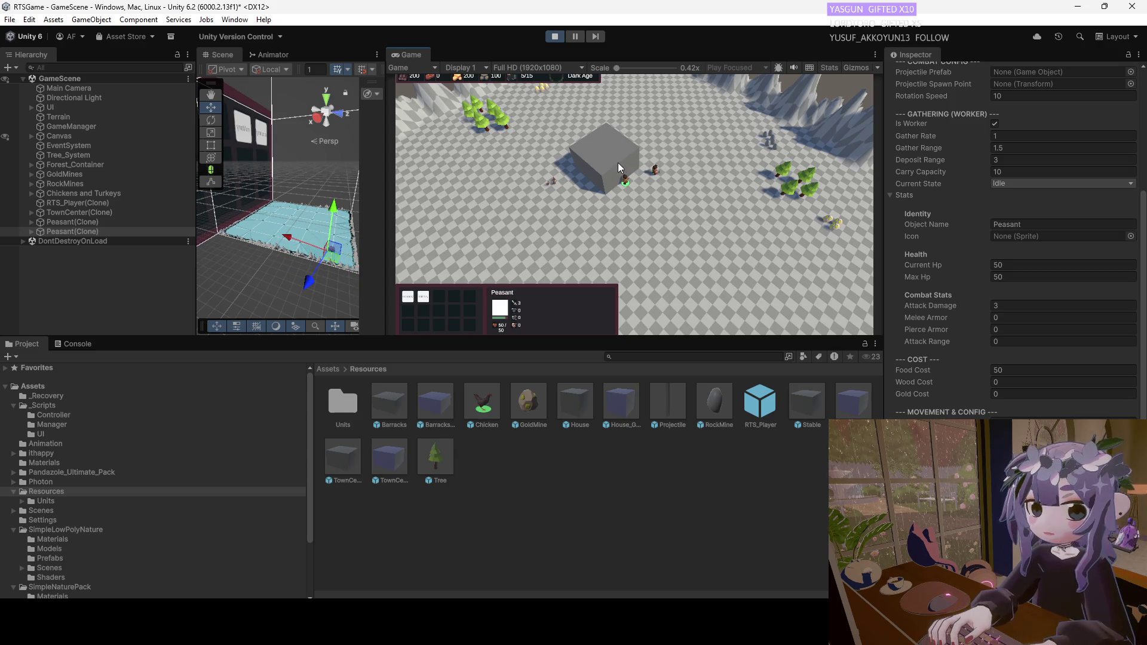
scroll(965, 205, "up", 6)
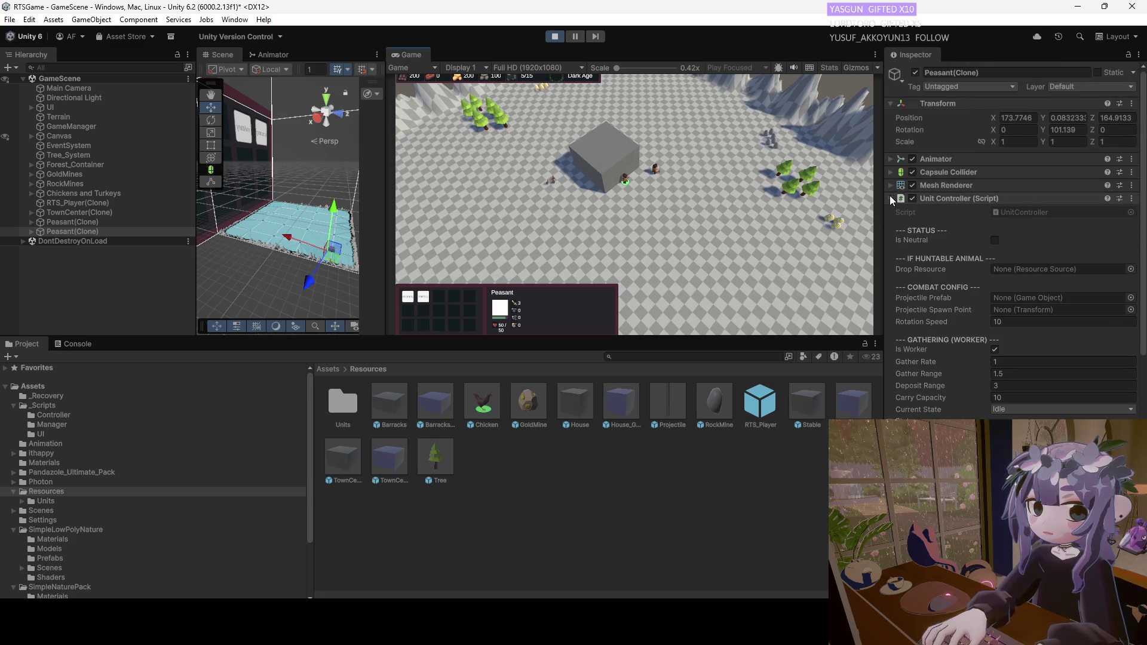
Collapse the Unit Controller, send the peasant toward the tree cluster, and show the Console.
left_click(891, 197)
right_click(622, 172)
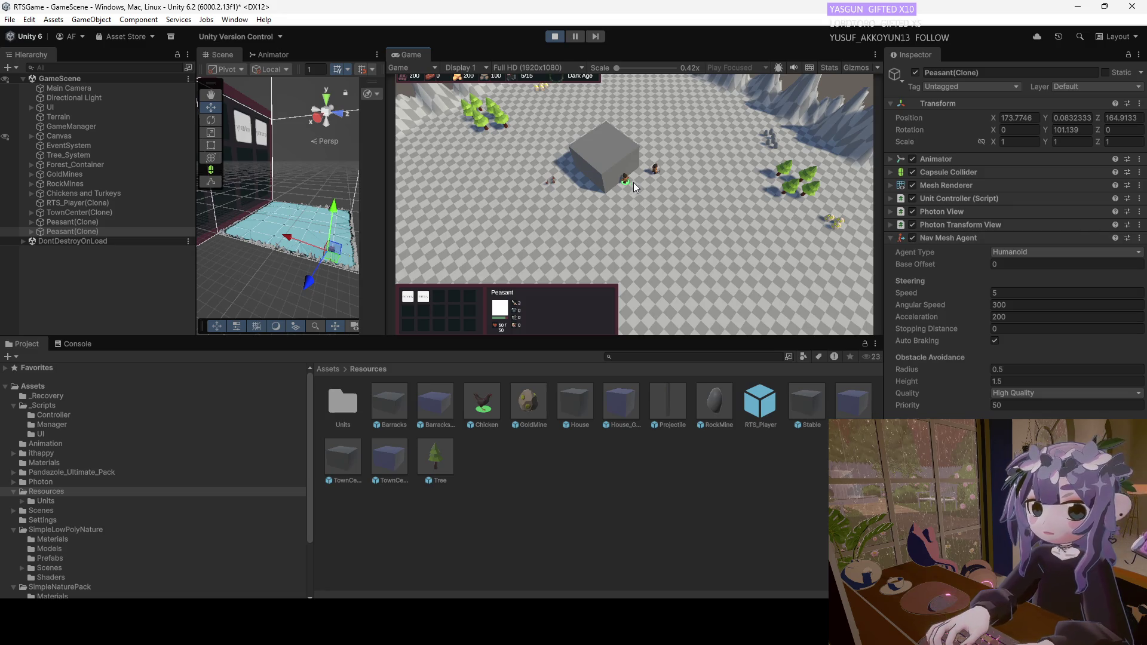
right_click(795, 199)
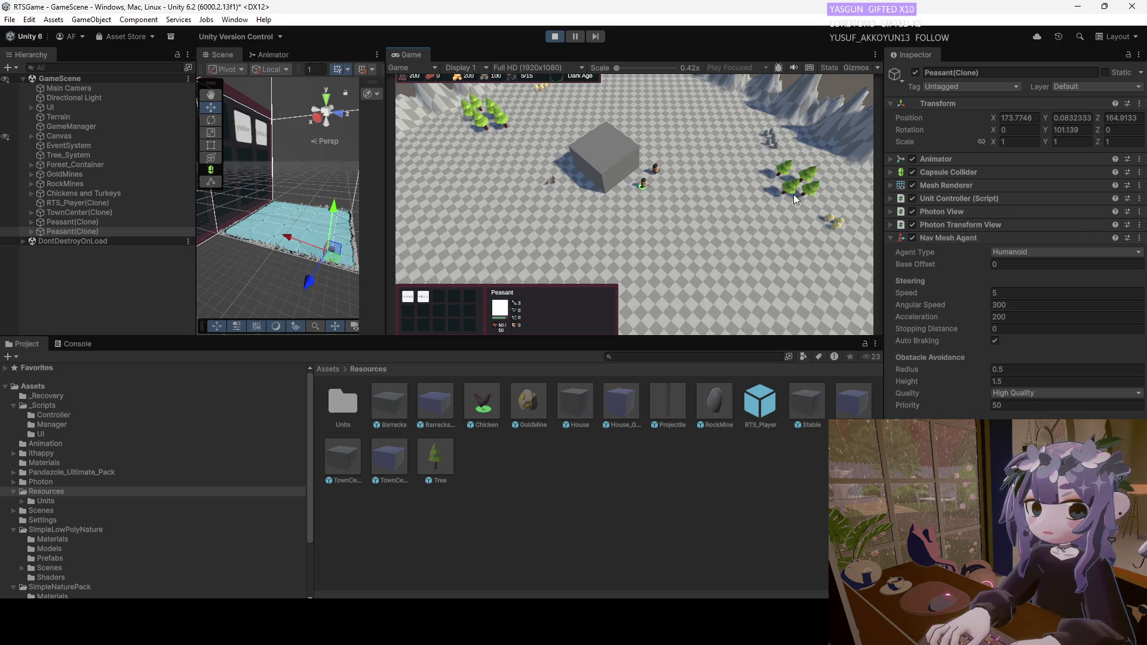
left_click(68, 346)
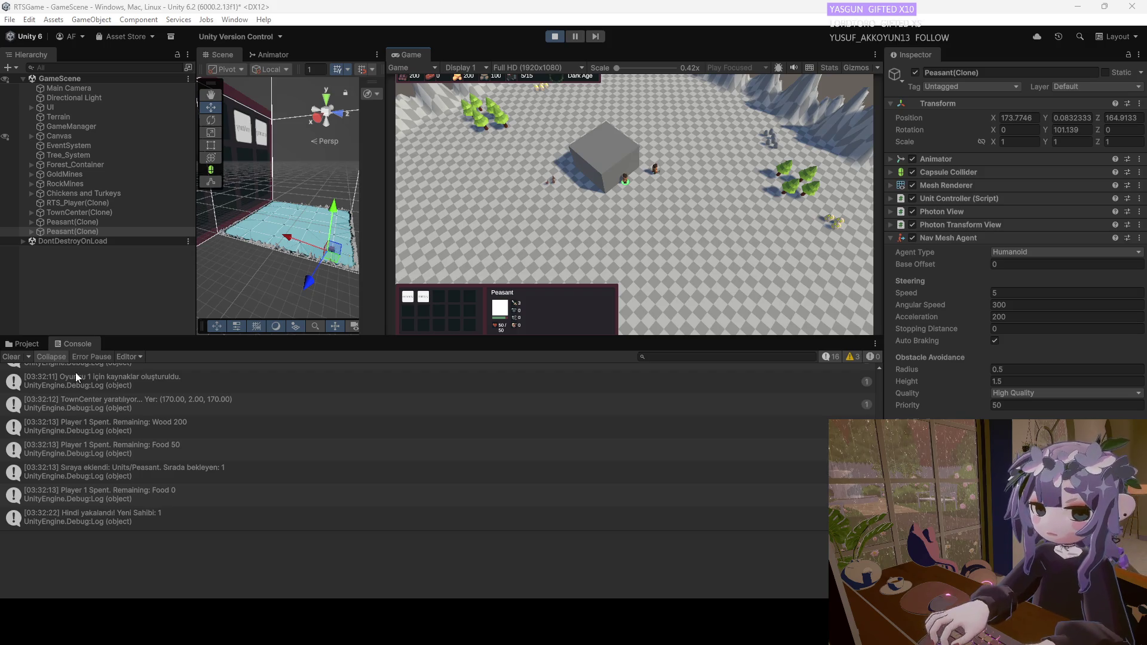
Send the peasants toward the rocks and select the chicken beside the grey building.
right_click(655, 178)
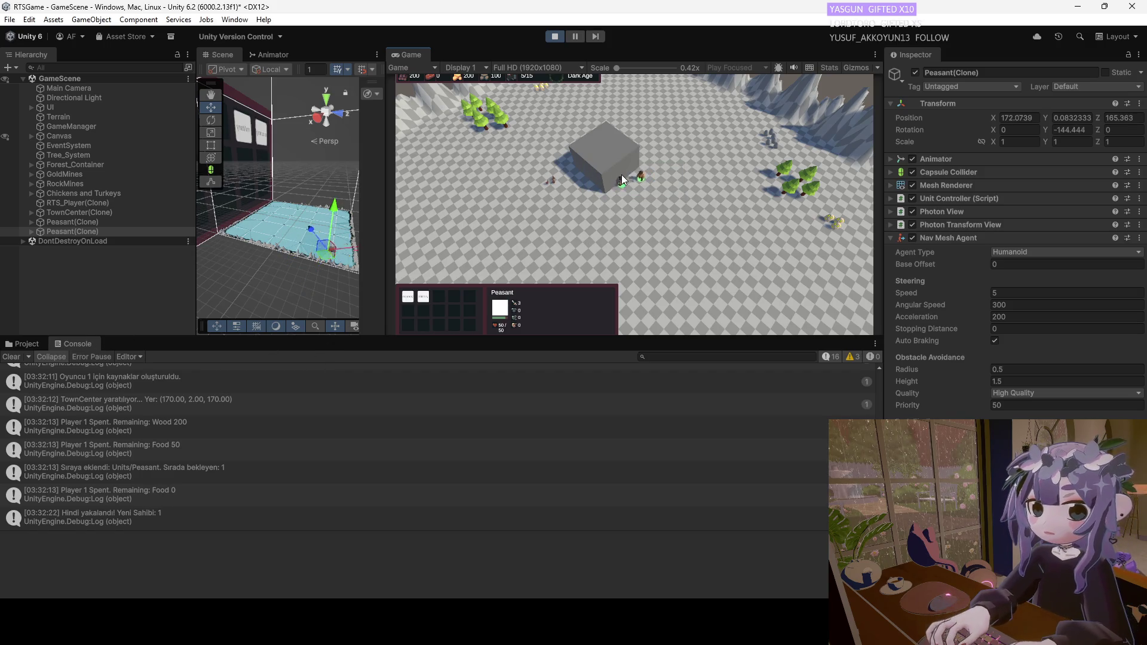
right_click(769, 144)
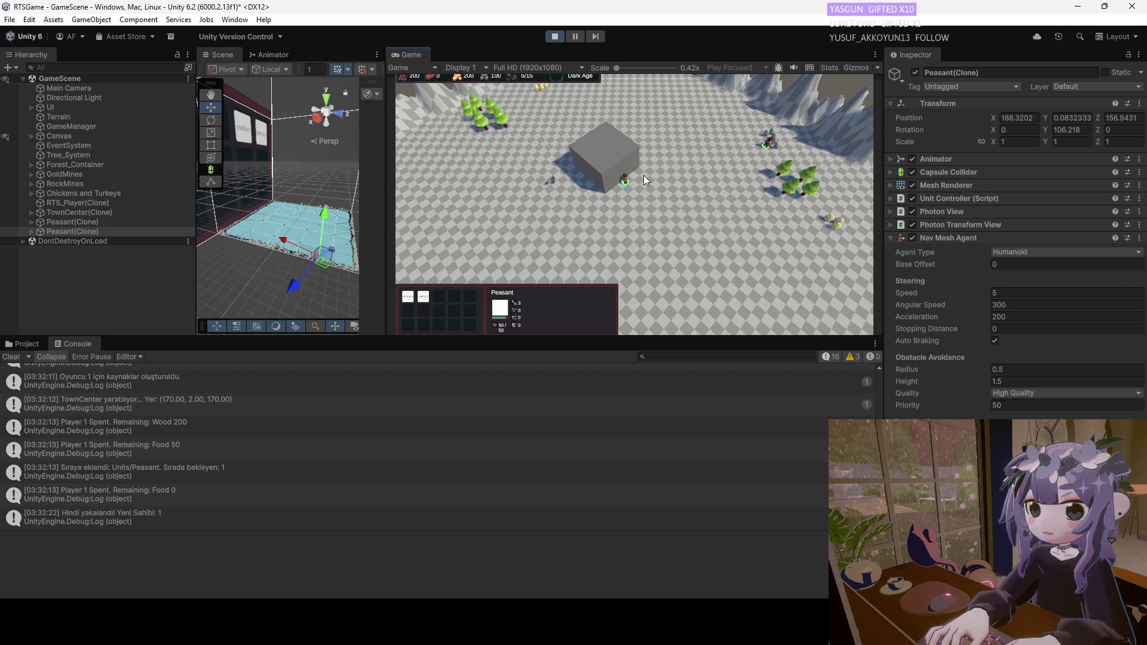
left_click(550, 180)
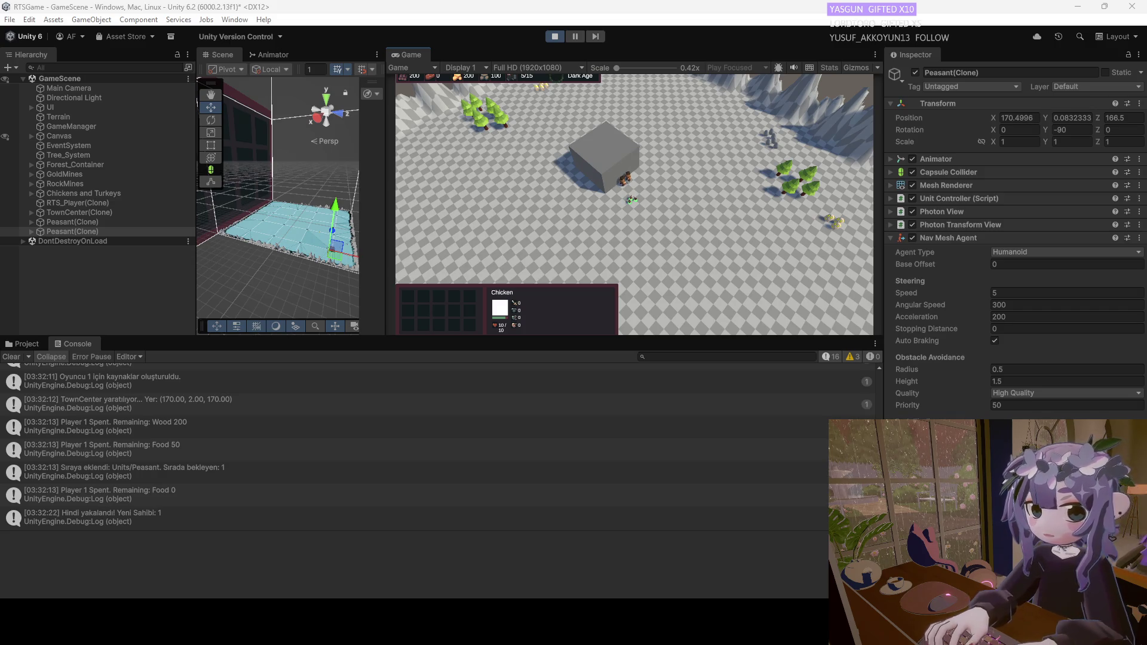
Reselect a peasant, move the peasants to a new spot, clear the selection, and stop Play mode.
left_click(657, 190)
right_click(669, 204)
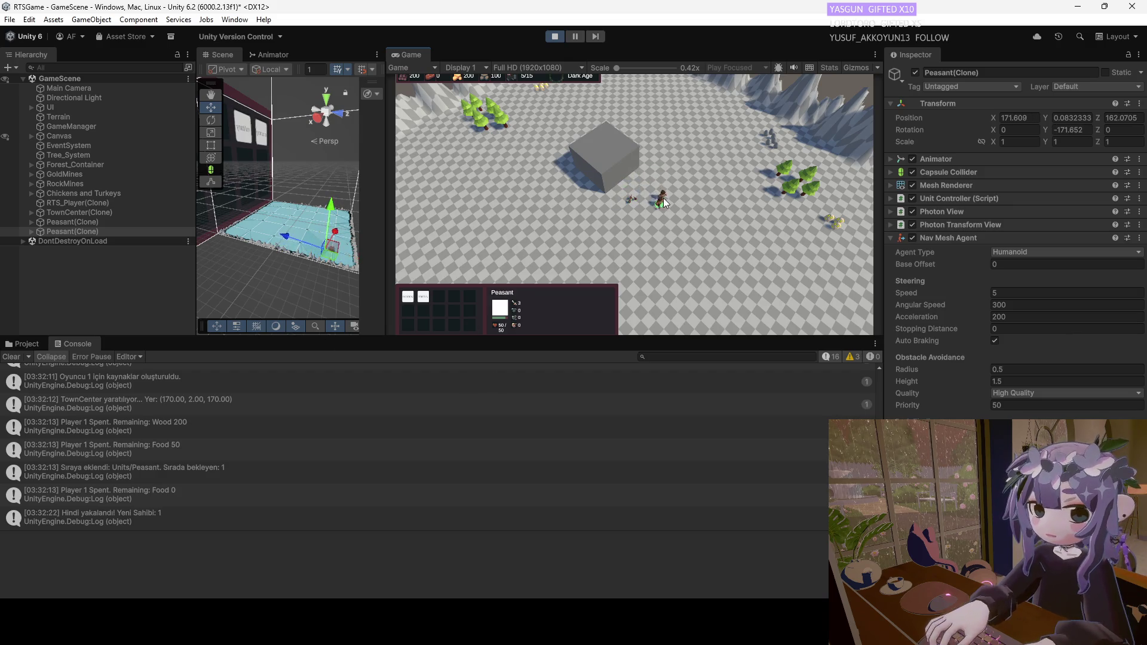
left_click(678, 220)
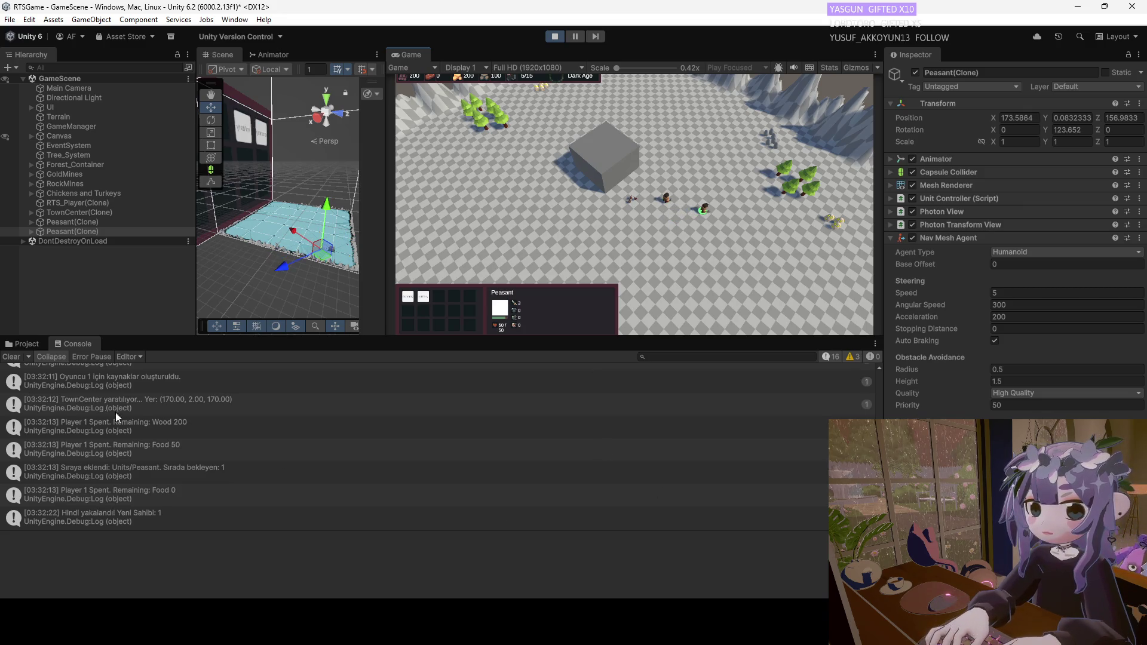
left_click(553, 36)
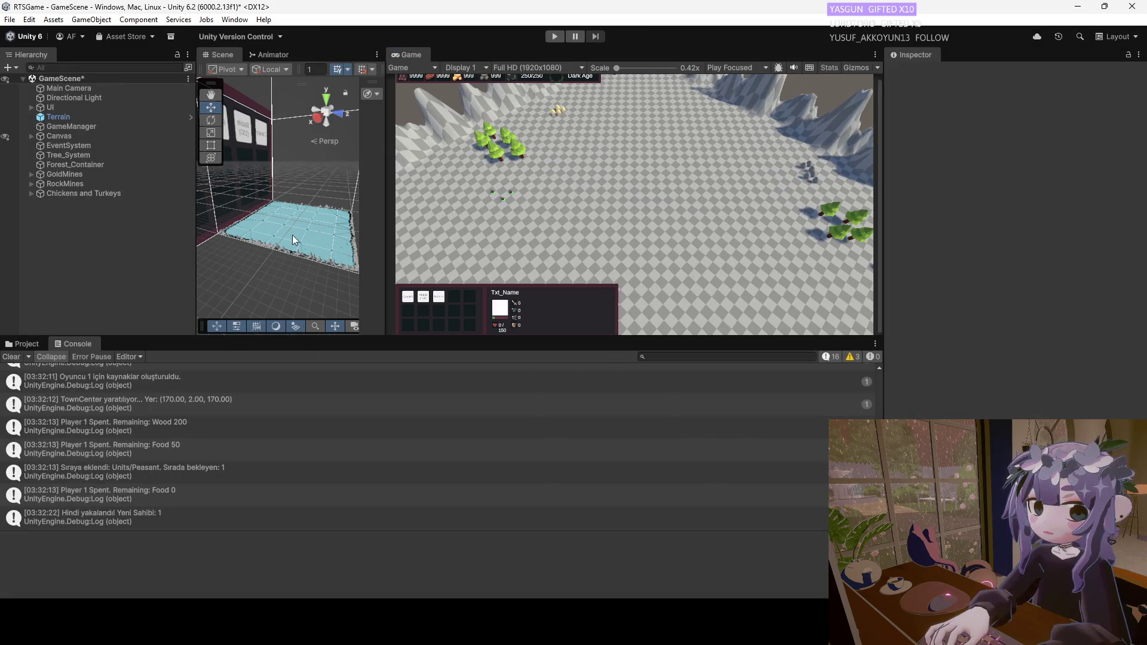
Return the Project window to the top-level Assets folder.
left_click(34, 343)
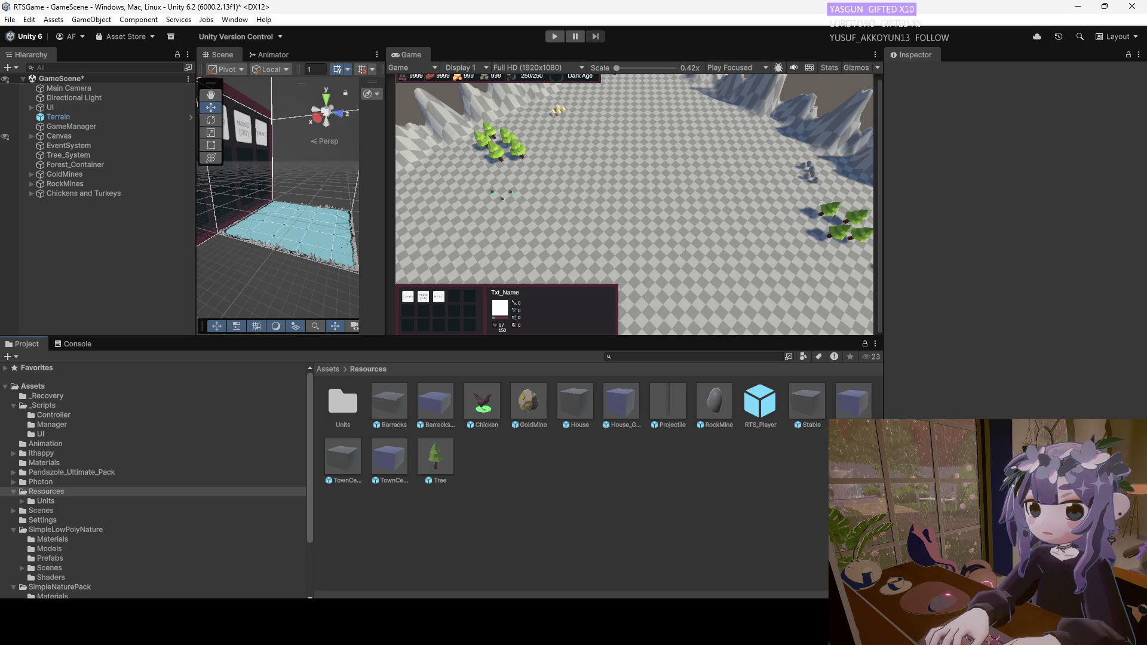
left_click(63, 343)
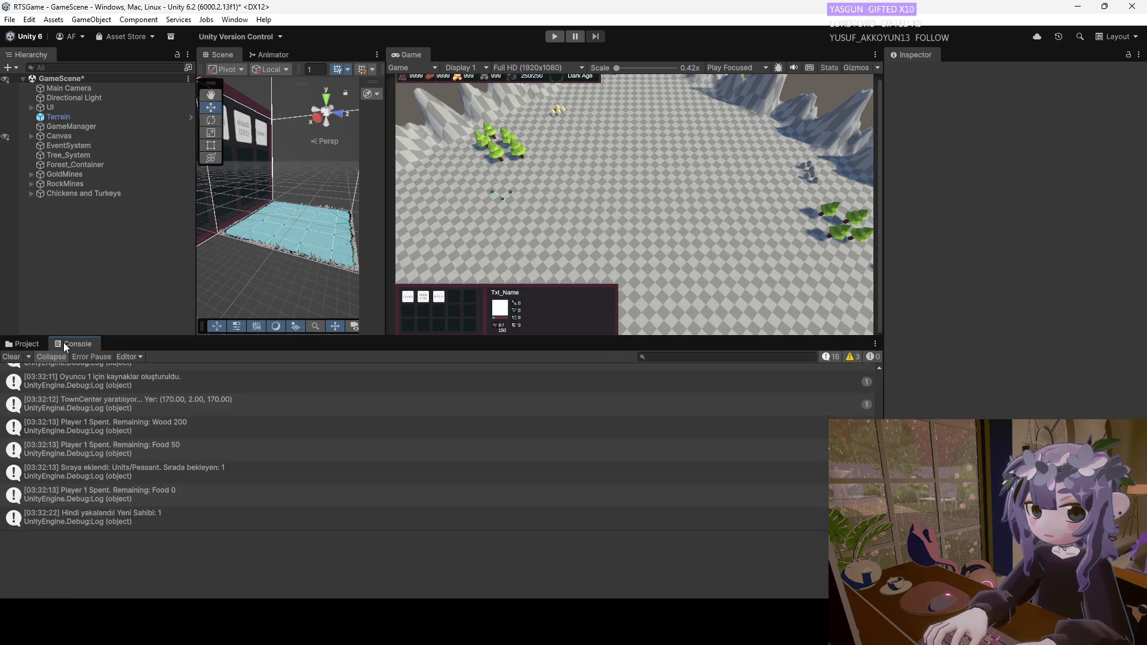
left_click(33, 344)
left_click(5, 387)
left_click(27, 386)
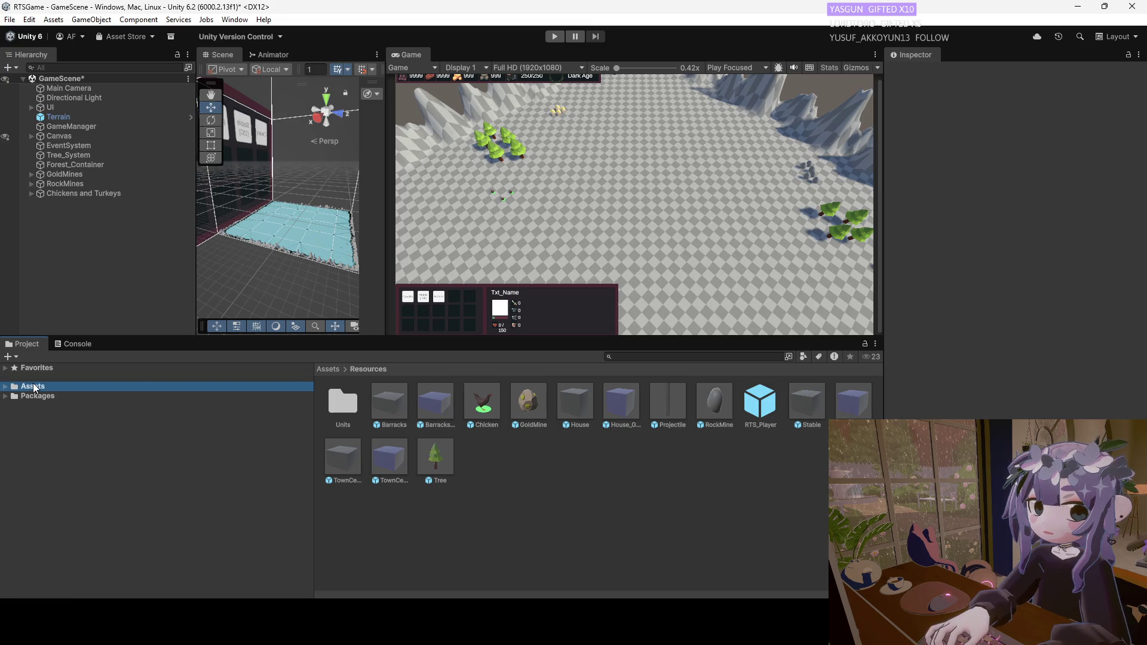
Browse SimpleNaturePack's Materials, Models, Prefabs and Textures folders, then go back to Assets.
double_click(855, 406)
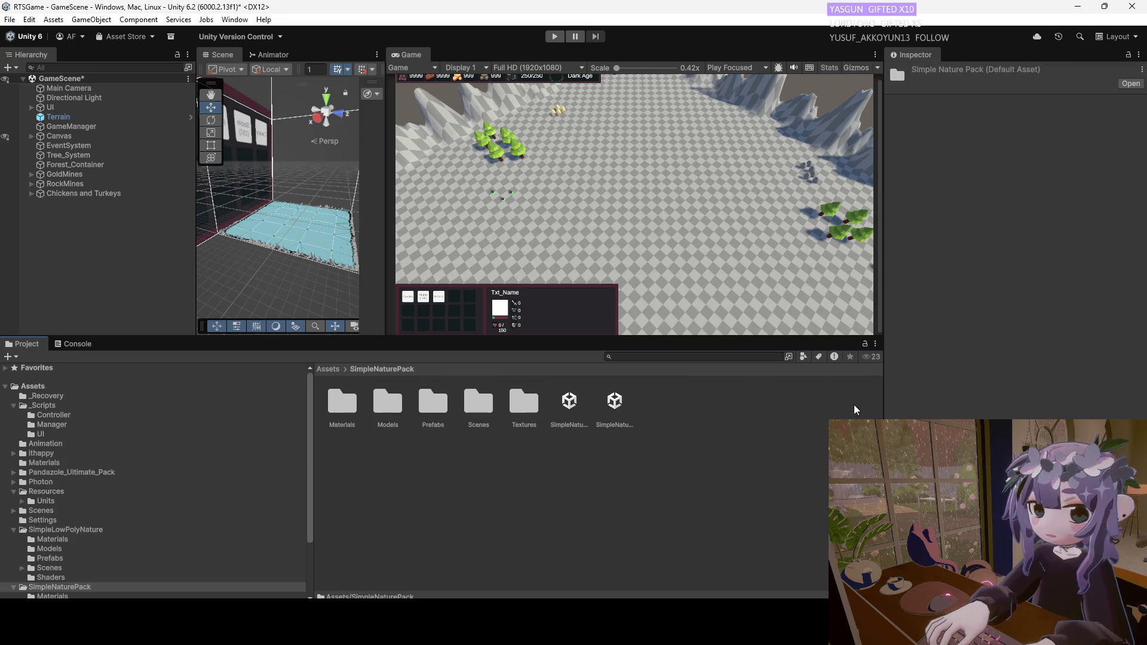
double_click(349, 404)
left_click(390, 371)
double_click(382, 405)
left_click(390, 370)
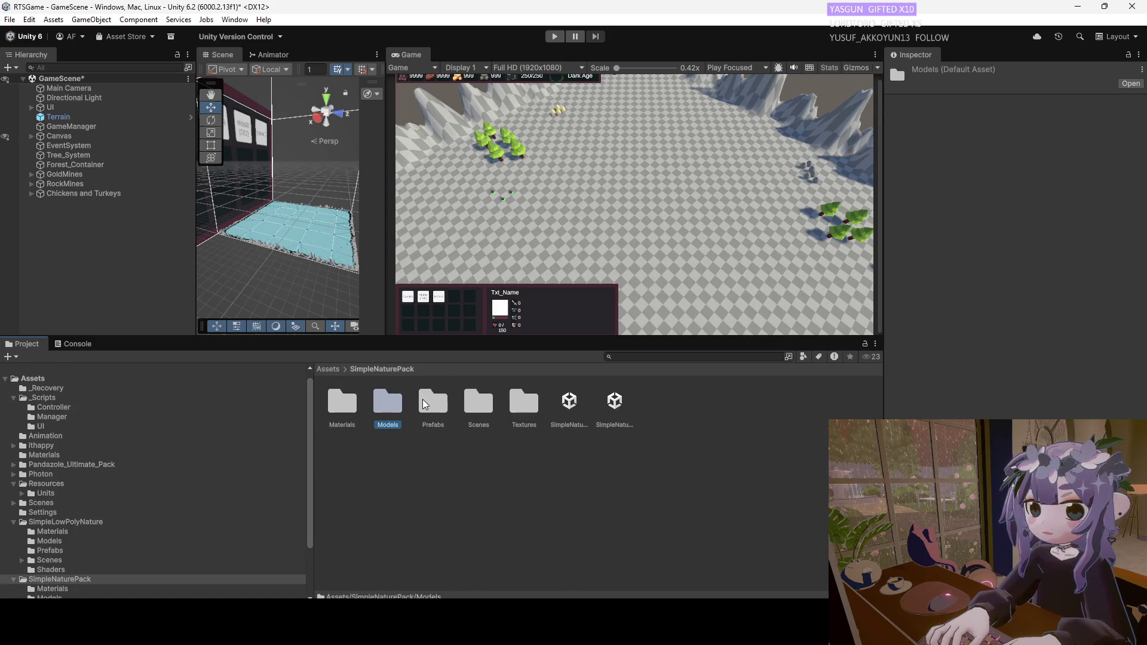
double_click(434, 402)
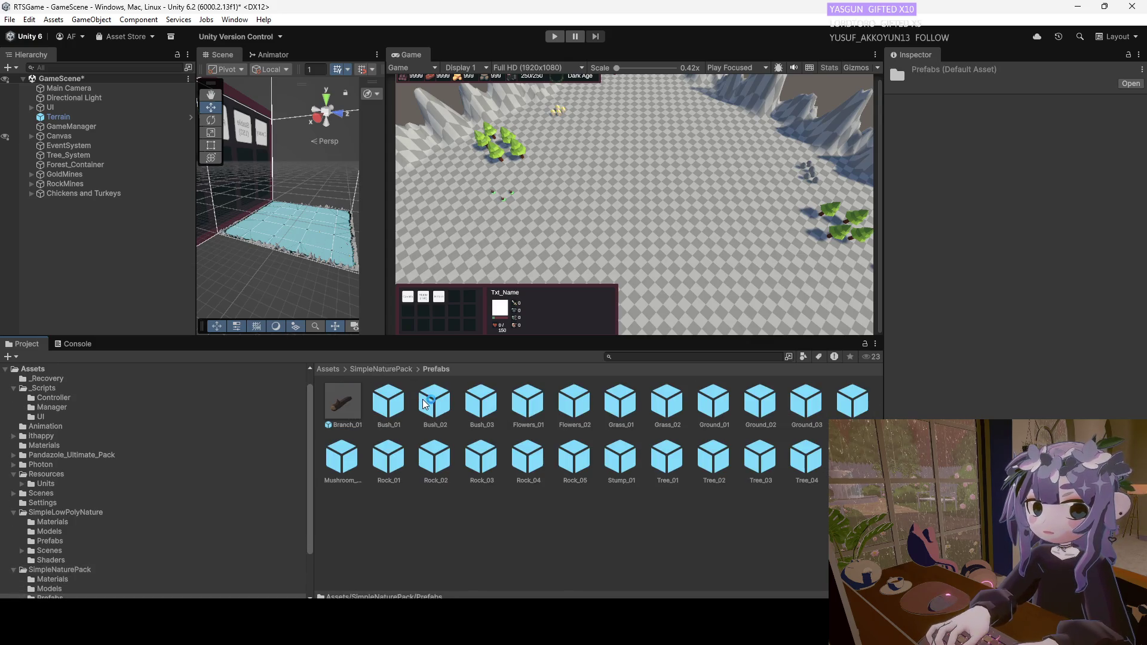
left_click(394, 371)
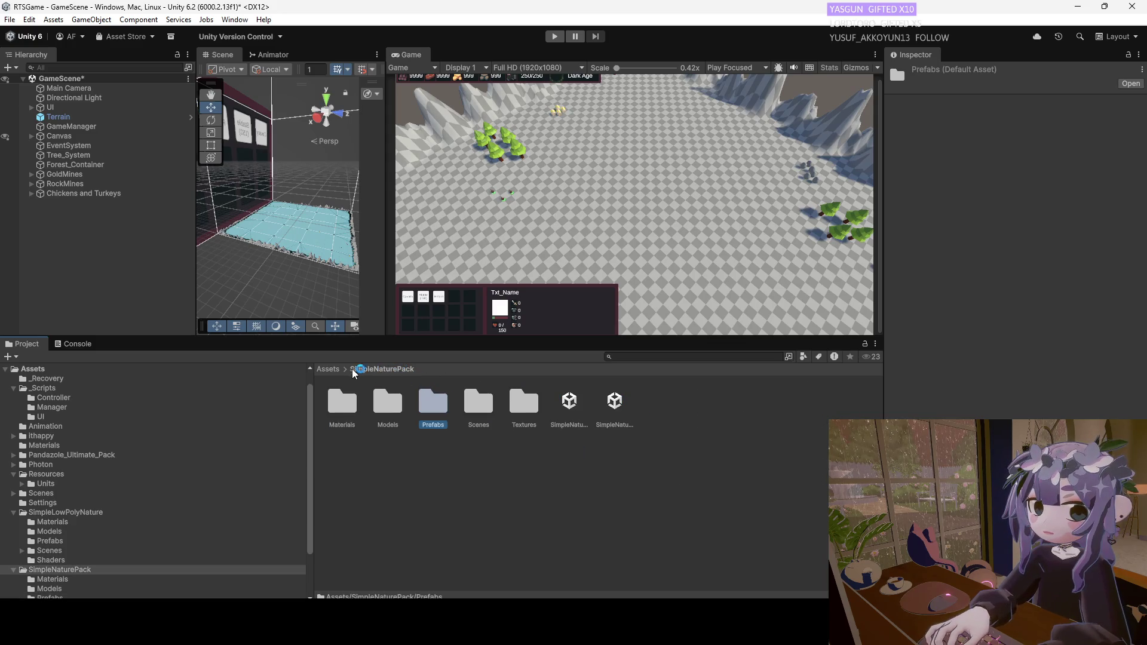
double_click(524, 401)
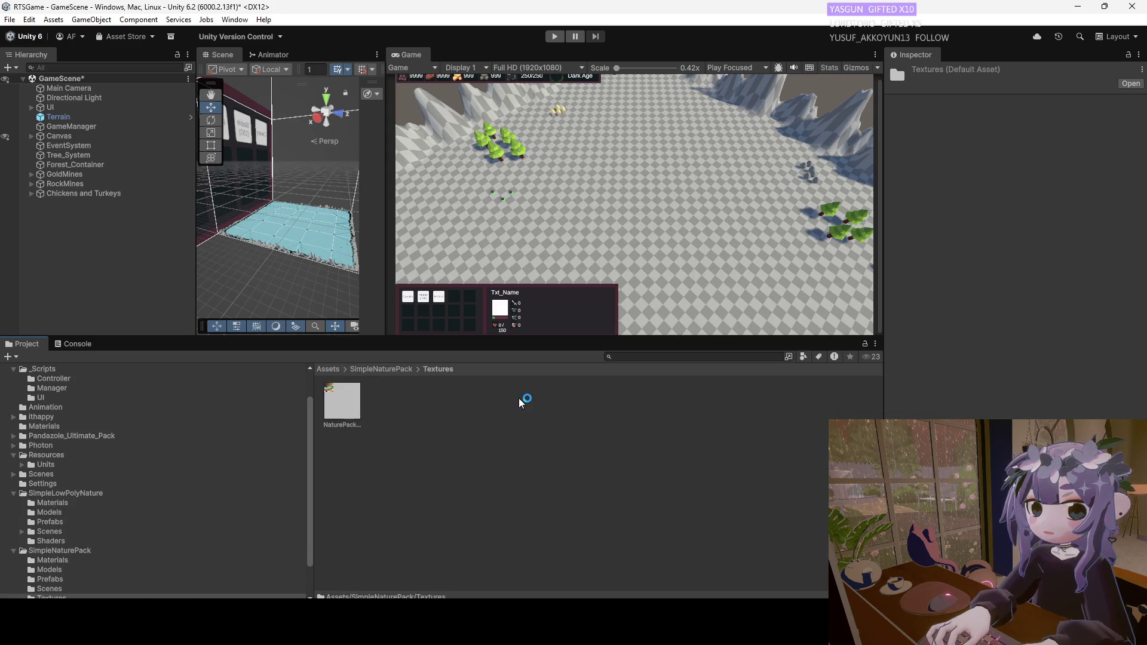
left_click(335, 369)
Open SimpleLowPolyNature, look through its Models, then open its Materials folder.
left_click(815, 409)
double_click(815, 409)
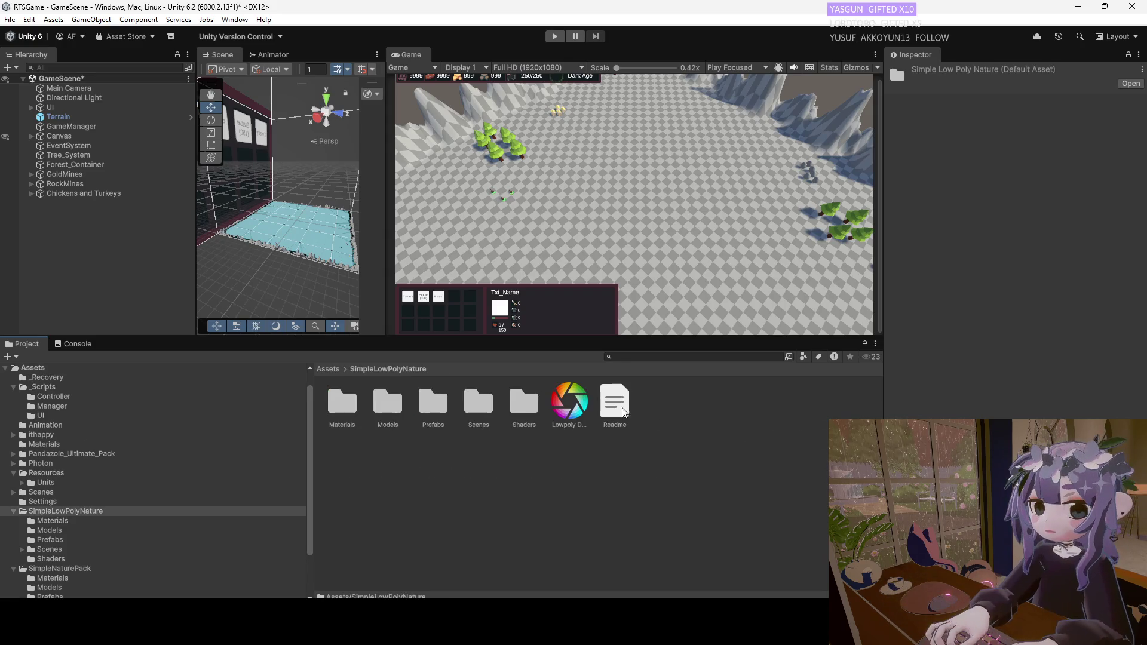
left_click(388, 406)
double_click(388, 407)
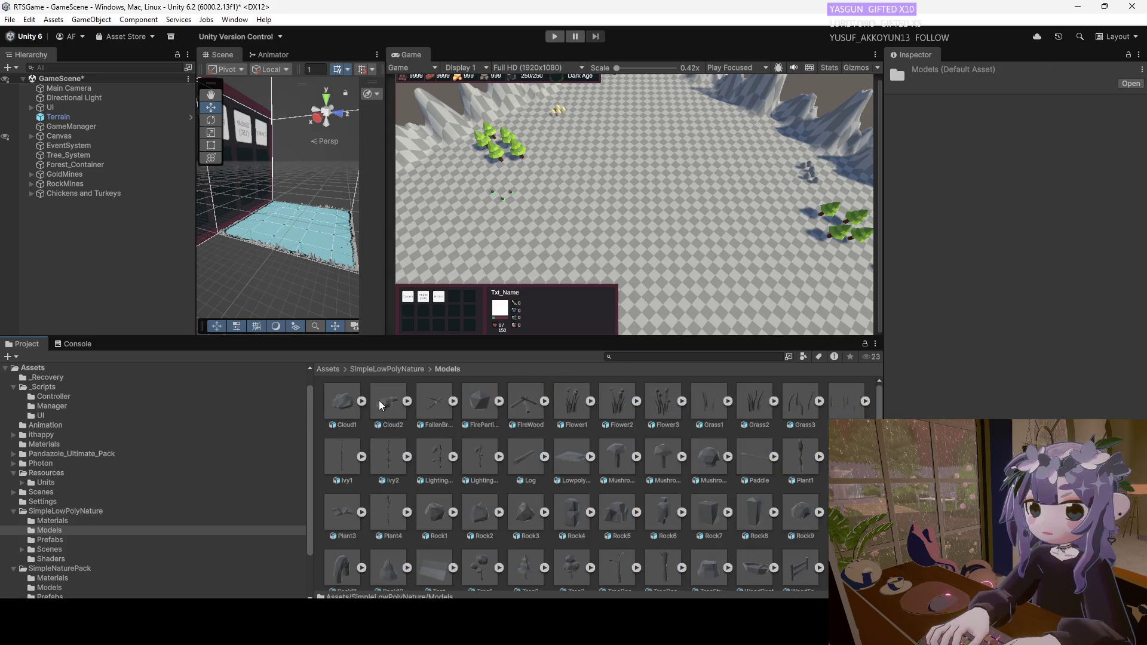
scroll(475, 467, "down", 1)
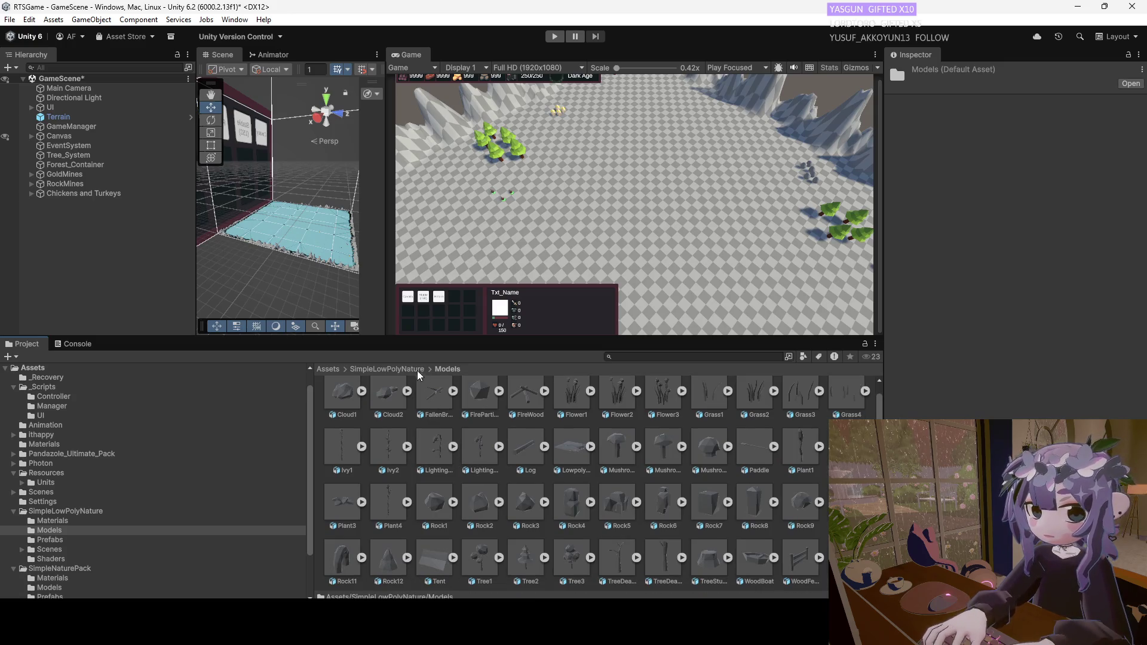
left_click(399, 369)
left_click(344, 409)
double_click(345, 411)
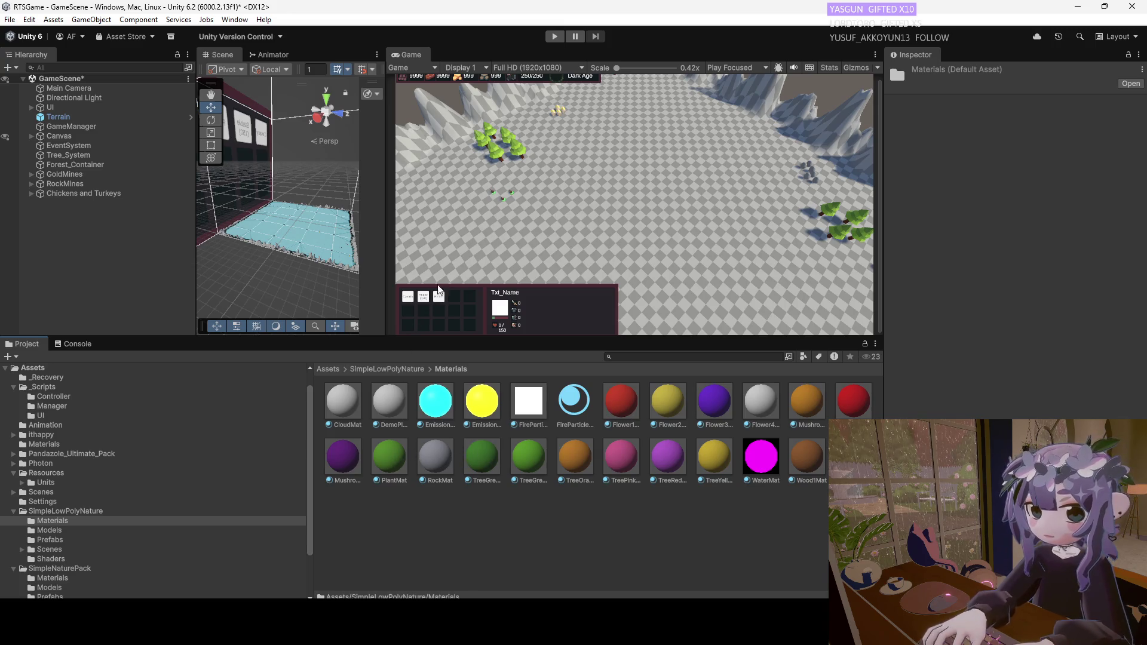
Select Terrain and dismiss the Add Detail Mesh and Add Grass Texture windows without adding anything.
left_click(61, 118)
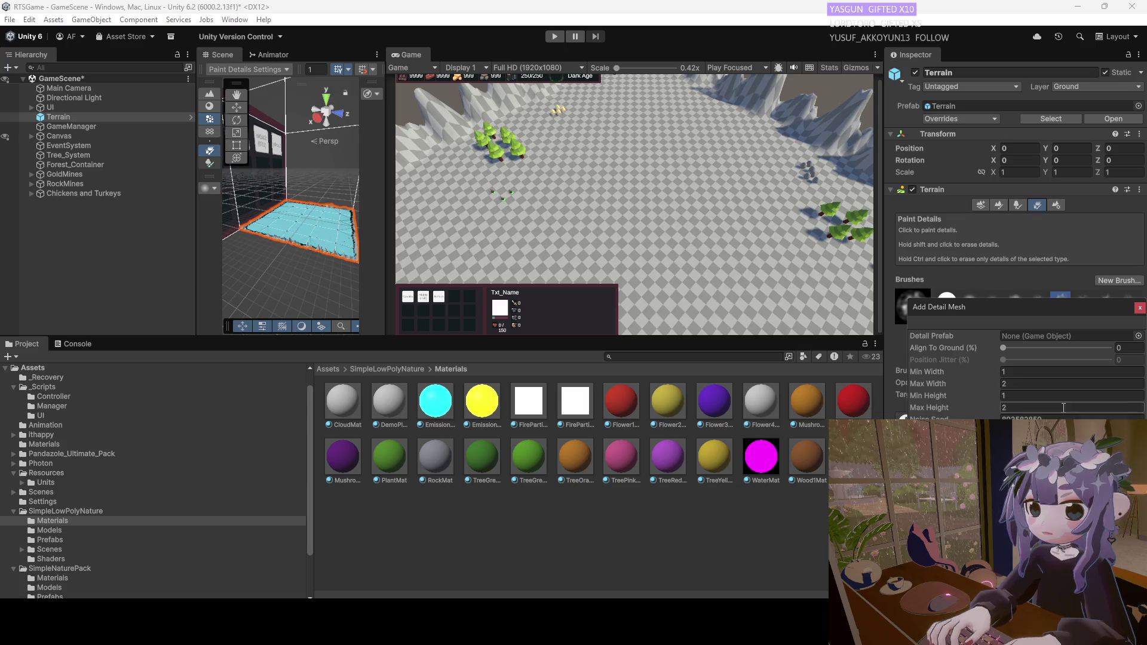
left_click(1140, 308)
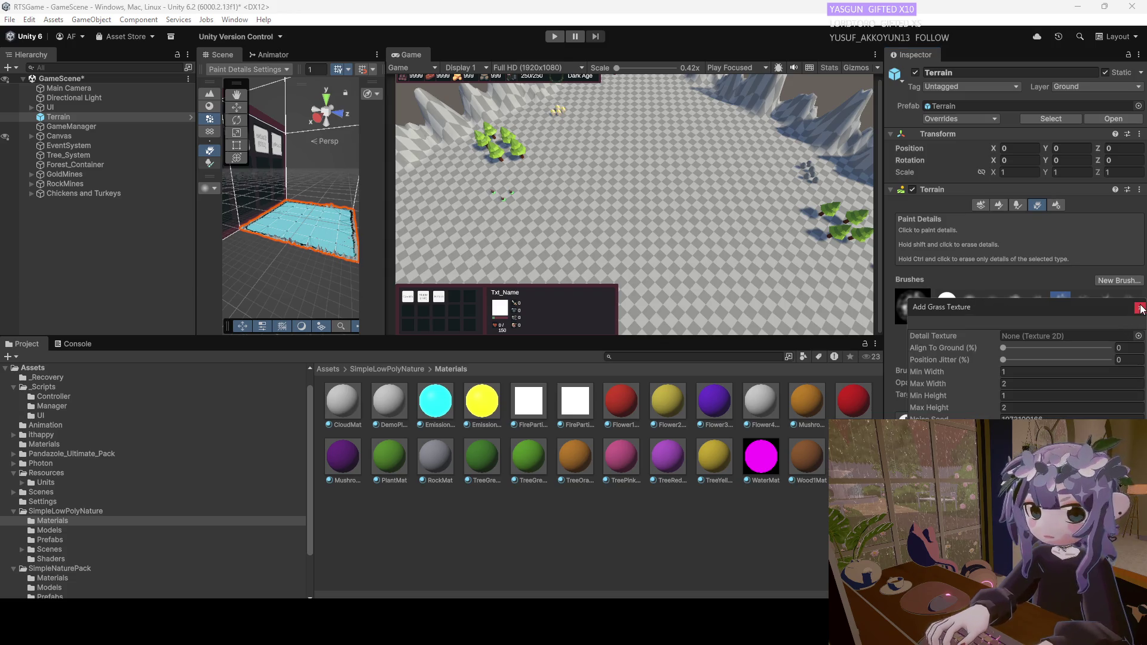
left_click(1140, 308)
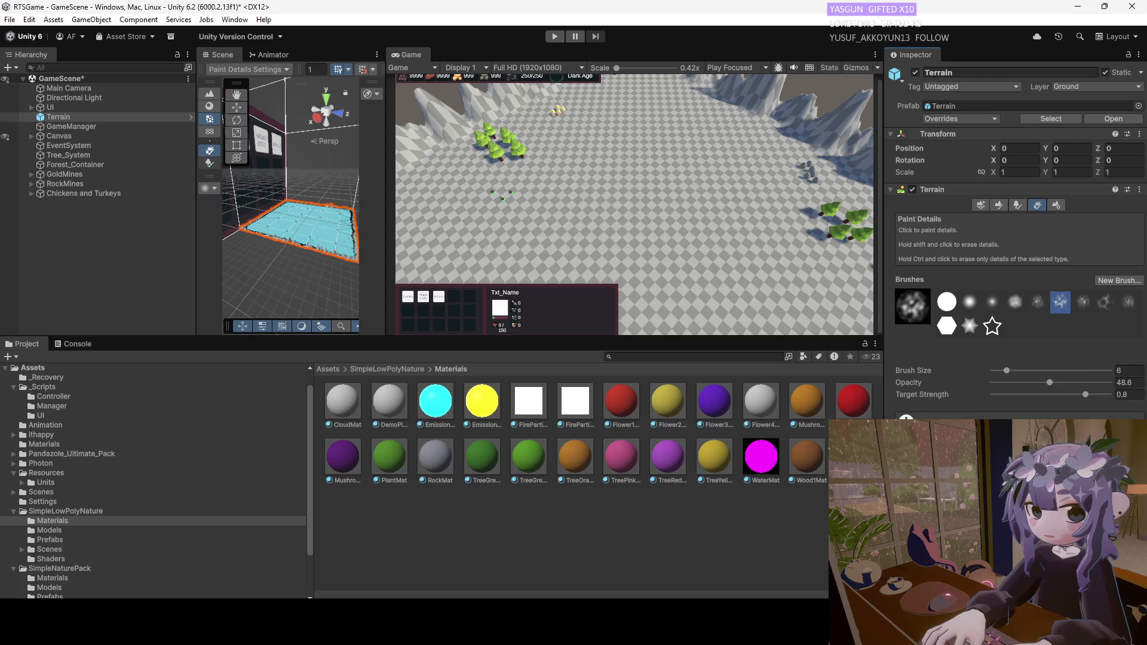
Put the Terrain on the Paint Terrain tool and choose Paint Texture as its mode.
left_click(981, 205)
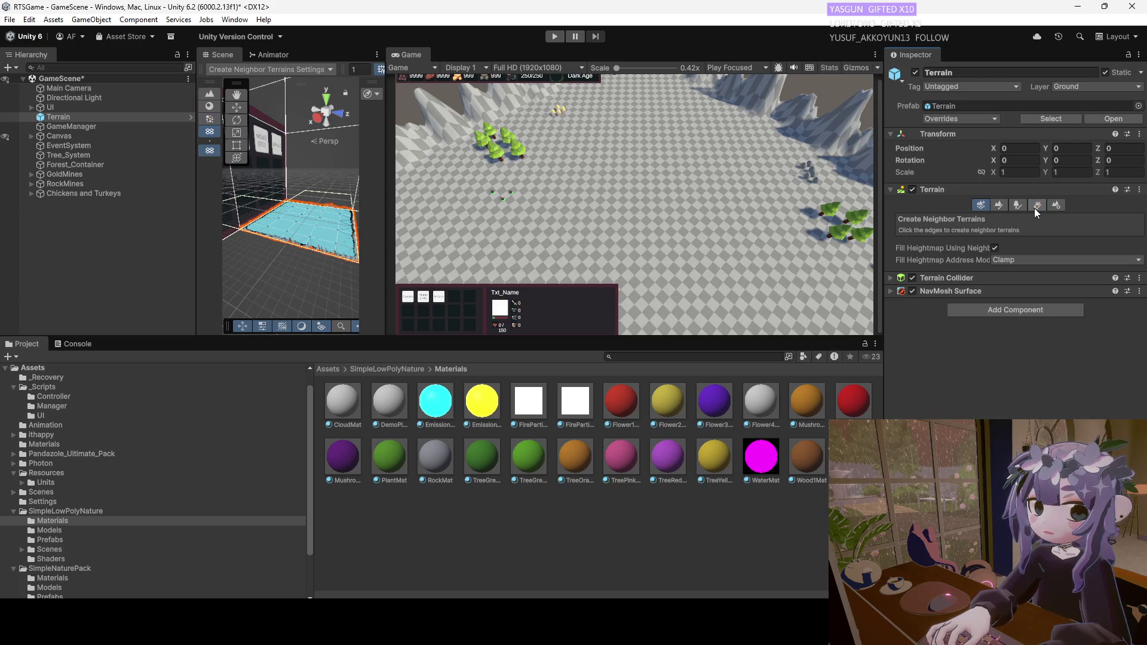
left_click(999, 204)
left_click(982, 219)
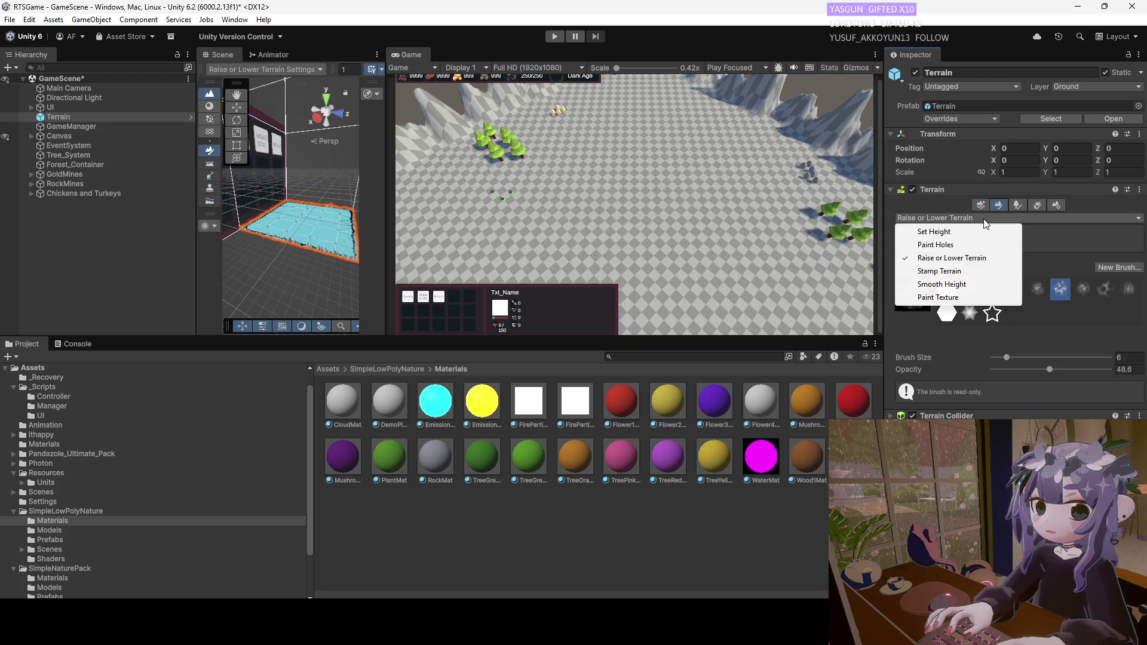
left_click(959, 245)
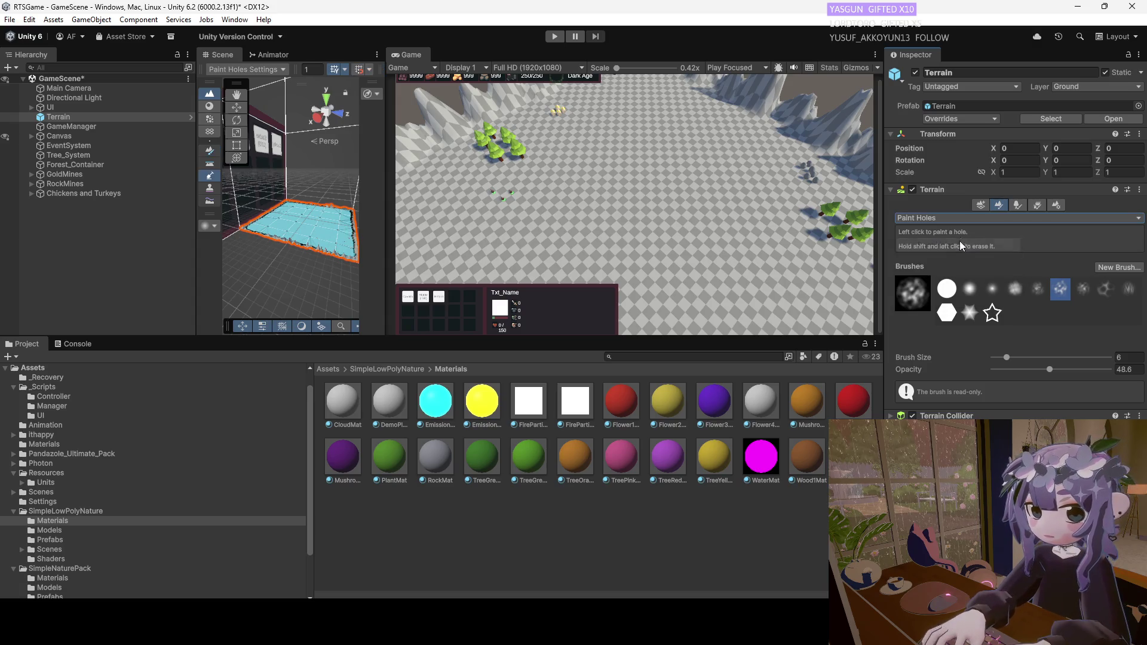
left_click(962, 216)
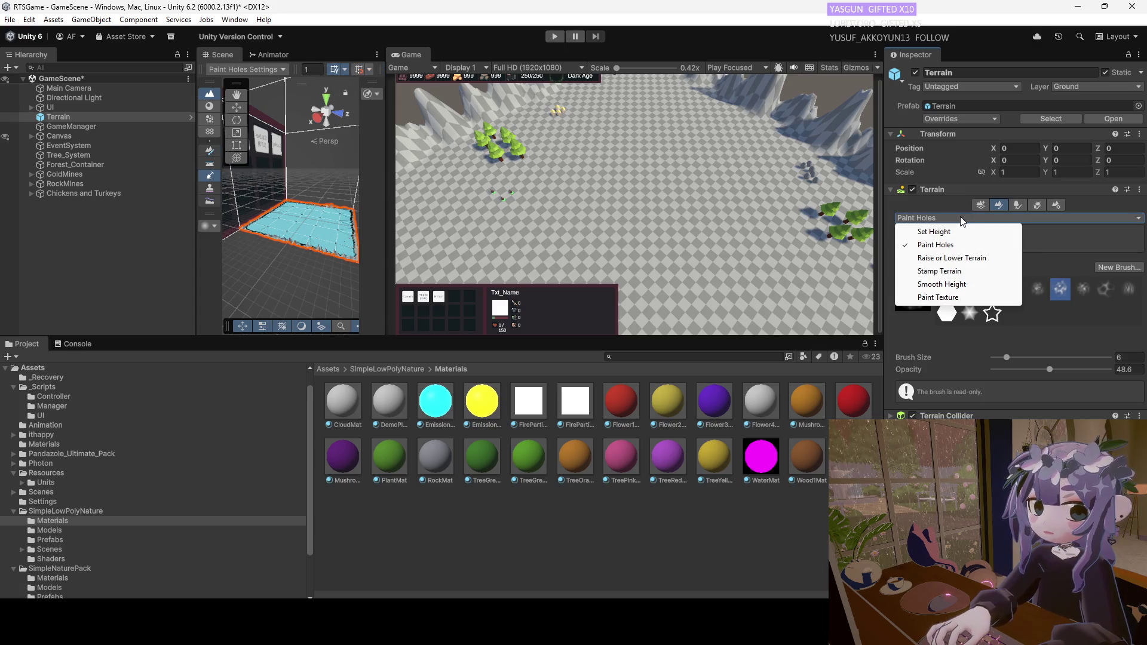
left_click(964, 298)
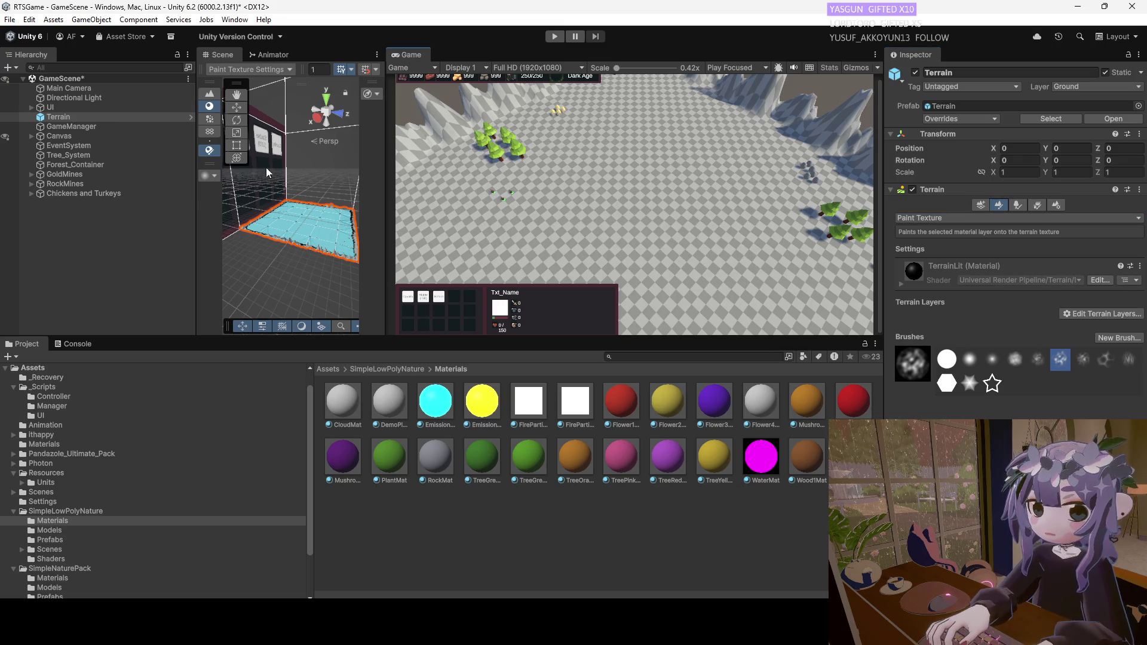
Pick the solid round brush and orbit the Scene view closer to the trees.
left_click(945, 359)
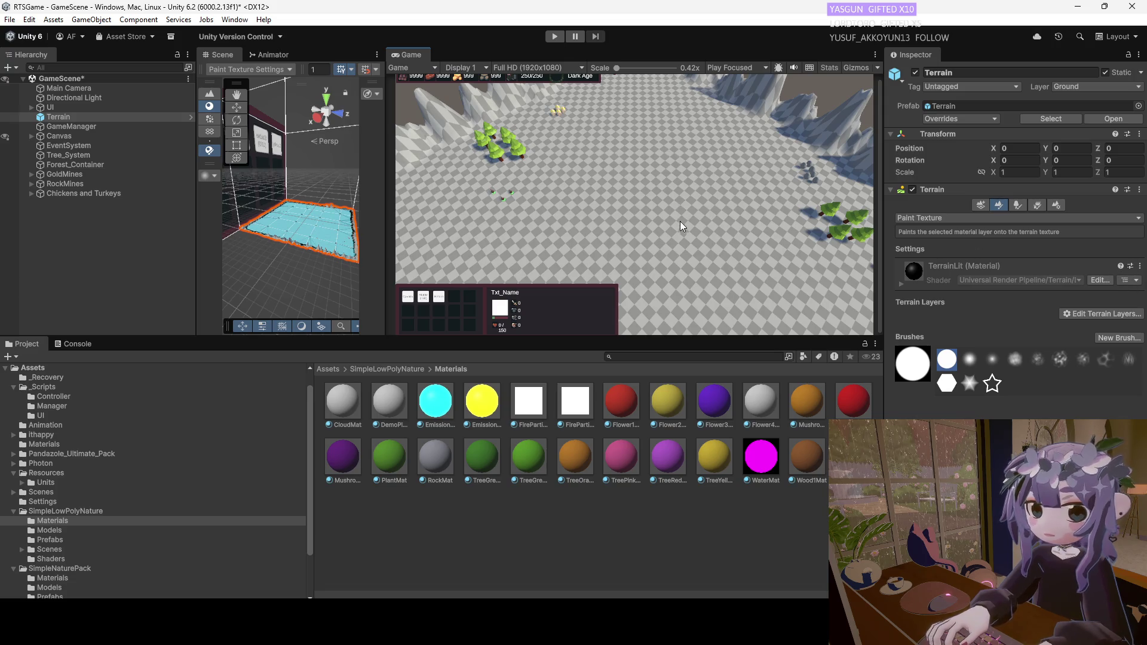
scroll(288, 225, "up", 6)
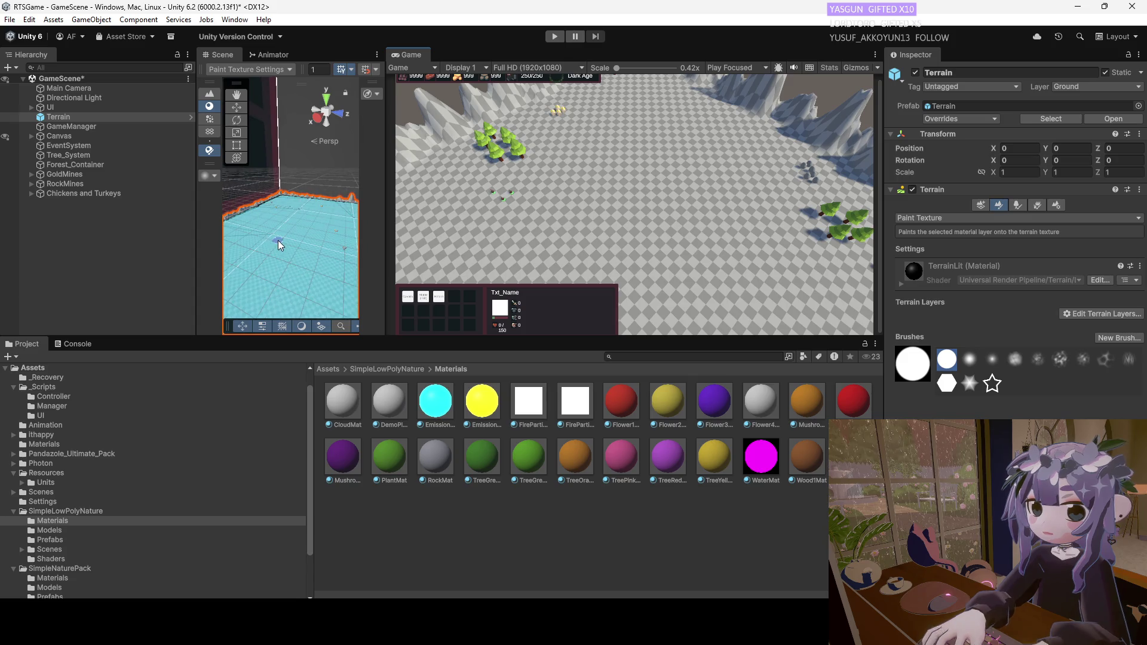
scroll(279, 236, "down", 5)
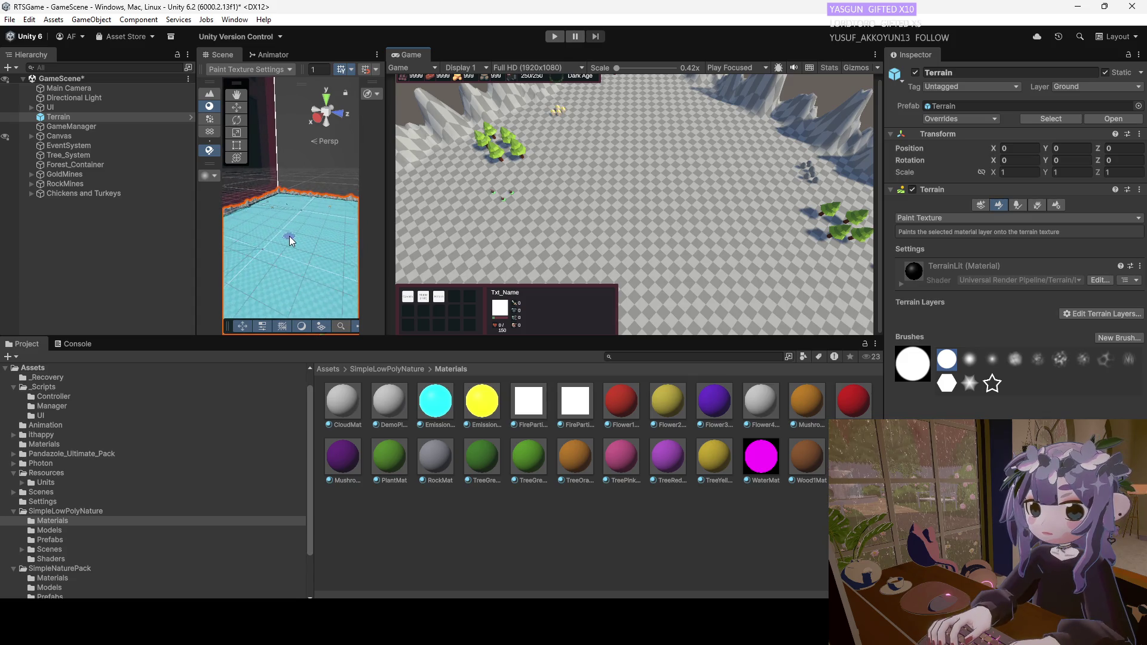
left_click_drag(313, 227, 820, 297)
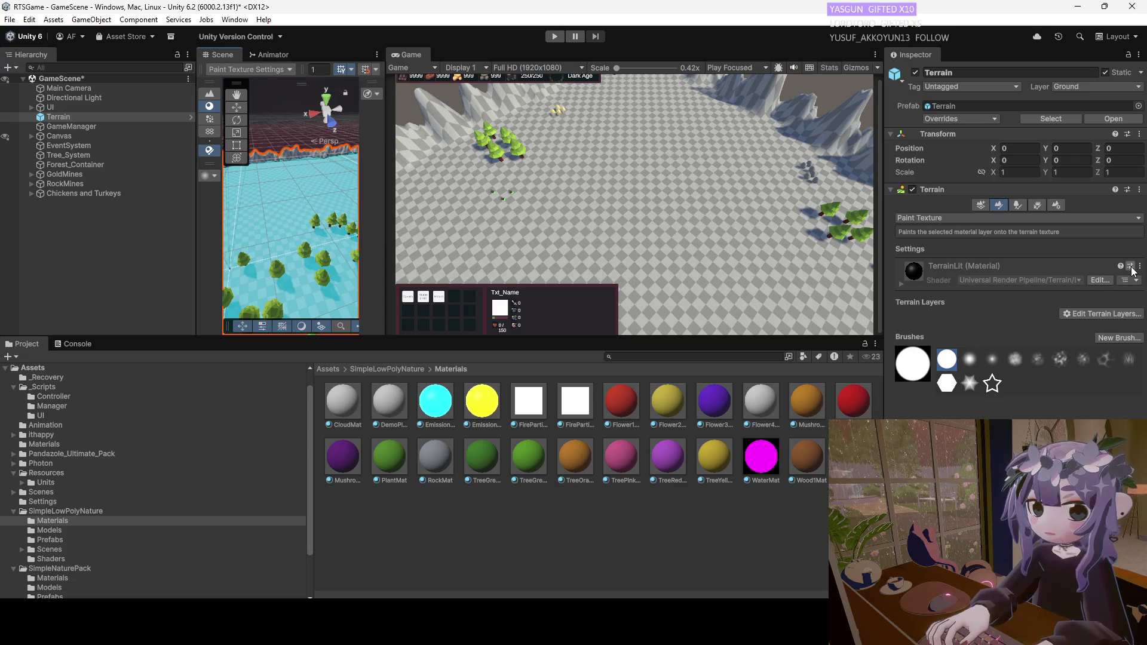
Open the TerrainLit shader in Visual Studio, return to Unity, and toggle the variant hierarchy popup.
left_click(1108, 286)
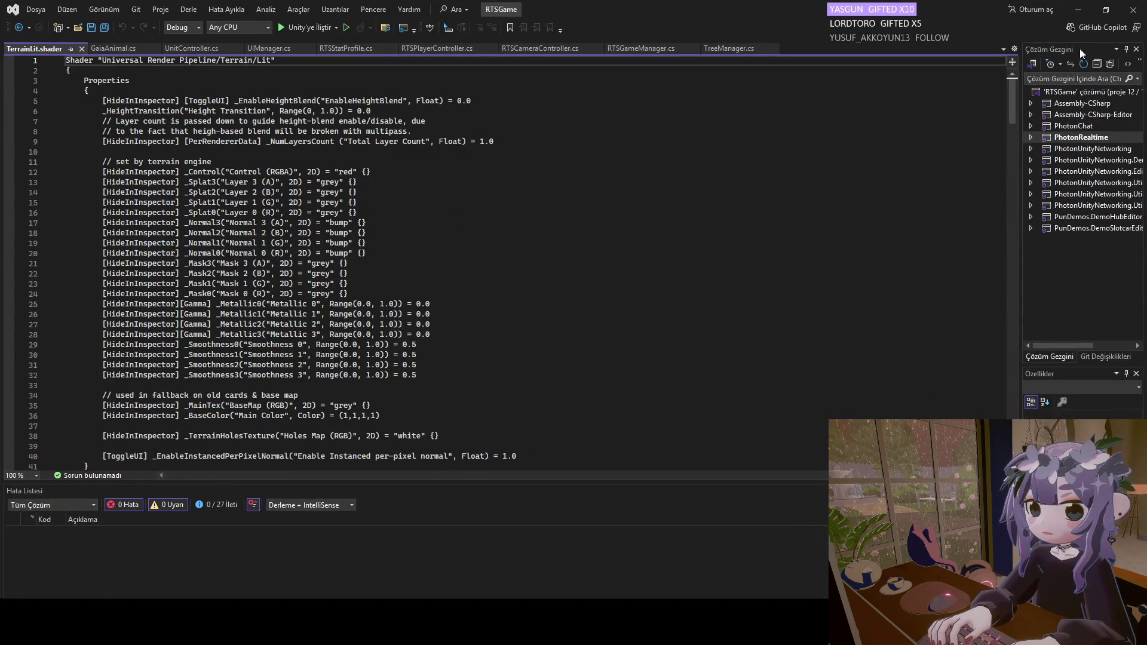
left_click(1086, 9)
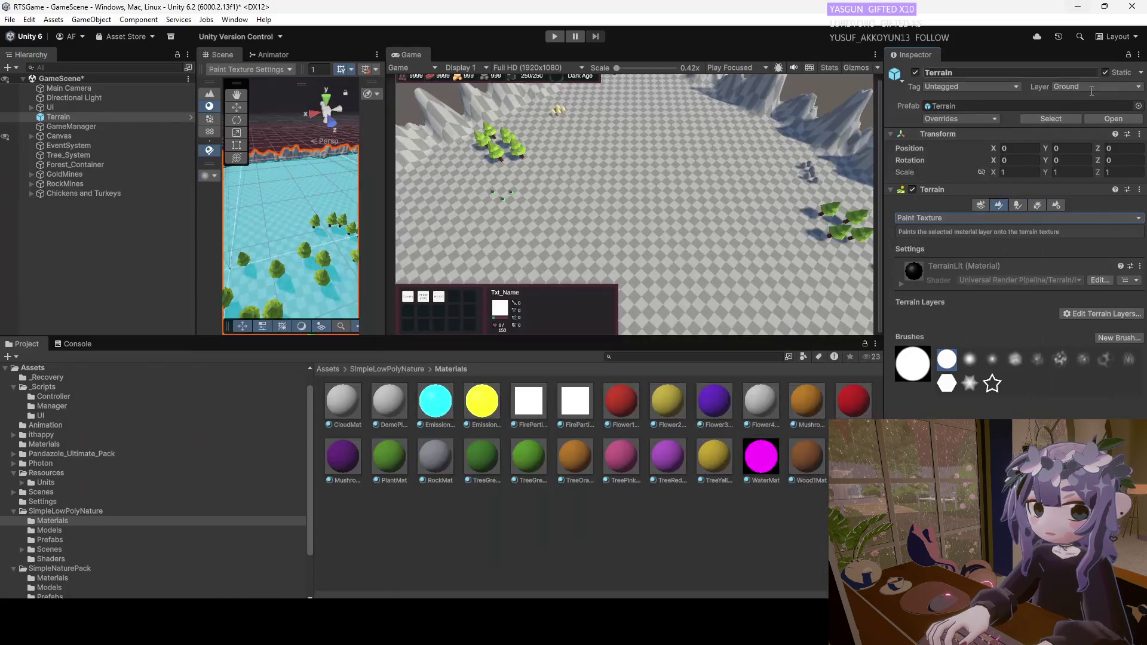
left_click(1126, 282)
left_click(1127, 282)
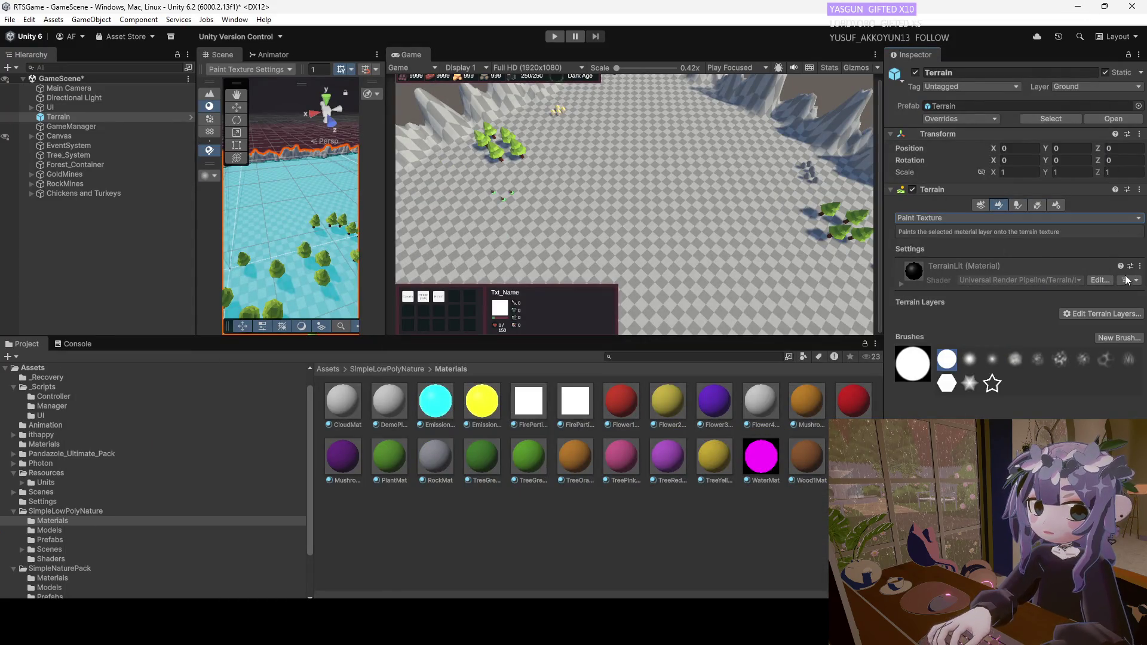
Try dropping the green TreeGreen2Mat material onto the terrain settings, then inspect that material.
left_click(1128, 266)
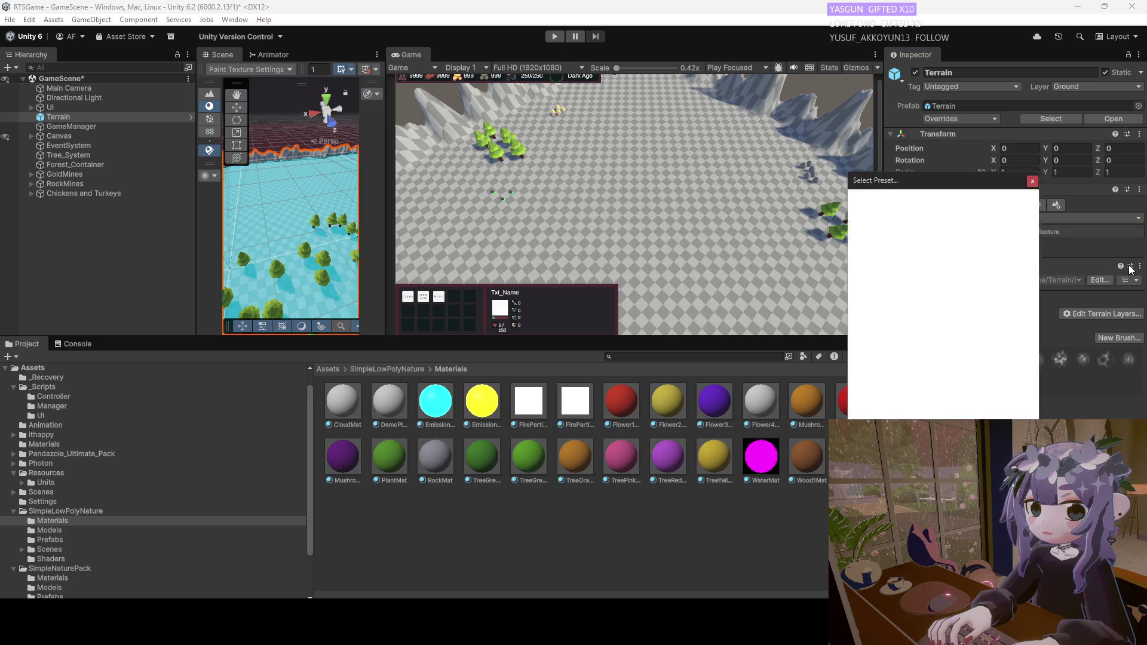
left_click(1032, 181)
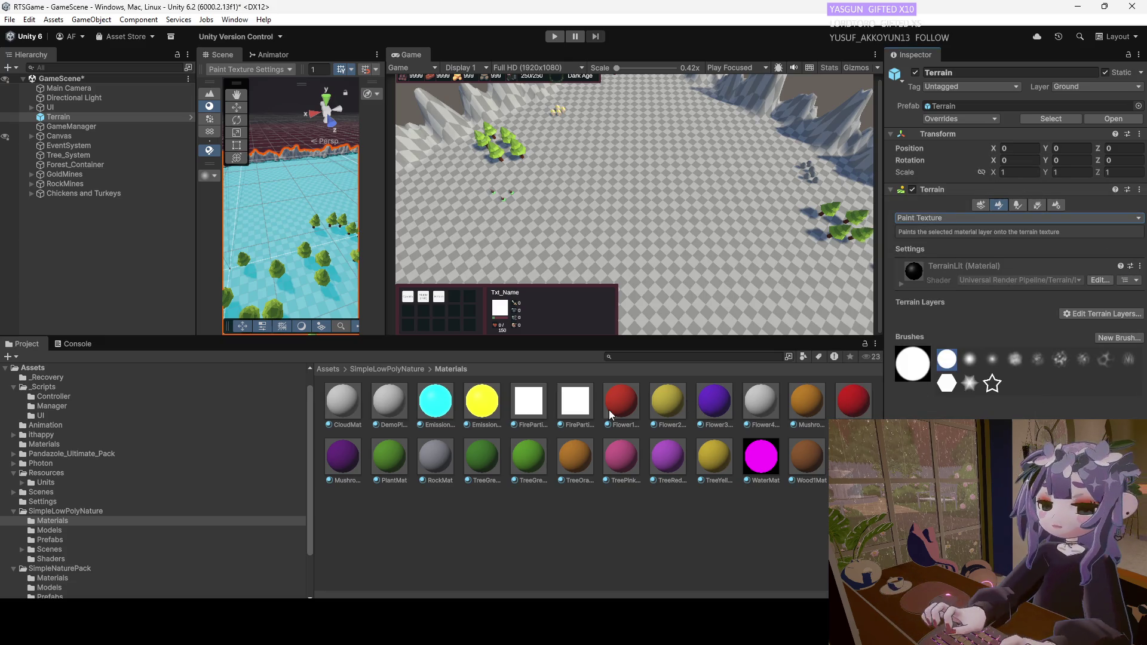
mouse_move(528, 455)
left_mouse_down()
mouse_move(969, 263)
mouse_move(975, 233)
left_mouse_up()
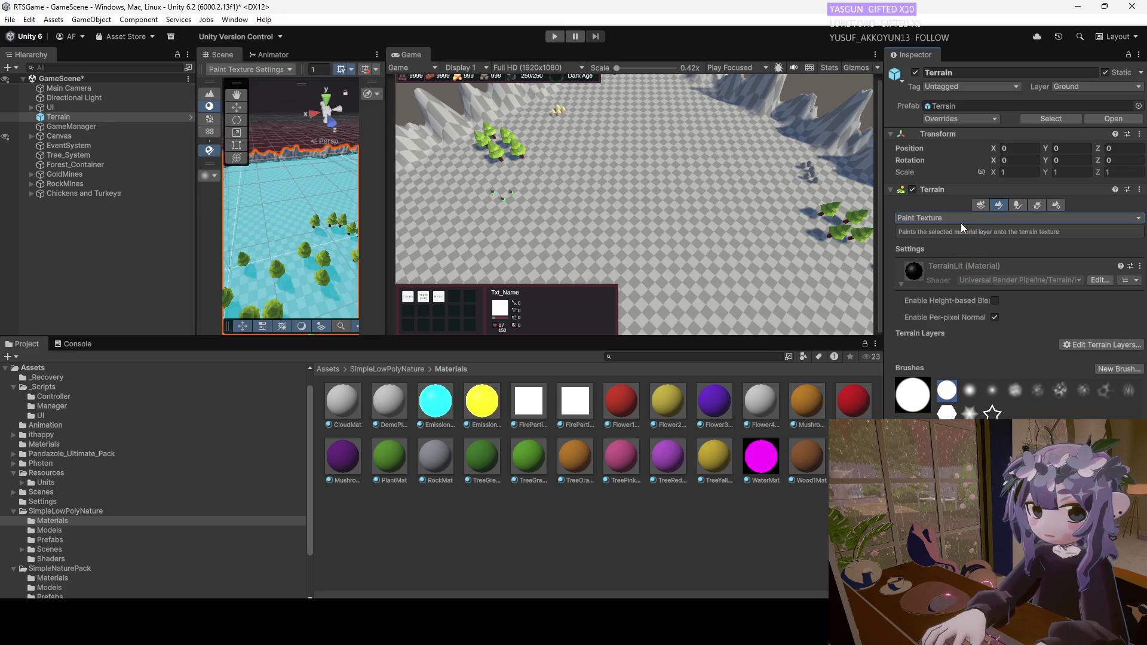
left_click(953, 218)
left_click(1048, 249)
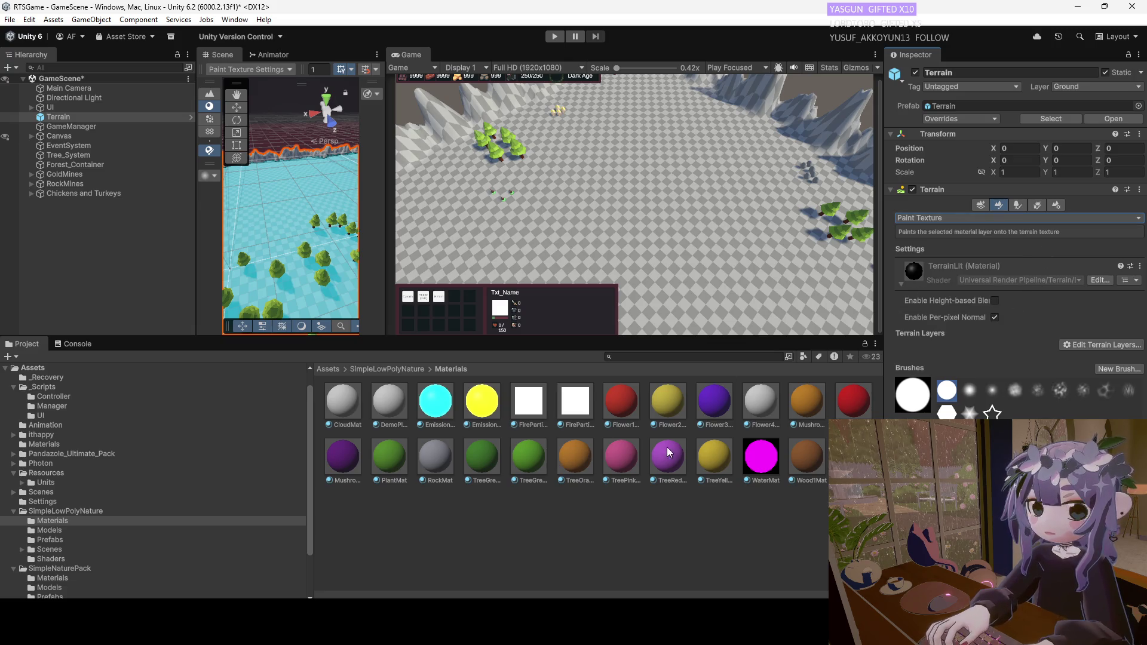
left_click(530, 454)
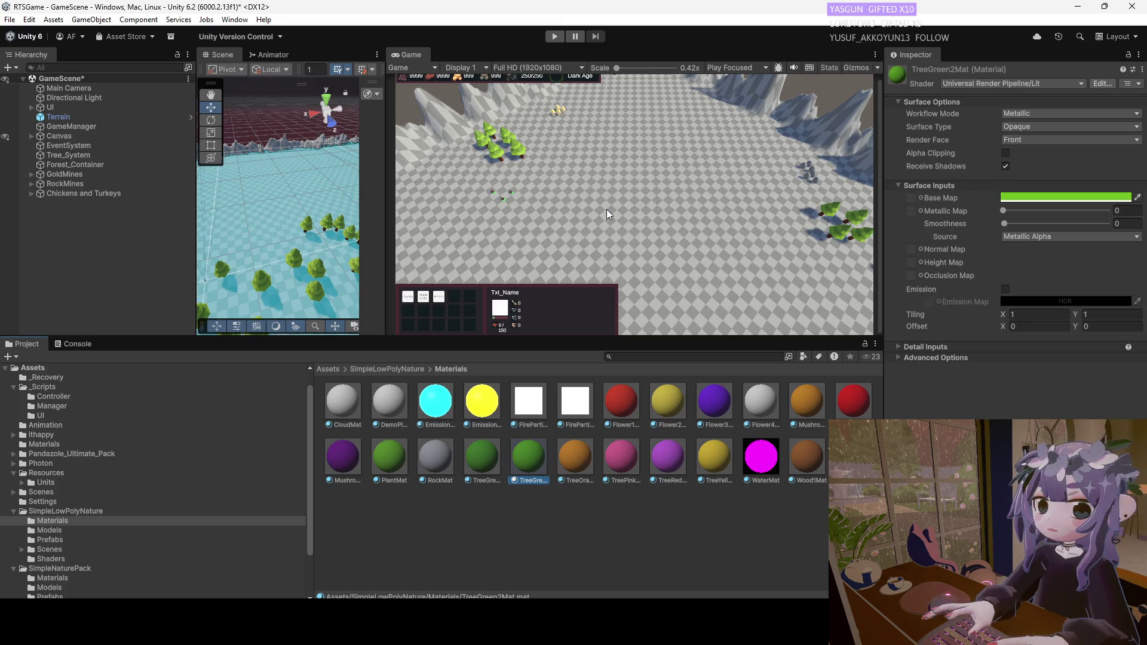
left_click(605, 221)
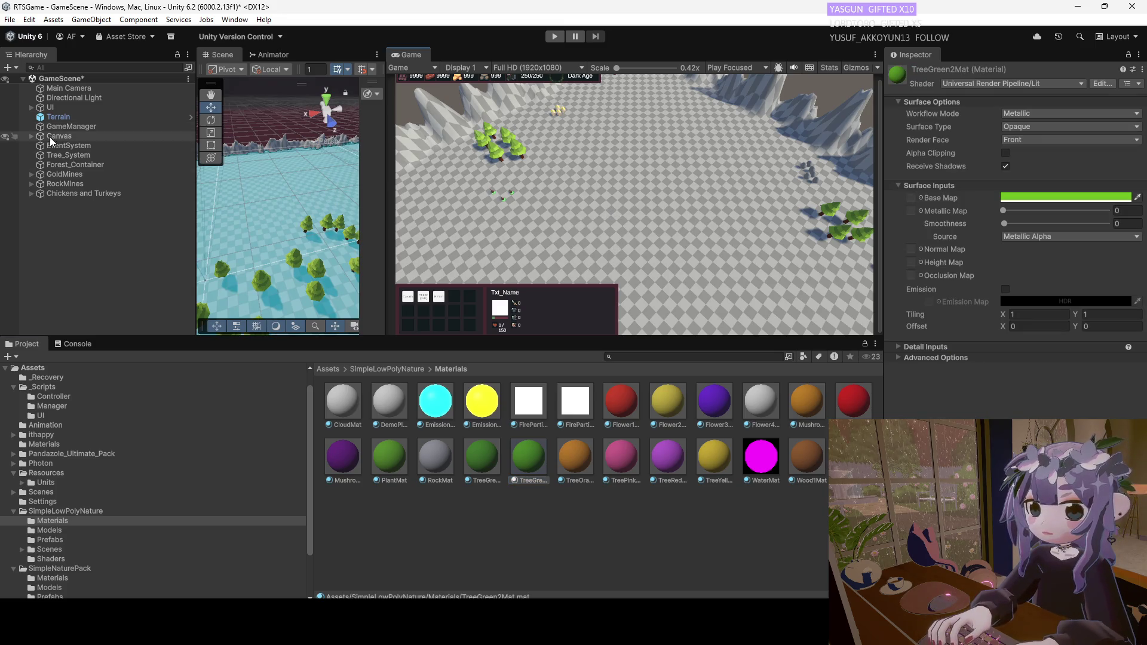
Reselect Terrain and use Select Material to locate TerrainLit in the Project window.
left_click(74, 117)
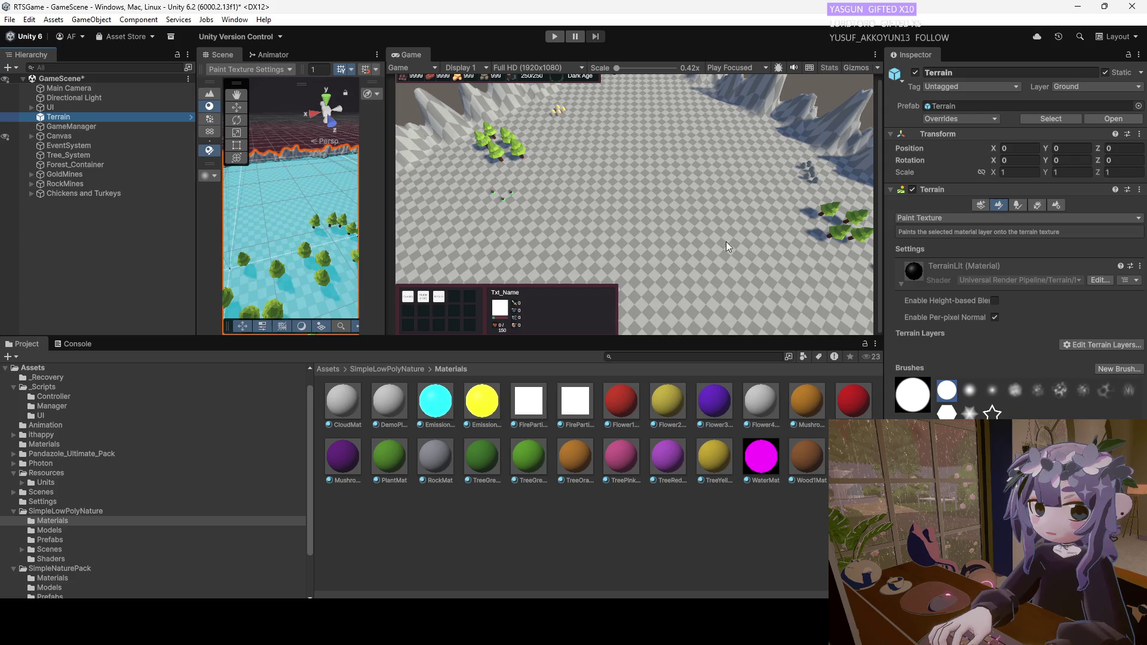
right_click(912, 277)
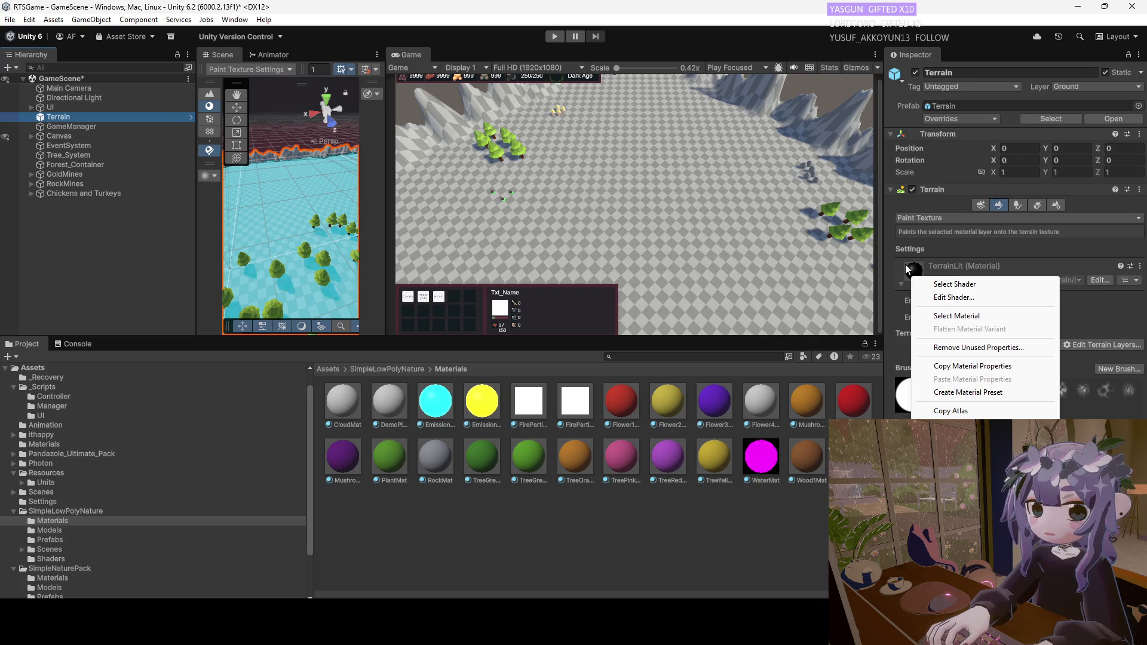
left_click(914, 256)
right_click(916, 275)
left_click(913, 271)
right_click(913, 271)
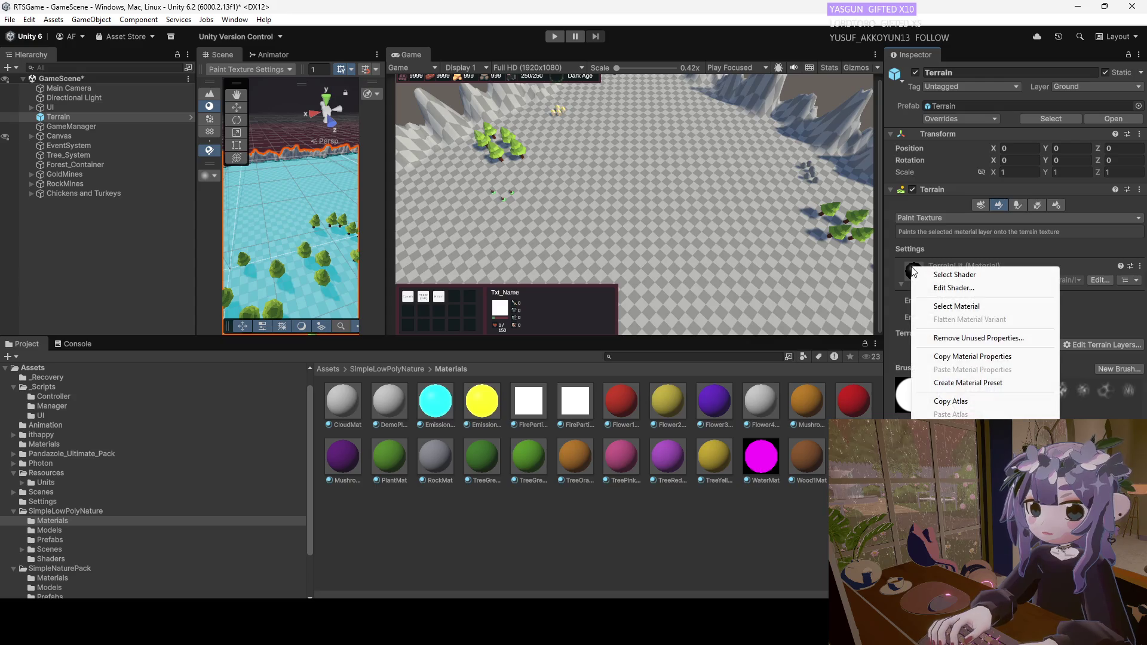
left_click(956, 306)
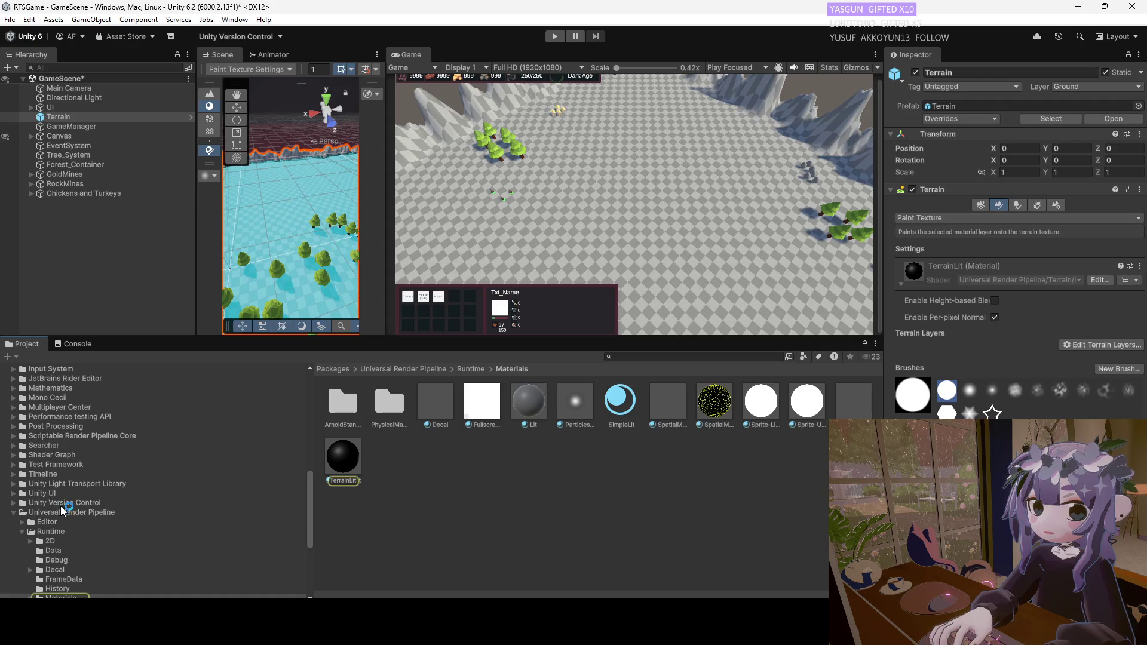
Browse the Materials folders of SimpleNaturePack and then SimpleLowPolyNature.
scroll(60, 461, "up", 10)
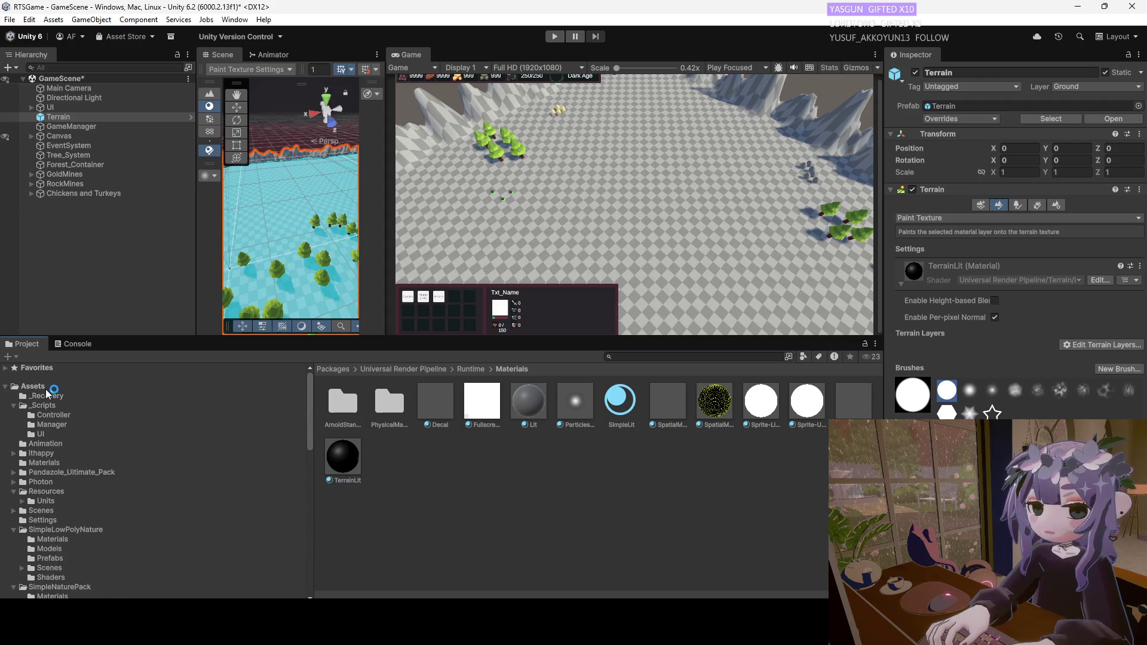
left_click(48, 388)
double_click(846, 408)
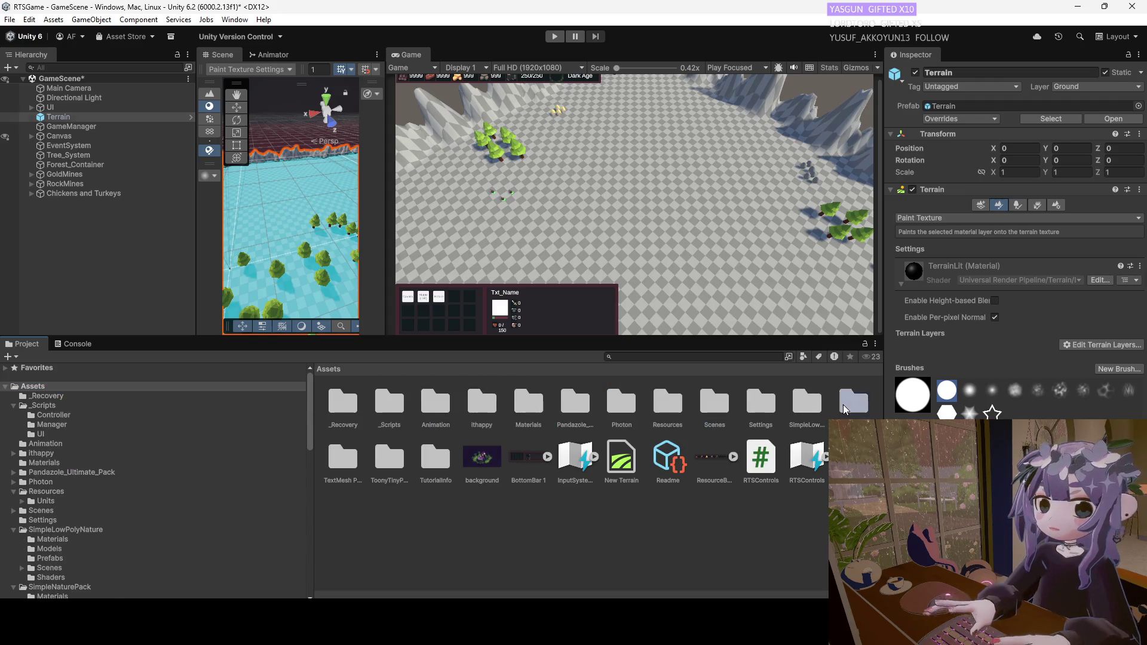
double_click(341, 401)
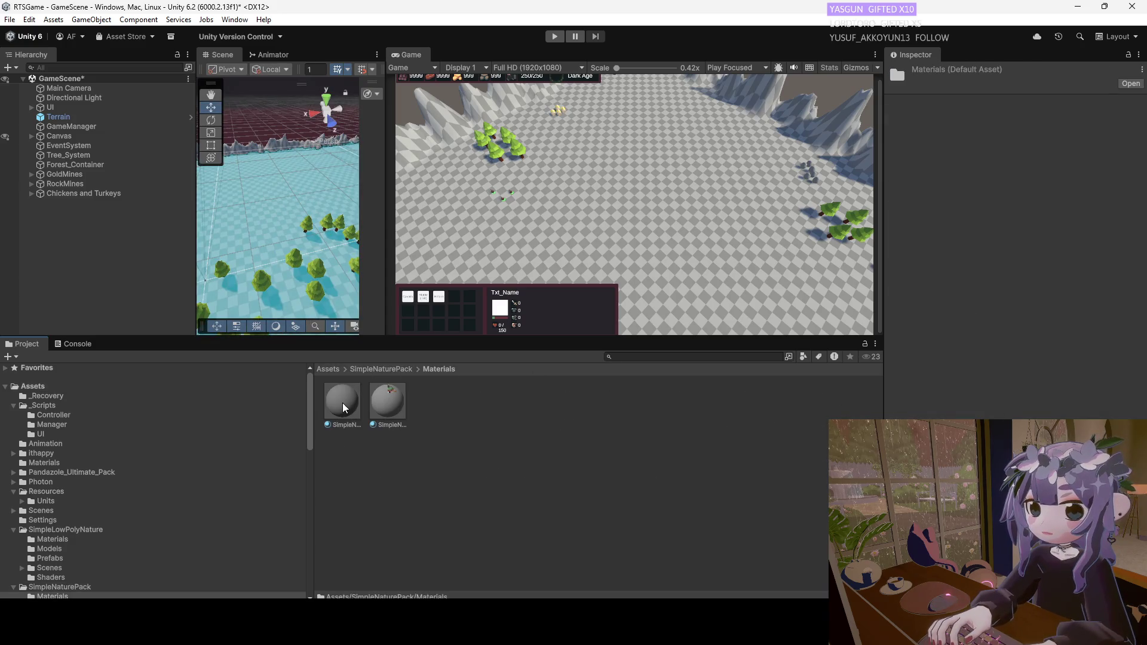
left_click(387, 369)
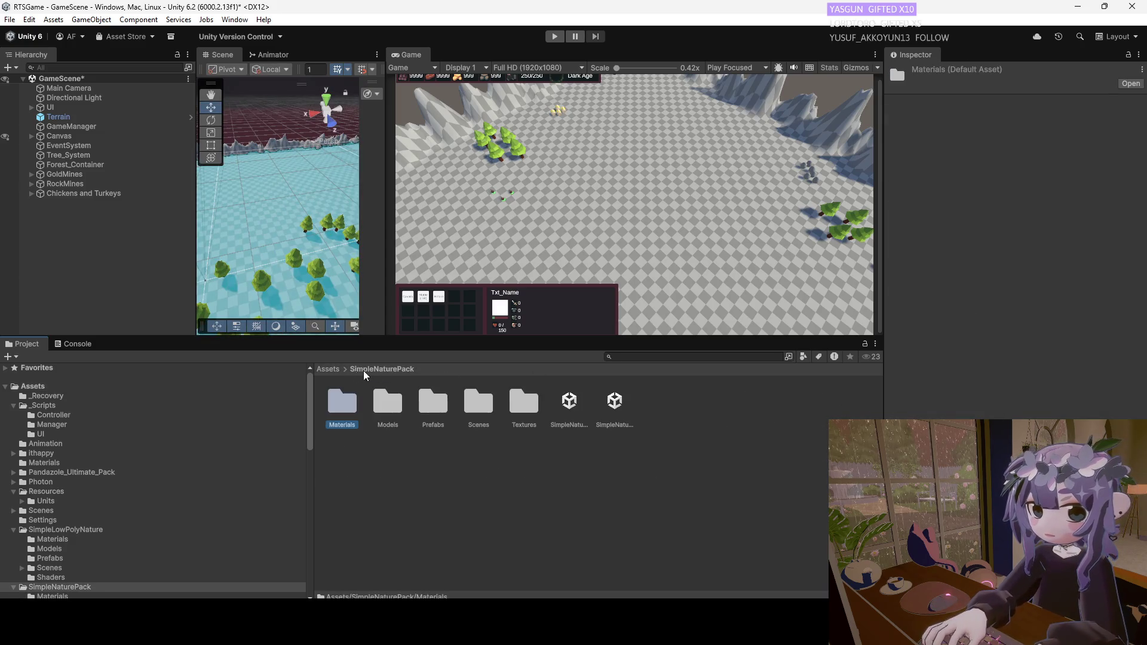
left_click(332, 369)
double_click(806, 406)
double_click(342, 400)
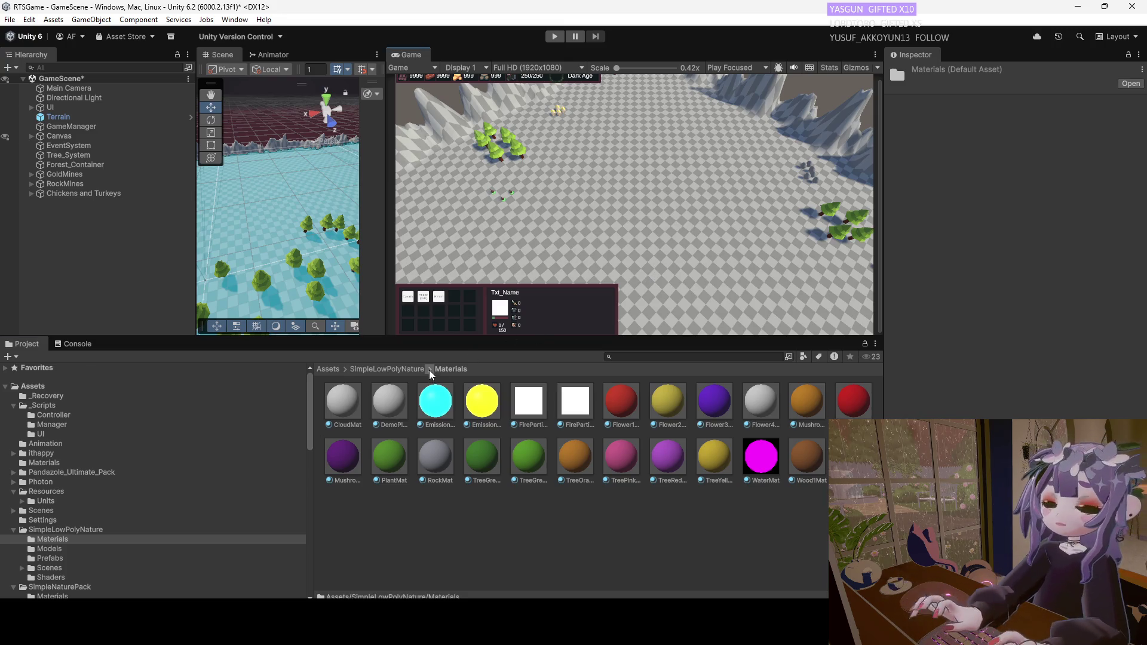
left_click(409, 370)
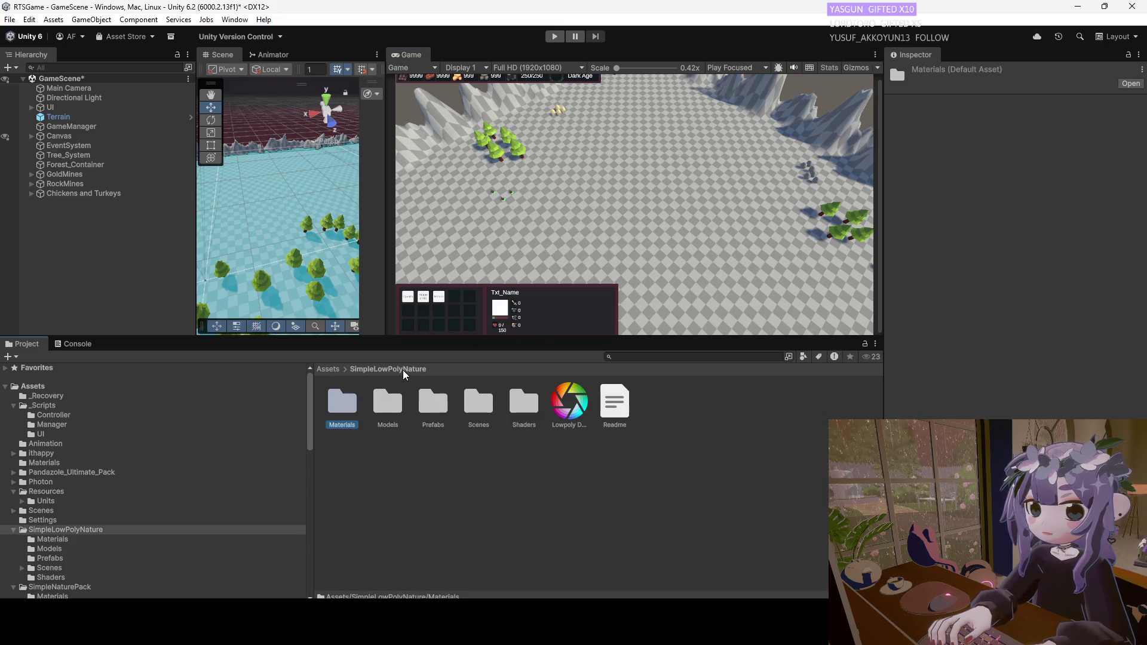
Look through SimpleLowPolyNature's Models folder, then scroll through its Prefabs.
double_click(386, 403)
scroll(450, 442, "down", 1)
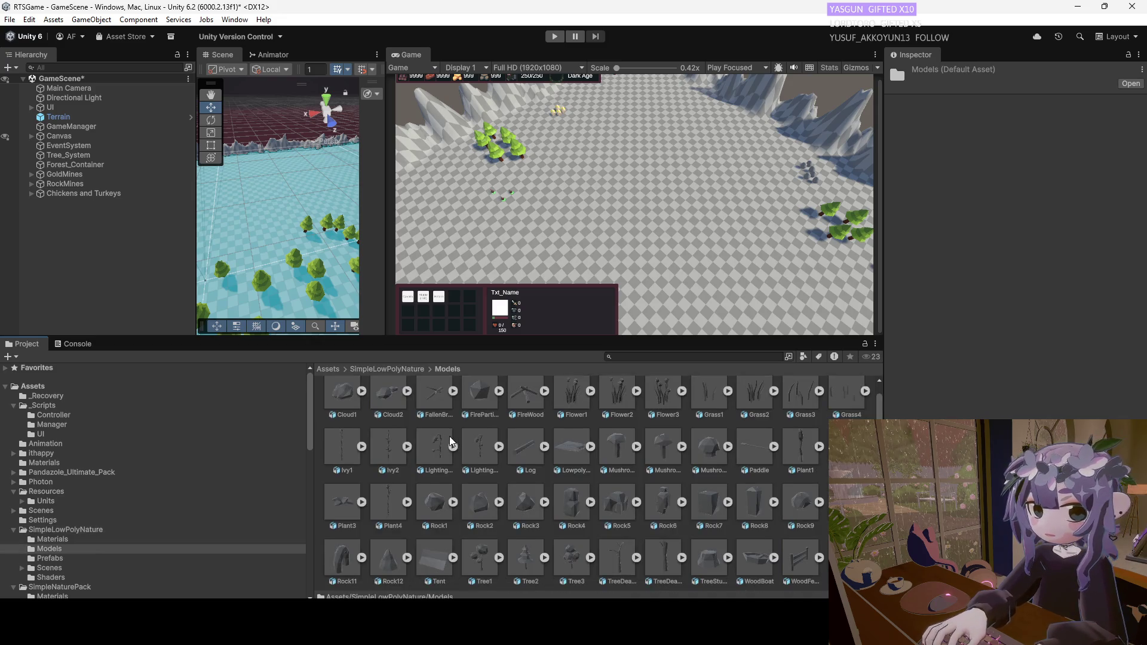
left_click(410, 369)
double_click(433, 397)
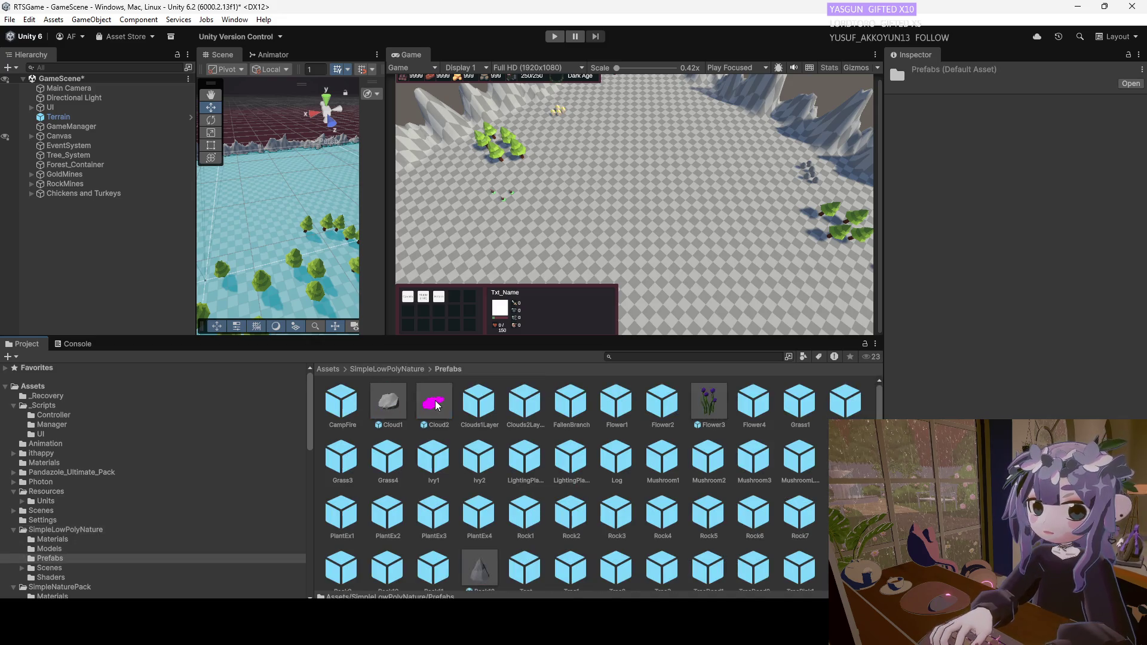
scroll(436, 405, "down", 3)
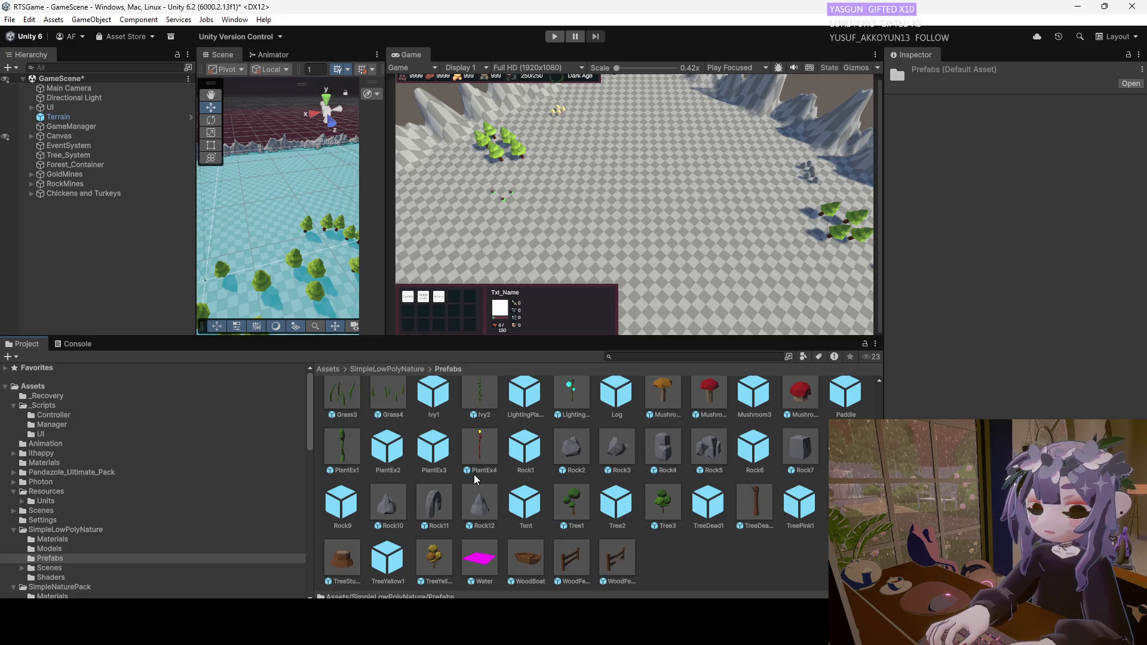
scroll(494, 504, "up", 1)
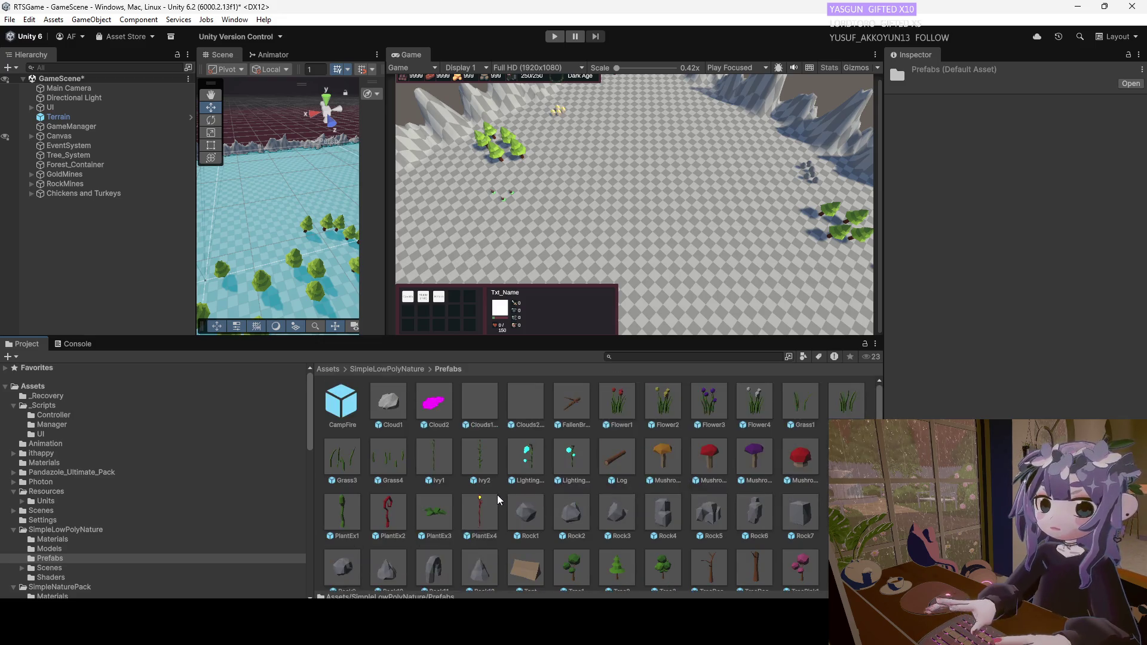
scroll(497, 494, "down", 1)
mouse_move(480, 558)
left_mouse_down()
mouse_move(607, 248)
mouse_move(496, 558)
mouse_move(478, 559)
left_mouse_up()
scroll(485, 538, "up", 1)
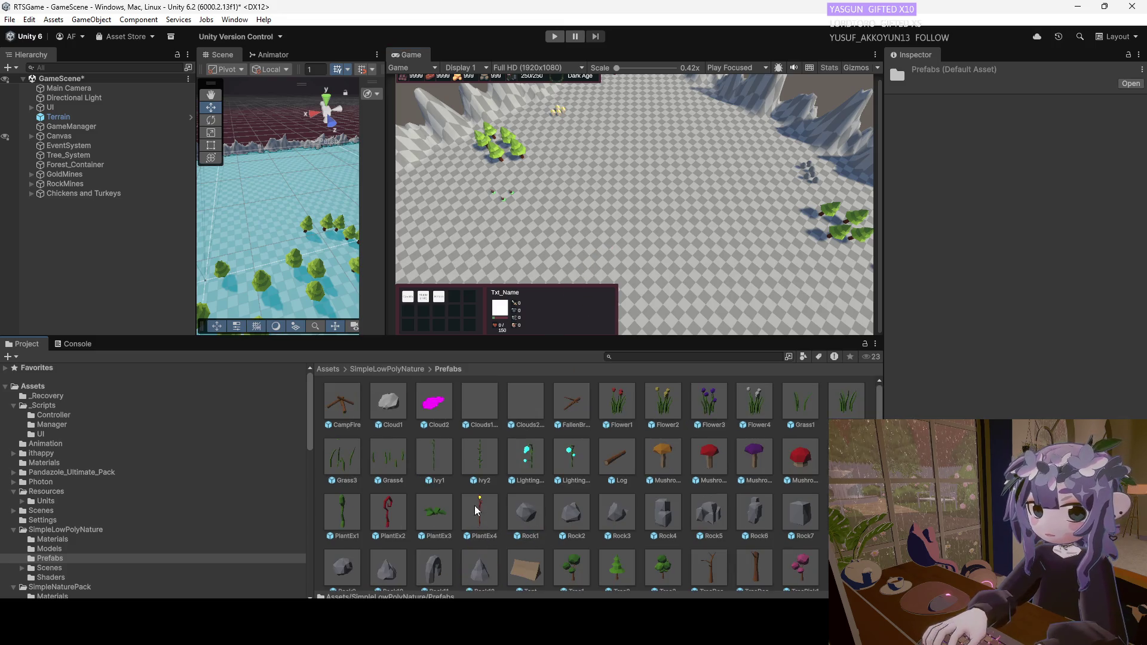
scroll(478, 511, "down", 1)
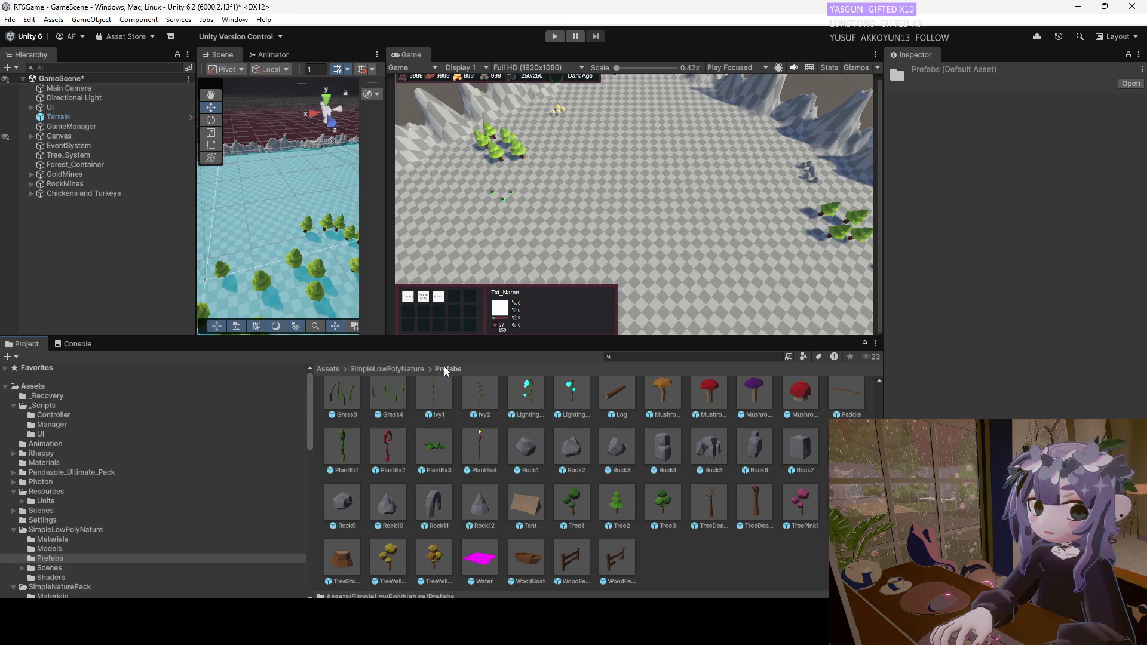
Check the Shaders and Scenes folders, then return to Prefabs and select the Water prefab.
left_click(398, 371)
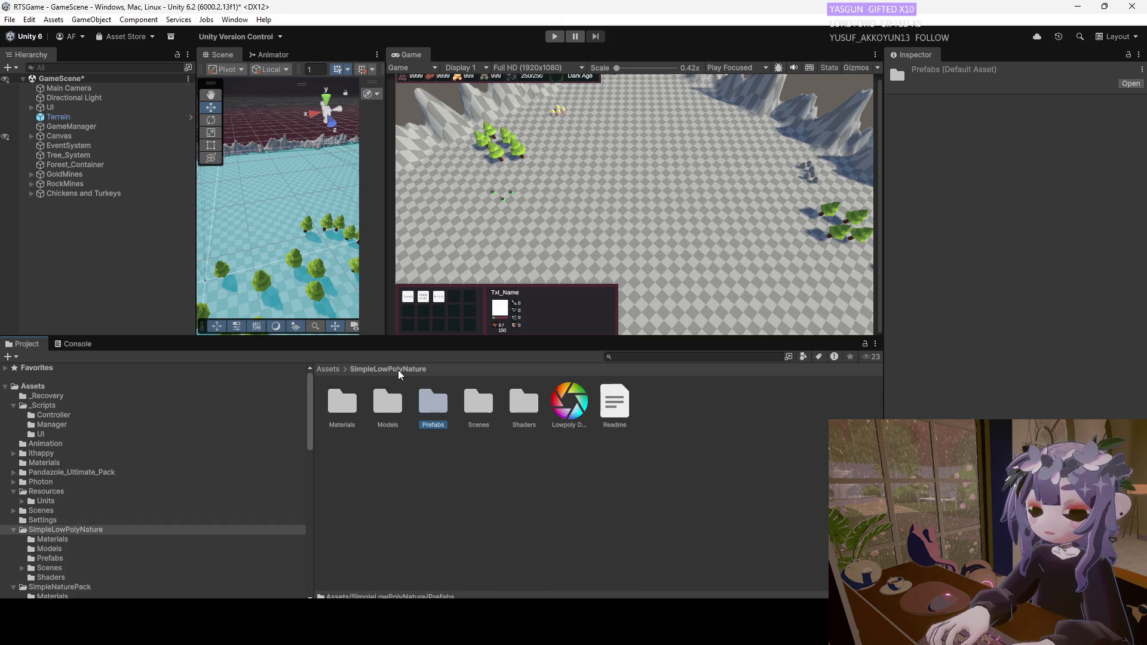
double_click(524, 411)
left_click(388, 369)
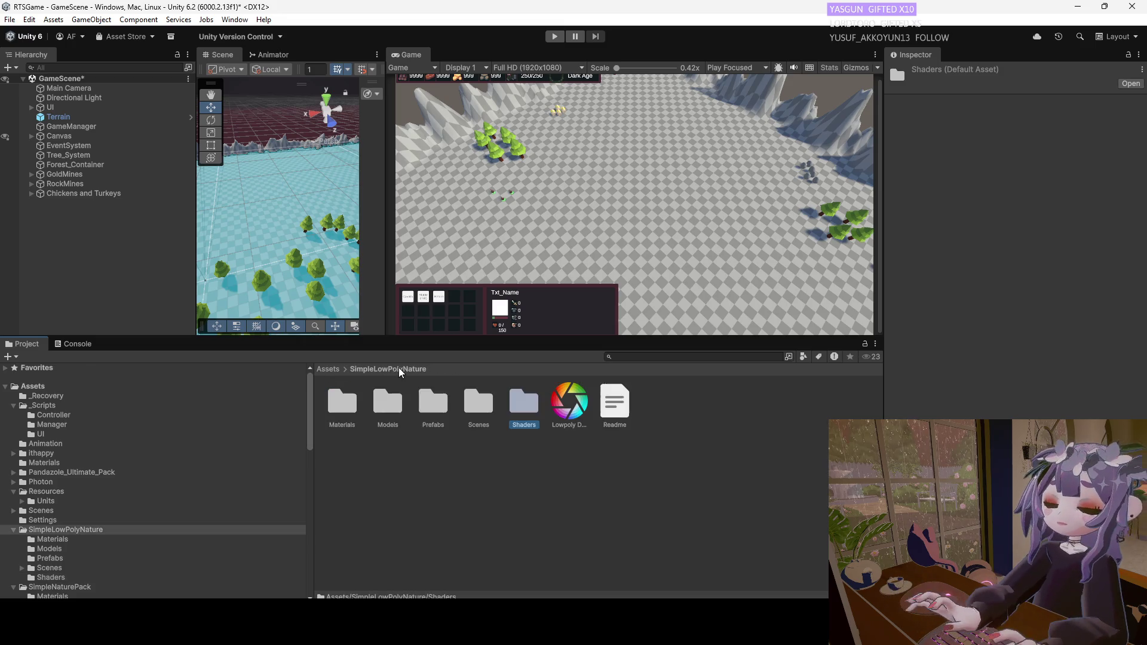
double_click(478, 404)
left_click(388, 368)
double_click(483, 403)
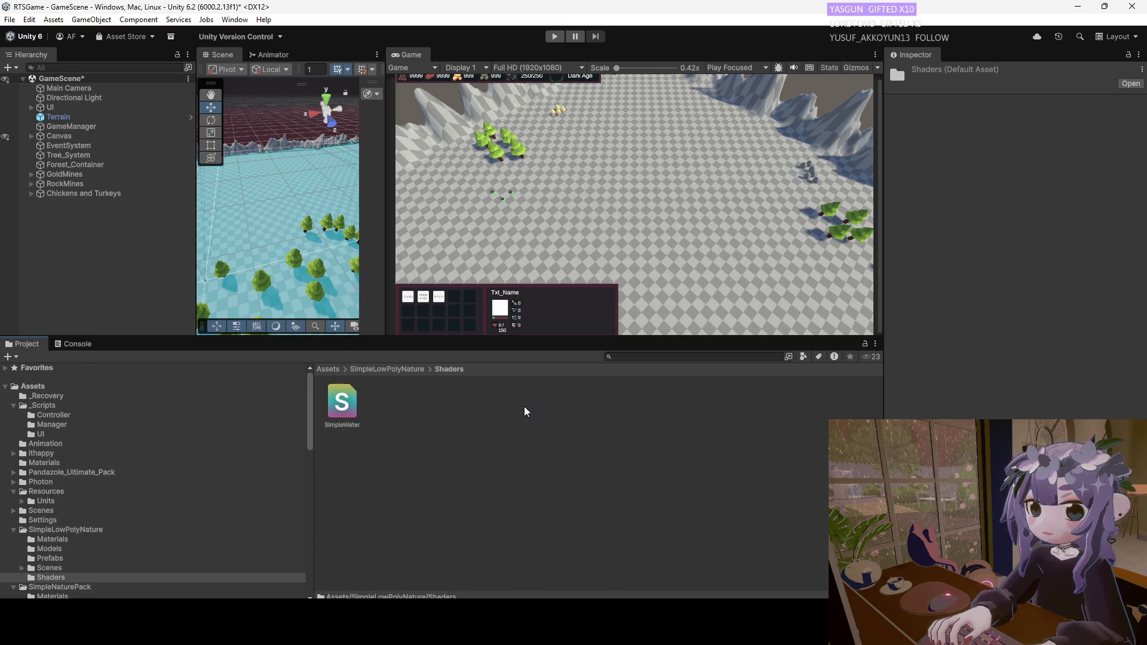
left_click(393, 369)
double_click(434, 406)
scroll(454, 478, "down", 2)
left_click(481, 559)
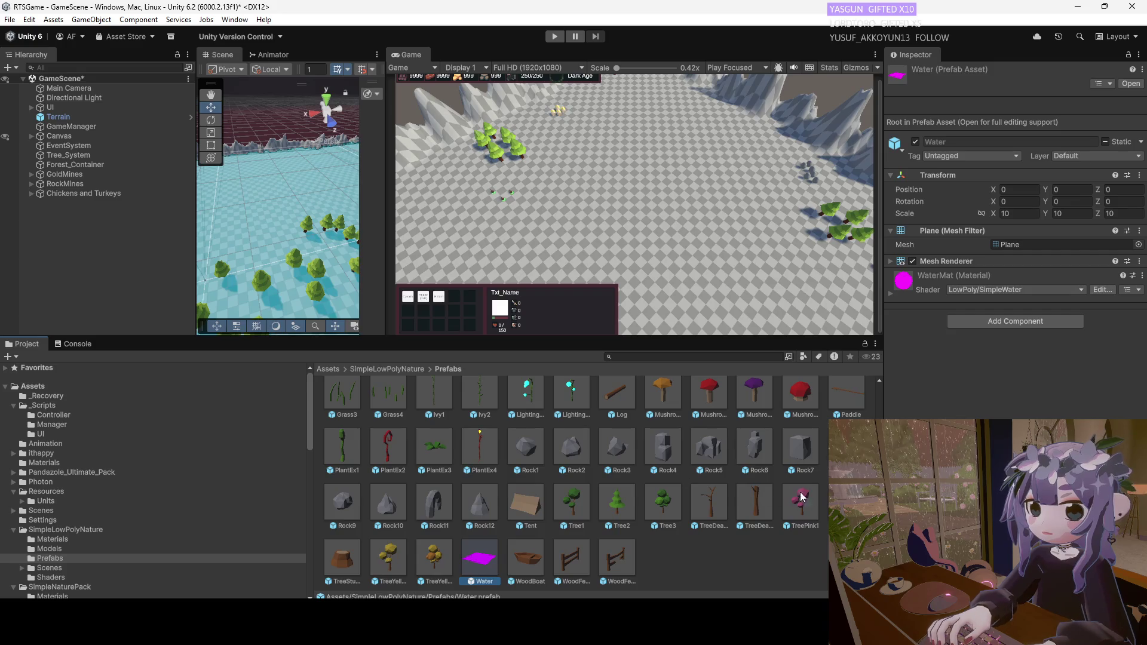
Inspect the TreePink3, TreePink1, PlantEx4 and Mushroom1 prefabs.
left_click(847, 505)
left_click(802, 505)
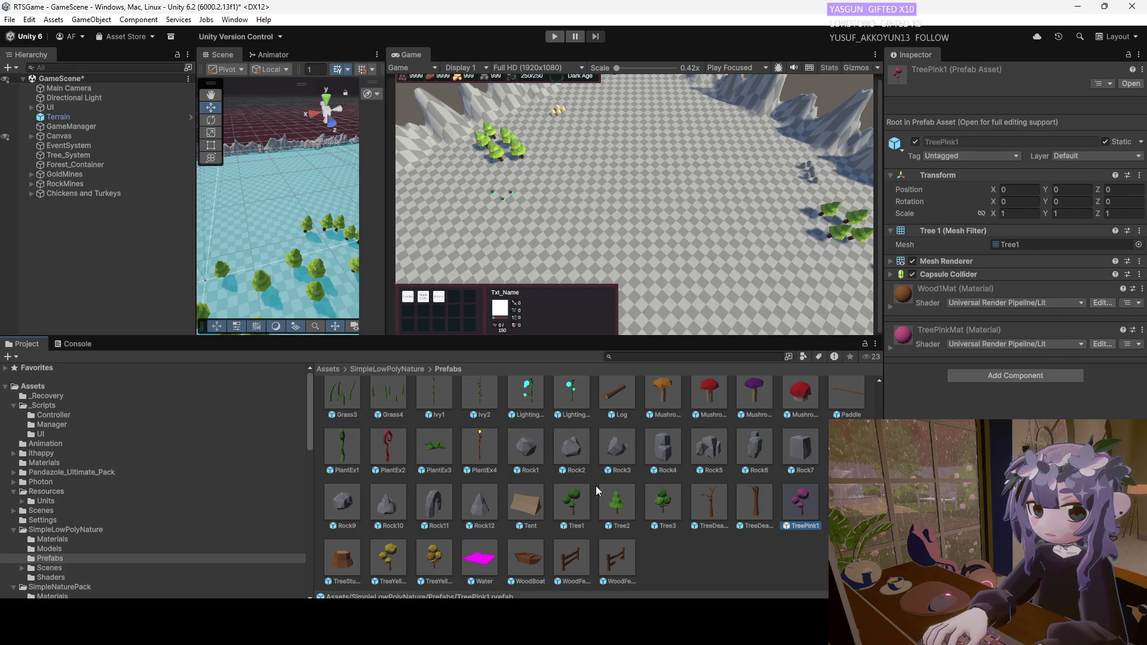
left_click(525, 501)
left_click(481, 453)
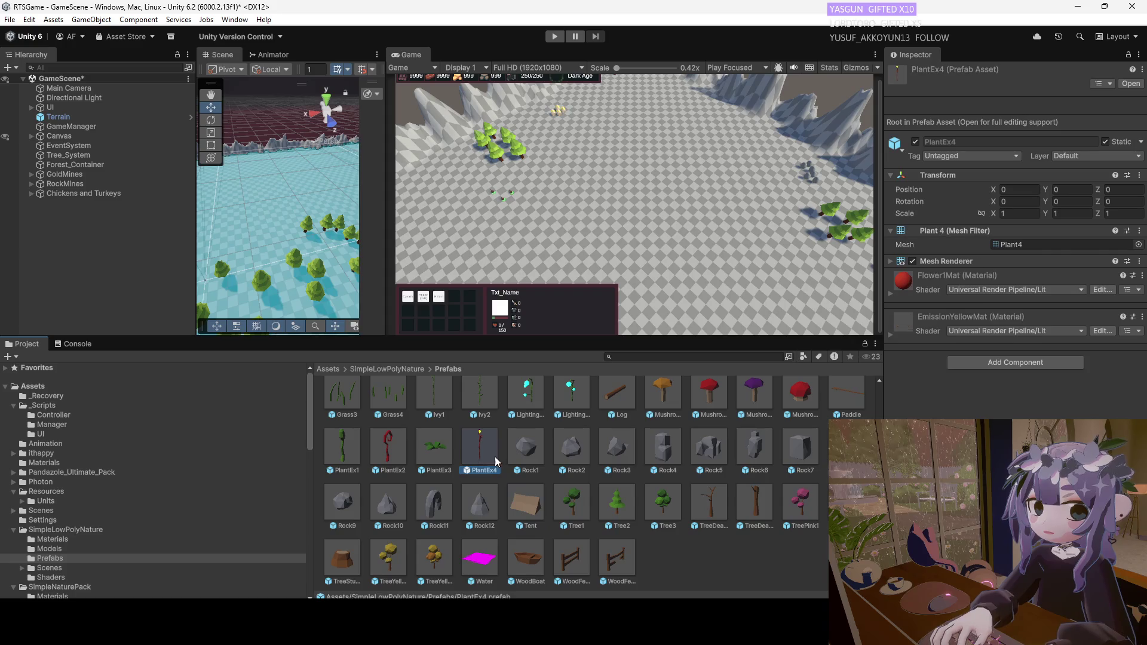
left_click(666, 396)
scroll(665, 397, "up", 2)
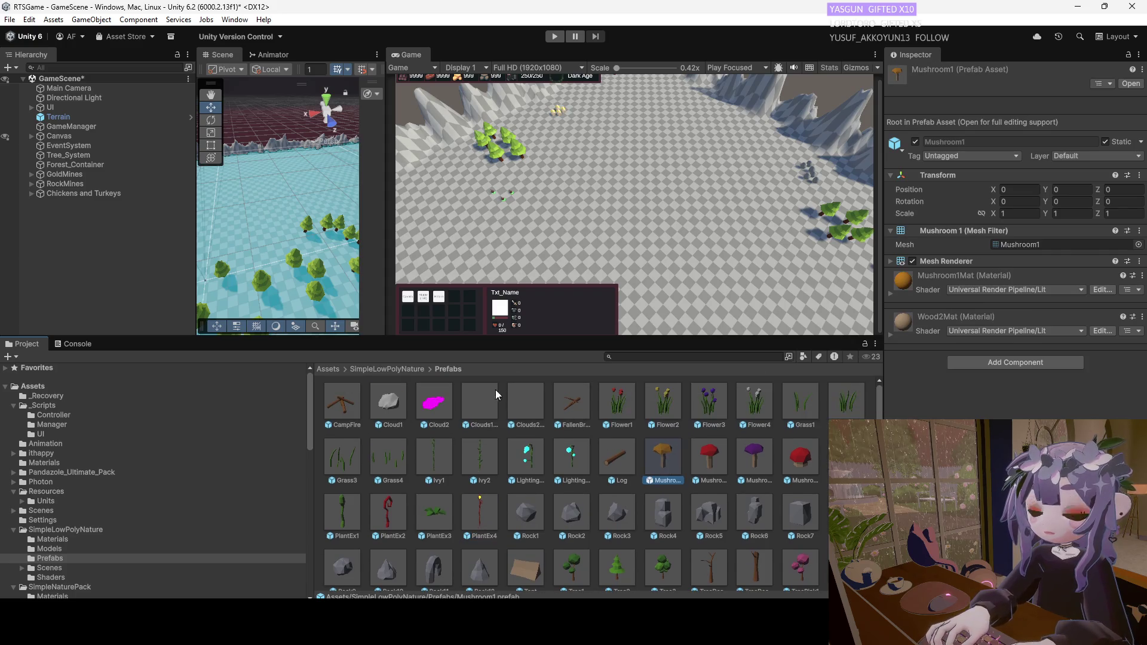
Go back through SimpleLowPolyNature's folders up to Assets and select the Settings folder.
left_click(406, 371)
left_click(425, 412)
left_click(392, 411)
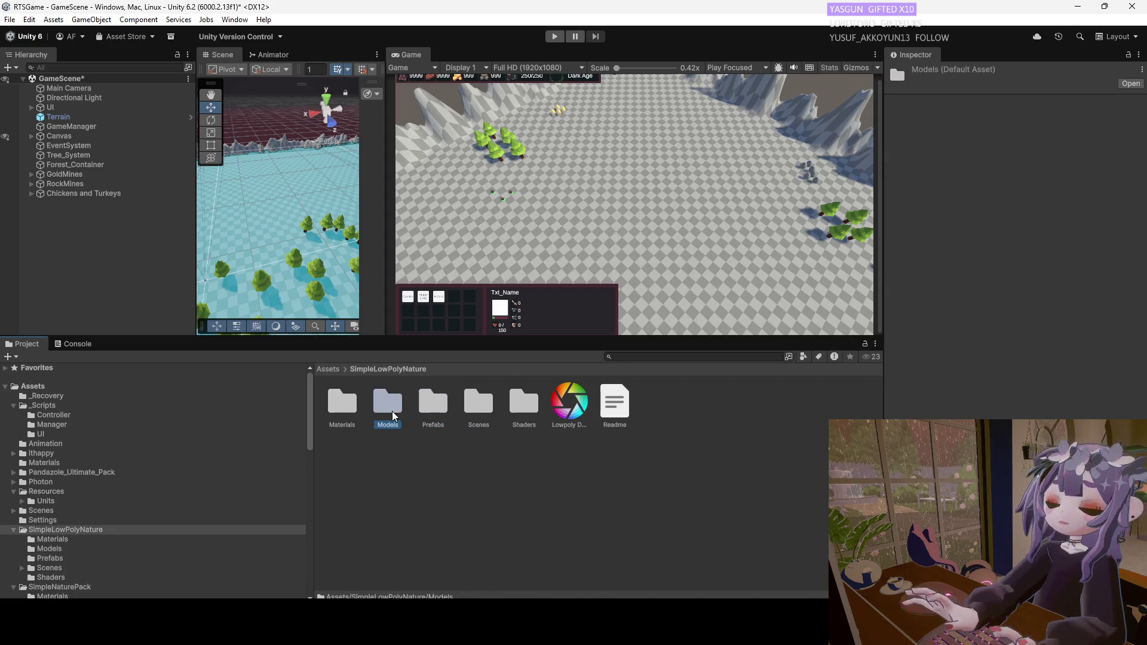
left_click(343, 410)
left_click(328, 371)
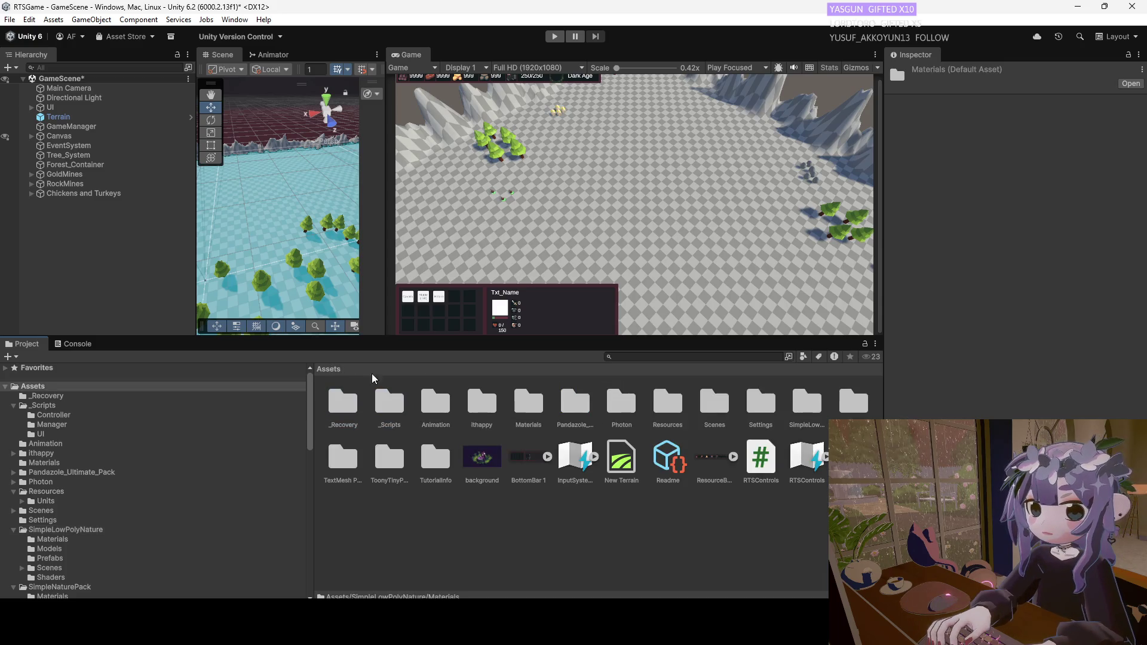
left_click(759, 408)
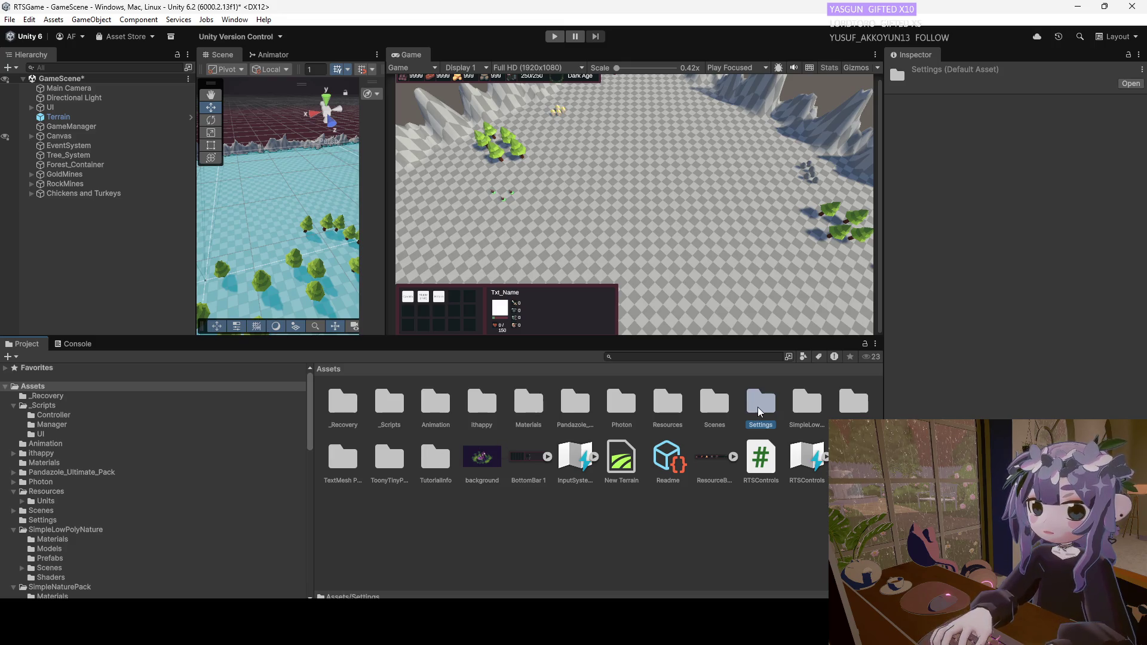
Open SimpleNaturePack's Materials, then switch to SimpleLowPolyNature's Materials folder.
double_click(854, 401)
double_click(343, 404)
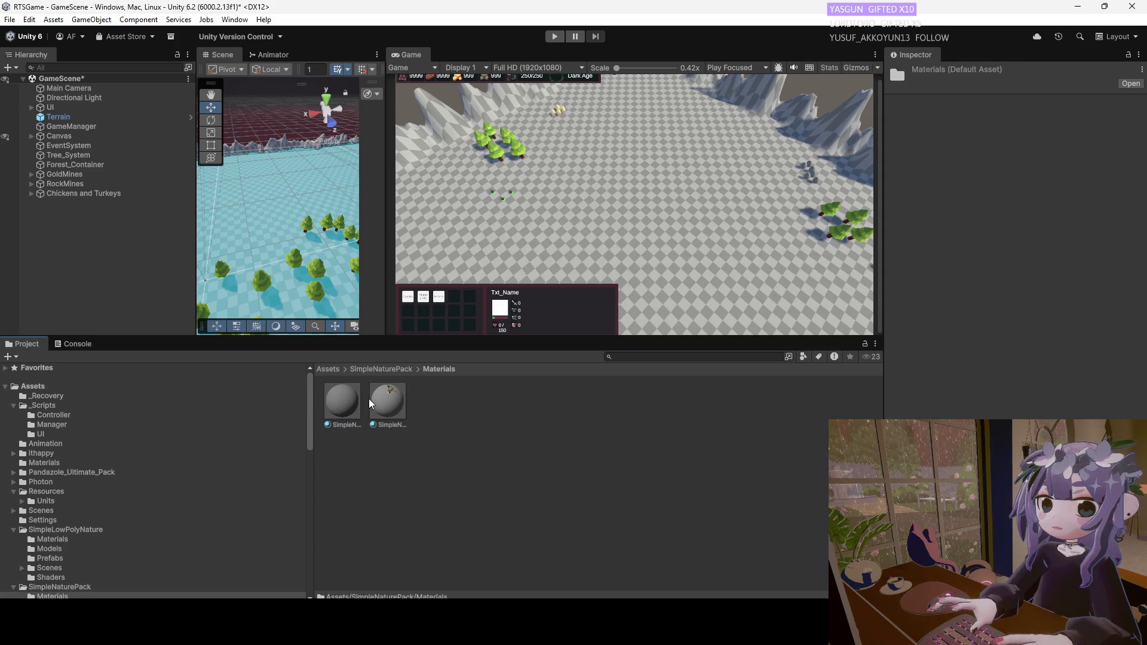
left_click(390, 369)
left_click(333, 369)
double_click(432, 431)
double_click(342, 402)
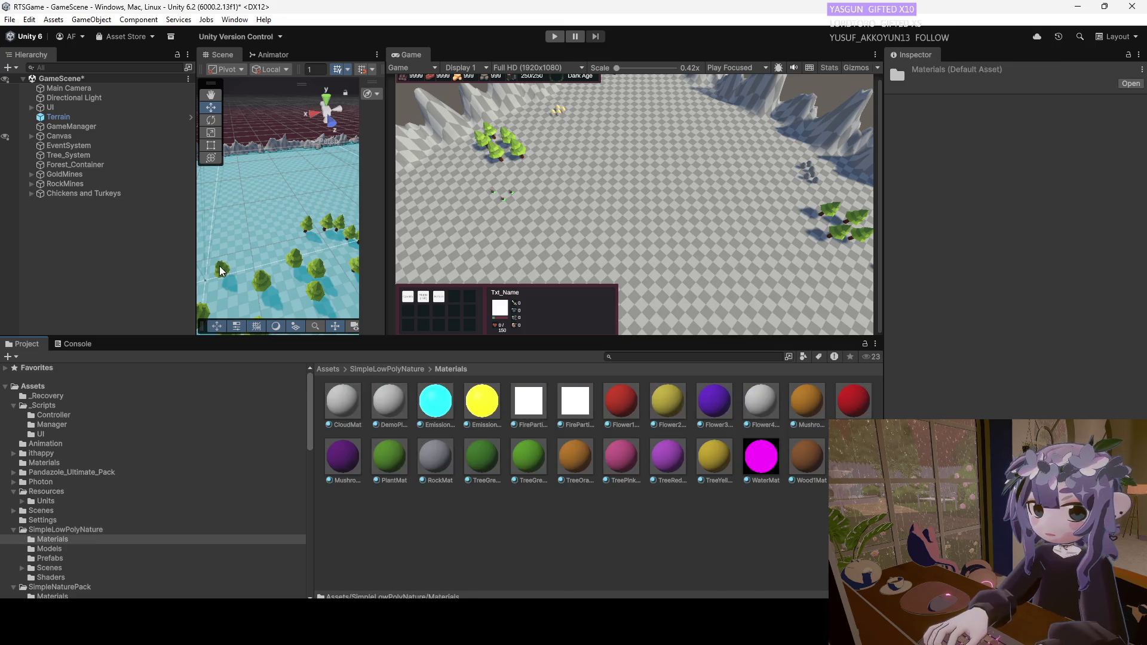
Select Terrain, view the TerrainLit shader source, return to Unity, and open the Material Hierarchy.
left_click(66, 117)
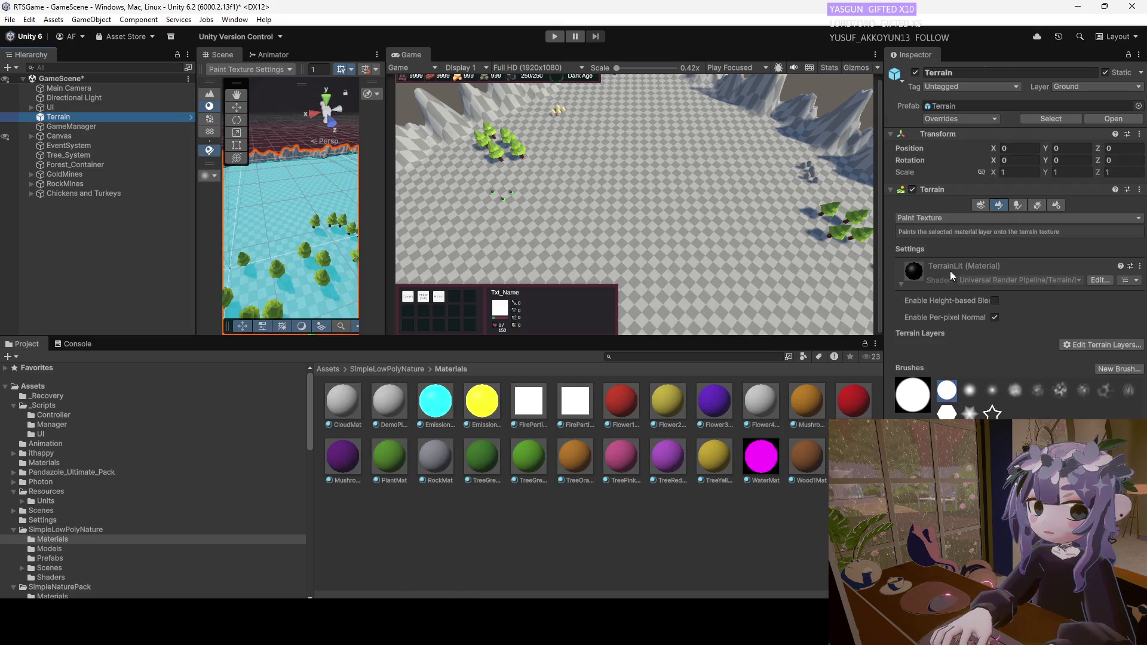
left_click(1099, 280)
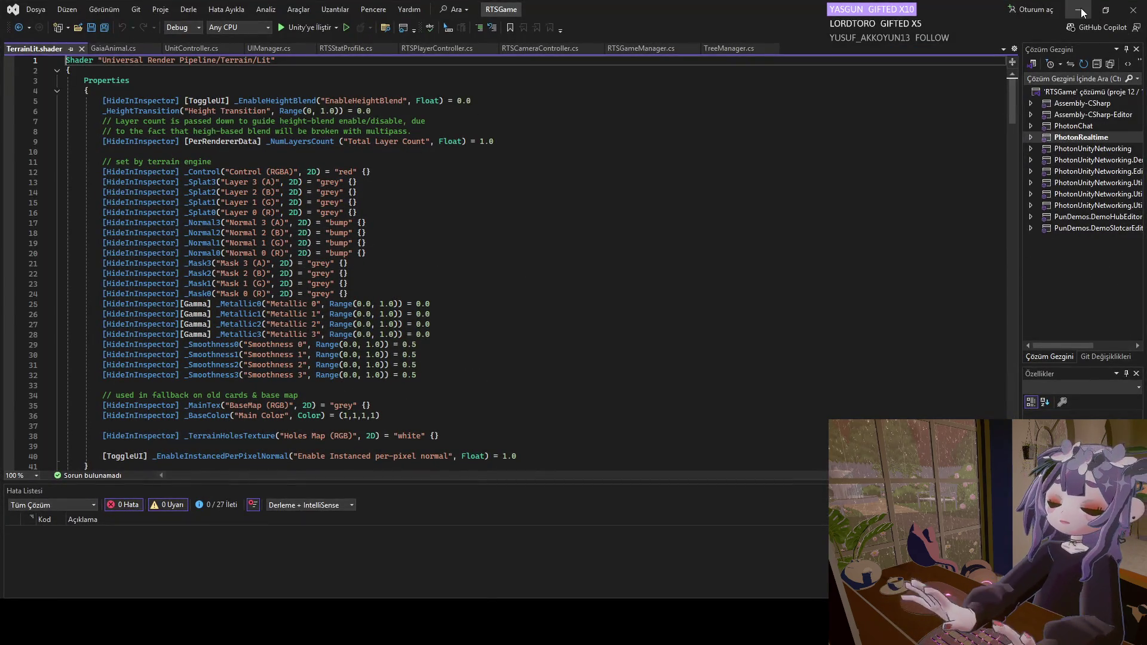
left_click(1082, 10)
left_click(1127, 281)
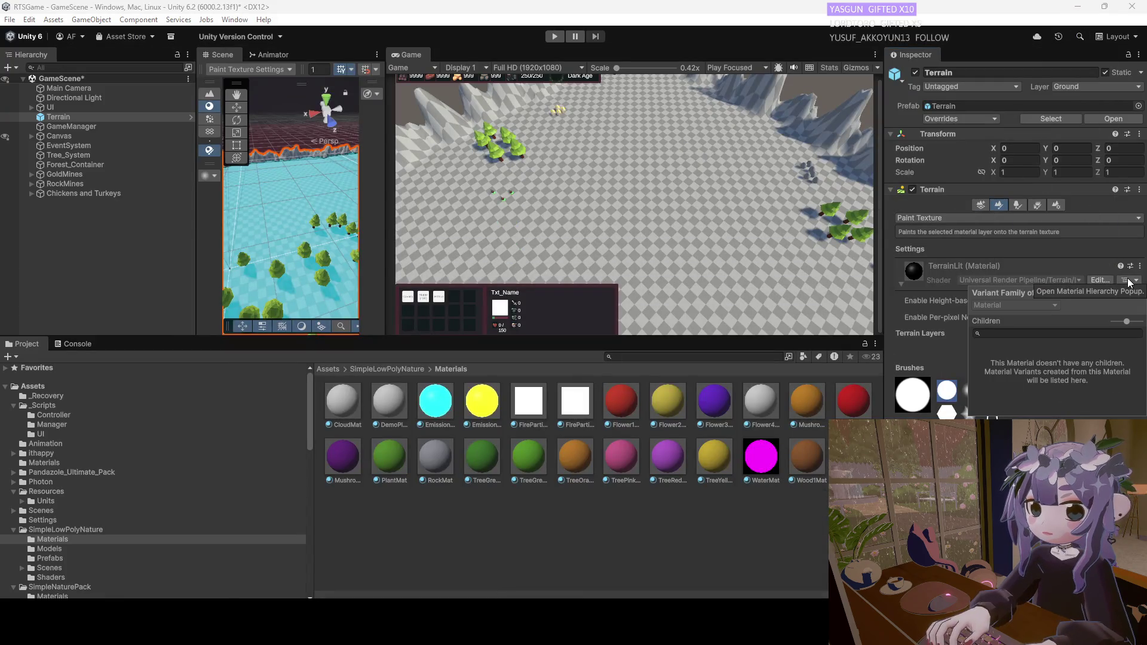
Keeping Paint Texture, untick Enable Per-pixel Normal and Enable Height-based Blend on TerrainLit.
left_click(1127, 281)
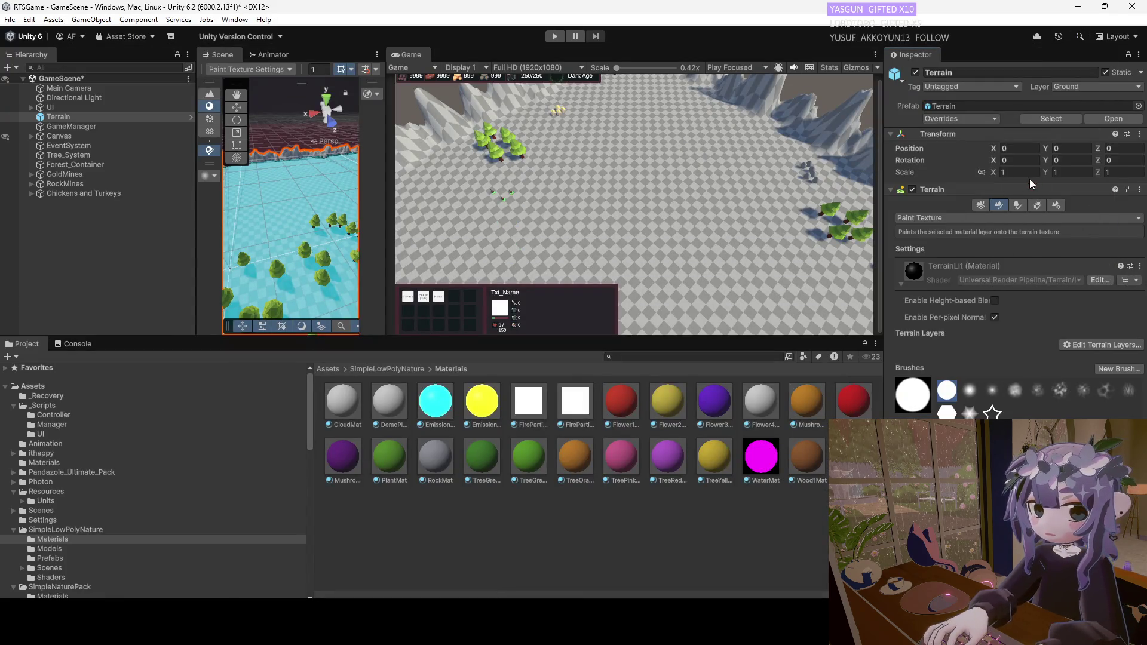
left_click(942, 220)
left_click(987, 343)
left_click(995, 318)
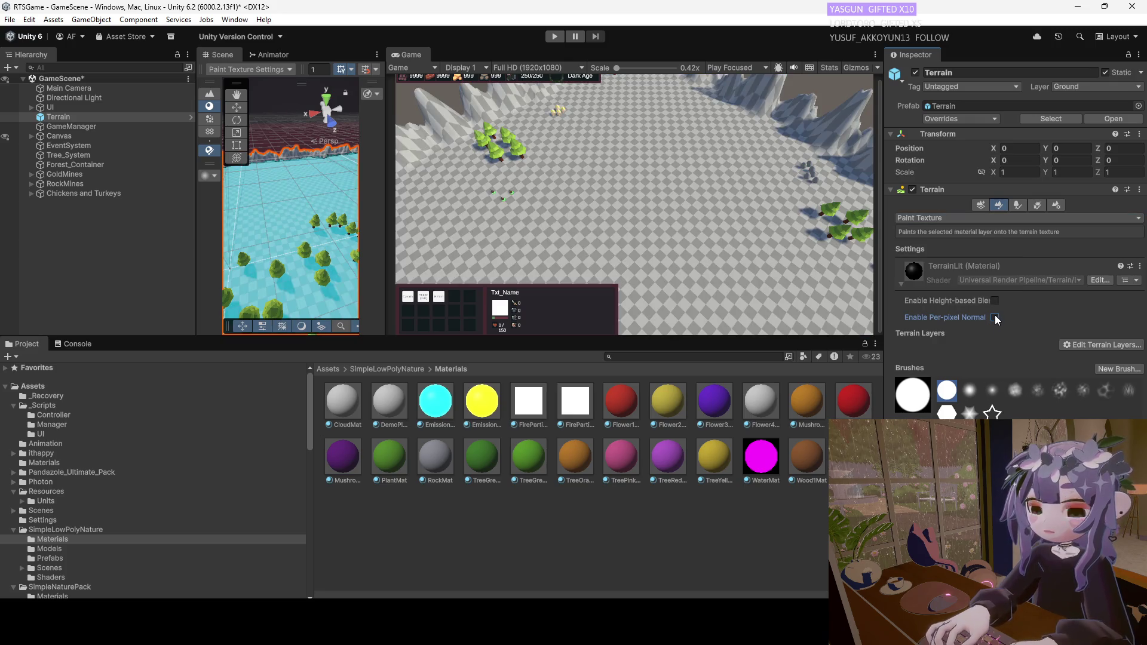
left_click(993, 300)
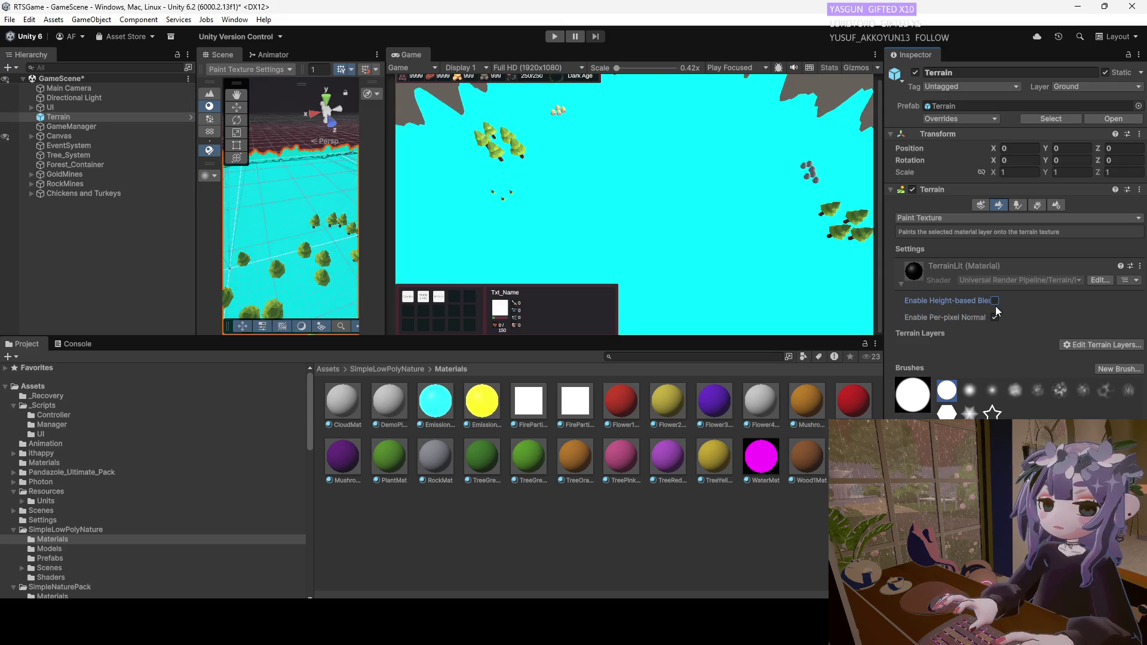
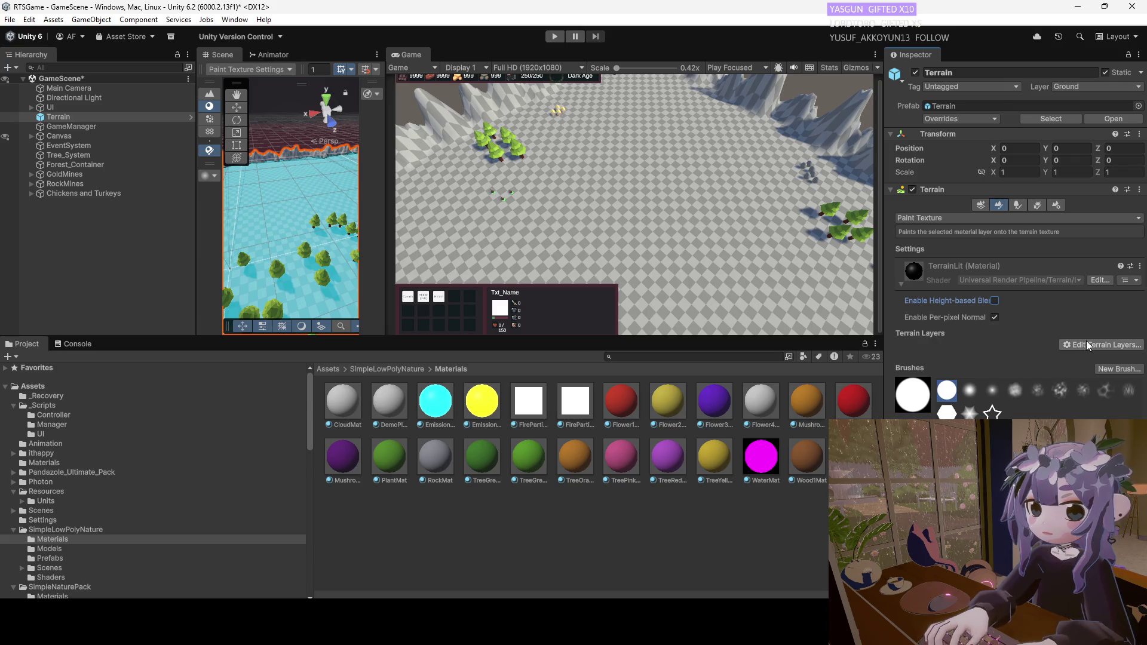
Explore the terrain's Edit Terrain Layers options, starting a new layer but closing the texture picker.
left_click(1087, 344)
left_click(988, 342)
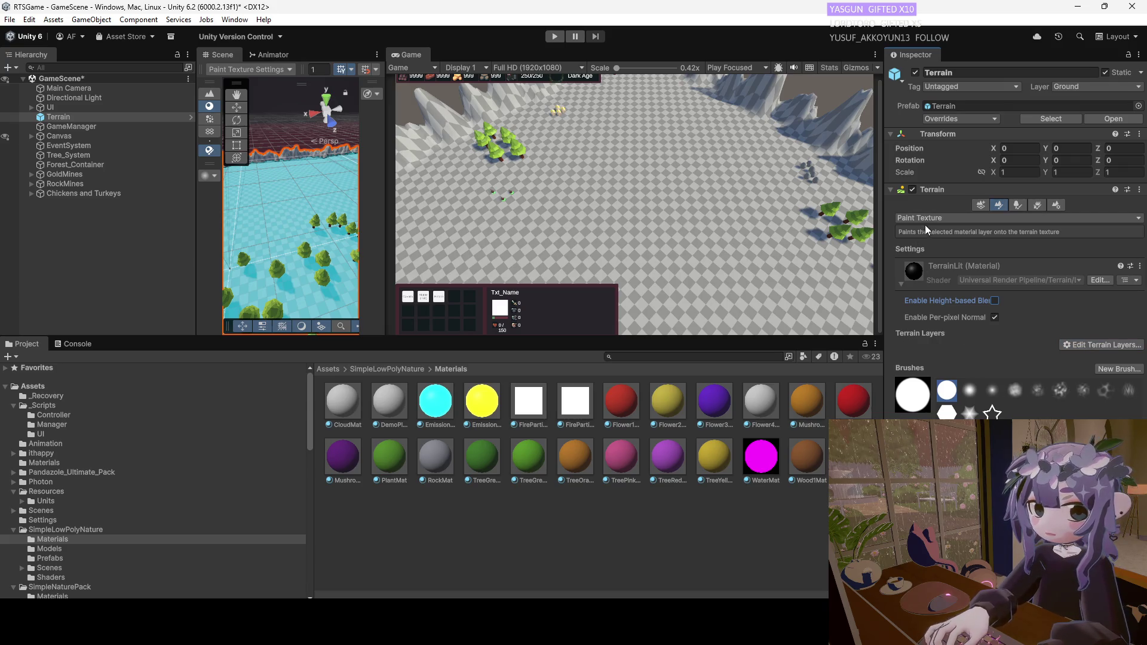
left_click(893, 191)
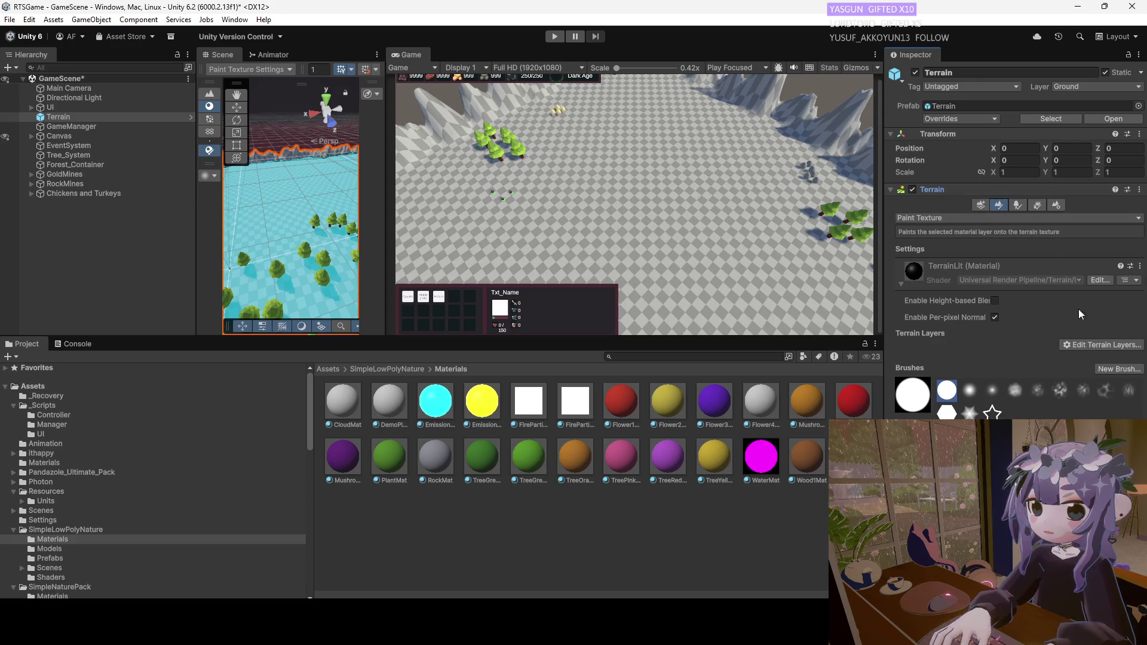
left_click(1088, 345)
left_click(1063, 344)
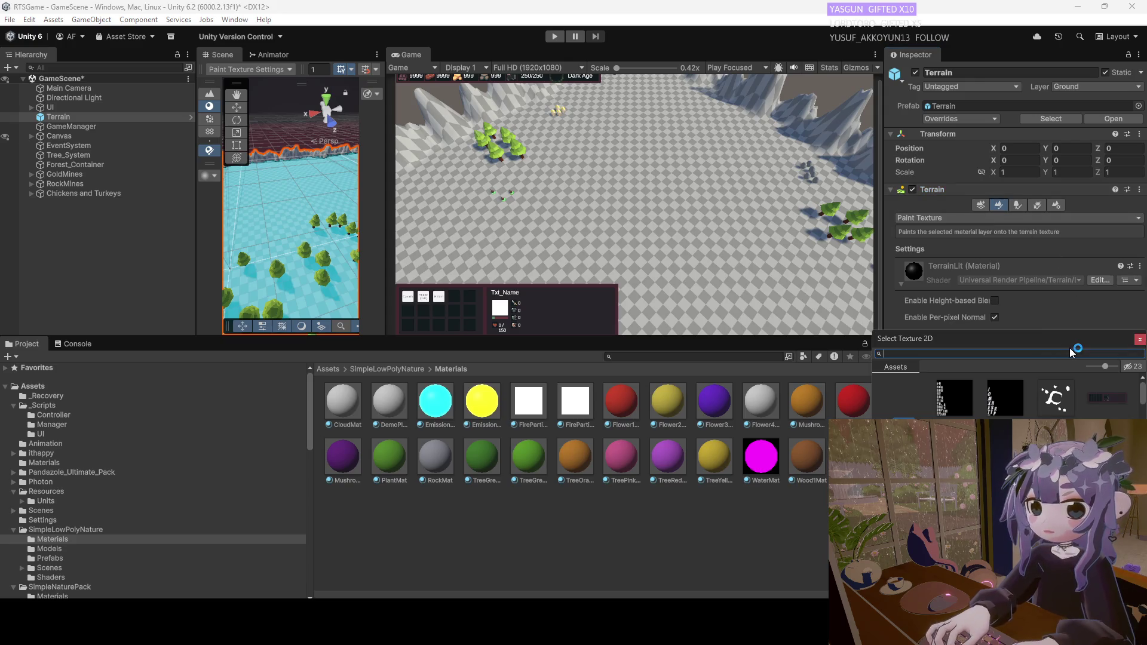
left_click(1140, 339)
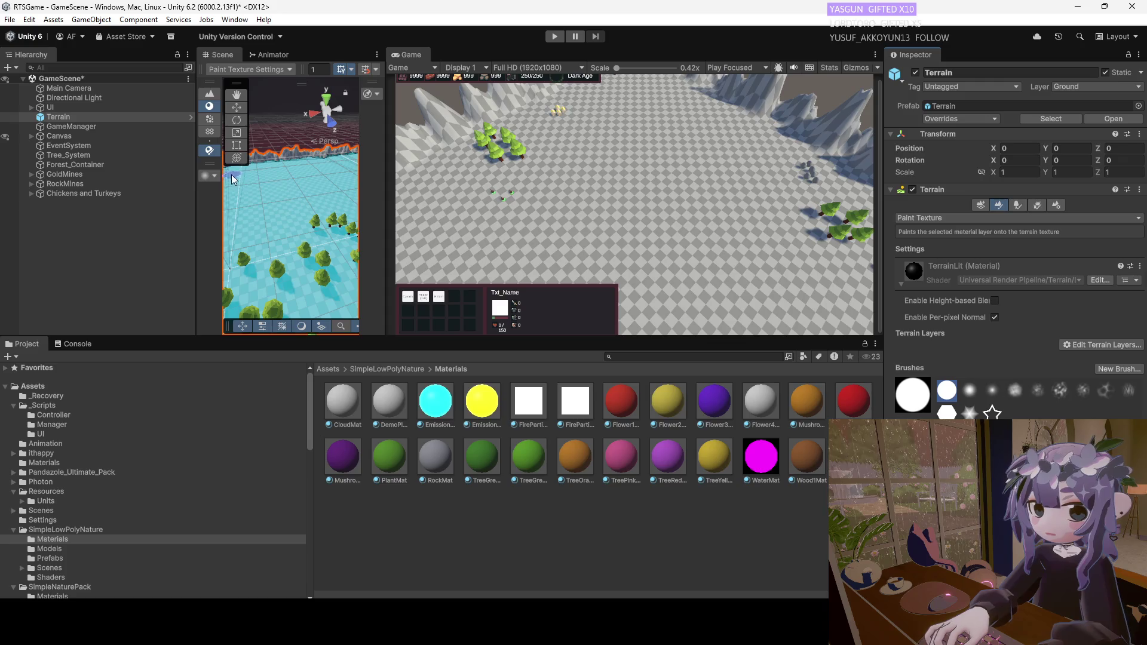
Collapse the TerrainLit material and view its terrain shader in the code editor.
left_click(902, 283)
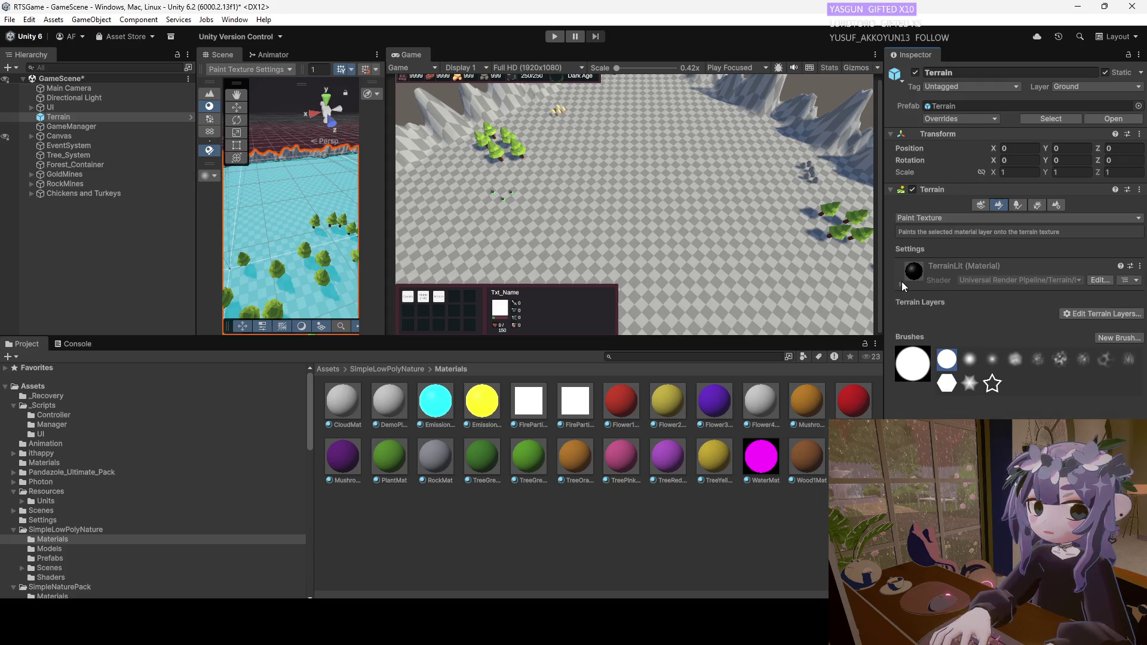
left_click(1100, 280)
left_click(1078, 10)
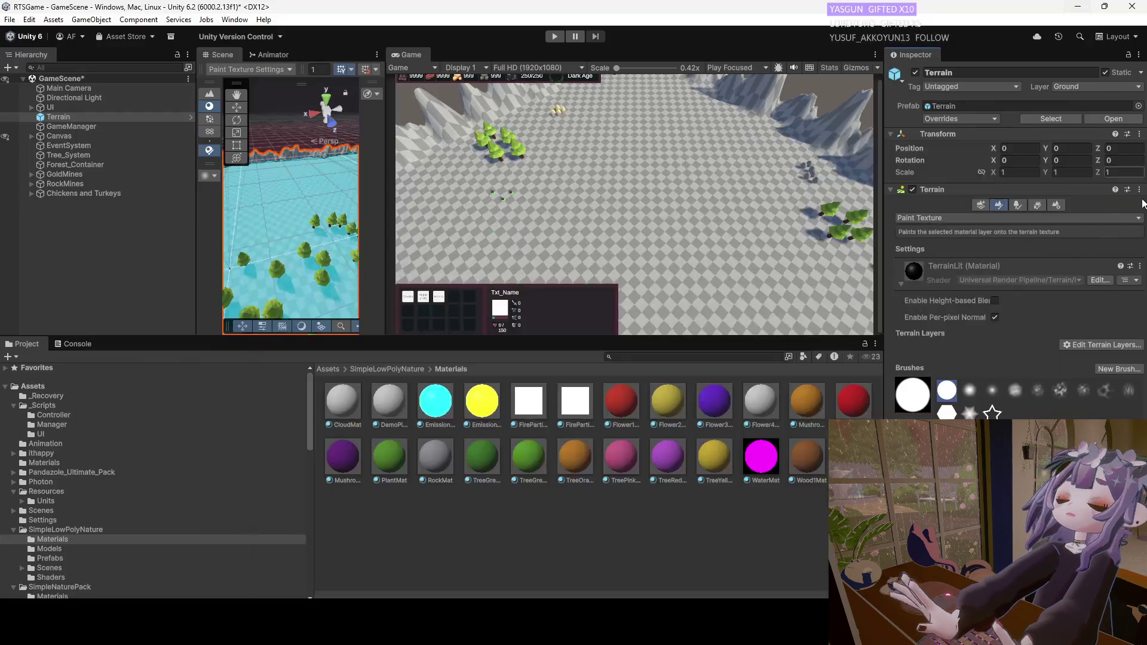
Search TerrainLit presets for 'plant', cancel, then open the material's extra-actions menu.
left_click(1130, 267)
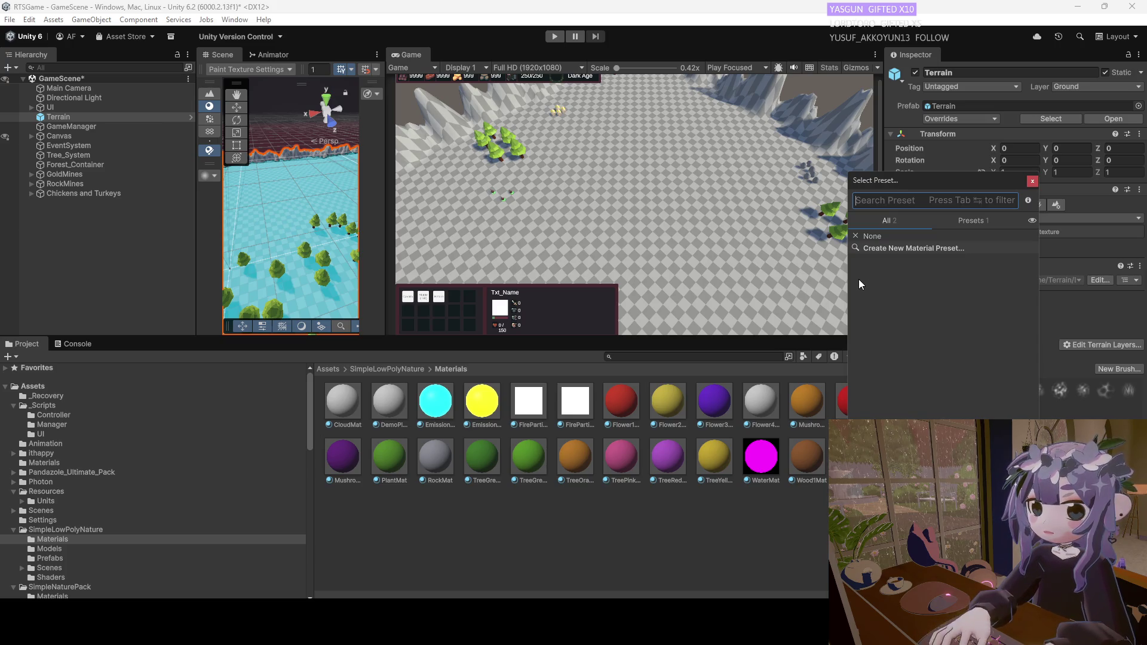
type("plant")
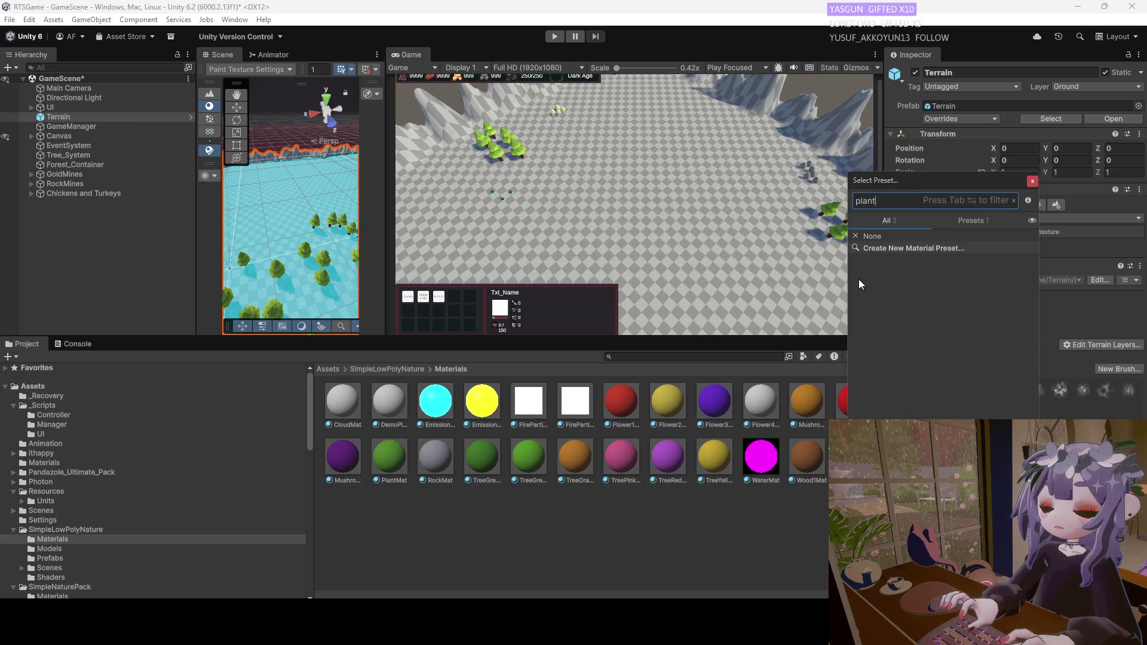
key("BackSpace")
key("BackSpace")
key("BackSpace")
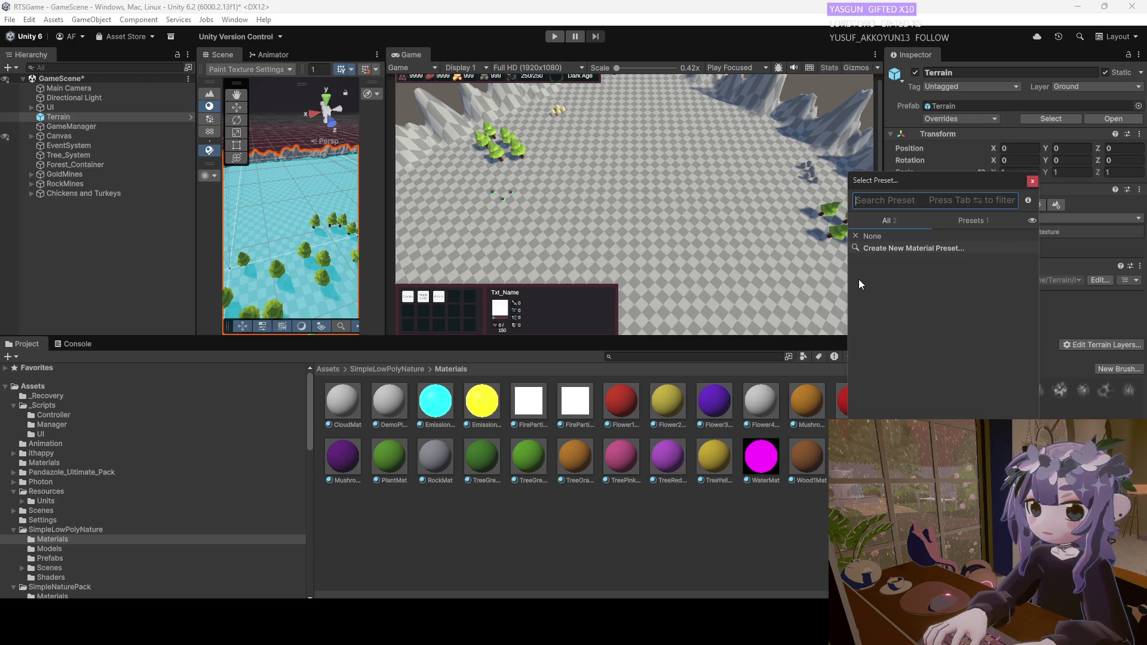
key("Escape")
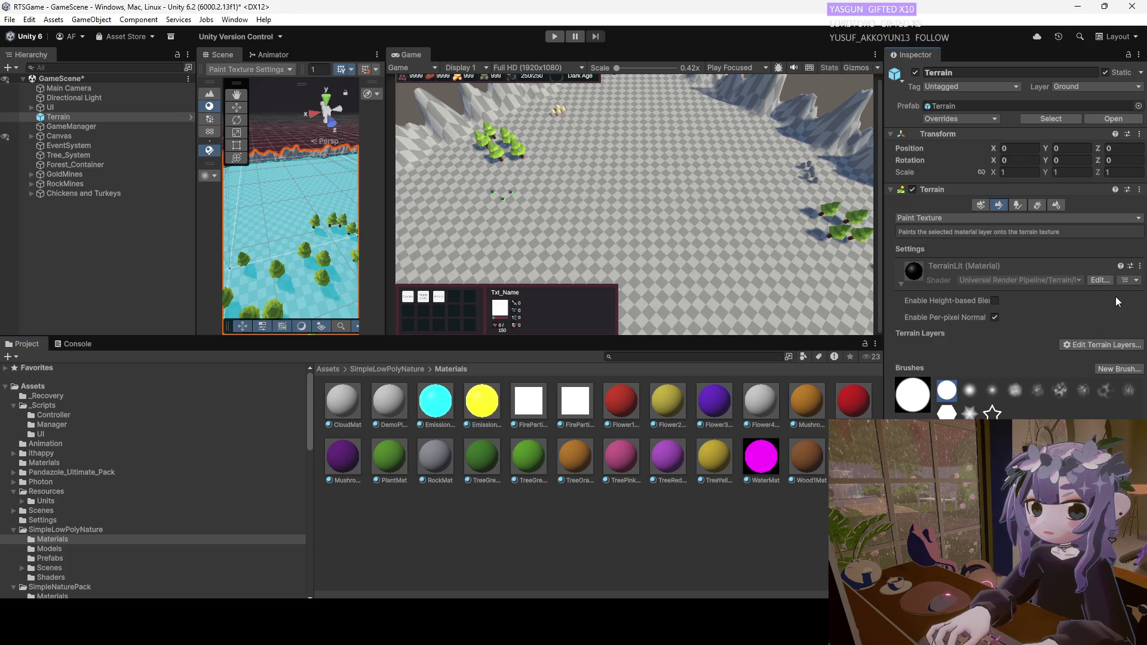
left_click(1139, 266)
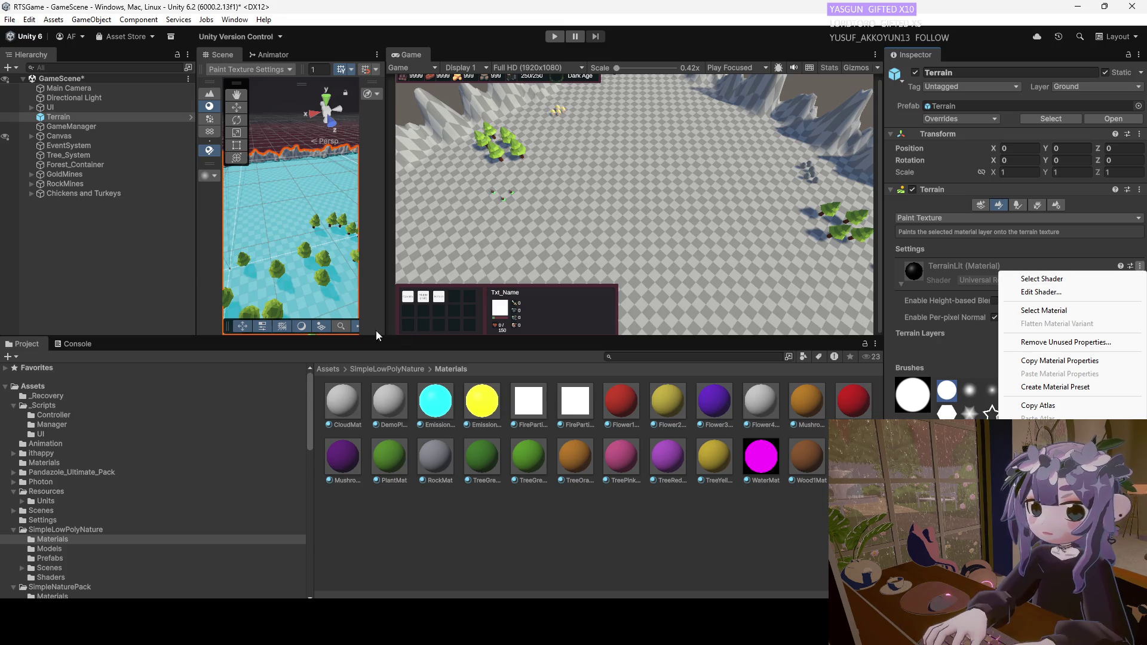
left_click(364, 366)
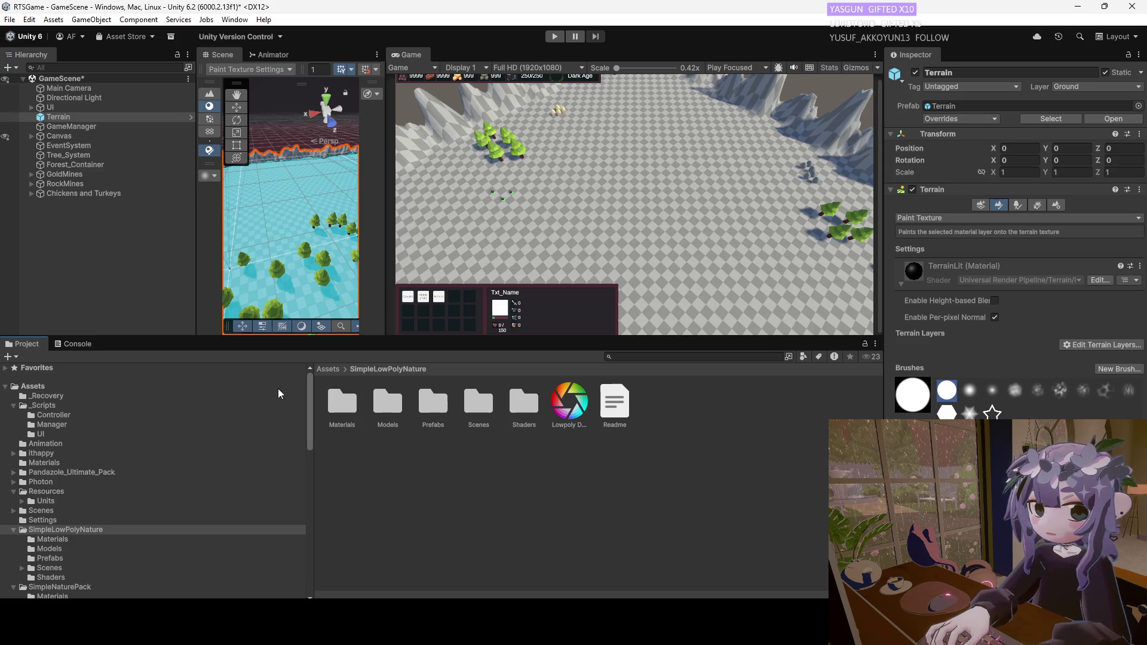
Open SimpleLowPolyNature from Assets and look into its Scenes folder.
left_click(329, 370)
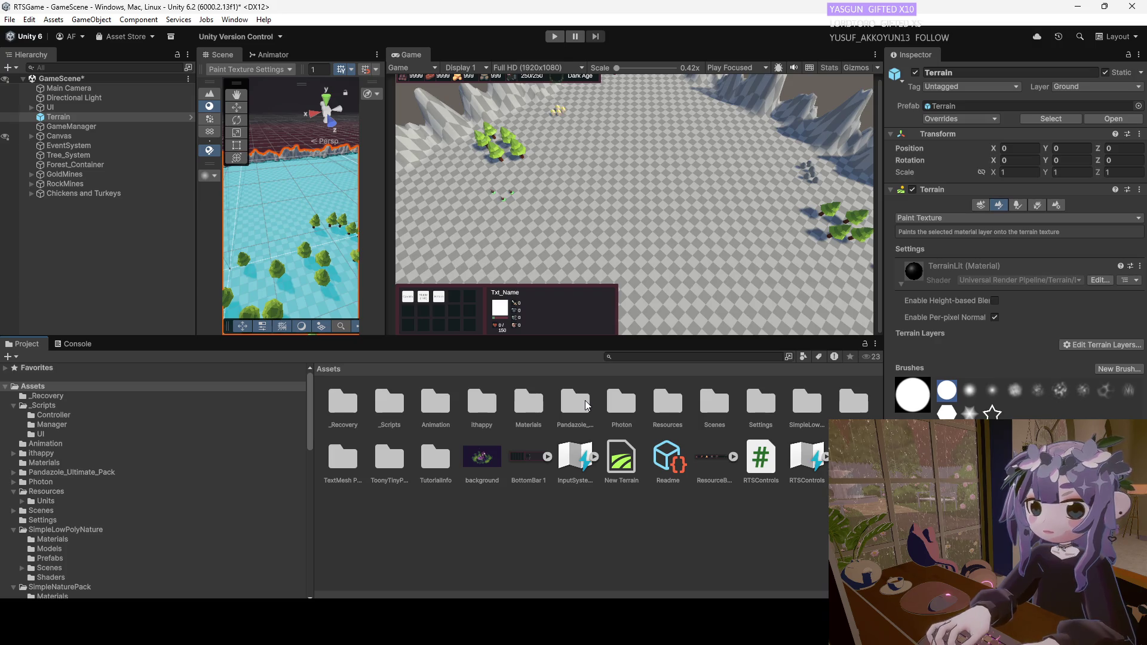
double_click(804, 412)
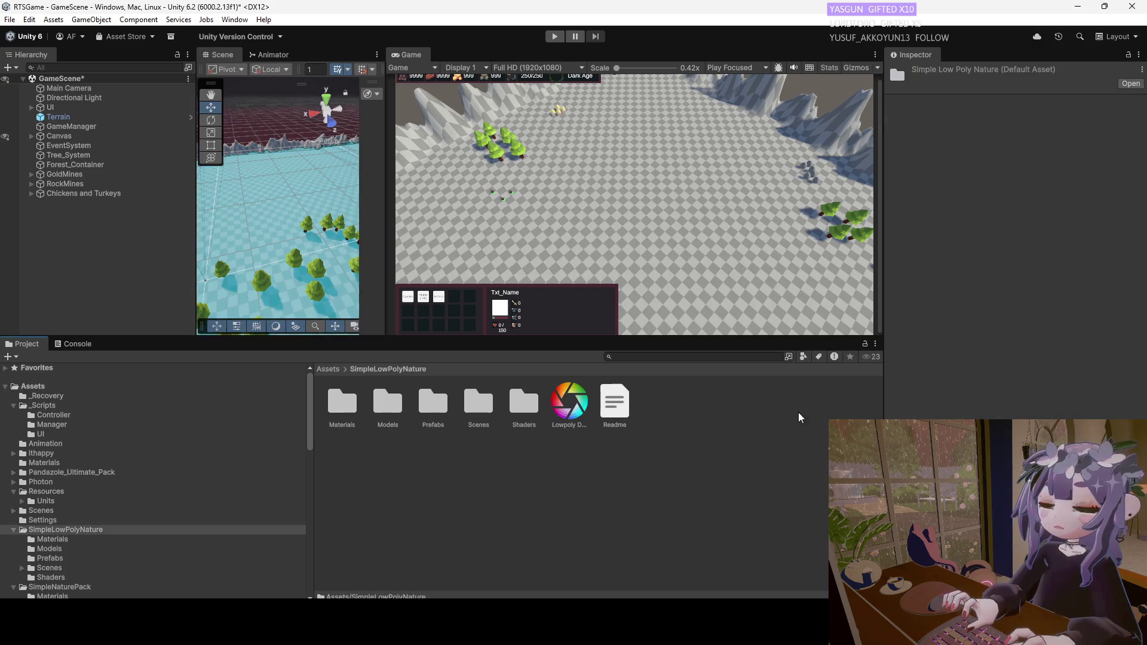
left_click(551, 399)
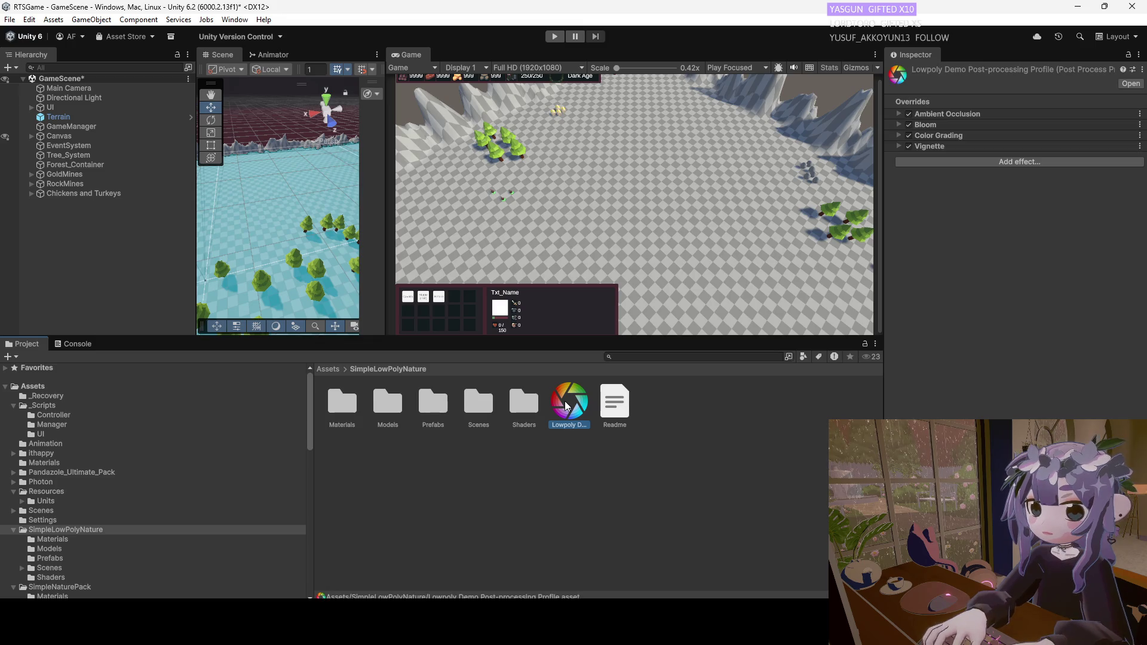
left_click(514, 401)
left_click(470, 403)
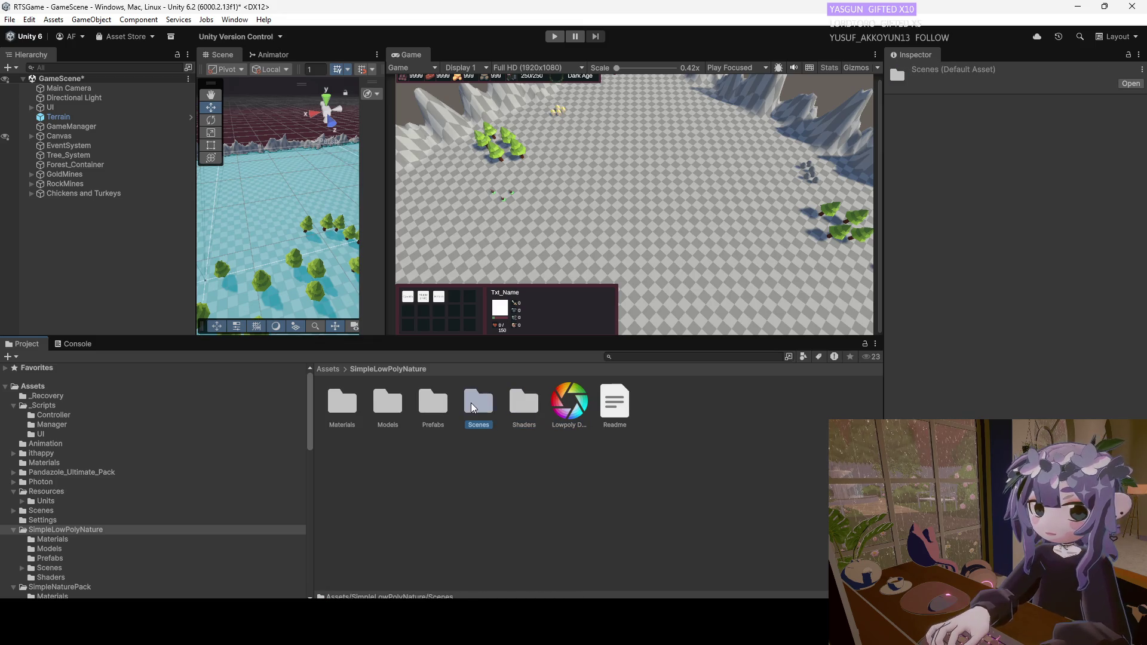
double_click(481, 404)
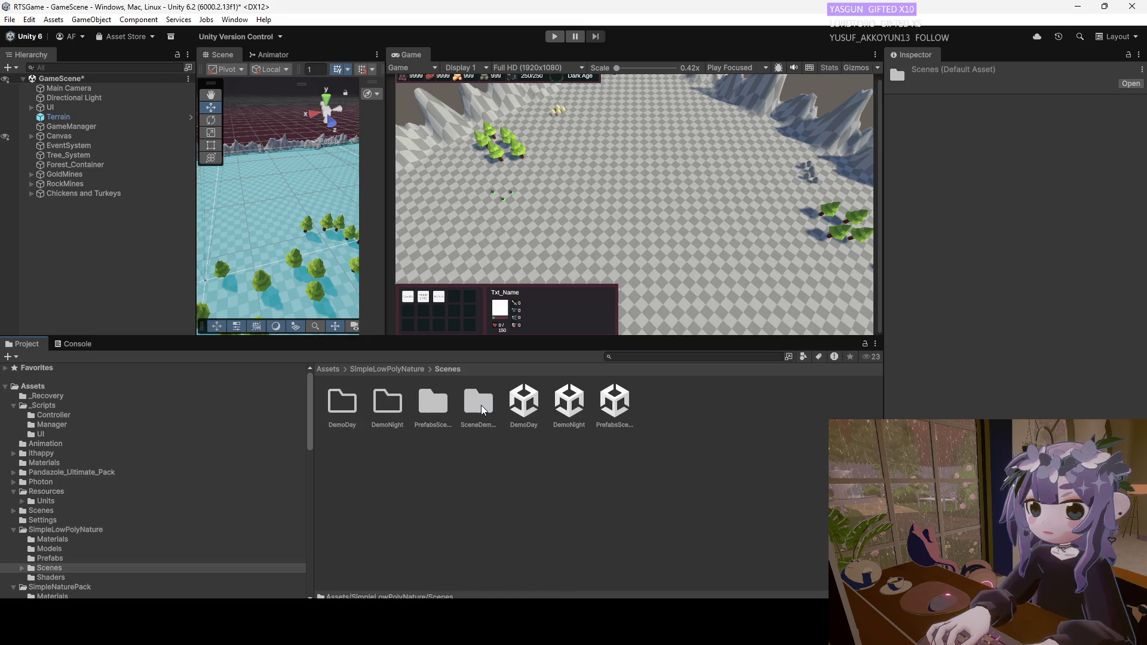
Peek into Scenes and Prefabs, return to SimpleLowPolyNature, and select Terrain in the Hierarchy.
left_click(410, 367)
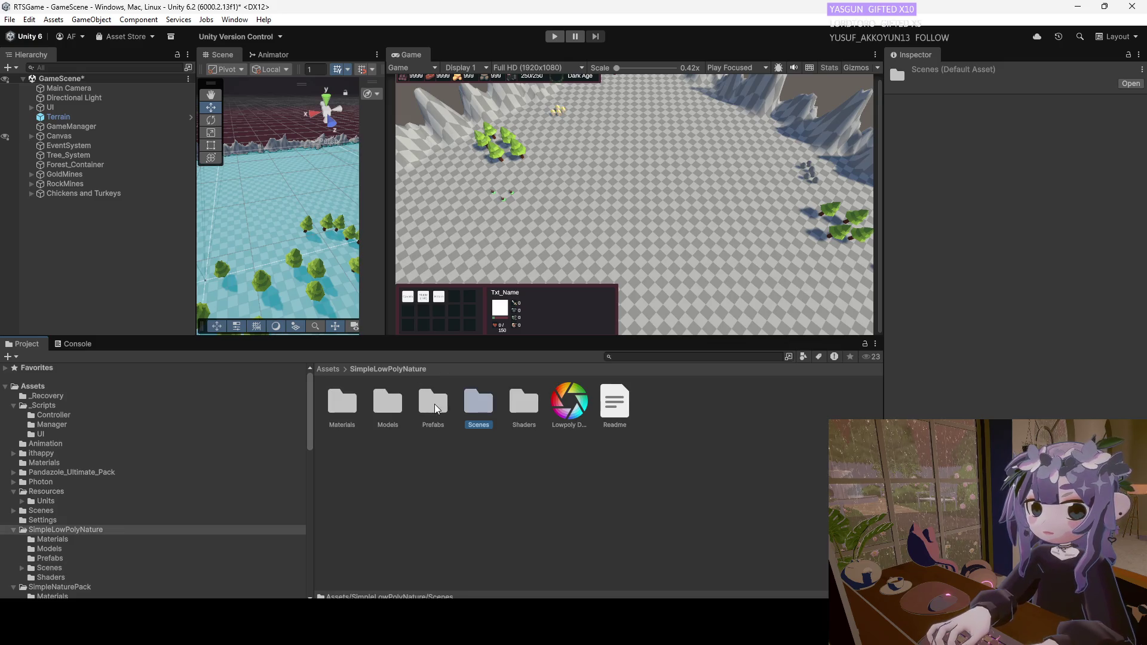
double_click(468, 405)
left_click(378, 367)
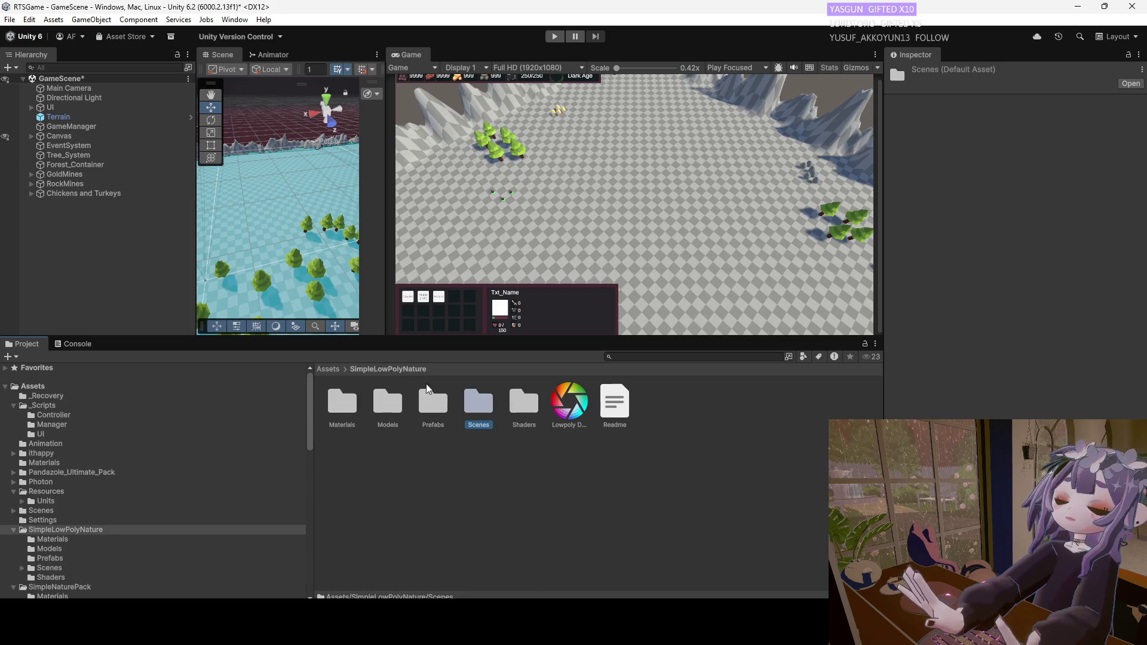
double_click(436, 397)
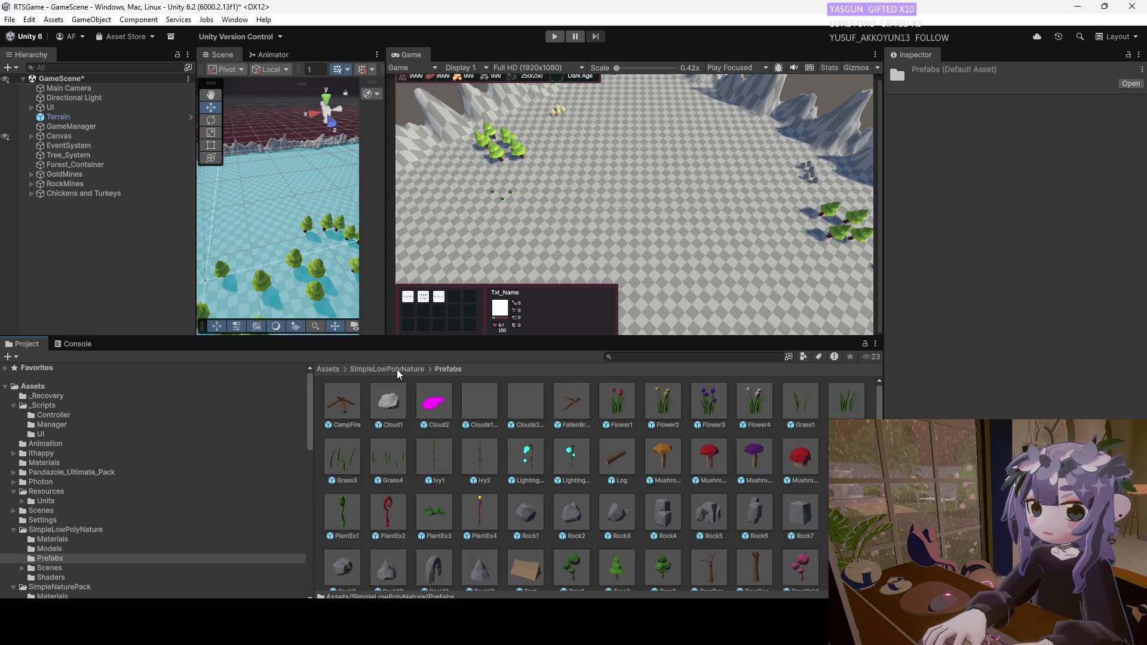
left_click(389, 369)
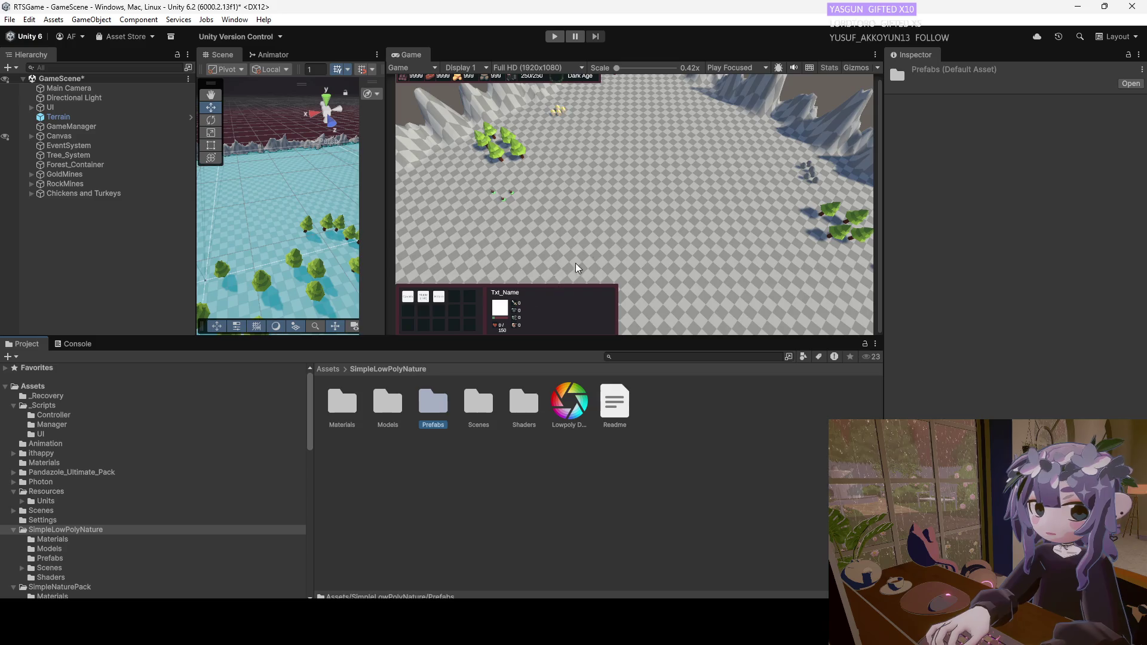
left_click(58, 117)
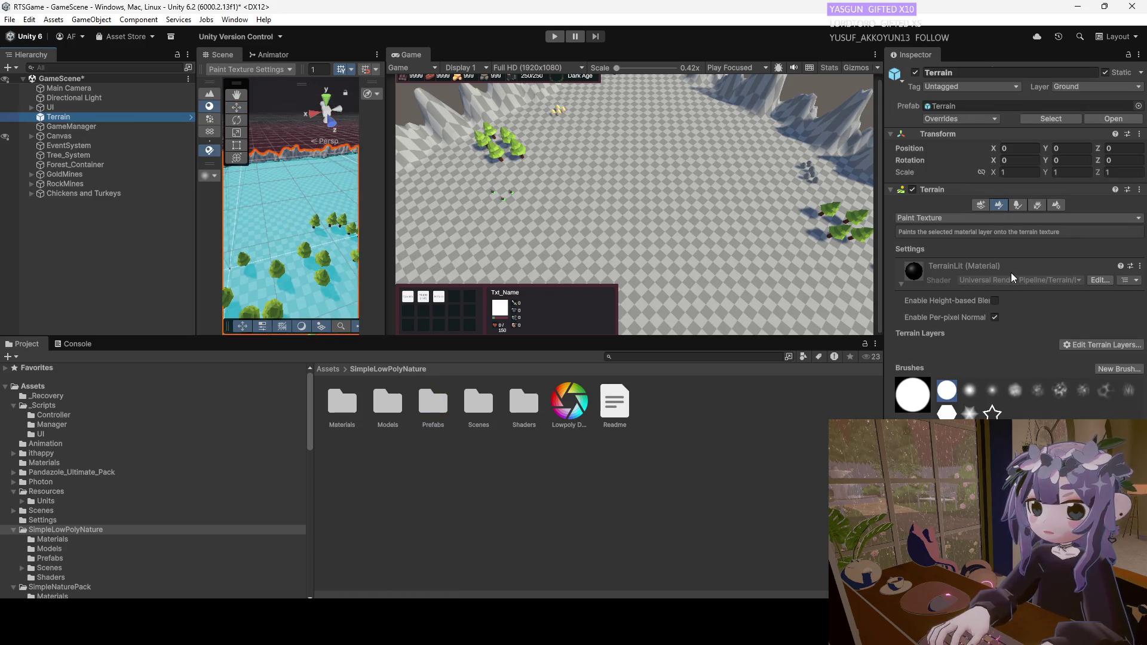
Try the Create Neighbor Terrains and Paint Trees tools, then open SimpleLowPolyNature's Prefabs folder.
left_click(981, 205)
left_click(999, 205)
left_click(974, 203)
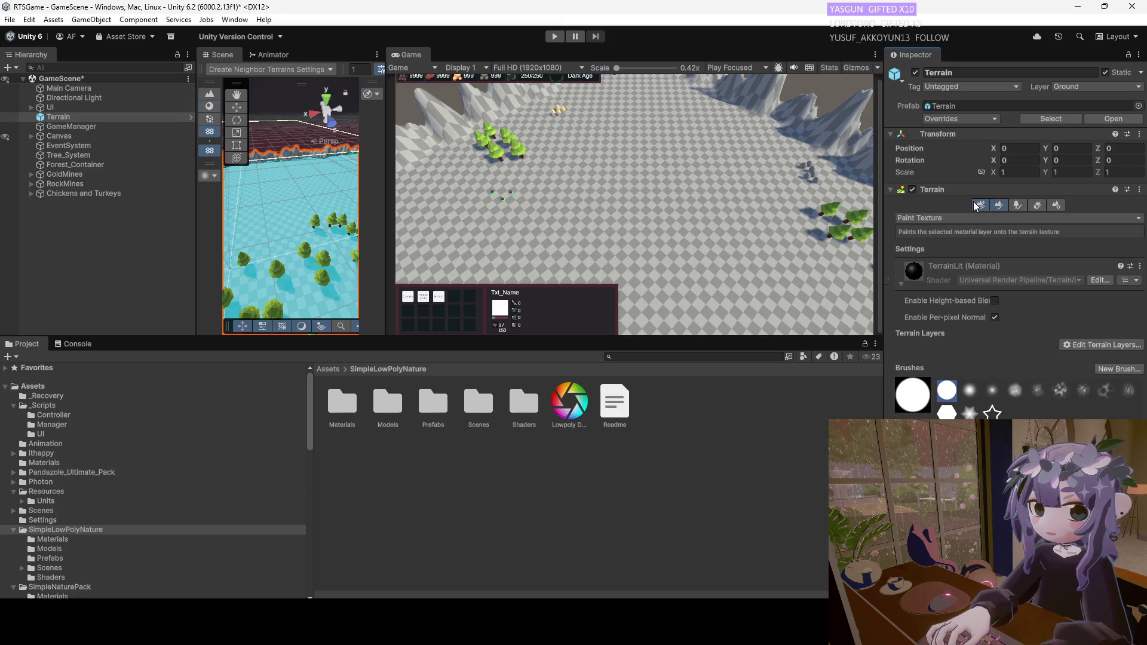
left_click(1018, 205)
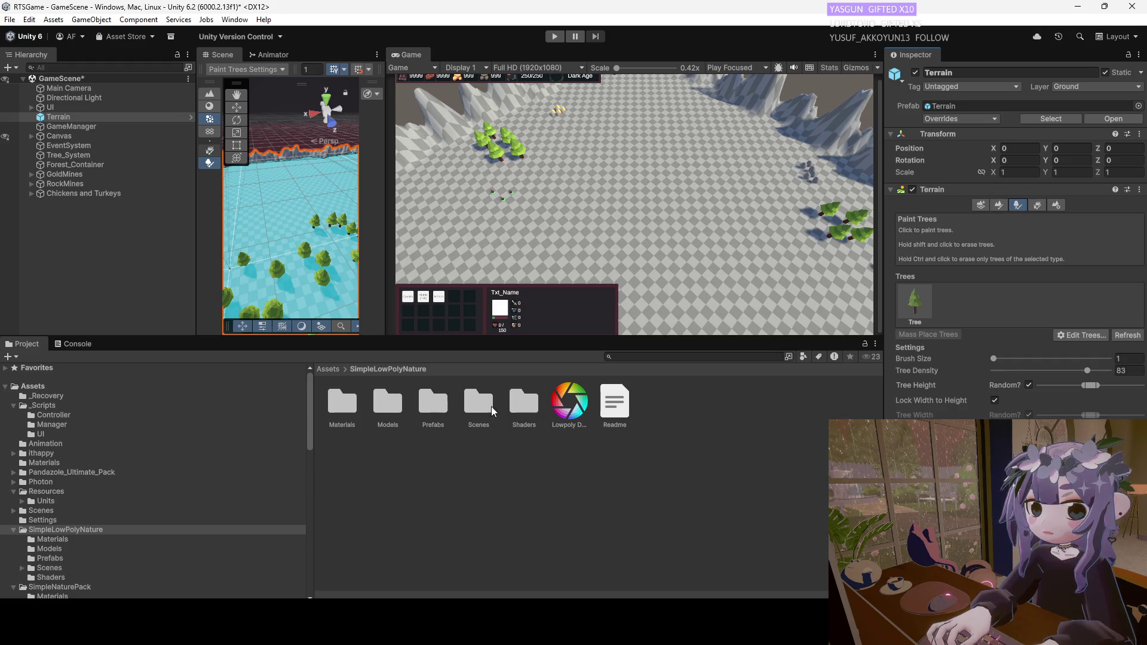
left_click(430, 406)
double_click(429, 403)
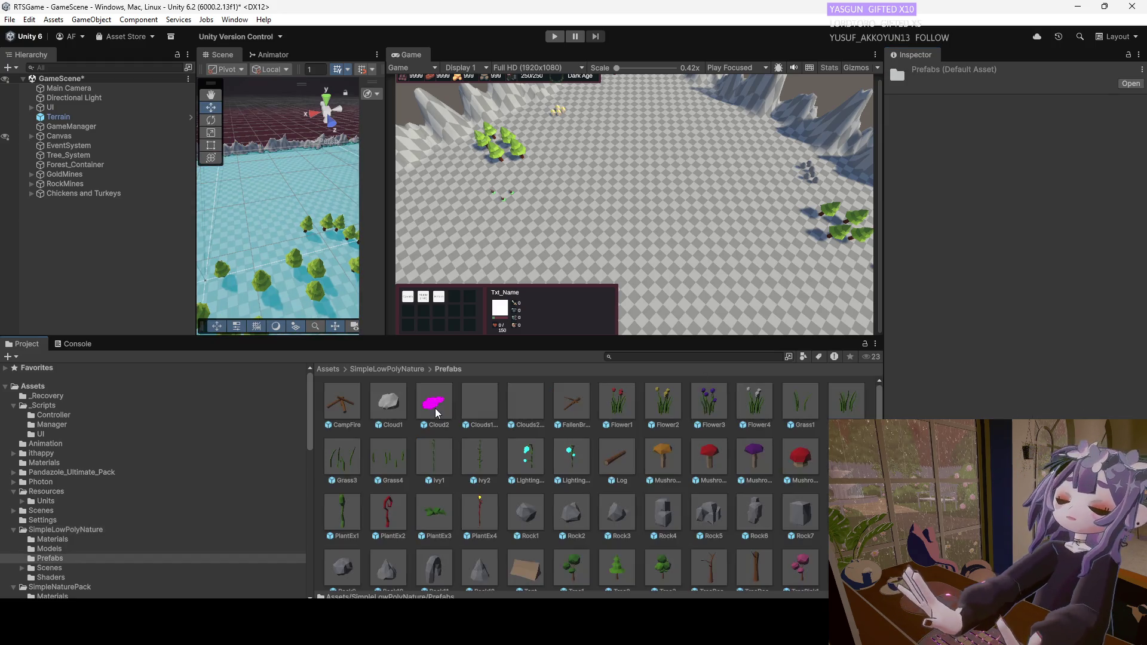
Scroll Prefabs, peek into Shaders and Materials, then open Pandazole_Ultimate_Pack from Assets.
scroll(602, 433, "down", 2)
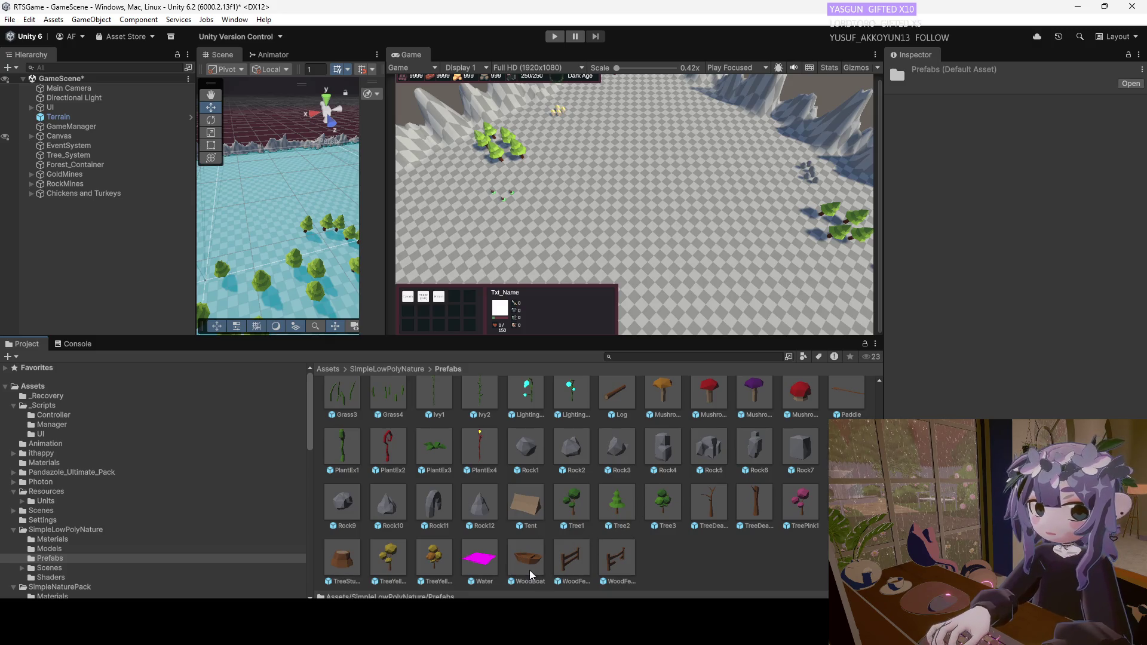
scroll(535, 568, "up", 2)
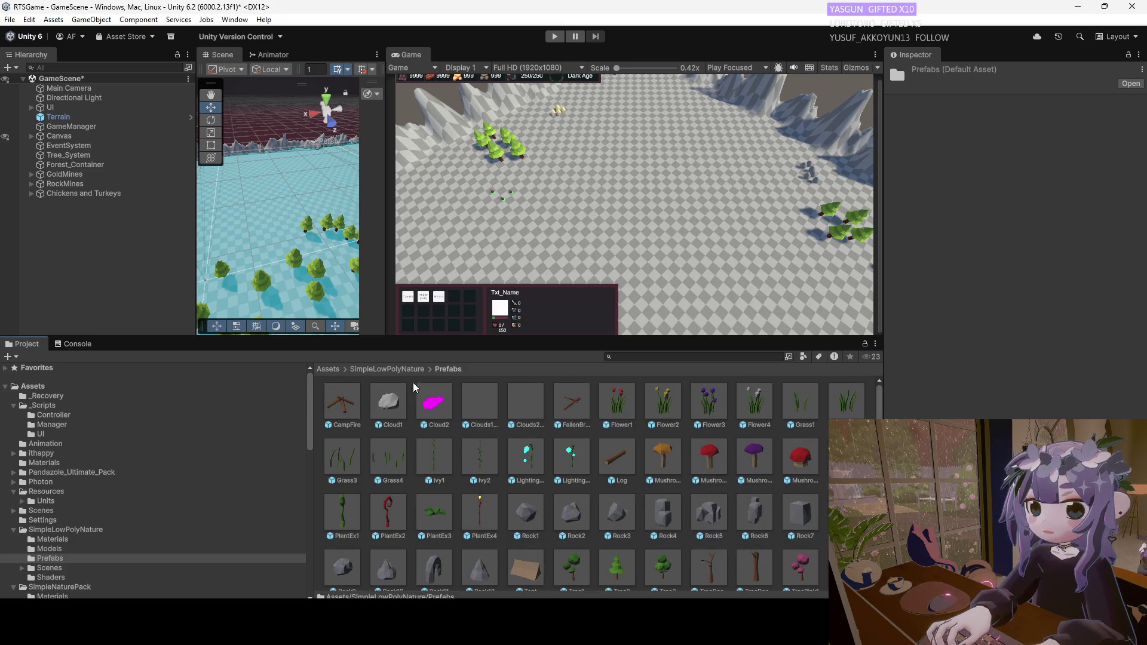
left_click(420, 368)
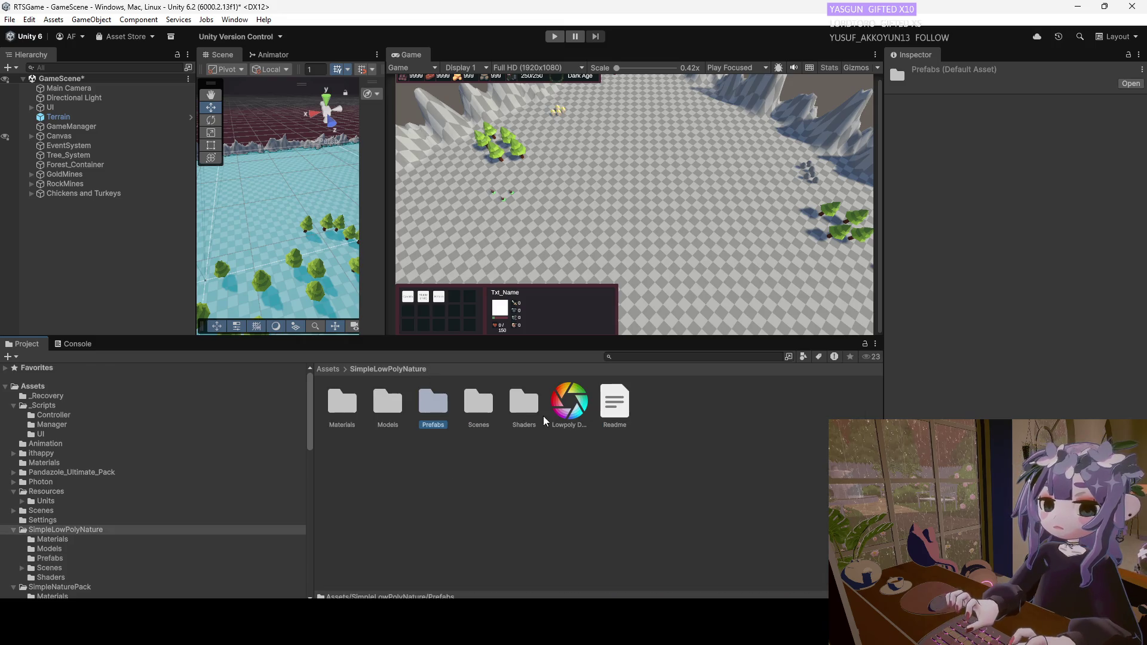
double_click(520, 404)
left_click(355, 369)
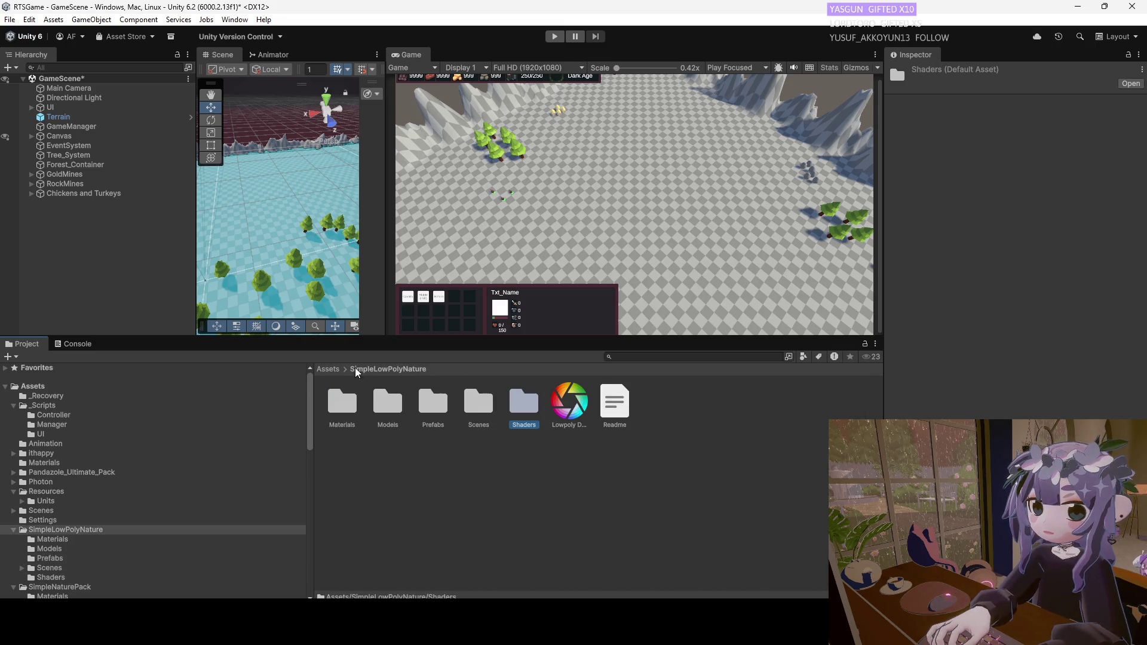
double_click(335, 396)
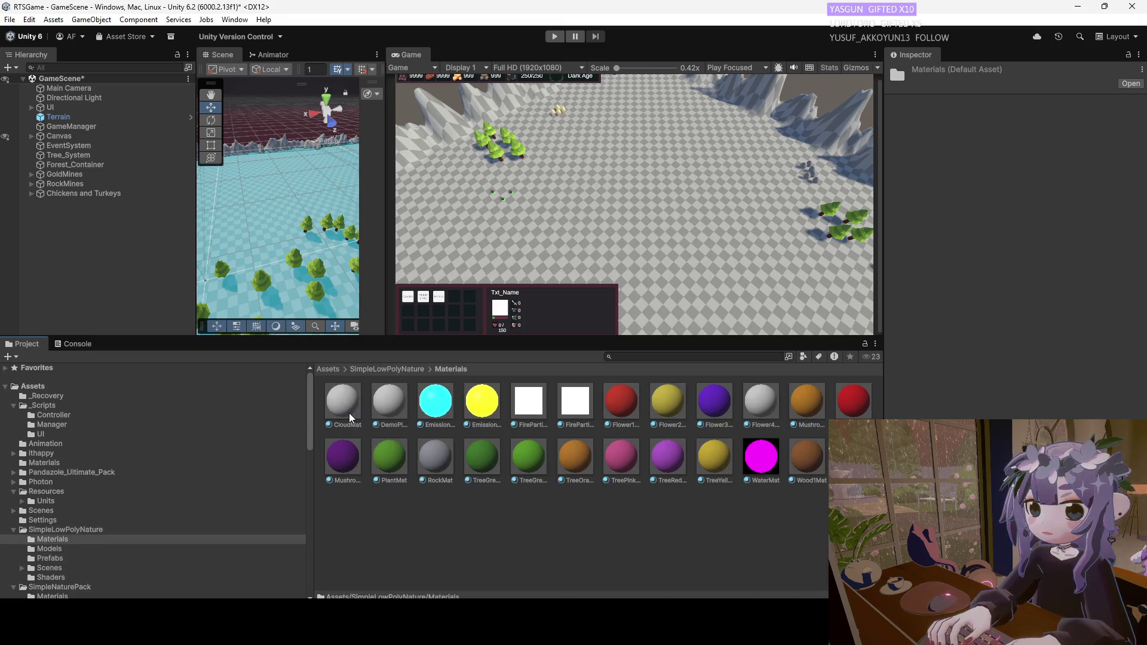
left_click(328, 369)
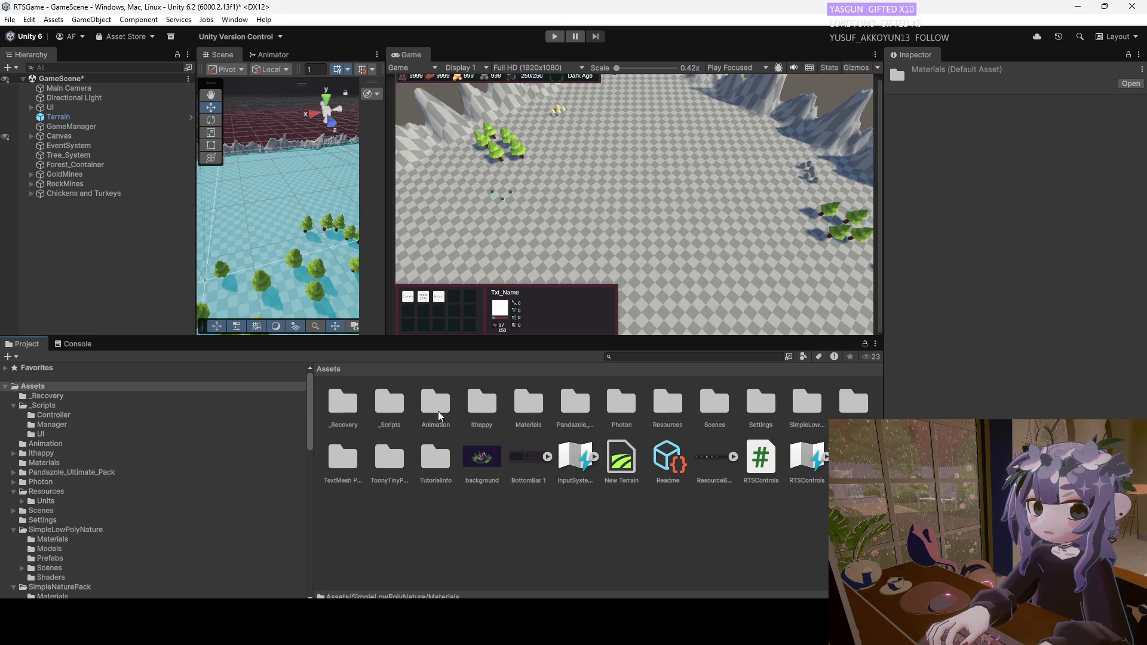
double_click(572, 409)
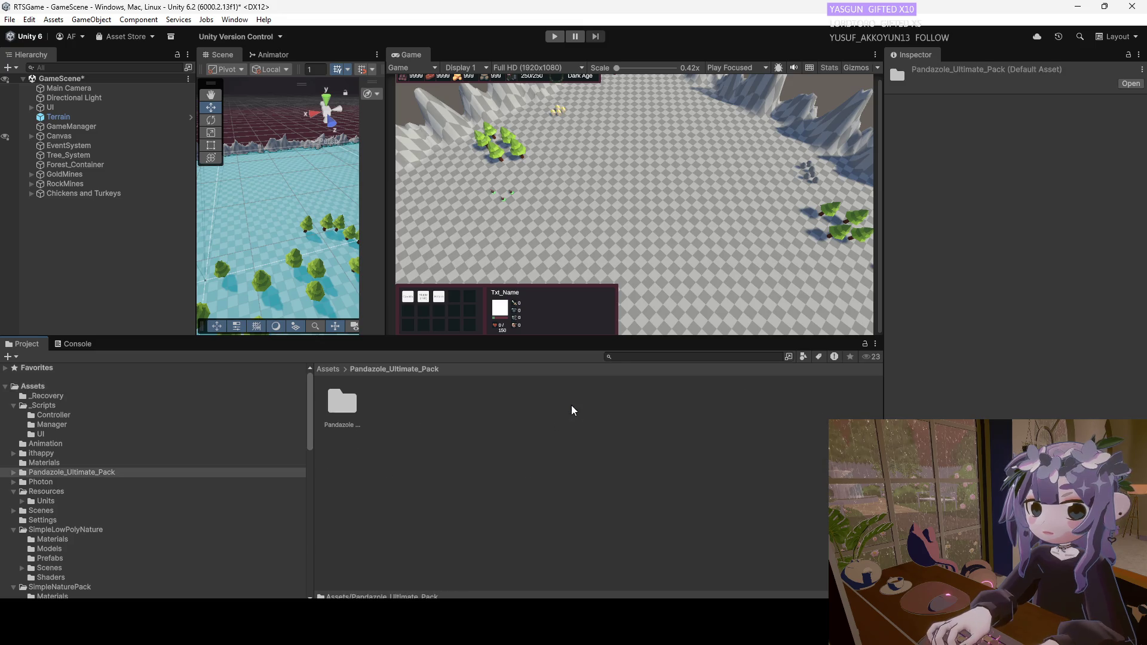
Open Pandazole Nature Environment Pack's Materials, then its Prefabs folder, and scroll through the tiles.
double_click(353, 402)
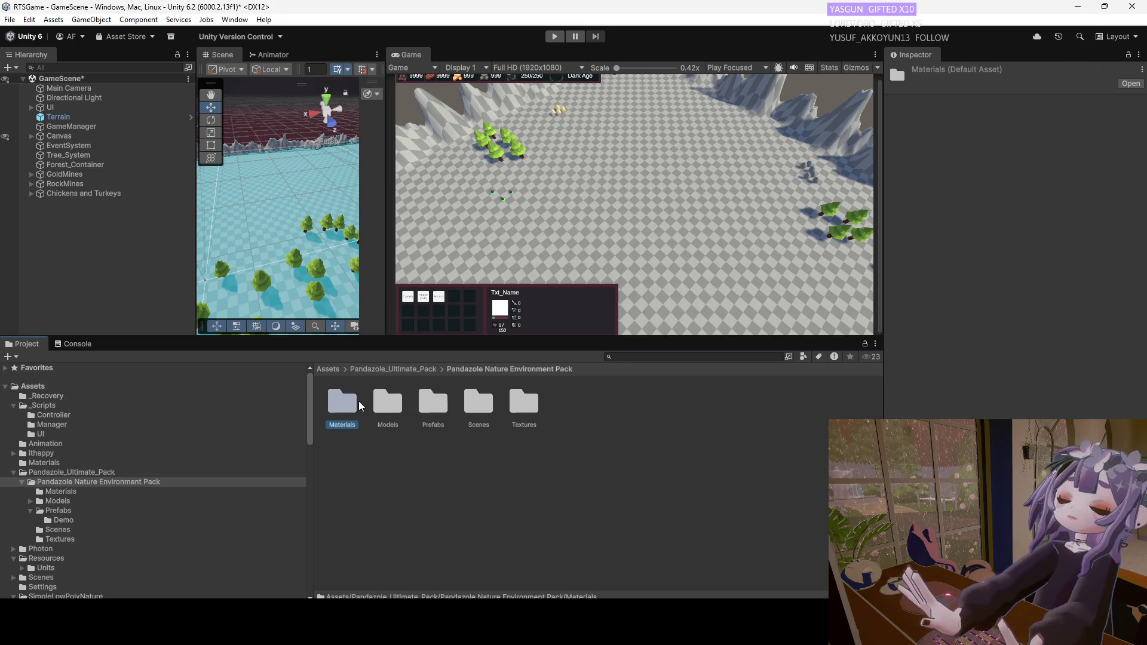
double_click(356, 400)
left_click(508, 369)
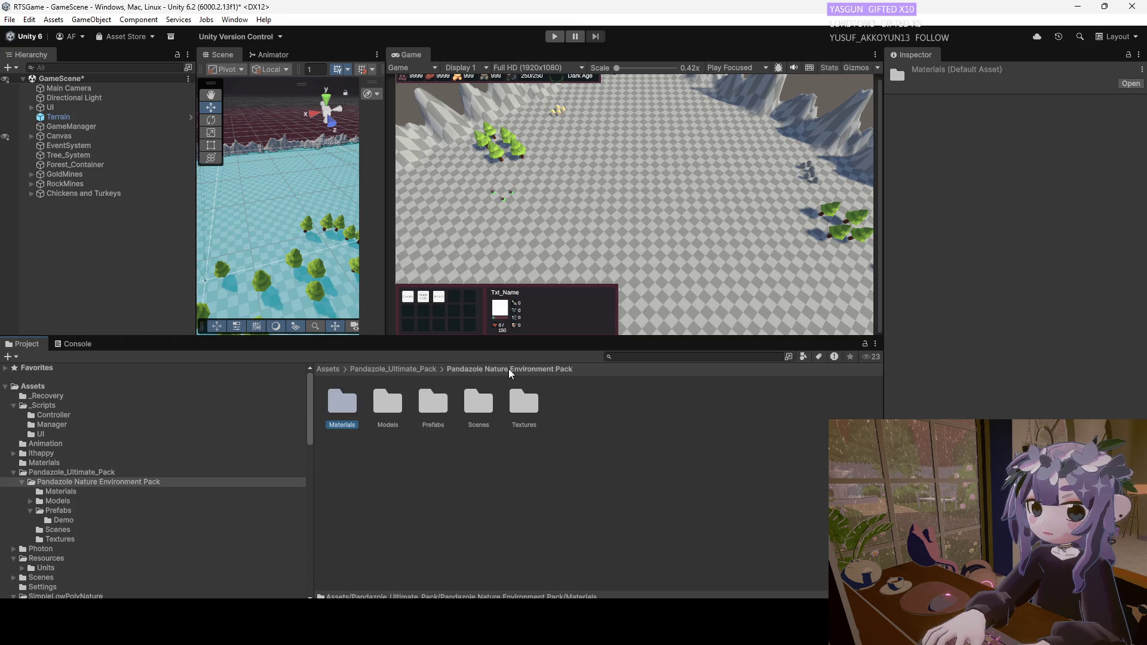
double_click(428, 399)
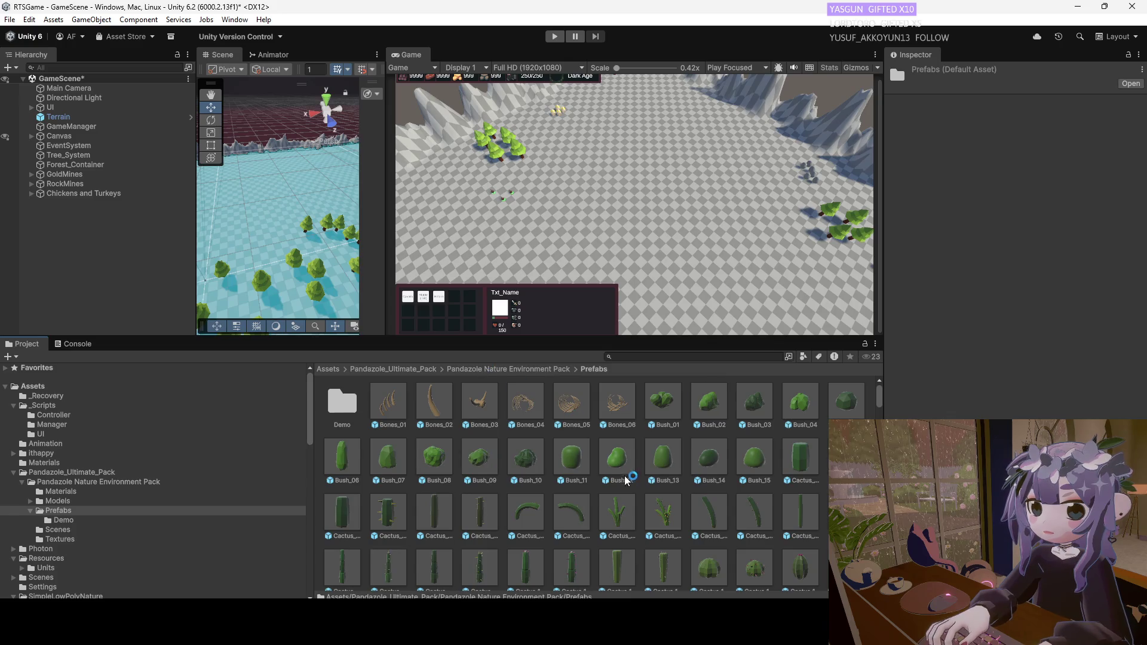
scroll(623, 480, "down", 5)
scroll(622, 480, "down", 3)
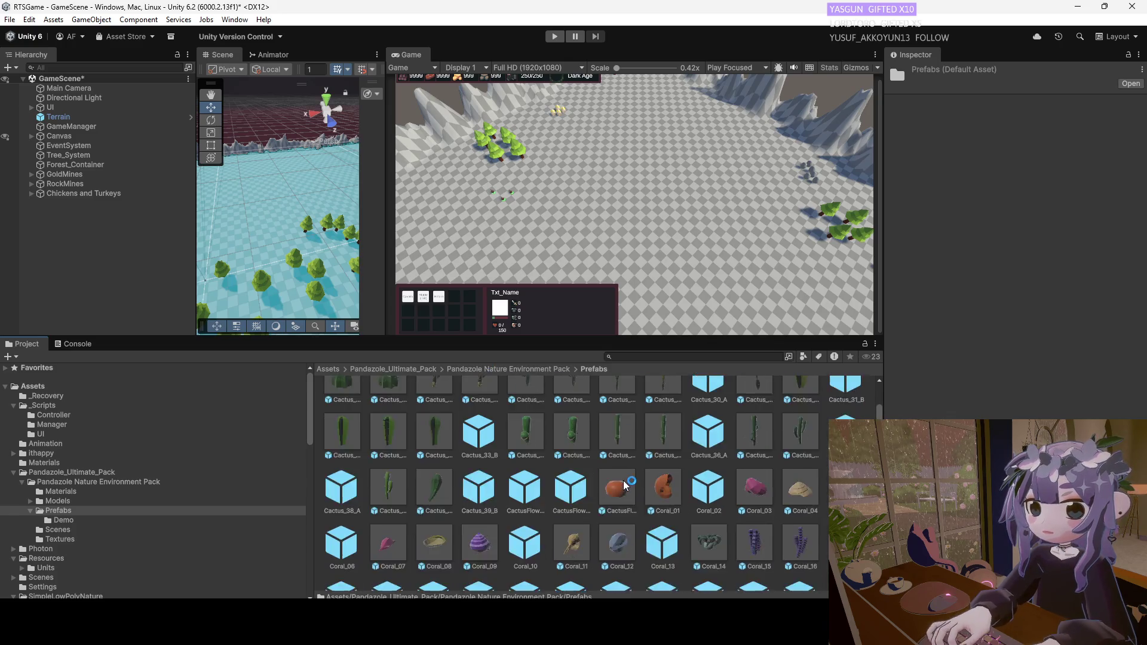
scroll(623, 481, "down", 8)
scroll(622, 486, "down", 5)
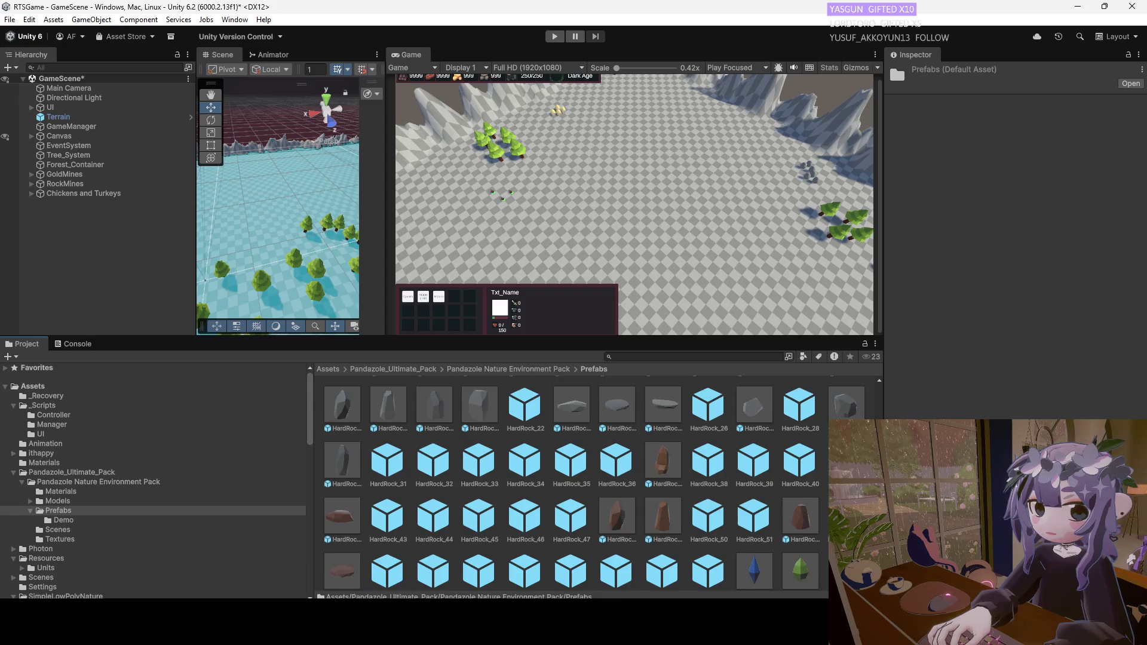
scroll(622, 484, "down", 3)
scroll(622, 484, "down", 5)
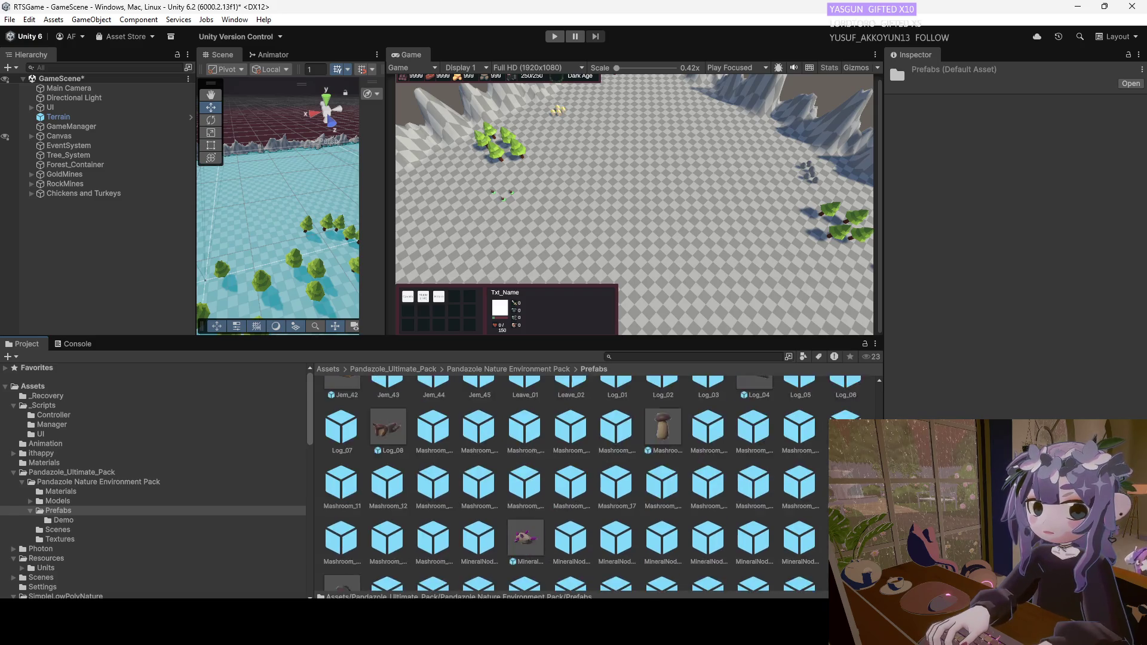
scroll(595, 484, "down", 5)
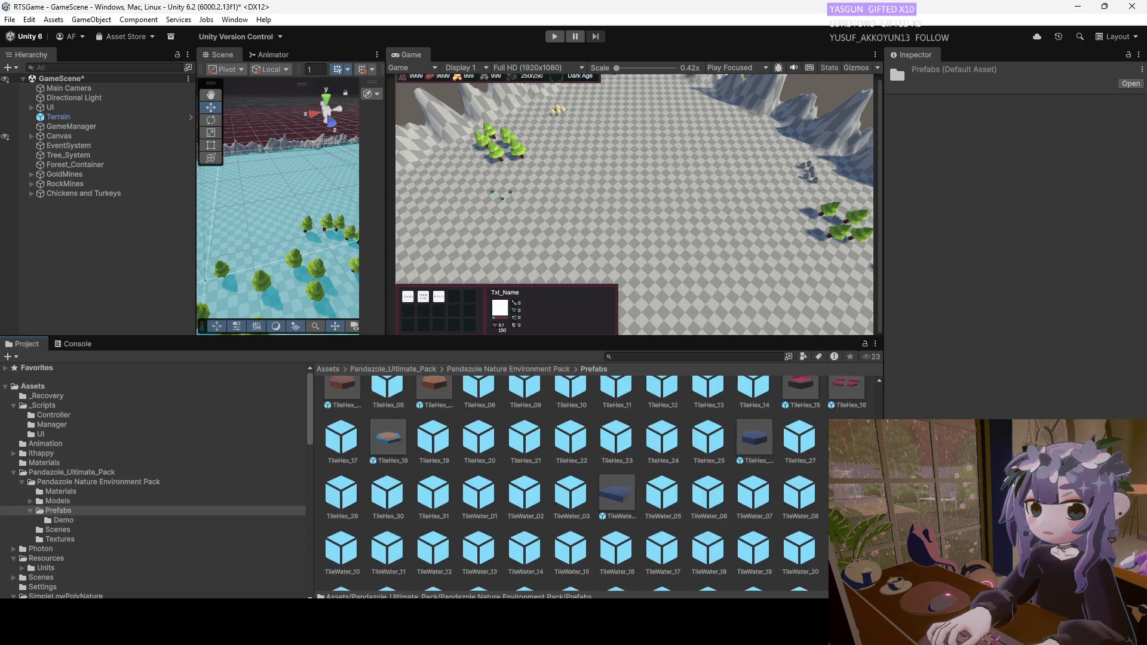
scroll(595, 484, "up", 4)
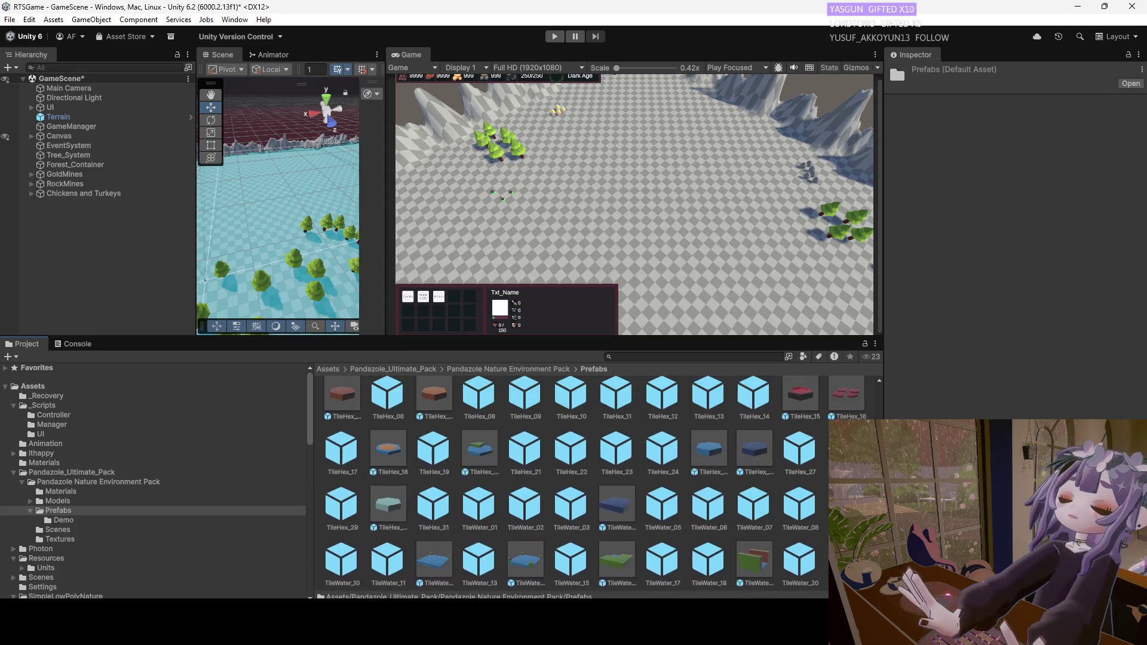
scroll(593, 478, "up", 1)
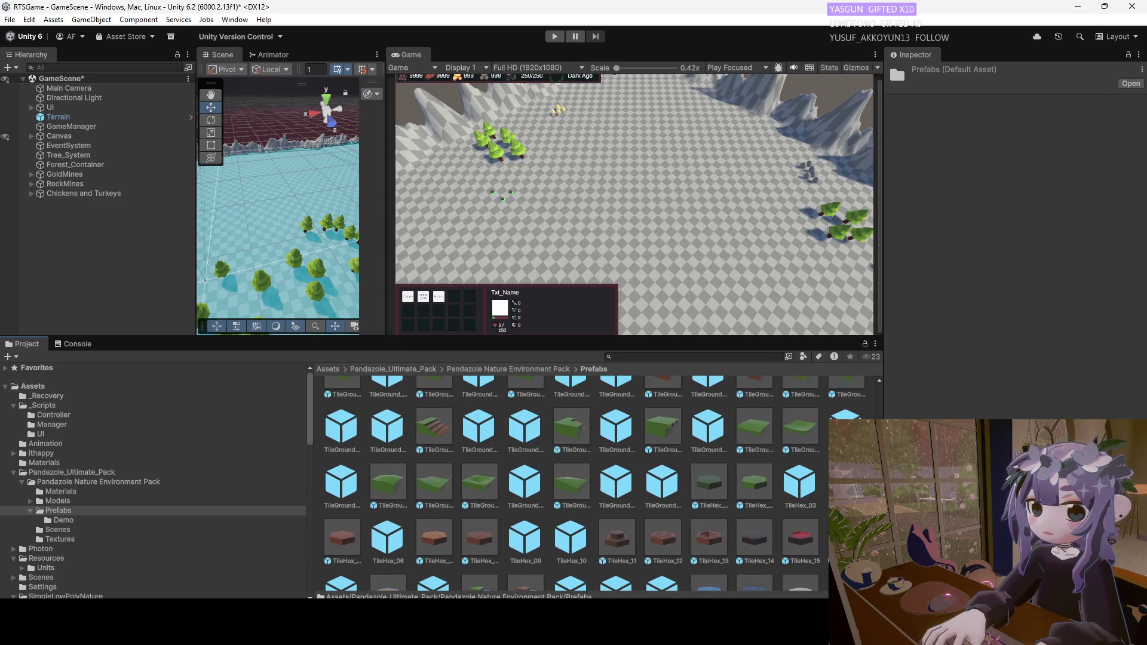
scroll(514, 472, "up", 5)
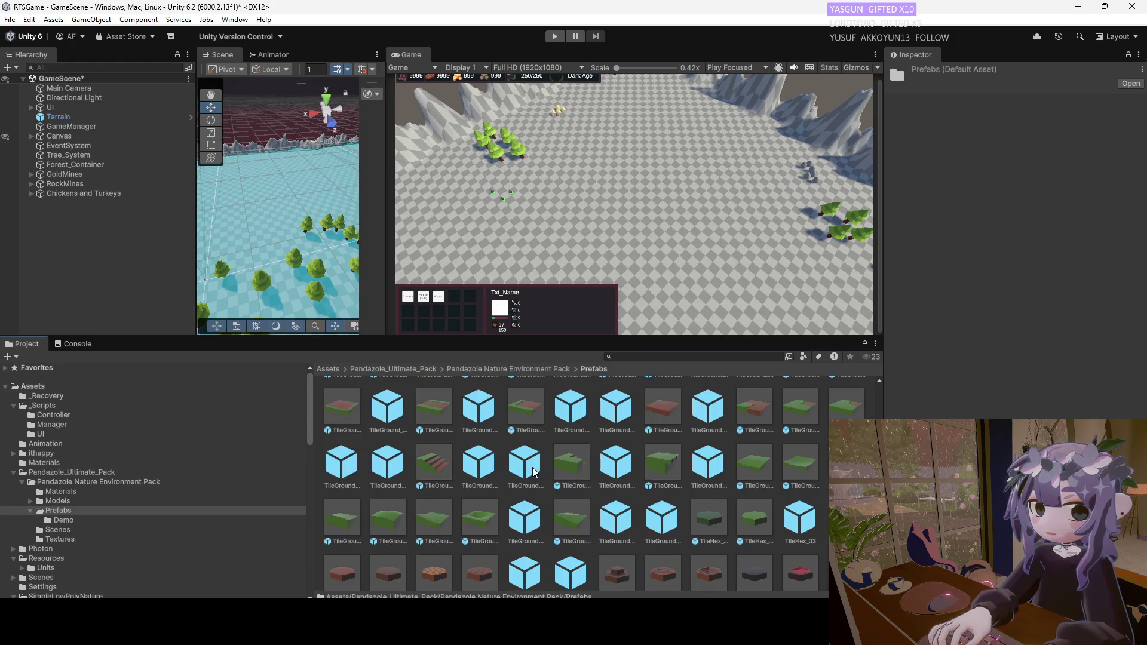
scroll(534, 472, "down", 1)
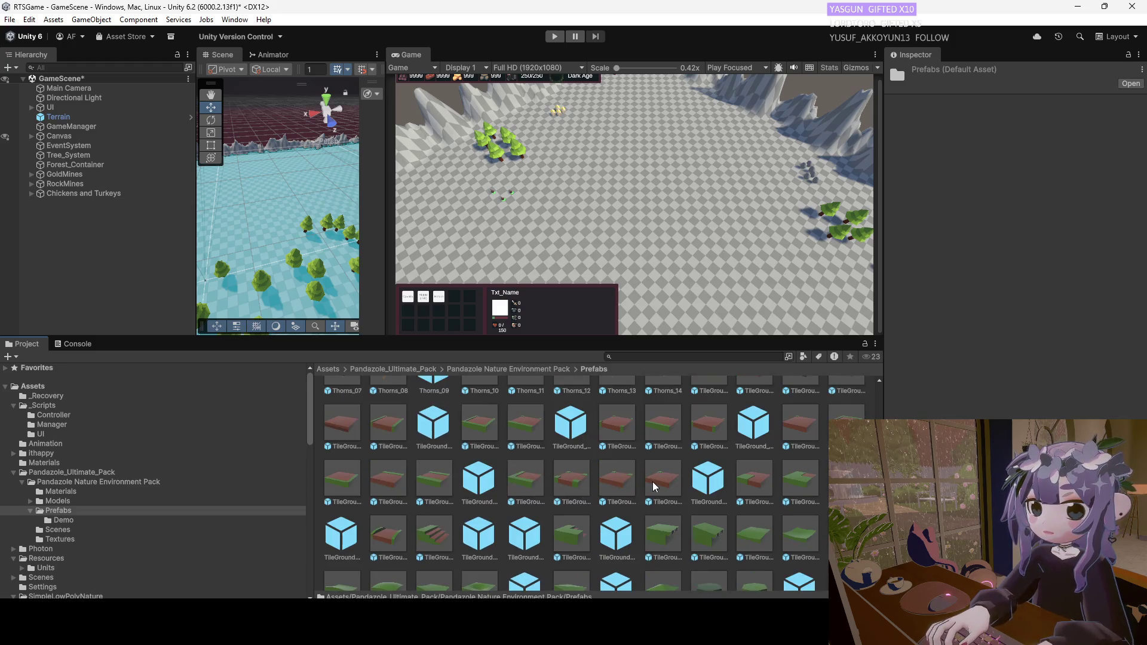
scroll(513, 472, "down", 4)
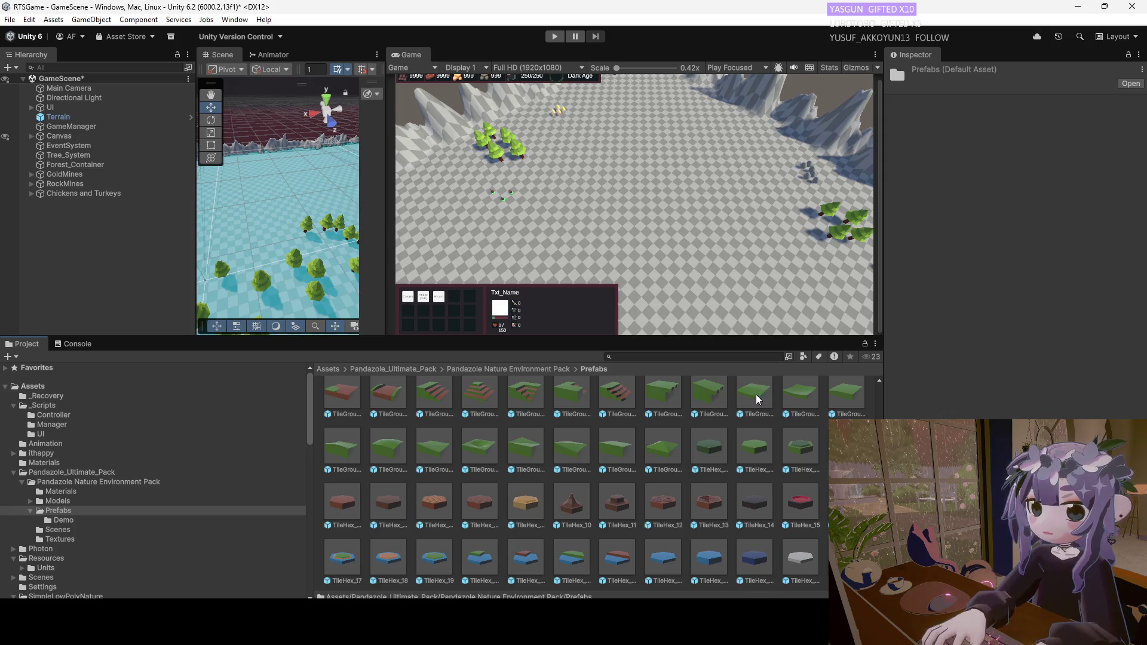
Inspect the TileGround_38, _40, _48 and _47 prefabs.
left_click(804, 396)
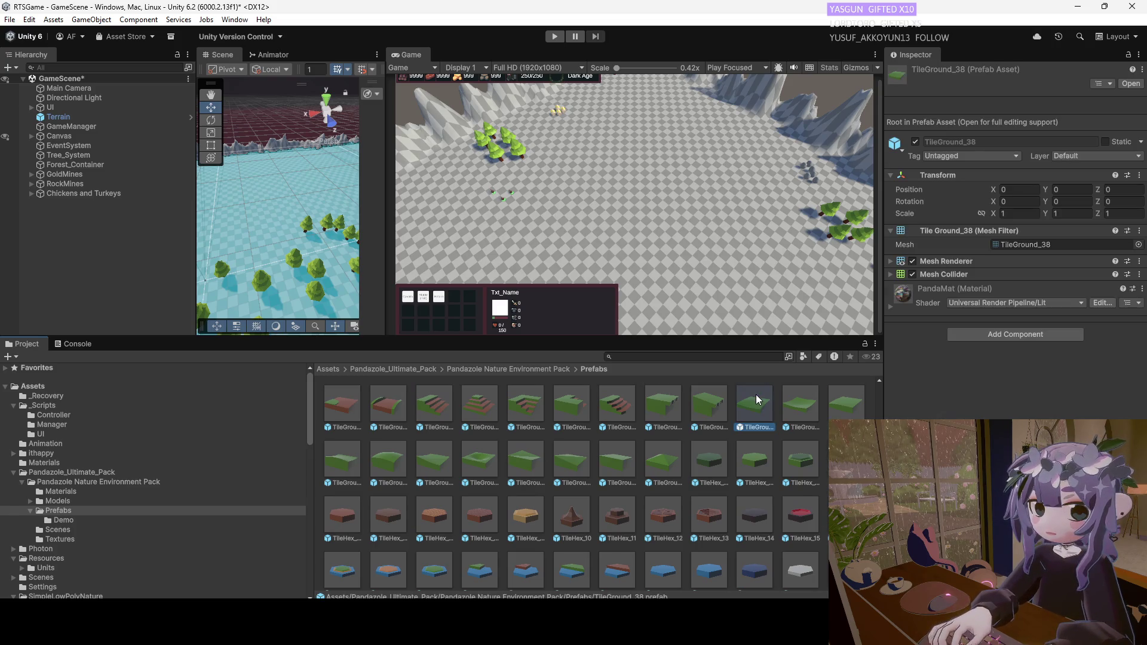
left_click(744, 407)
left_click(708, 411)
left_click(667, 469)
left_click(611, 457)
scroll(612, 485, "down", 3)
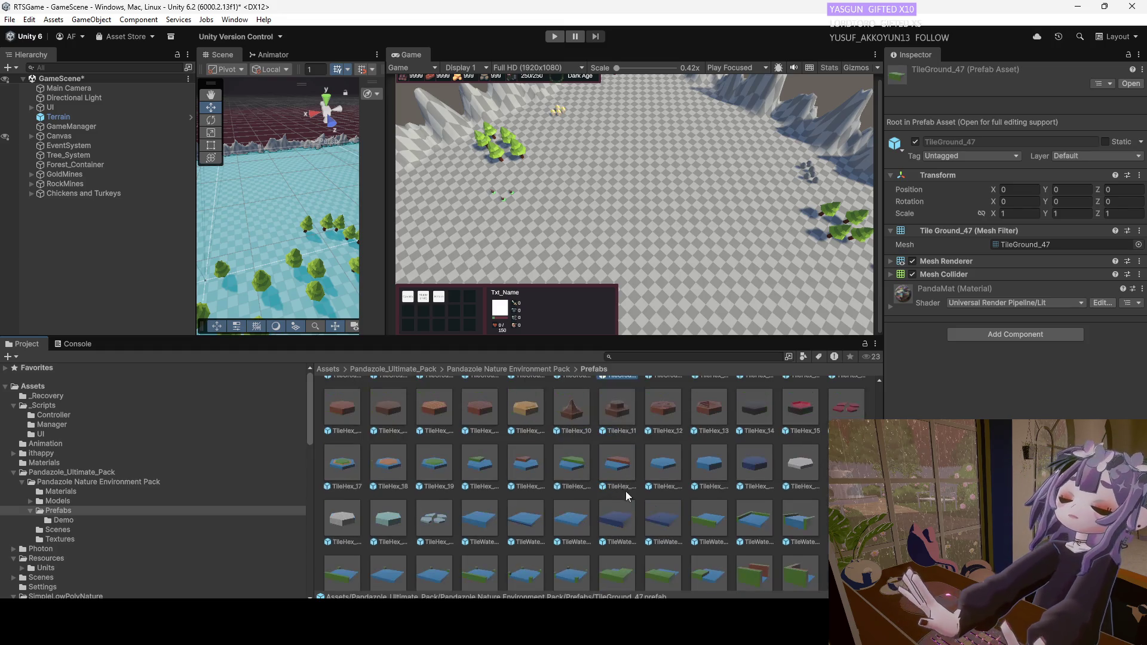
scroll(696, 518, "down", 3)
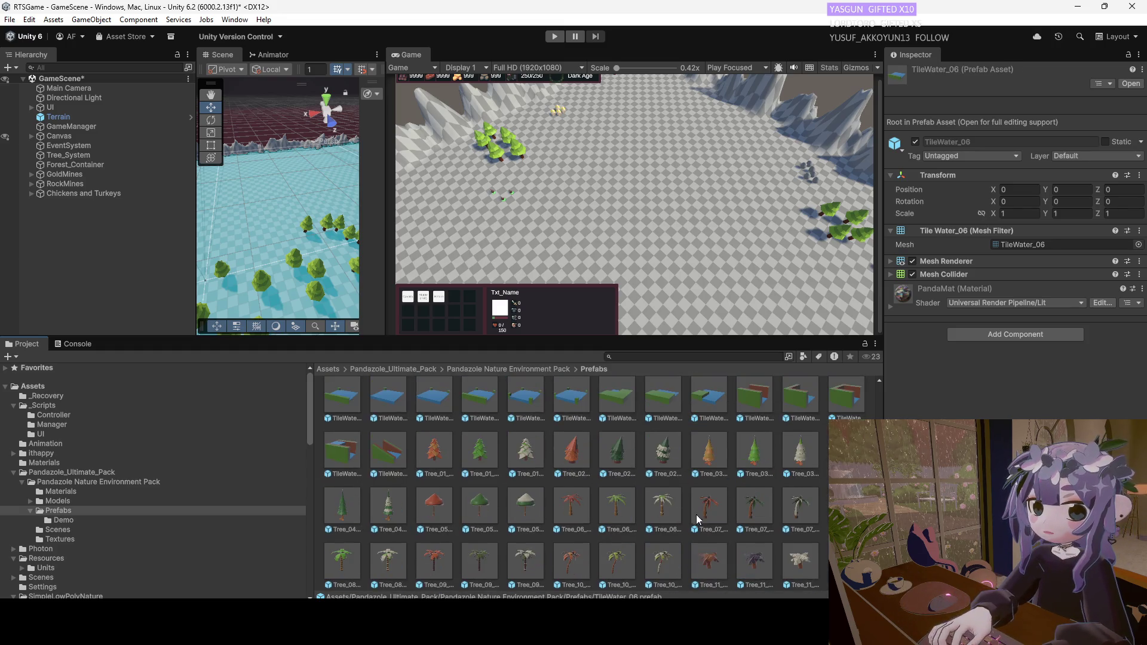
left_click(714, 411)
left_click(748, 413)
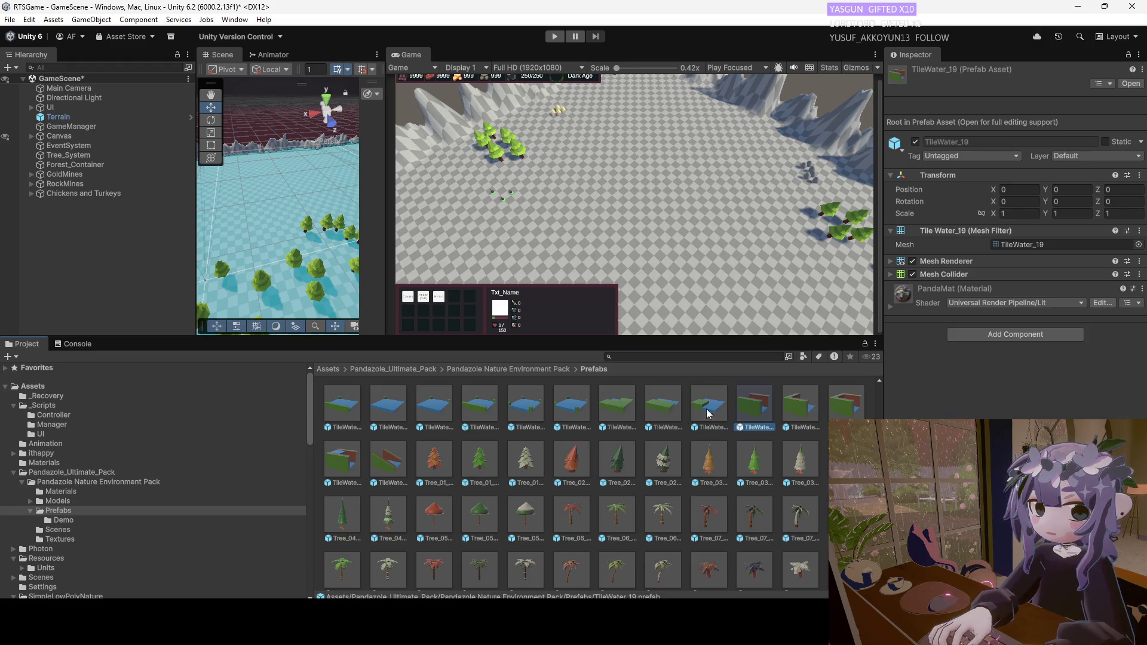
left_click(659, 413)
left_click(622, 417)
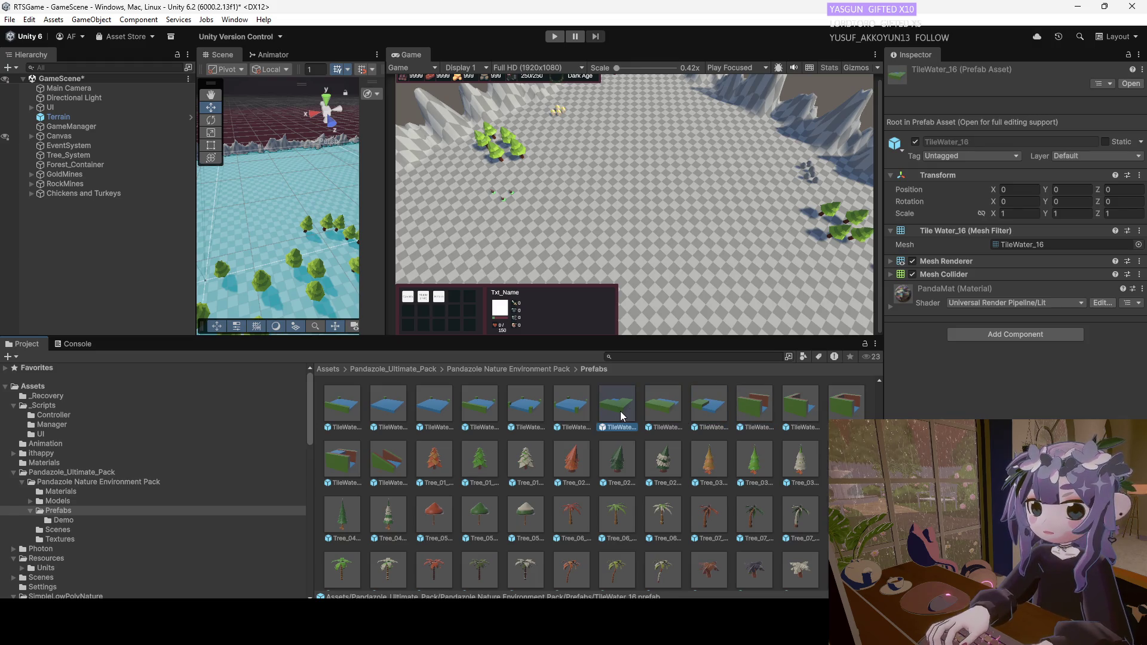
left_click(575, 418)
left_click(515, 415)
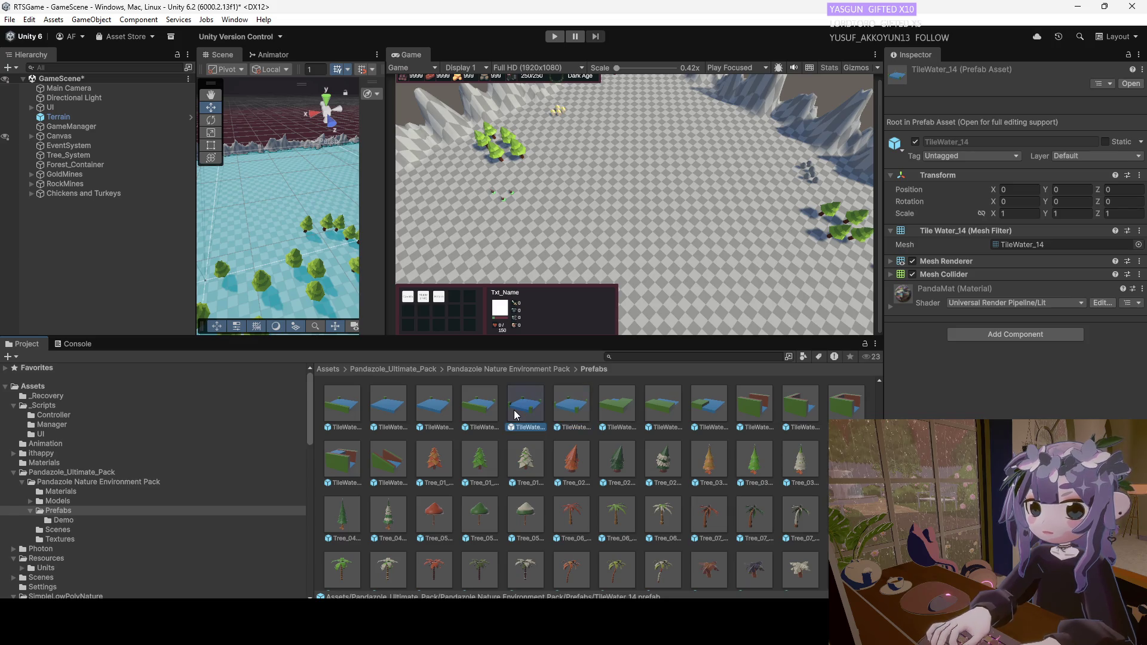
left_click(479, 417)
left_click(432, 415)
left_click(388, 415)
left_click(356, 414)
left_click(352, 470)
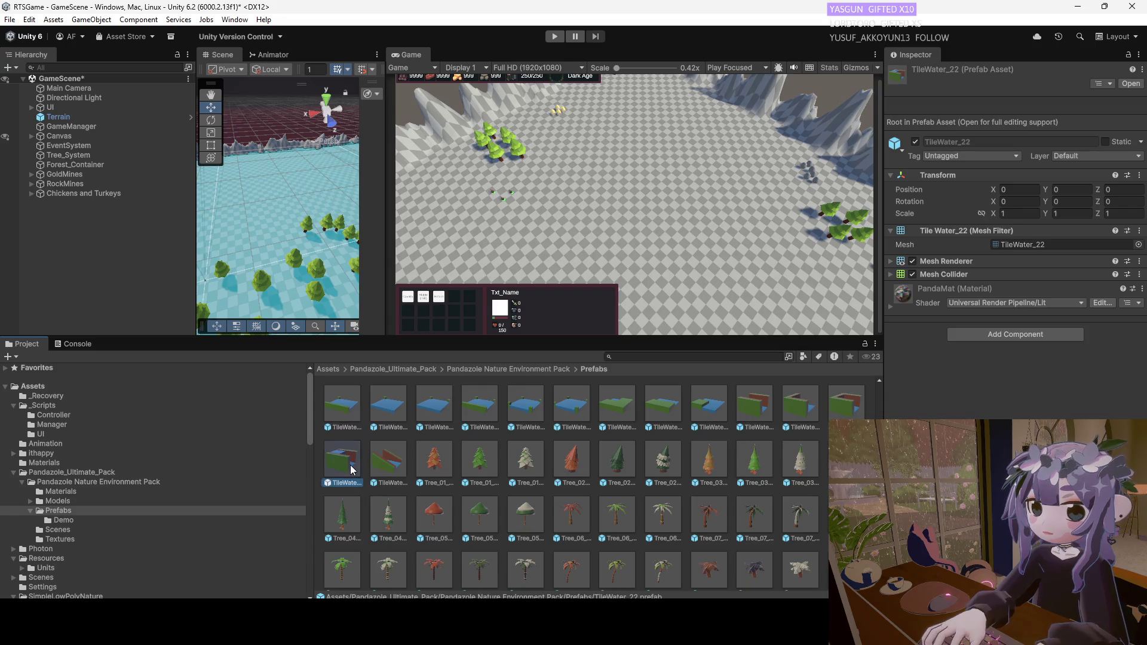
left_click(710, 416)
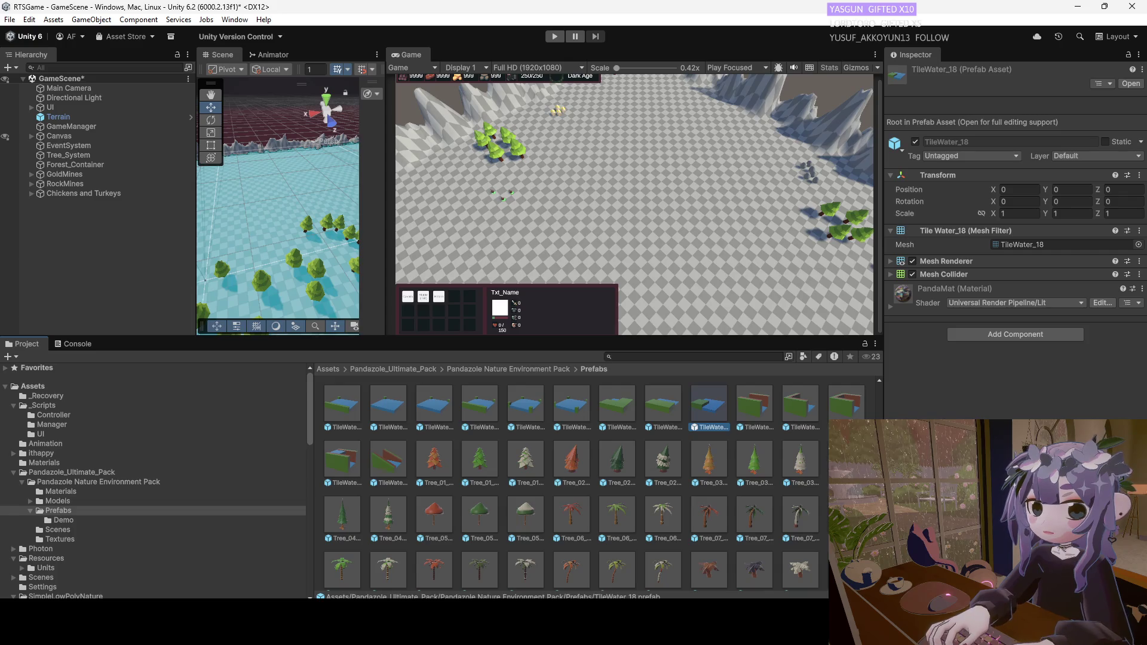
left_click(670, 417)
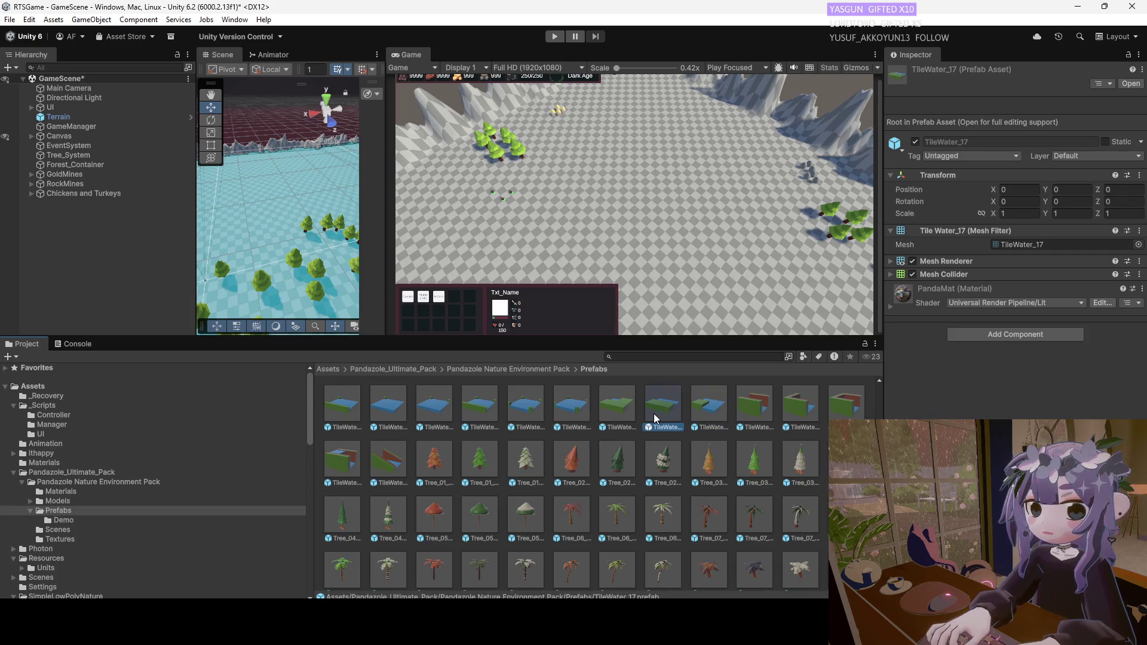
left_click(708, 418)
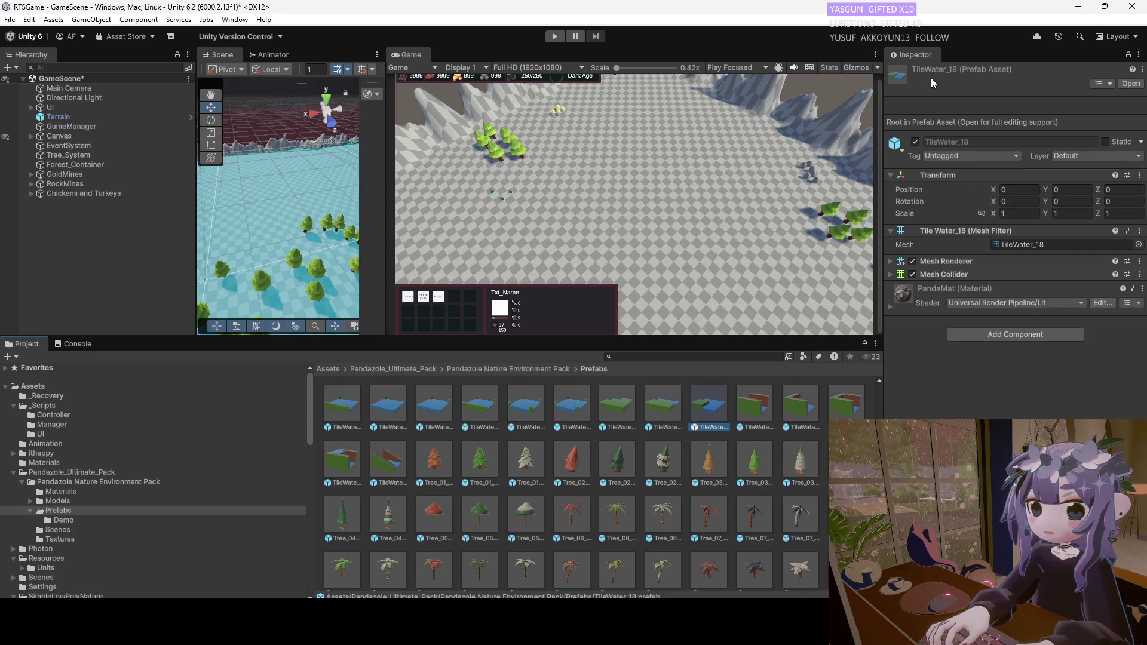
left_click(665, 414)
left_click(622, 413)
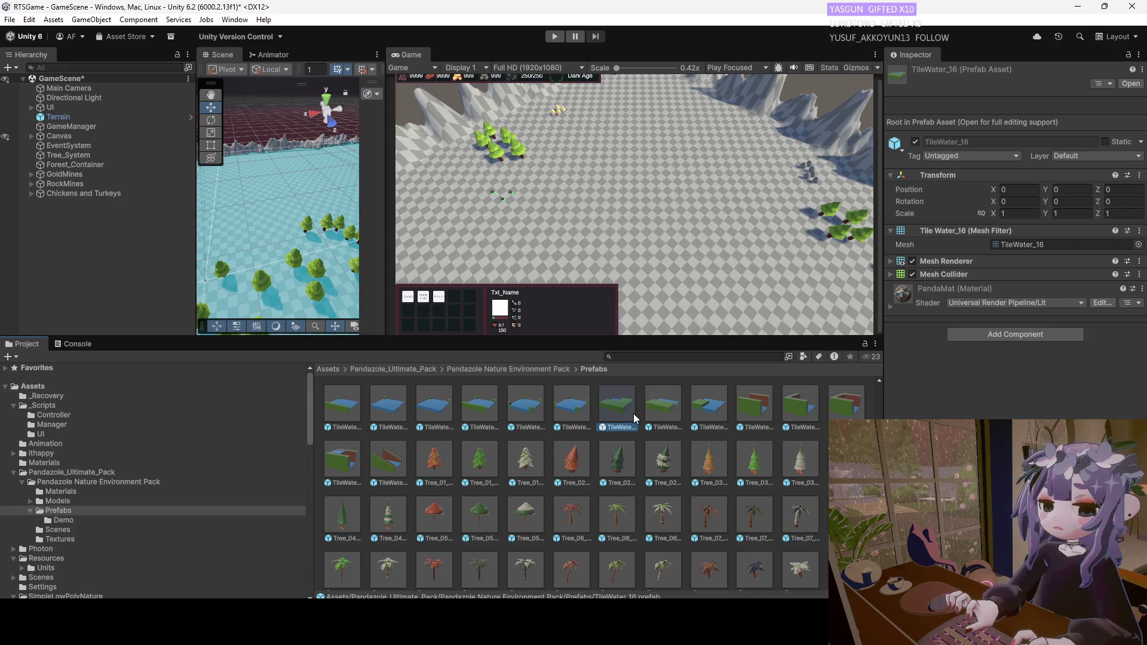
left_click(656, 419)
left_click(696, 415)
left_click(760, 411)
left_click(699, 415)
left_click(802, 414)
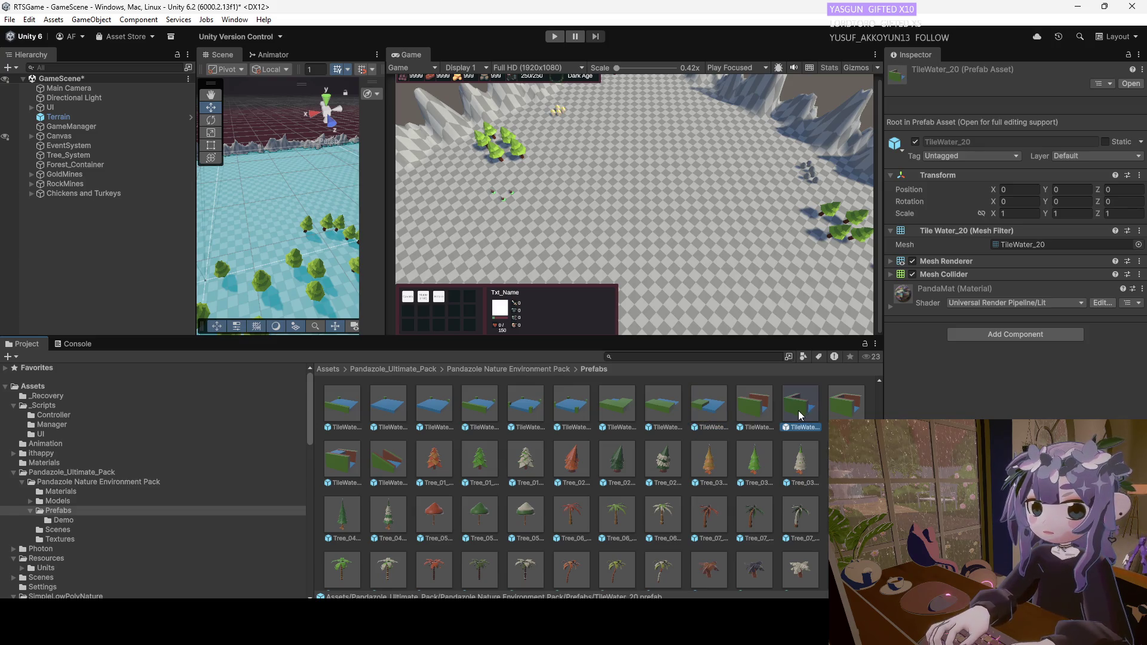
left_click(835, 412)
left_click(568, 415)
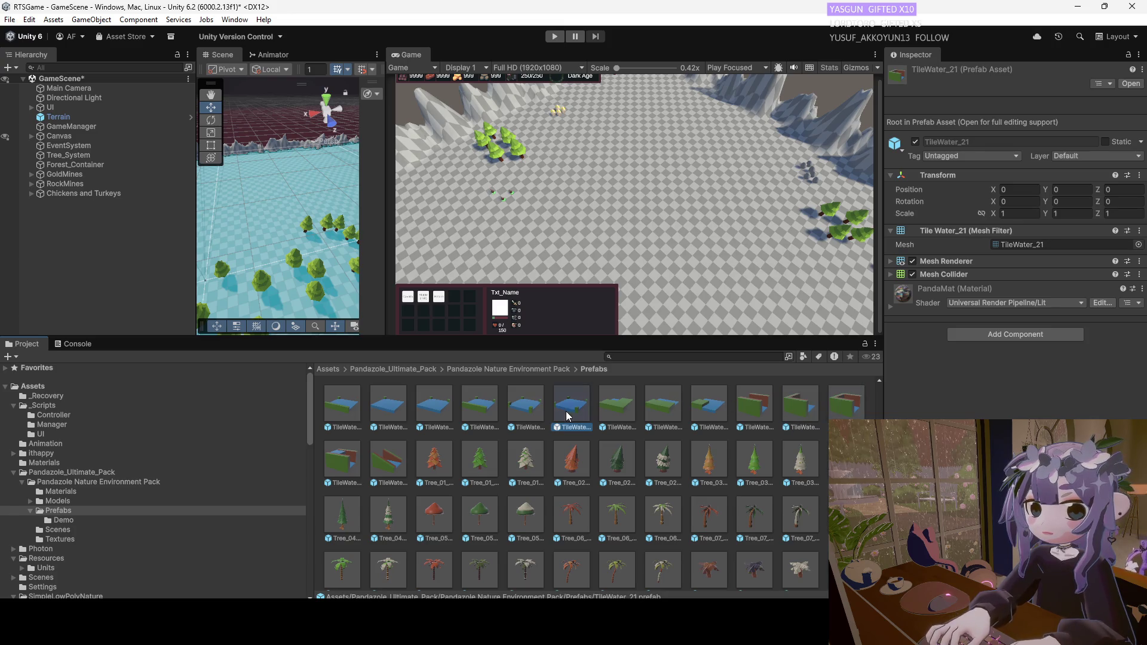
left_click(480, 414)
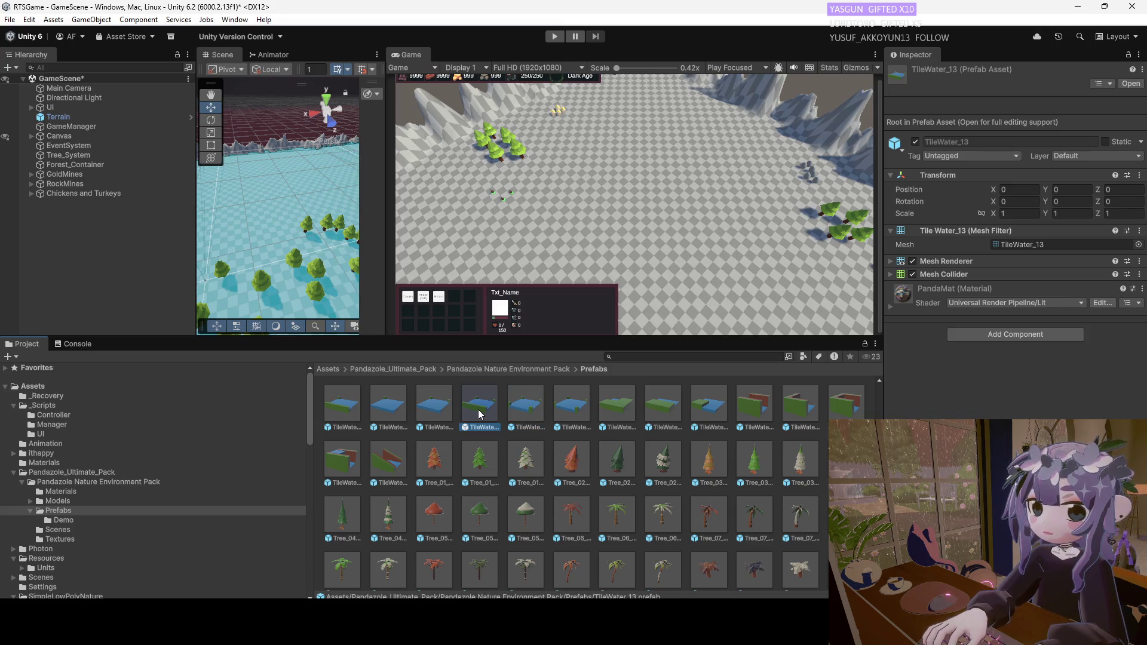
left_click(436, 414)
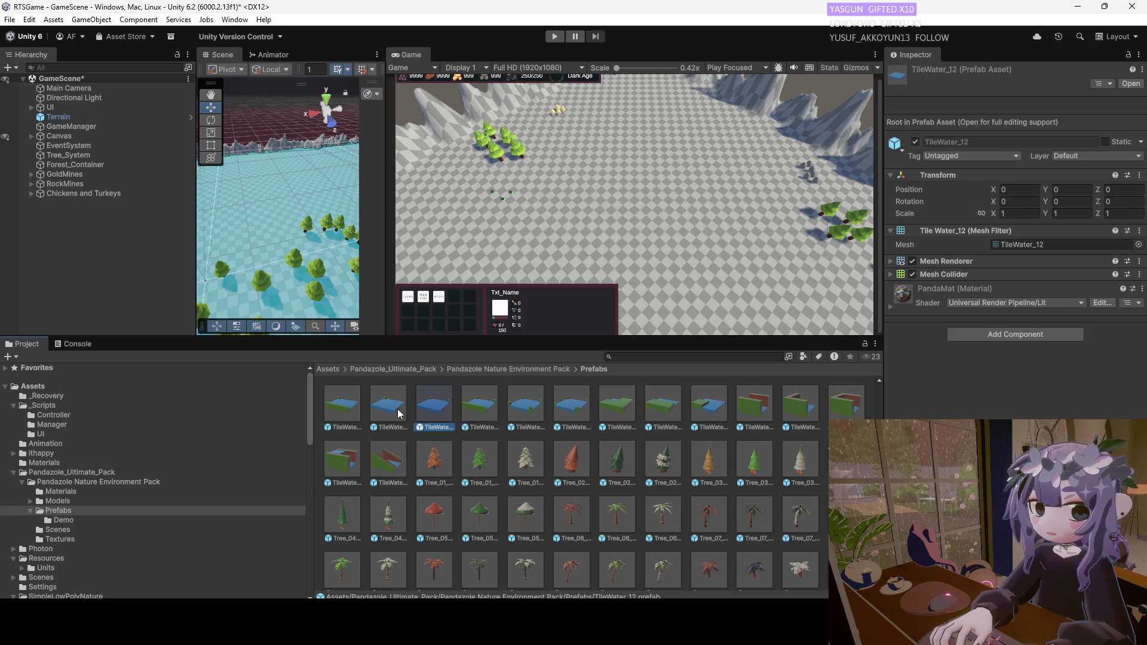
left_click(345, 405)
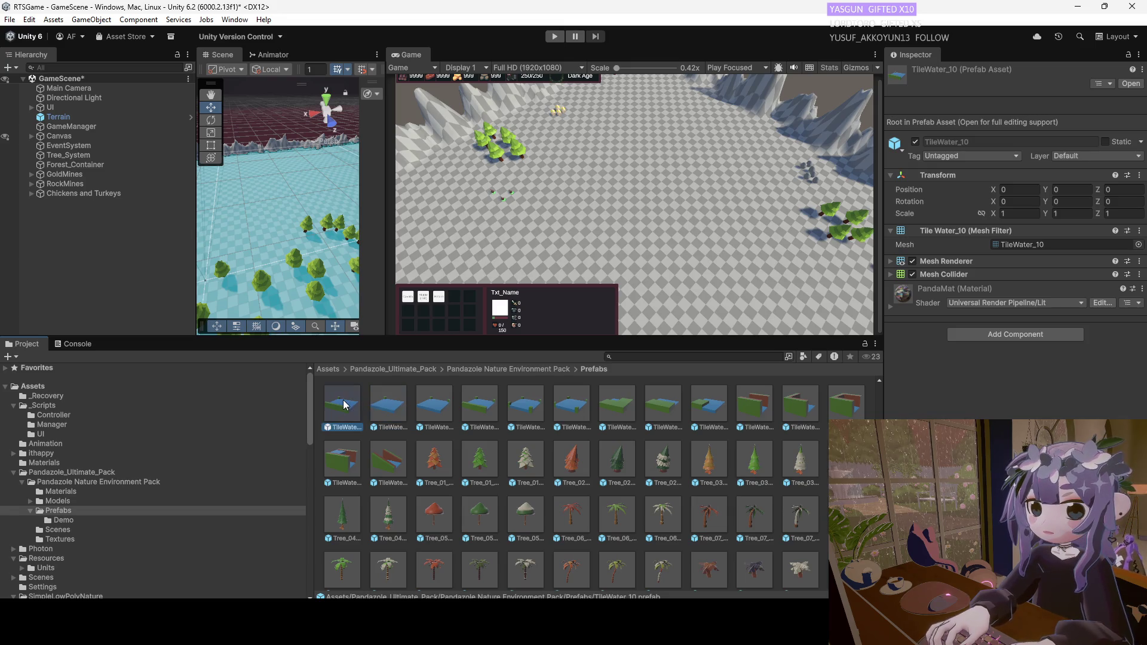
left_click(333, 472)
left_click(394, 465)
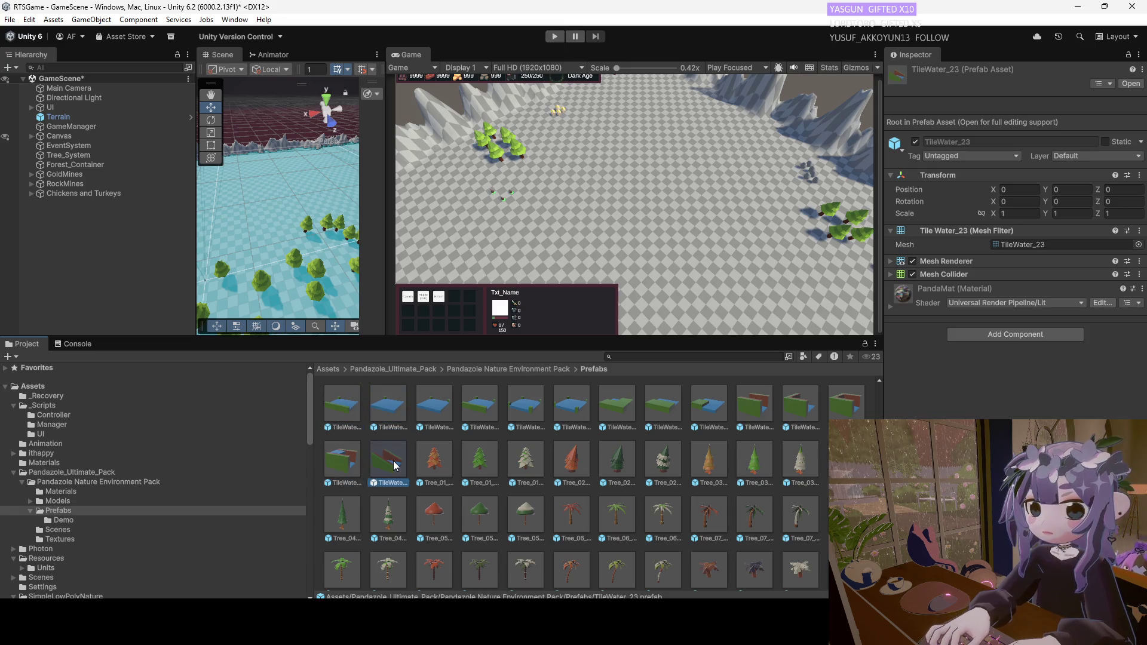
left_click(352, 460)
scroll(657, 466, "down", 3)
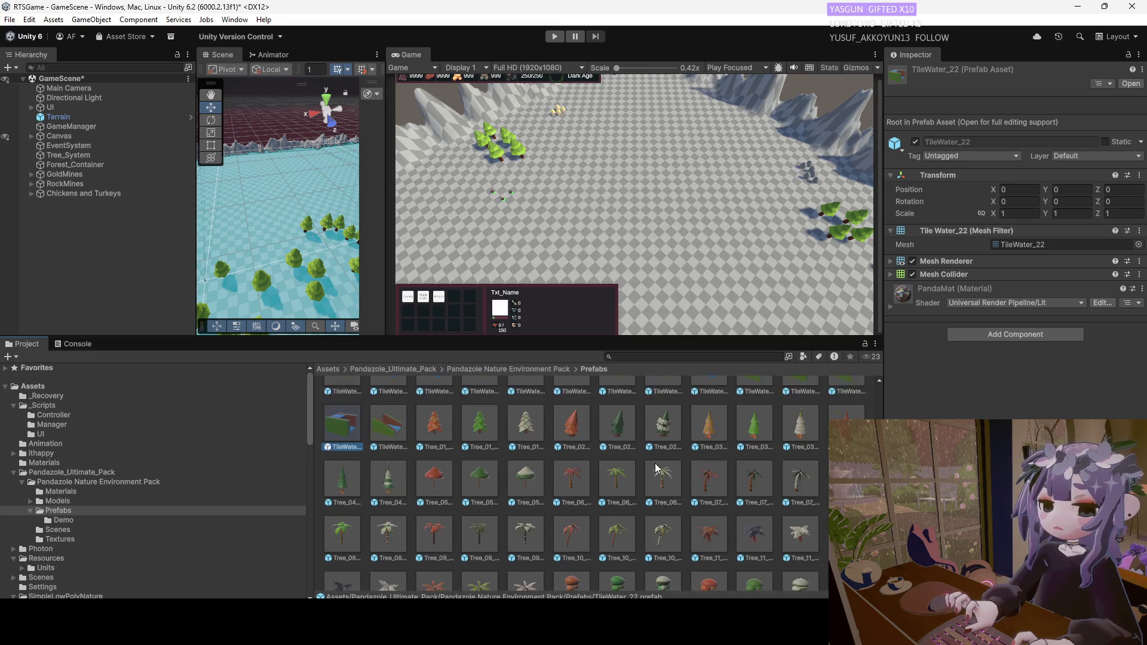
Inspect the TileGround_15, _13, _02 and _04 prefabs.
scroll(657, 466, "down", 5)
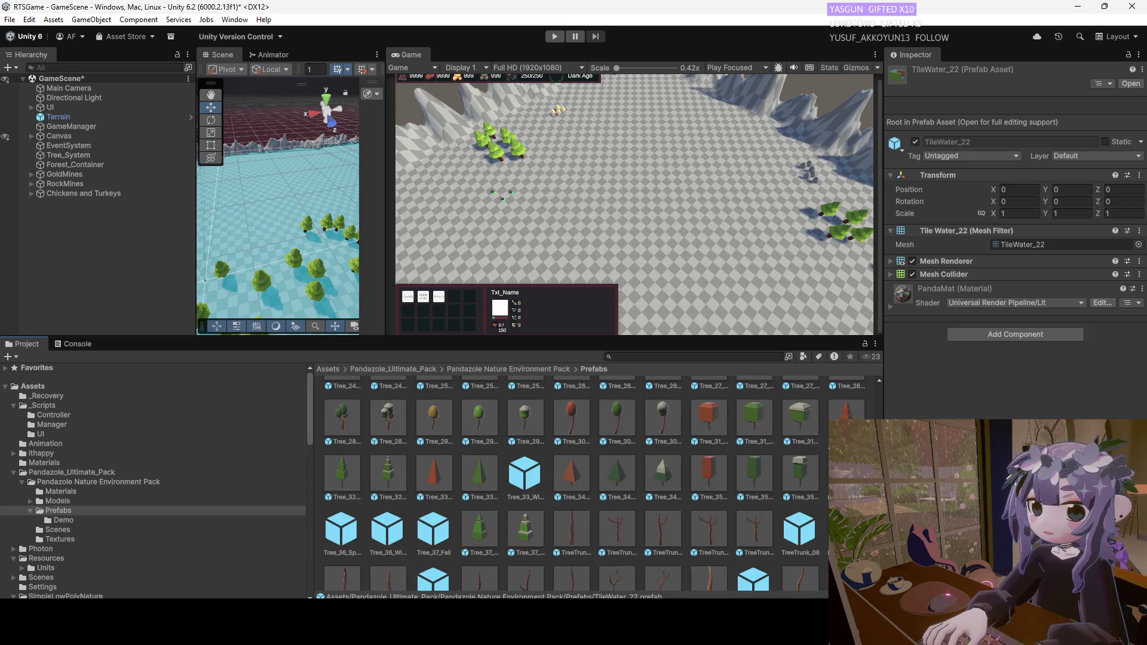
scroll(594, 484, "down", 1)
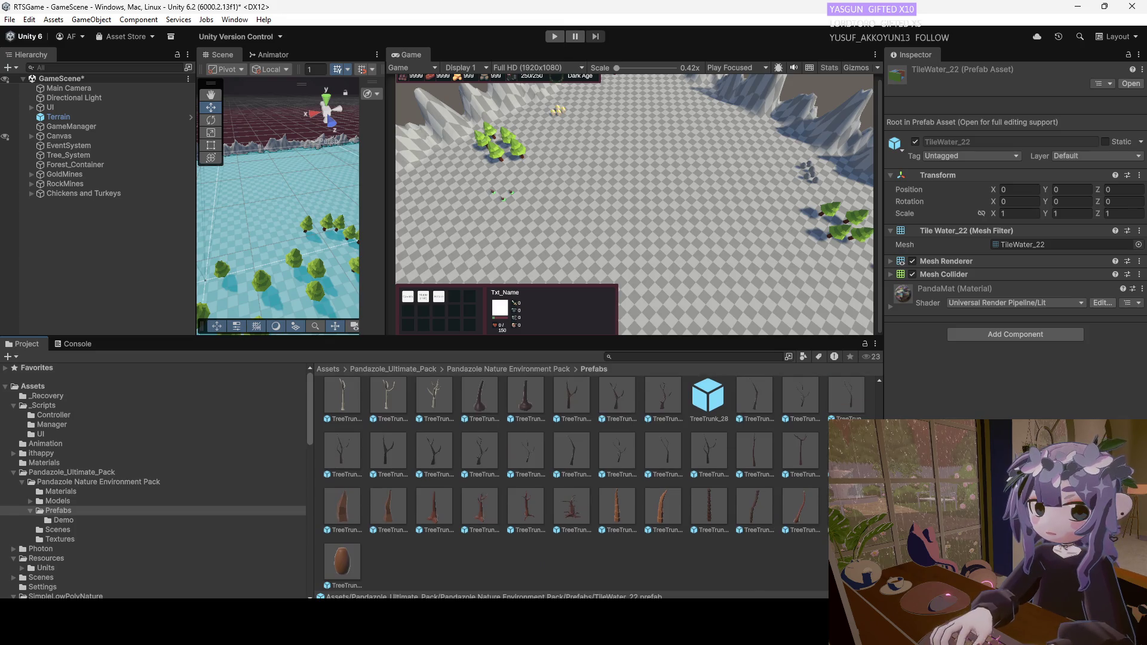
scroll(595, 484, "up", 10)
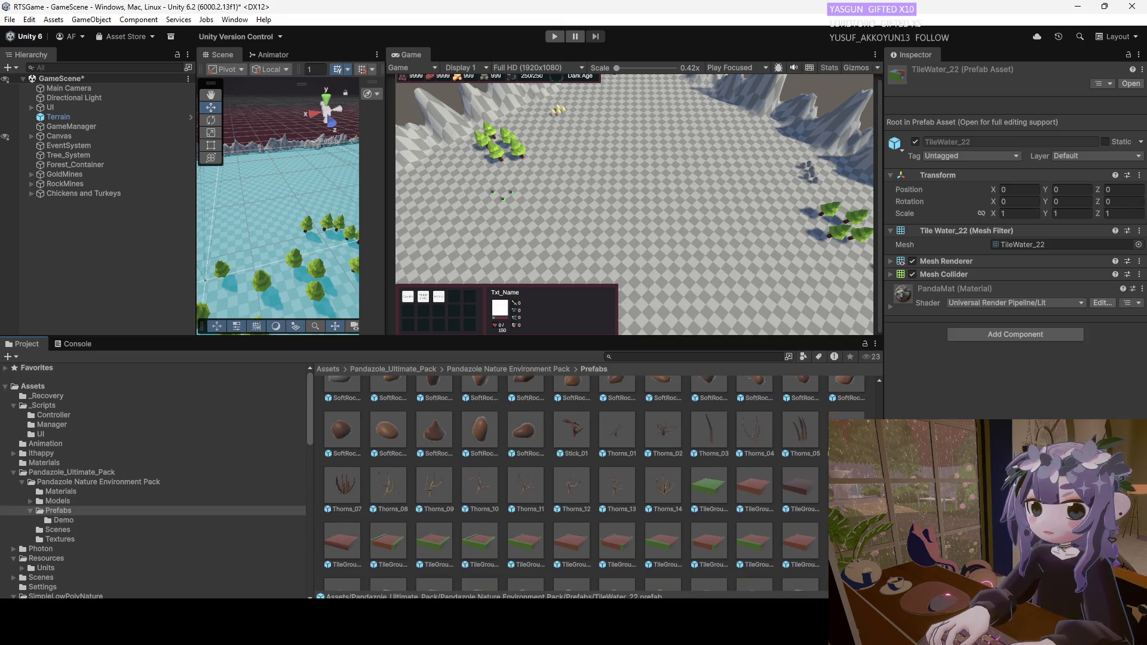
scroll(595, 484, "down", 2)
scroll(594, 484, "down", 2)
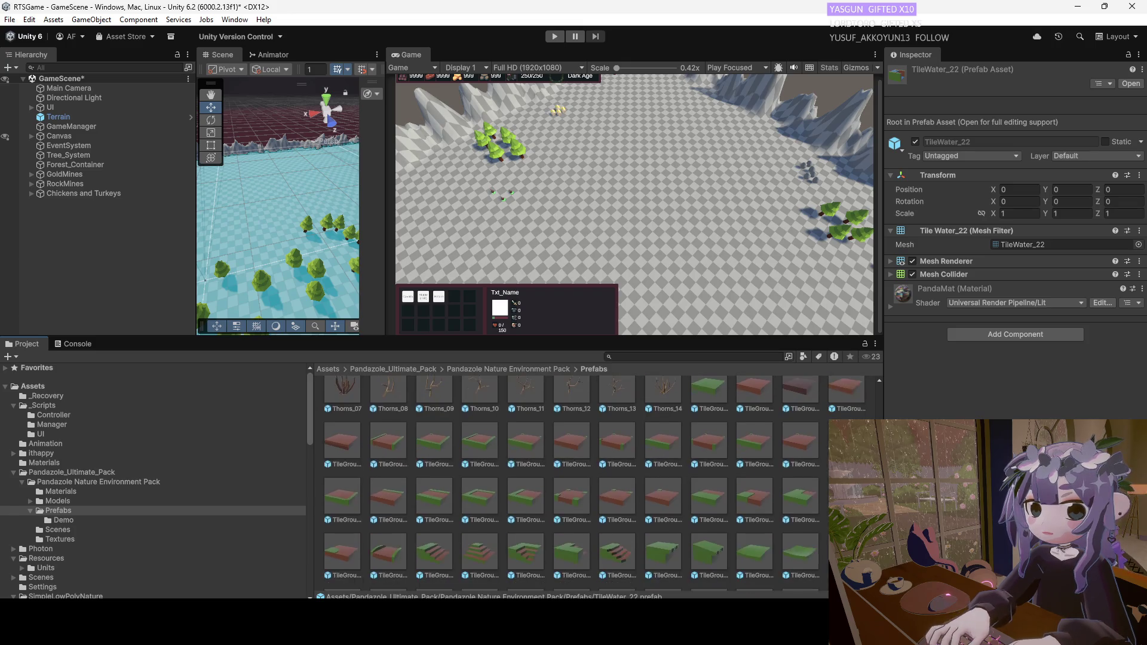
scroll(594, 483, "down", 2)
left_click(797, 469)
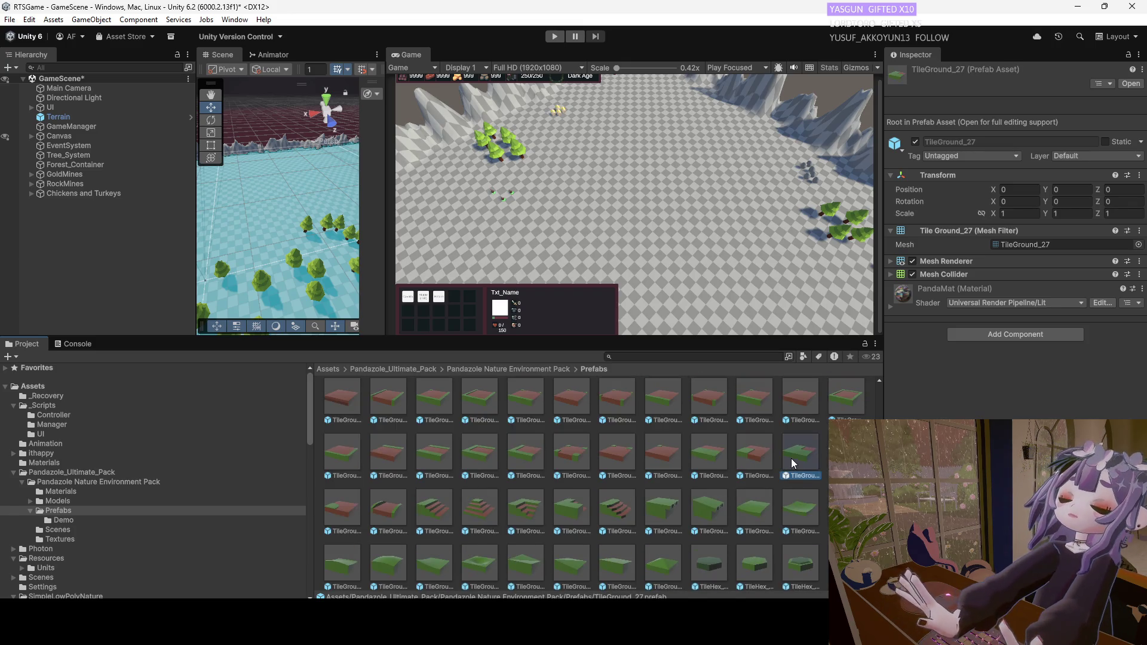
left_click(802, 401)
scroll(801, 400, "up", 2)
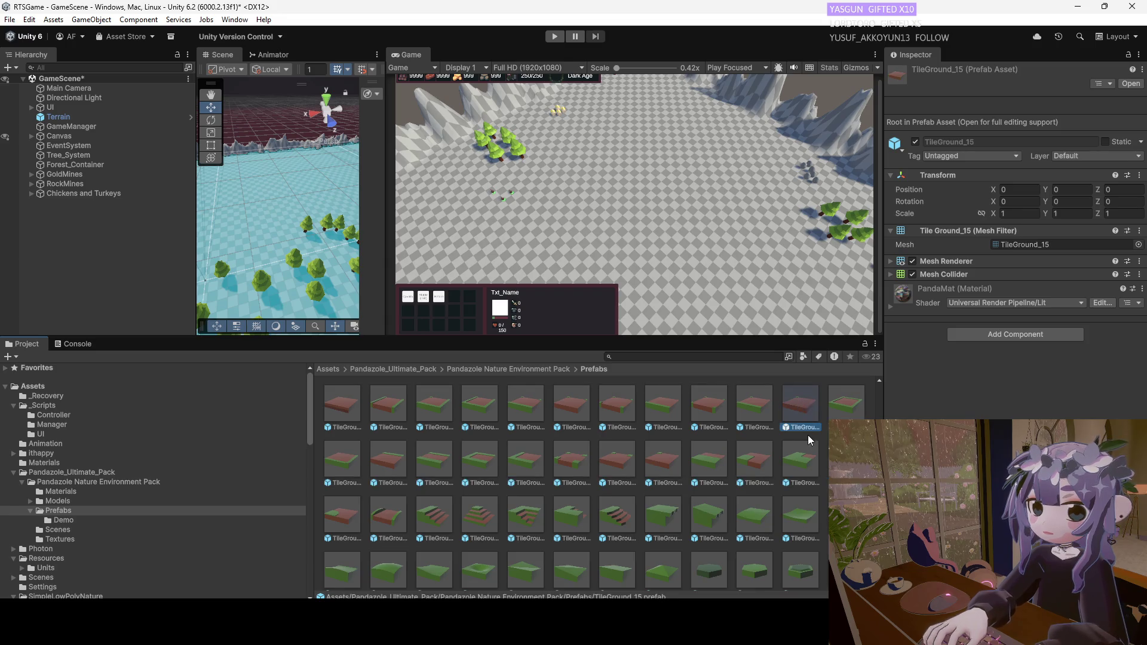
left_click(846, 443)
left_click(715, 441)
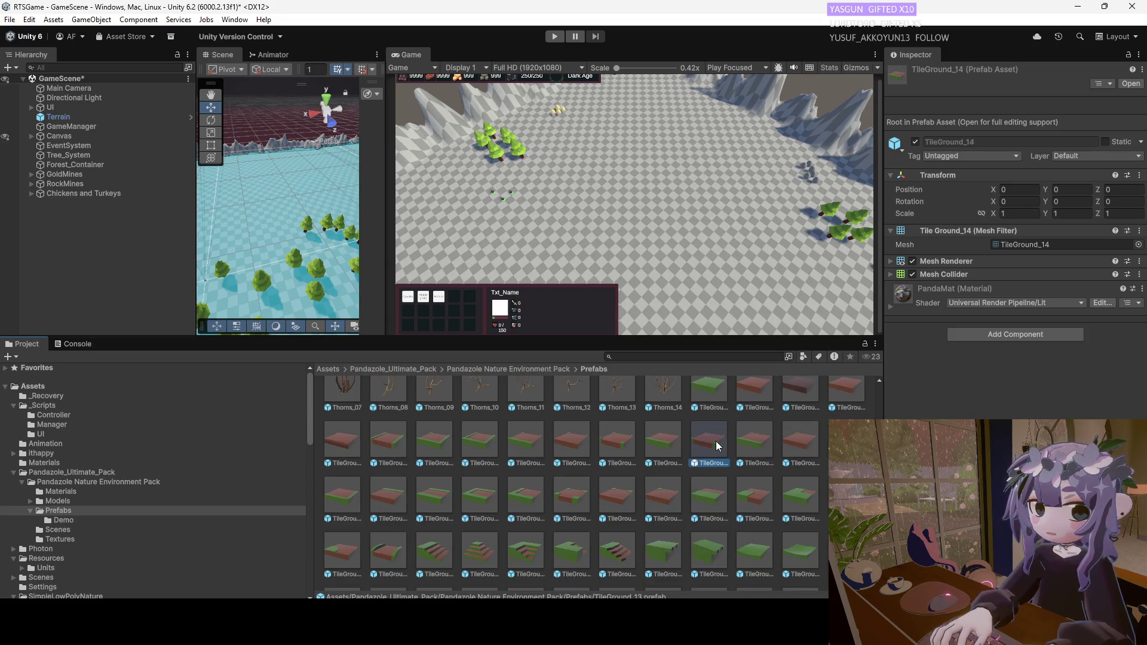
scroll(744, 446, "up", 2)
left_click(715, 420)
left_click(752, 430)
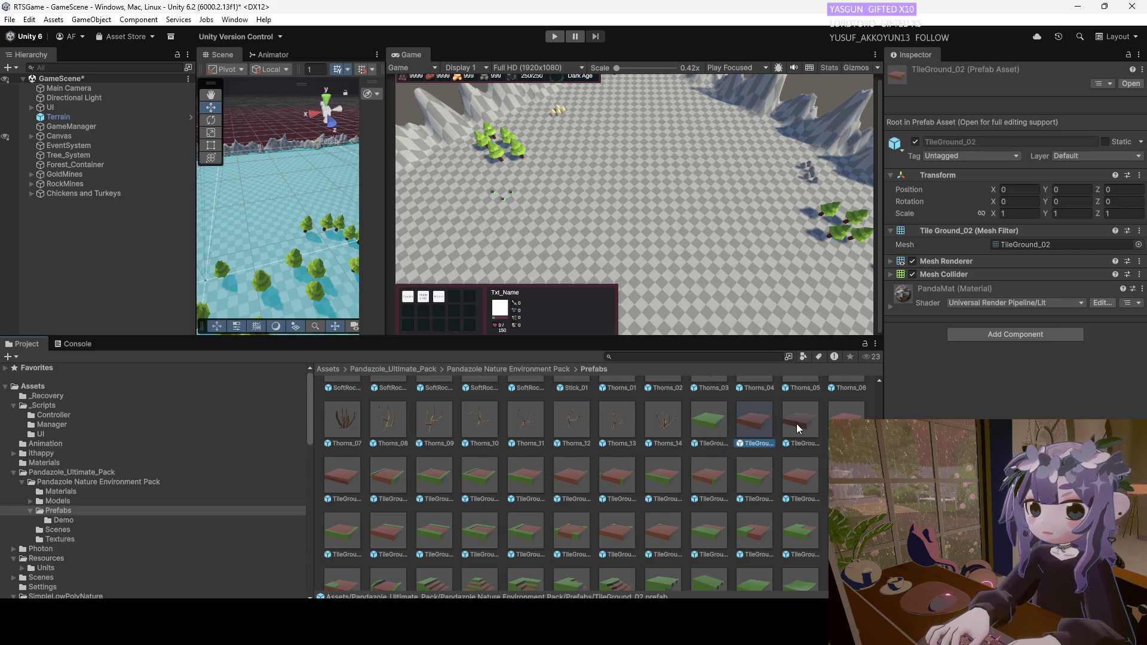
left_click(846, 425)
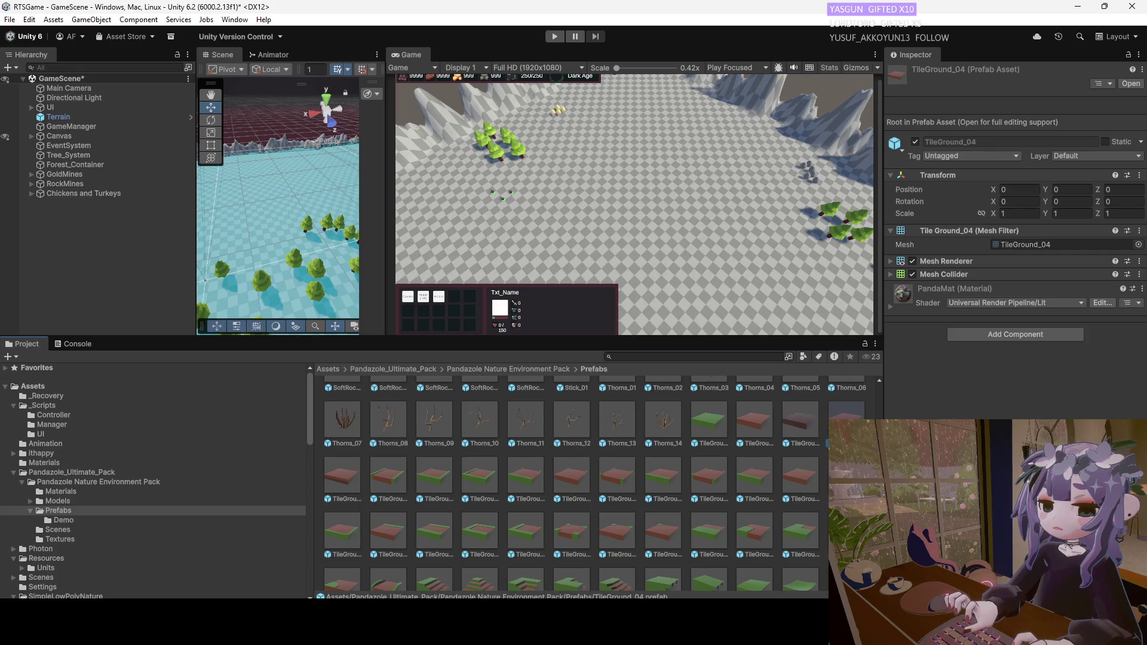
scroll(595, 483, "down", 4)
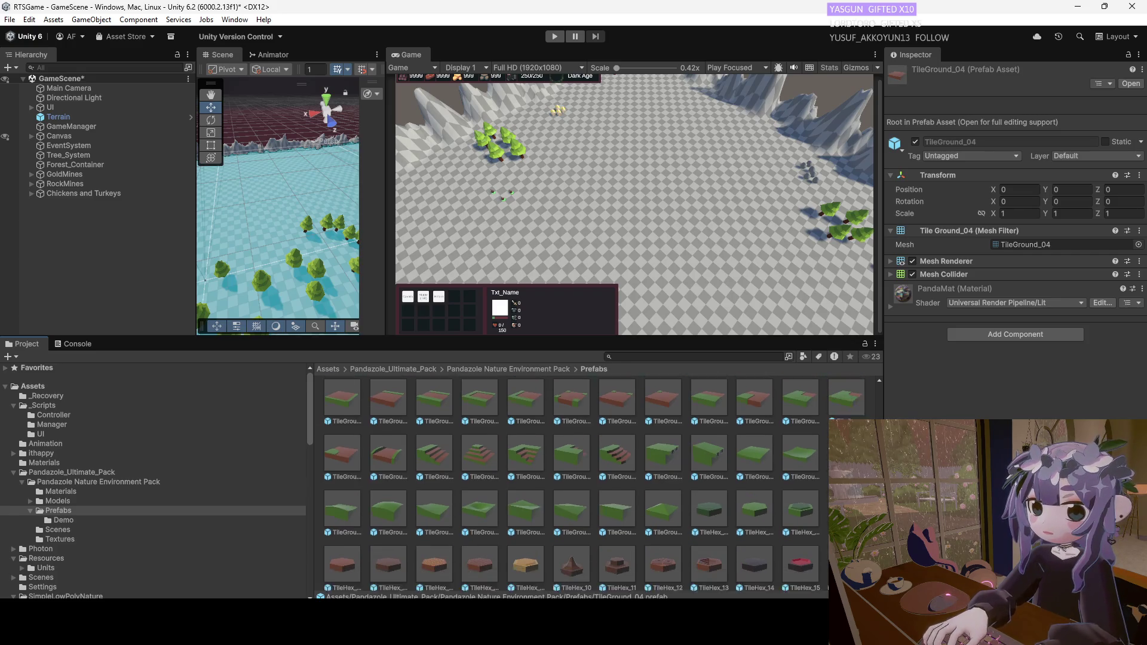
Compare the TileGround_32, _37, _40 and _47 prefabs in the Inspector.
left_click(532, 458)
left_click(482, 445)
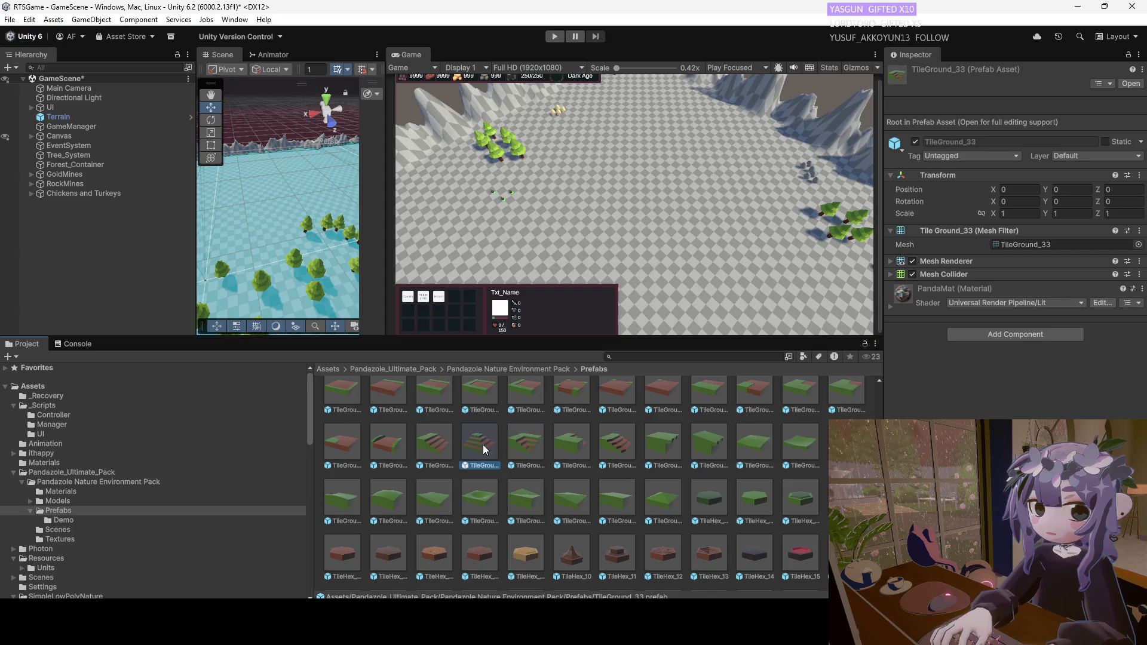
left_click(446, 445)
left_click(382, 442)
left_click(347, 448)
left_click(640, 453)
left_click(675, 453)
left_click(696, 451)
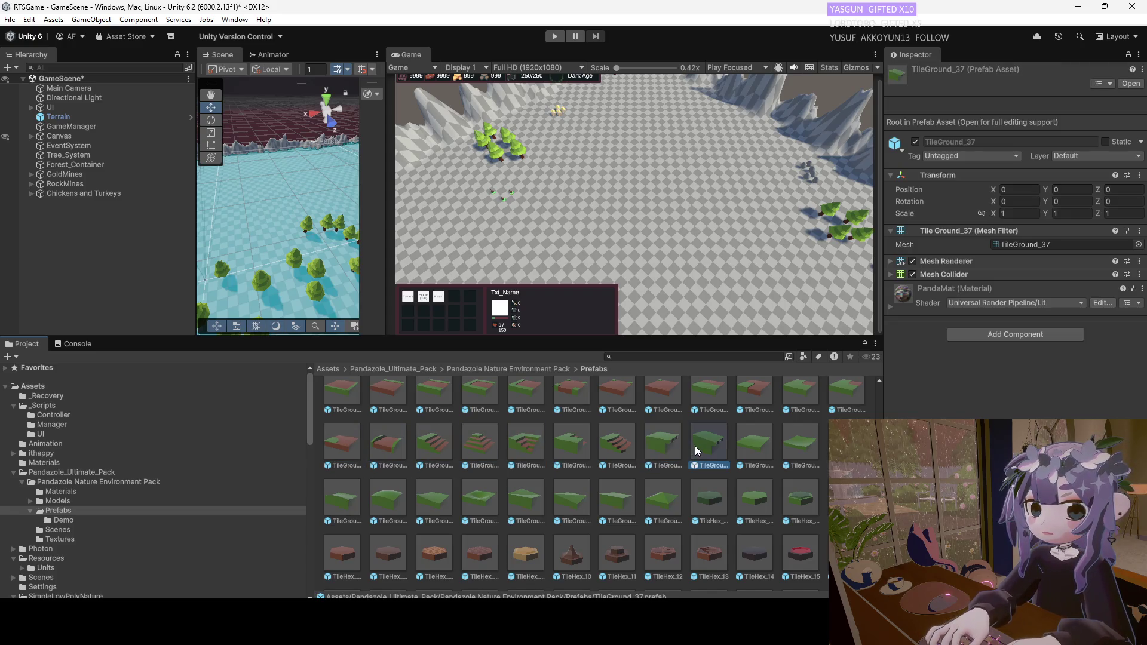
left_click(755, 445)
left_click(800, 445)
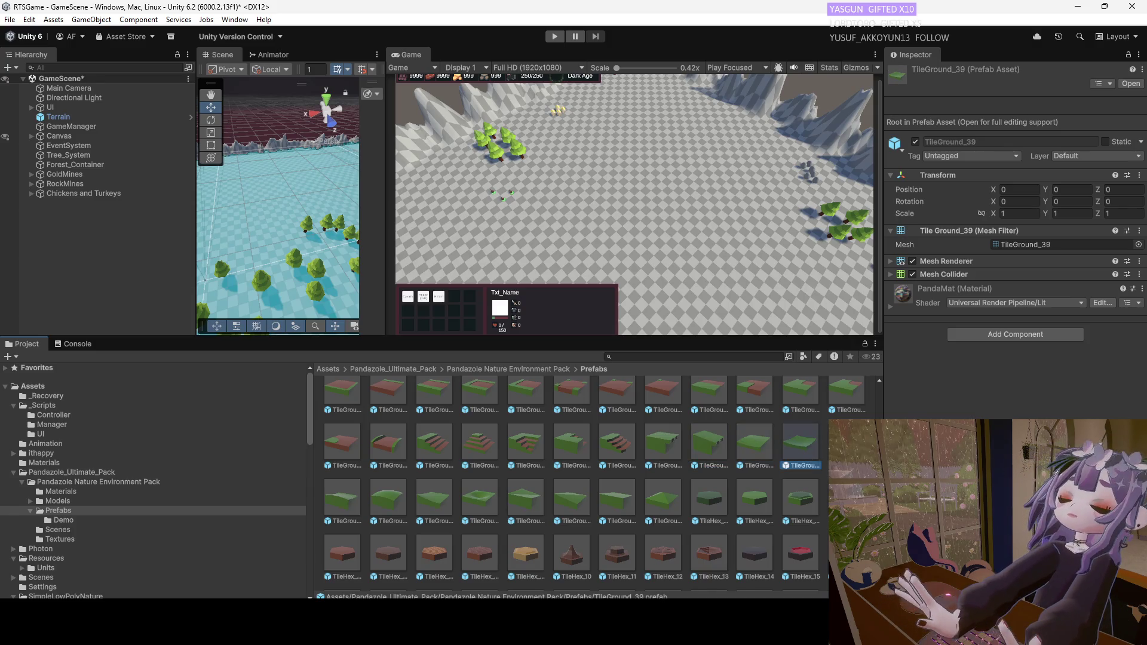
left_click(710, 497)
left_click(664, 498)
left_click(617, 498)
Inspect TileGround_44, _43, _42 and _41, ending on TileGround_34.
left_click(538, 498)
left_click(494, 500)
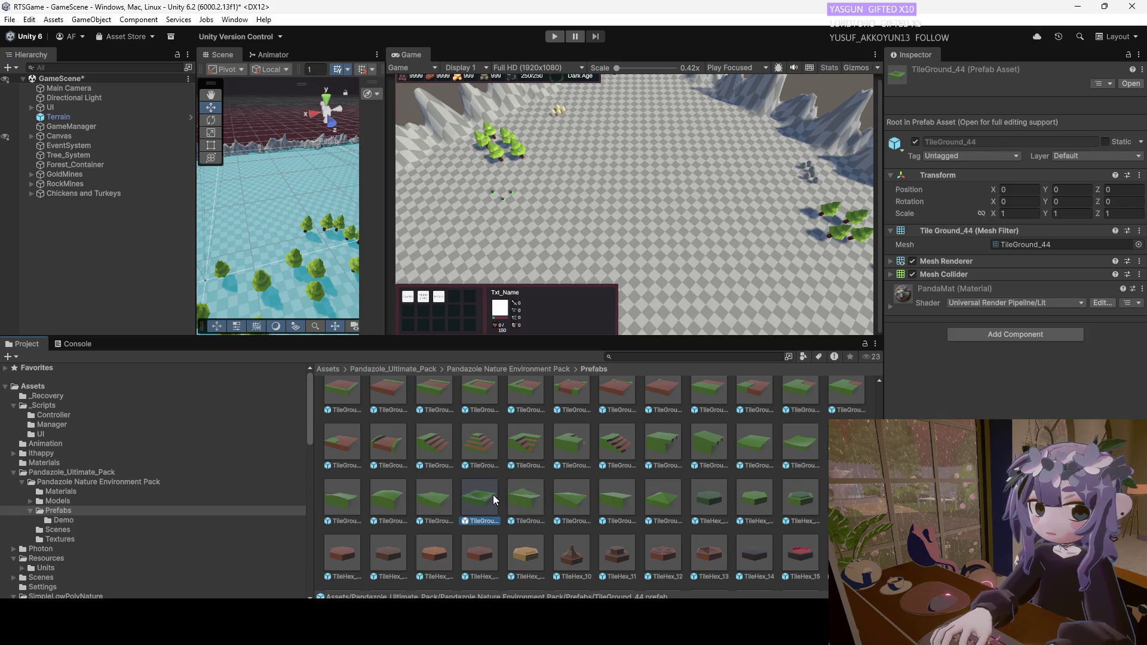
left_click(440, 504)
left_click(466, 507)
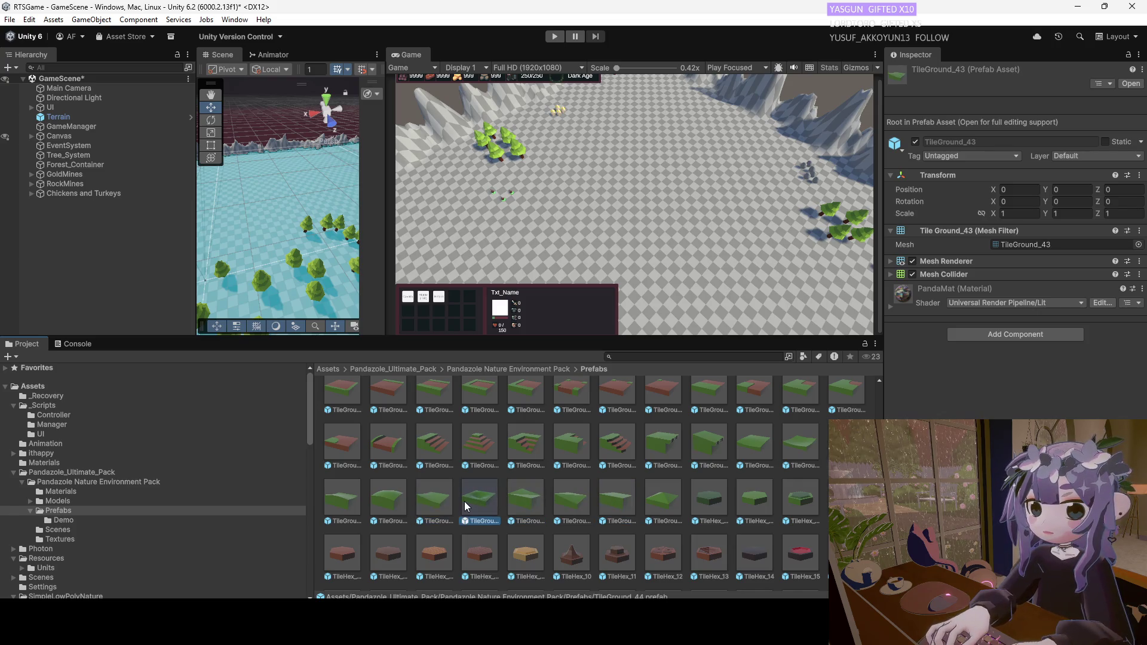
left_click(440, 504)
left_click(387, 501)
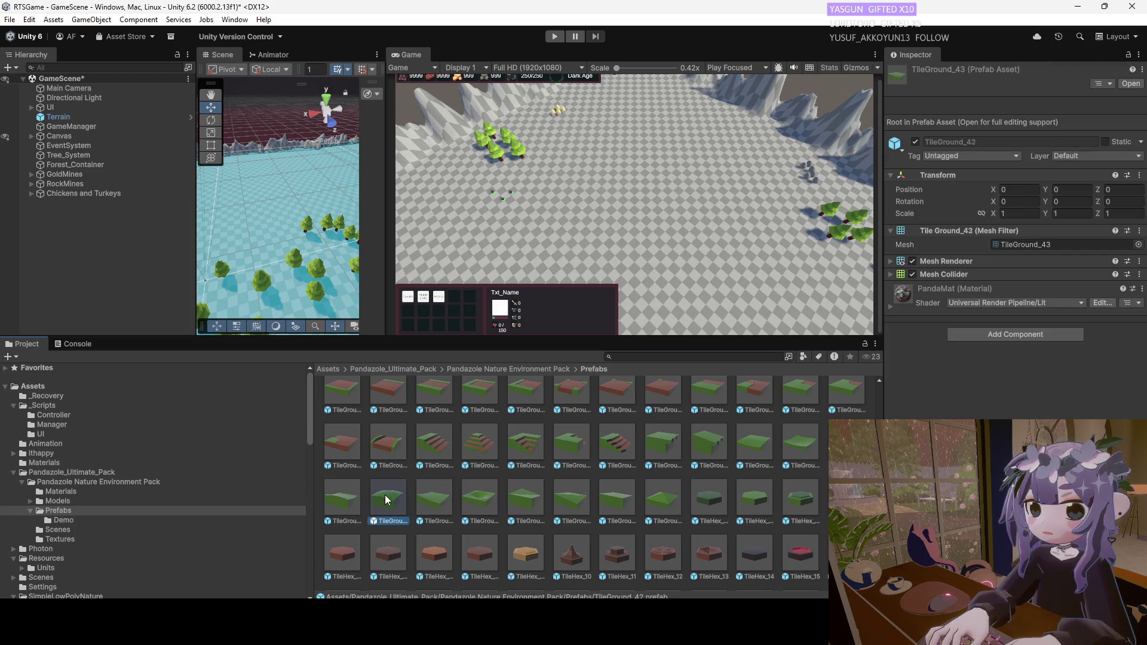
left_click(347, 498)
left_click(583, 454)
scroll(579, 452, "up", 3)
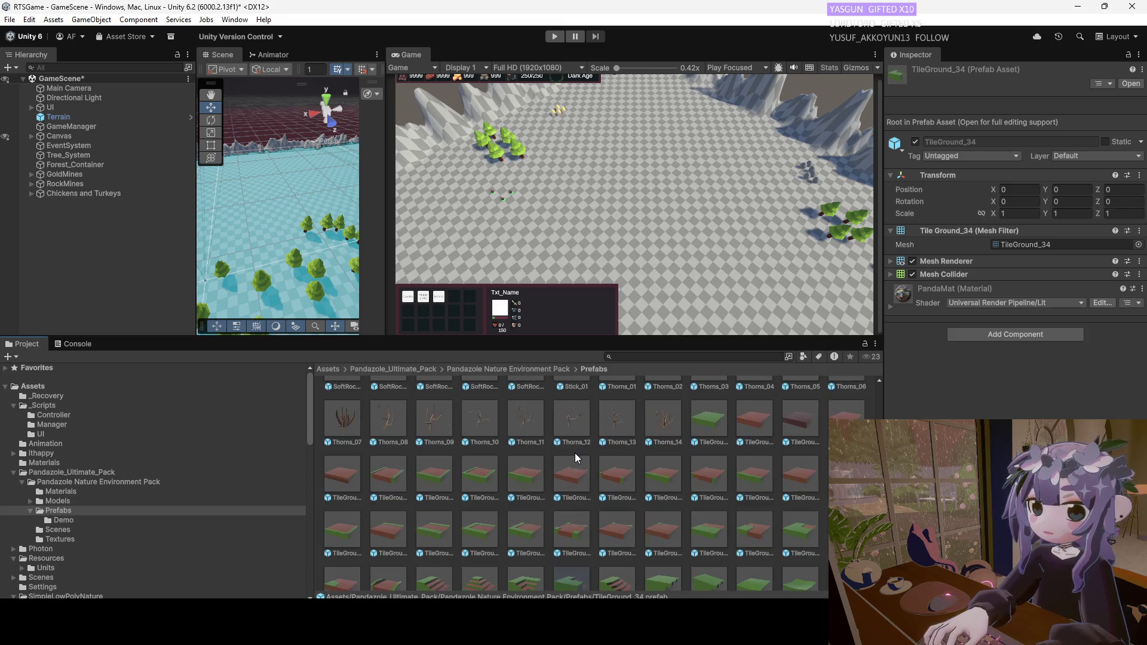
scroll(575, 453, "up", 1)
scroll(821, 501, "down", 4)
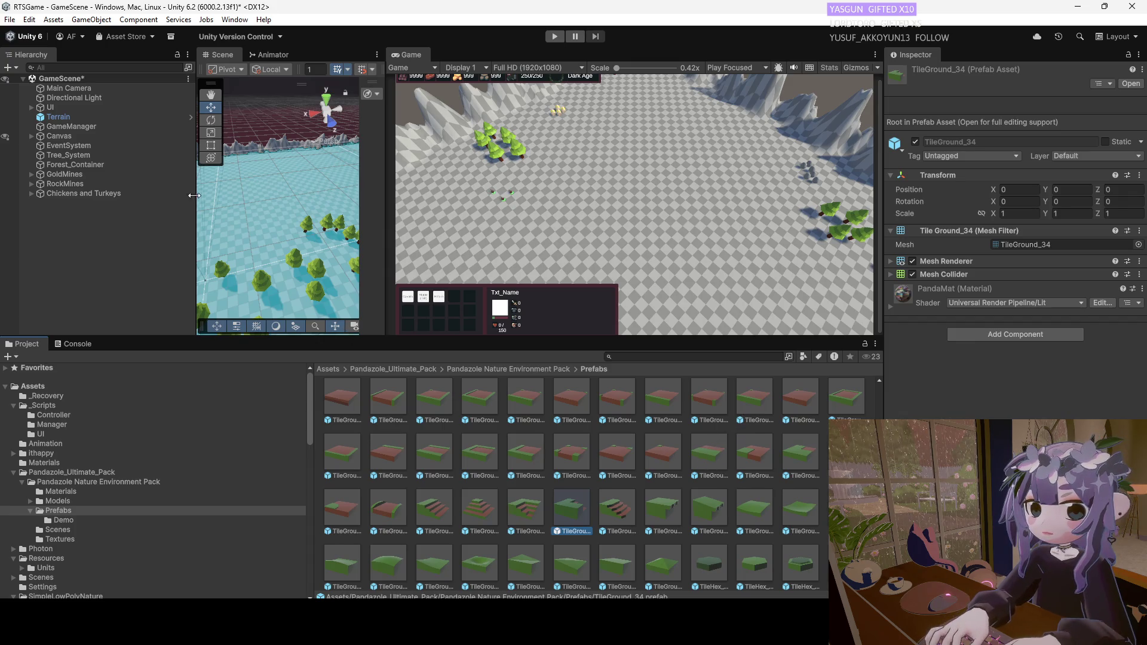
Widen the Scene view, drop in two ground tiles, then undo them.
left_click(63, 81)
left_click_drag(386, 196, 810, 197)
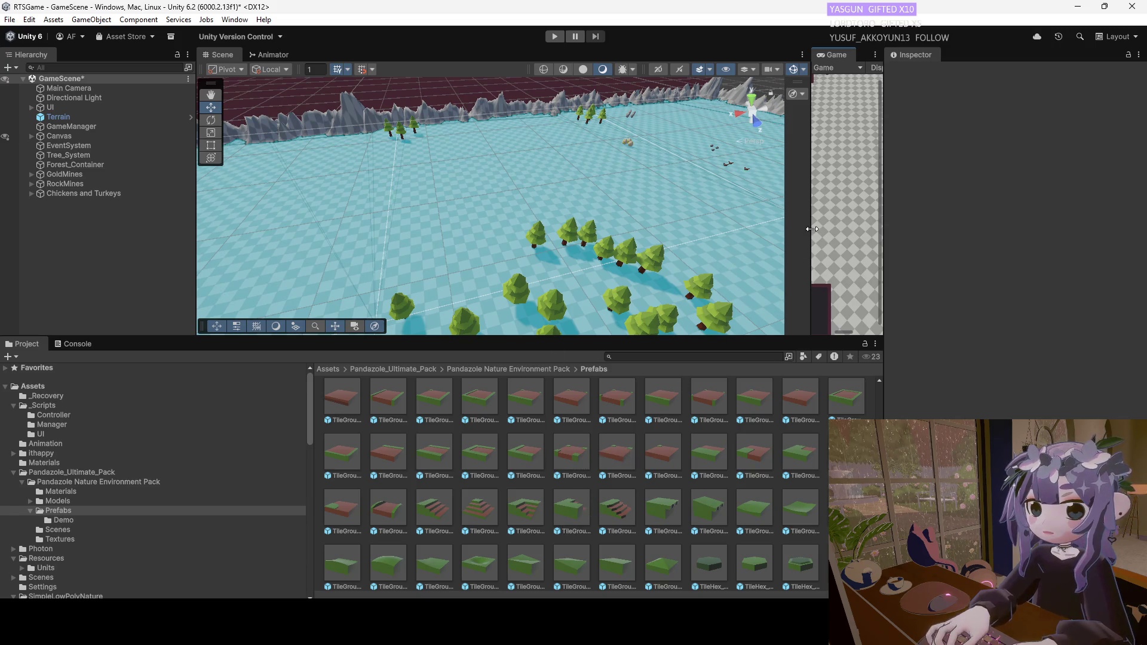
left_click_drag(812, 229, 745, 230)
mouse_move(614, 481)
left_mouse_down()
mouse_move(415, 257)
mouse_move(415, 242)
mouse_move(385, 259)
left_mouse_up()
left_click_drag(572, 406, 443, 252)
key("ctrl+z")
key("ctrl+z")
key("ctrl+z")
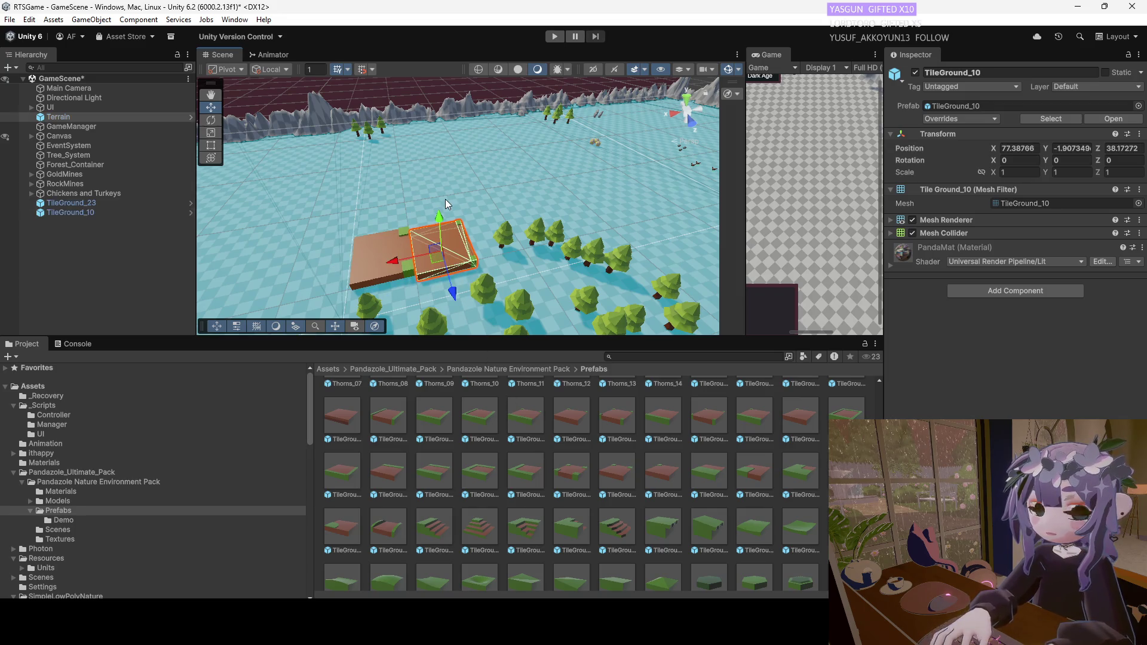
Place TileWater_07 and four more water tiles together on the terrain.
scroll(449, 249, "up", 5)
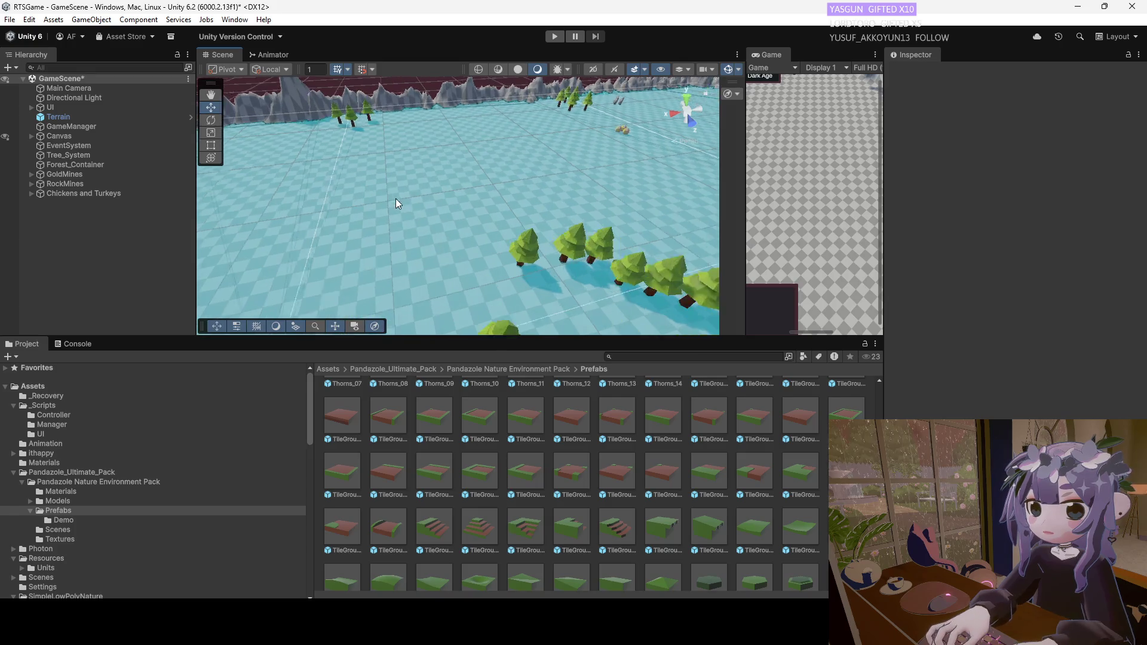
scroll(694, 478, "up", 2)
scroll(697, 477, "down", 3)
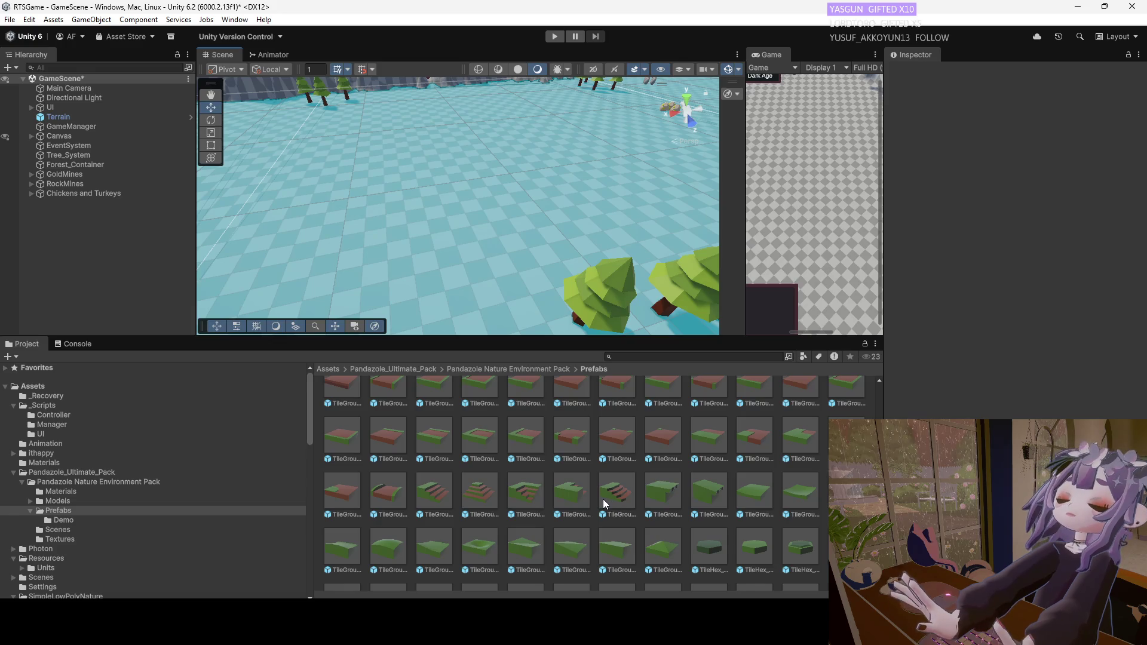
scroll(611, 492, "down", 5)
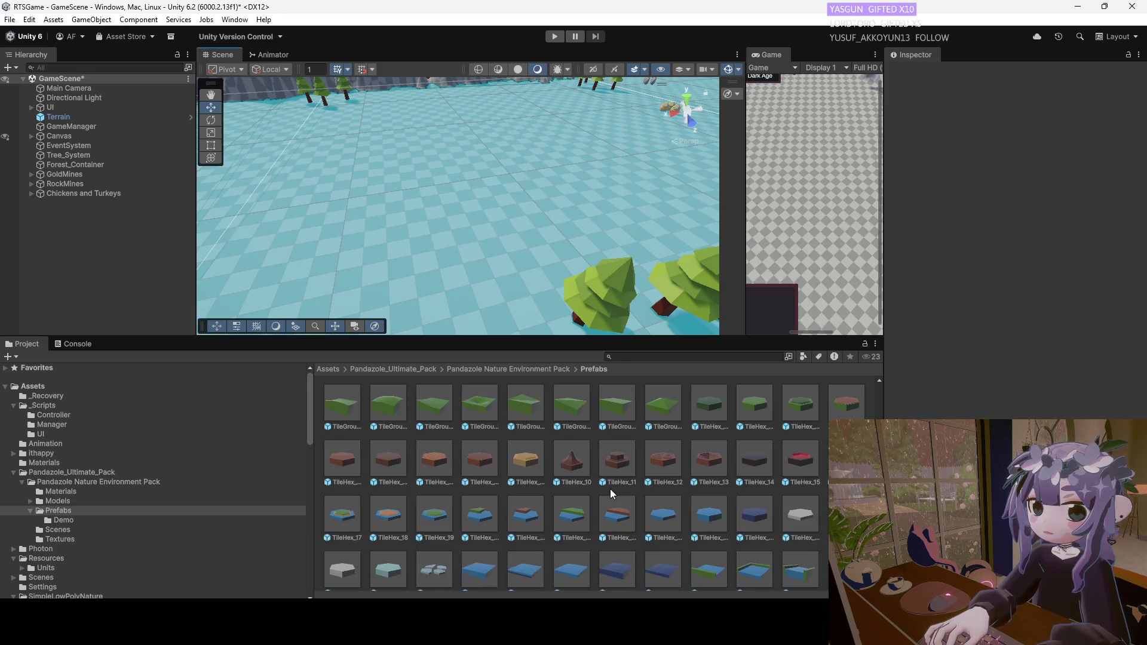
scroll(611, 493, "down", 2)
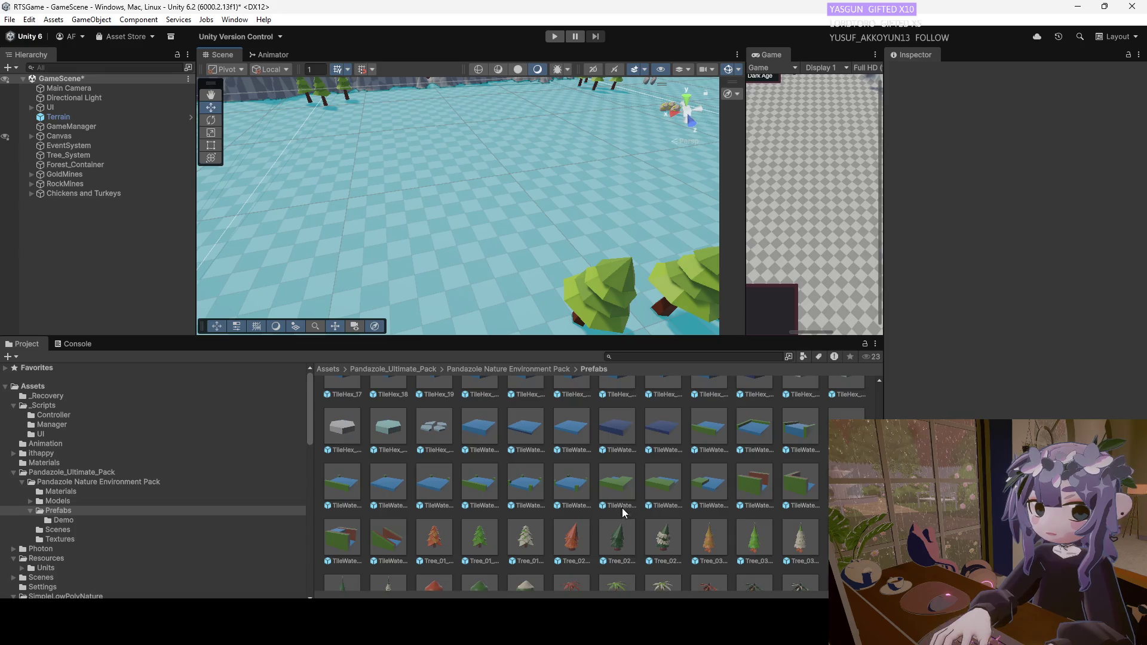
mouse_move(751, 436)
left_mouse_down()
mouse_move(461, 252)
mouse_move(442, 215)
left_mouse_up()
mouse_move(702, 499)
left_mouse_down()
mouse_move(657, 418)
mouse_move(329, 246)
mouse_move(370, 270)
mouse_move(361, 270)
mouse_move(454, 298)
mouse_move(314, 243)
left_mouse_up()
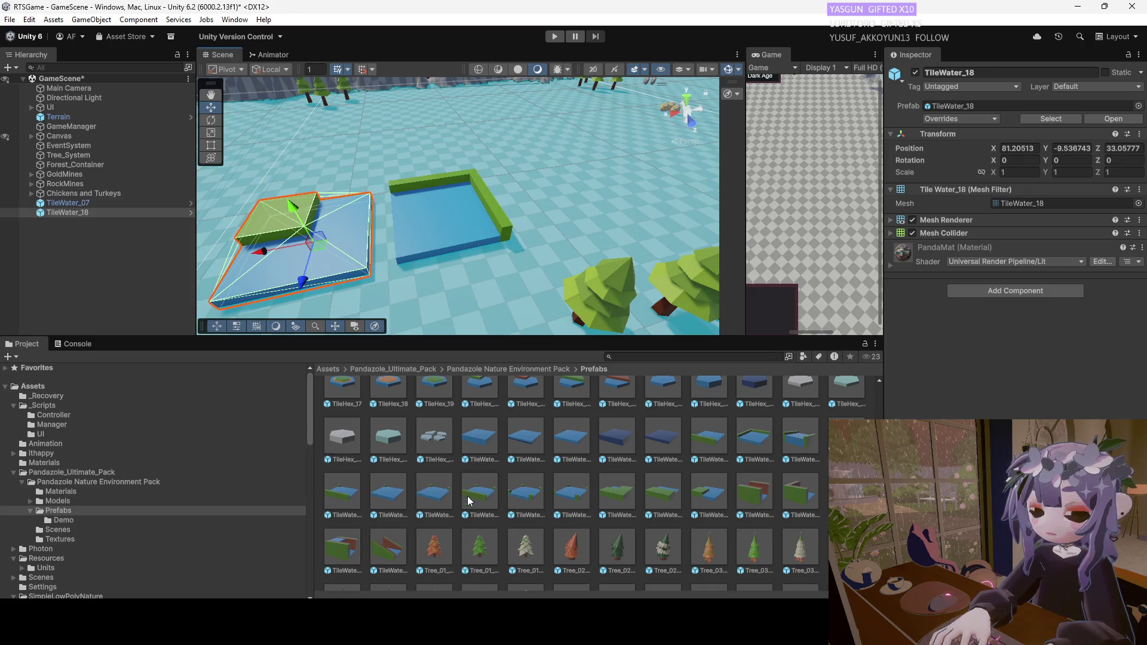
mouse_move(667, 500)
left_mouse_down()
mouse_move(310, 251)
mouse_move(332, 192)
left_mouse_up()
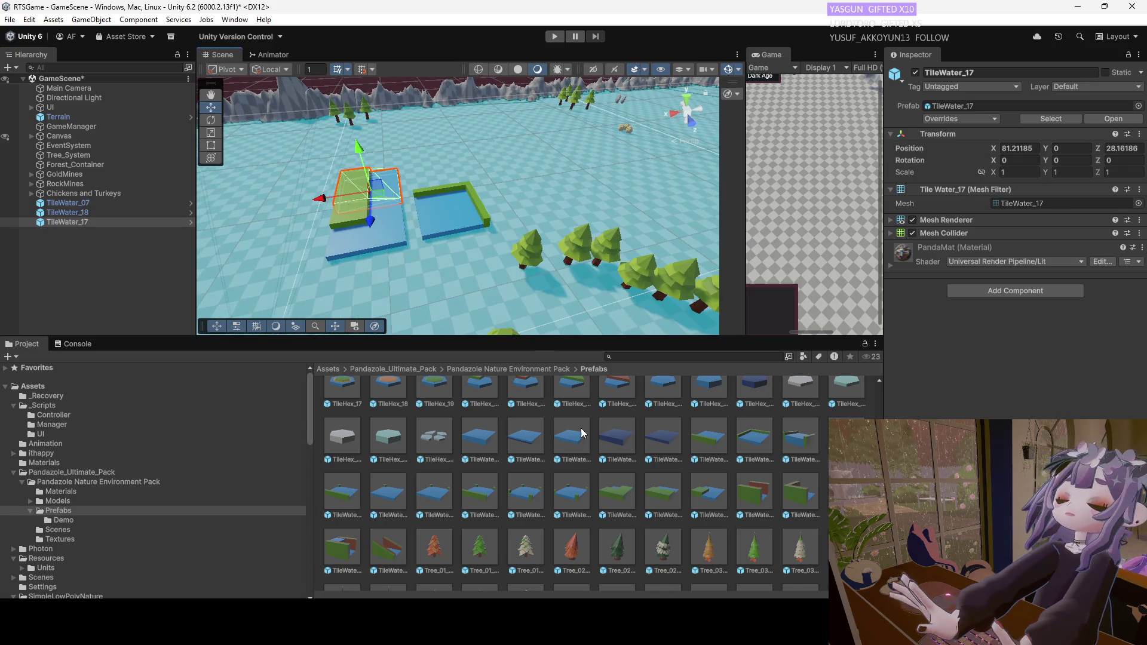
mouse_move(616, 504)
left_mouse_down()
mouse_move(392, 293)
mouse_move(357, 299)
mouse_move(285, 270)
left_mouse_up()
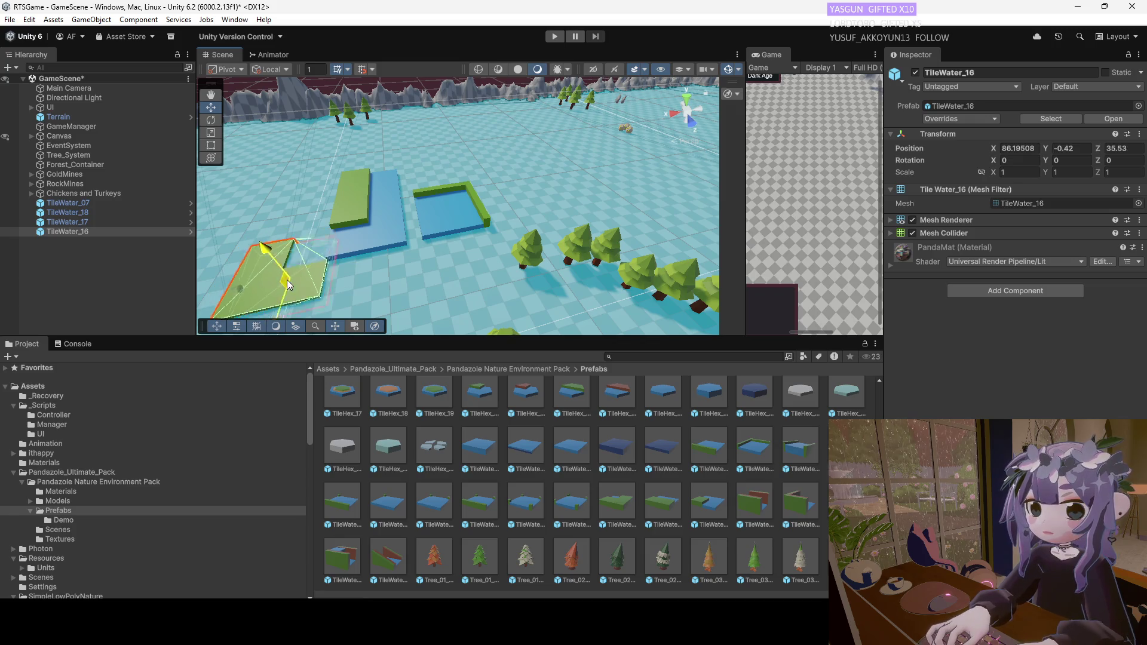
mouse_move(585, 495)
left_mouse_down()
mouse_move(490, 376)
mouse_move(410, 300)
mouse_move(369, 287)
left_mouse_up()
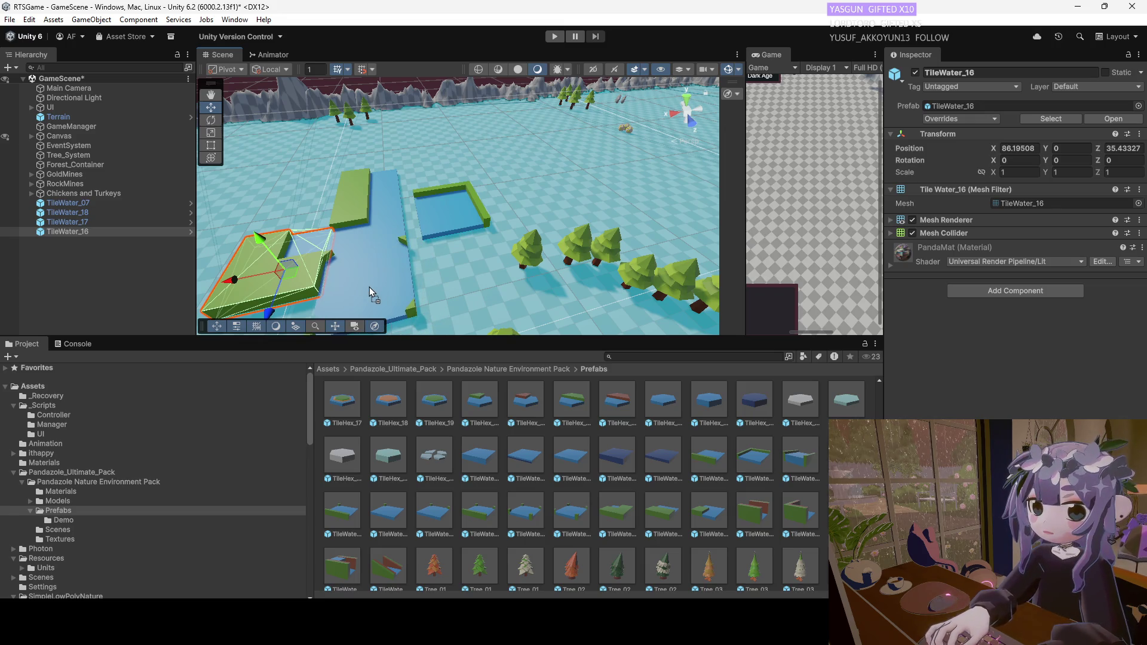
mouse_move(370, 286)
left_mouse_down()
mouse_move(393, 306)
mouse_move(370, 286)
left_mouse_up()
Add one more water tile near the trees and a brown ground tile beside the water.
left_click(443, 217)
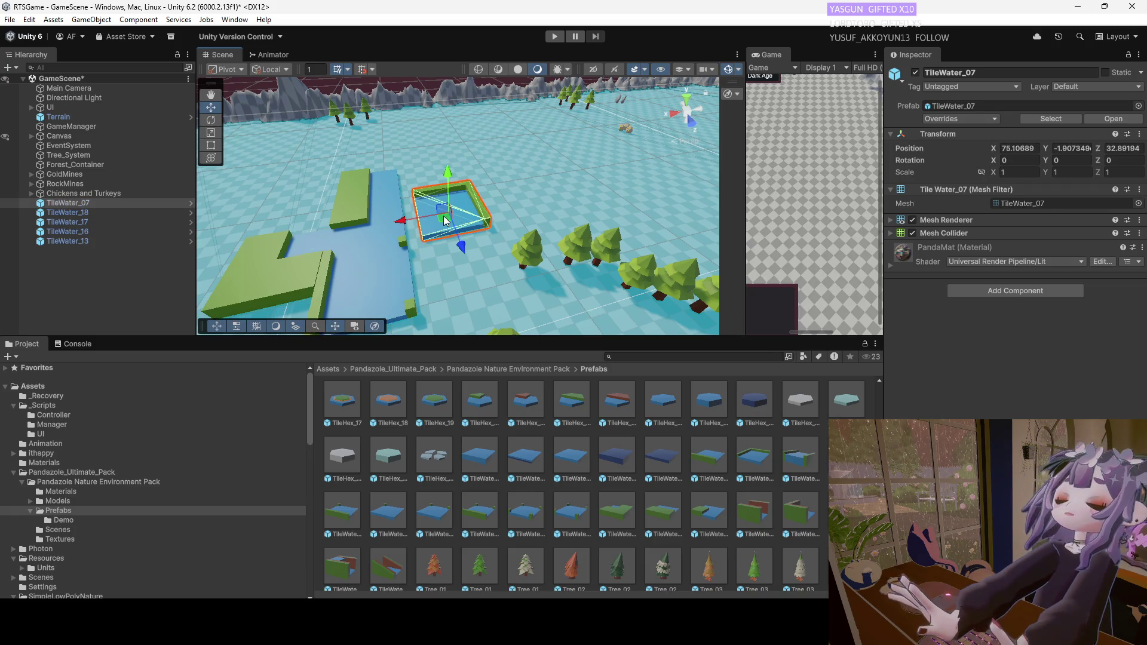
mouse_move(439, 513)
left_mouse_down()
mouse_move(443, 275)
mouse_move(468, 264)
left_mouse_up()
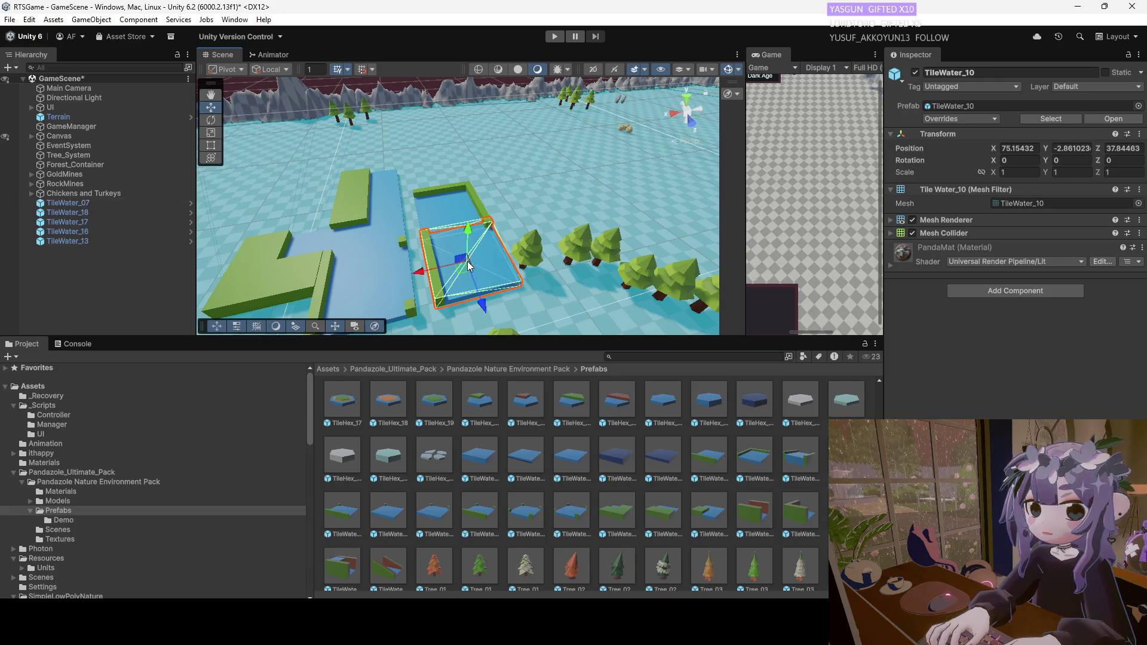
scroll(440, 478, "up", 5)
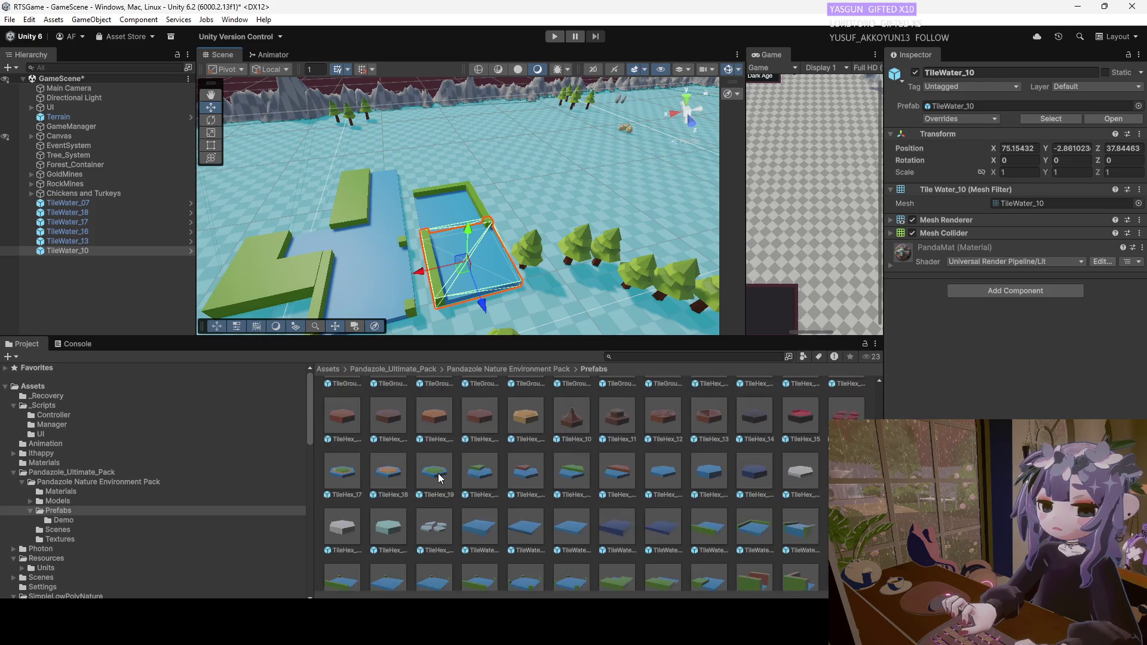
scroll(472, 436, "up", 1)
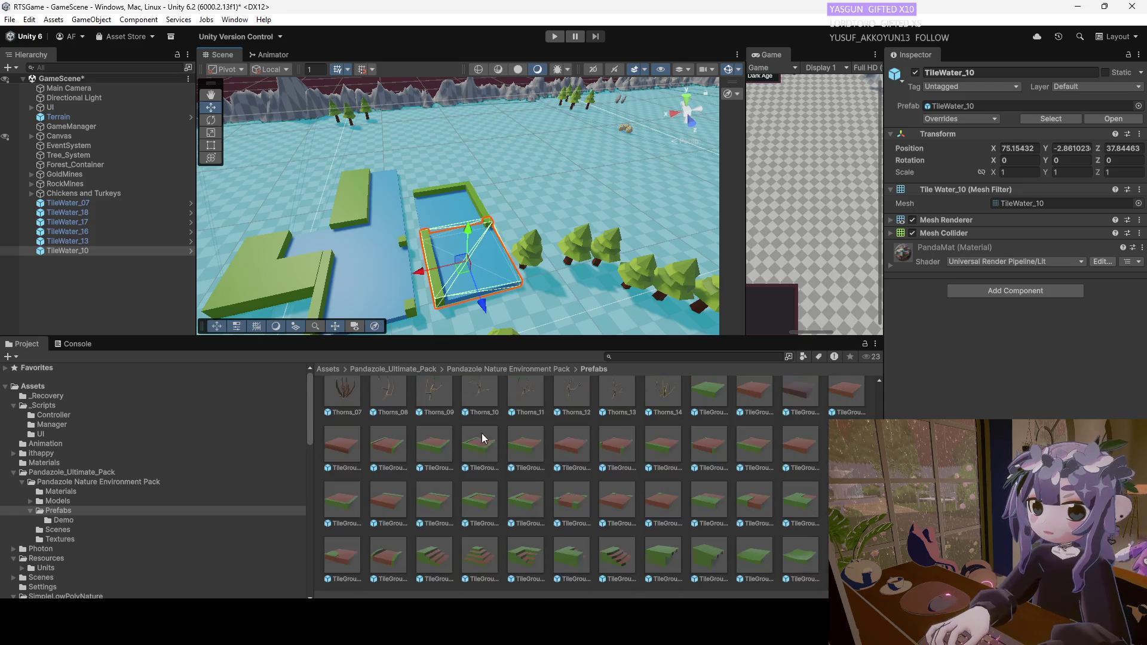
mouse_move(442, 454)
left_mouse_down()
mouse_move(521, 216)
mouse_move(507, 203)
left_mouse_up()
scroll(497, 234, "down", 5)
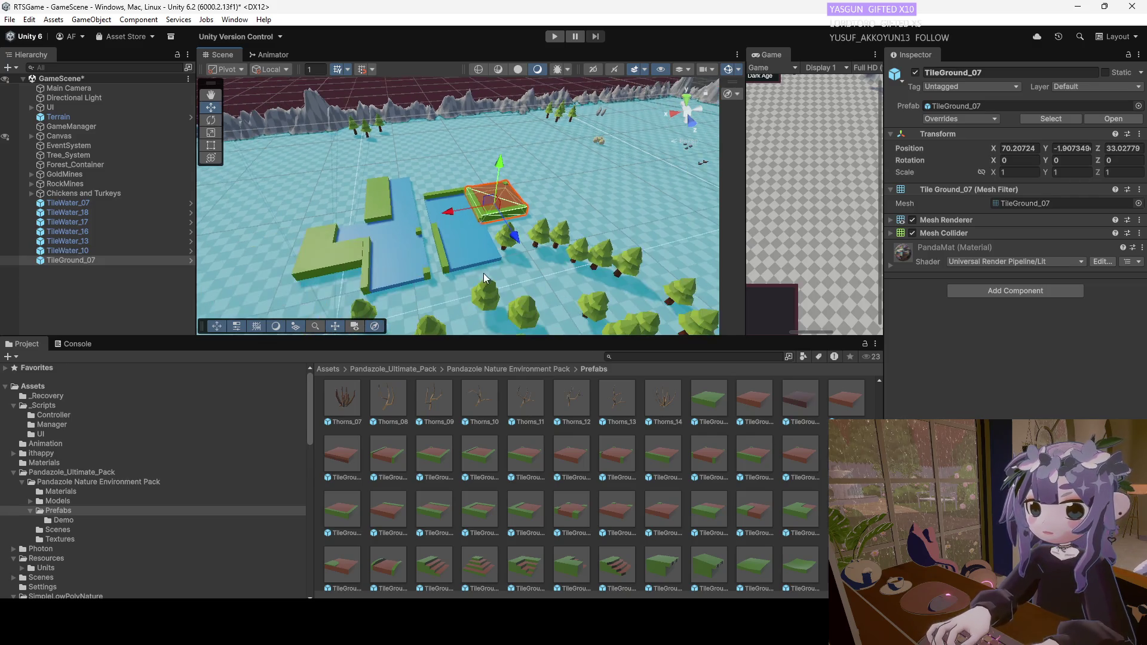
scroll(478, 288, "up", 5)
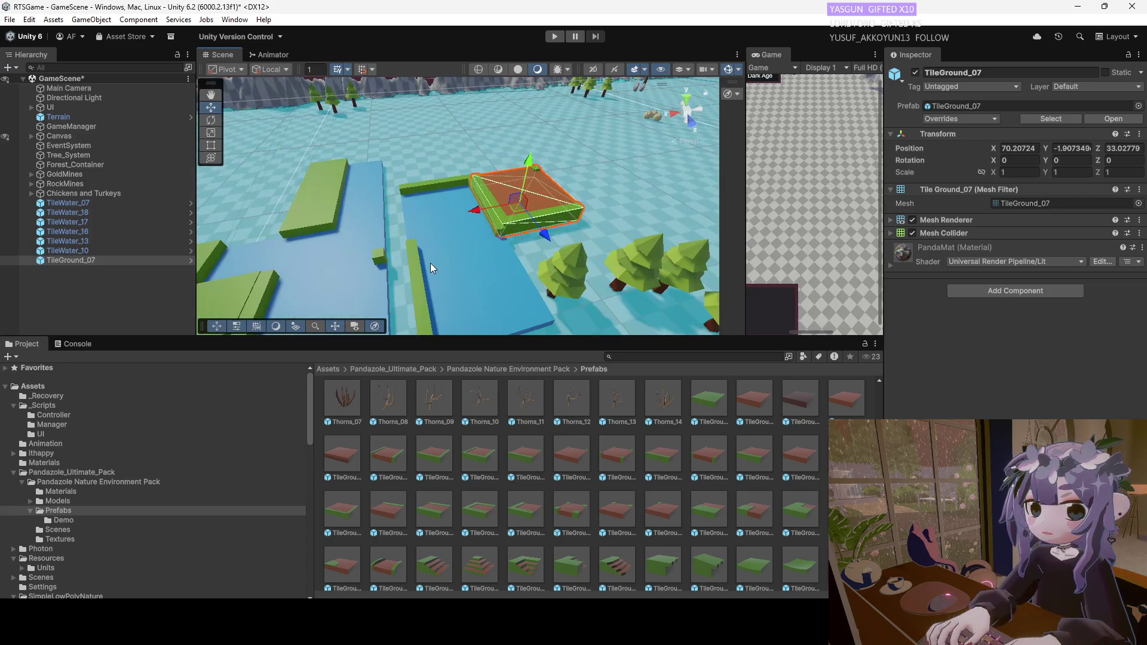
scroll(472, 285, "down", 5)
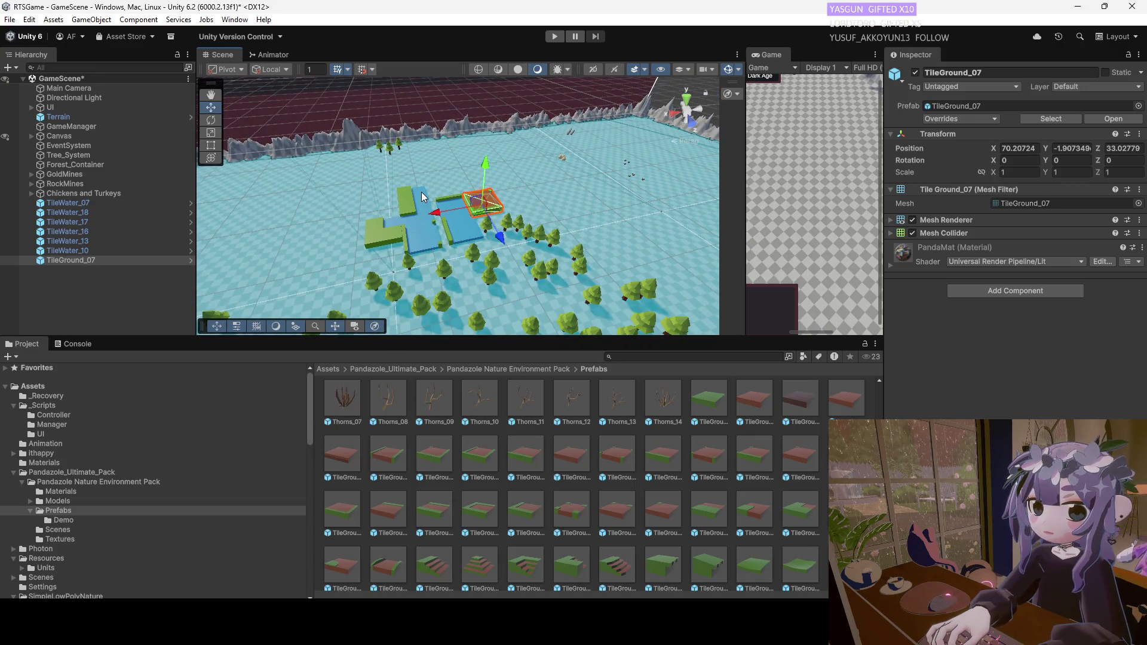
scroll(422, 191, "up", 3)
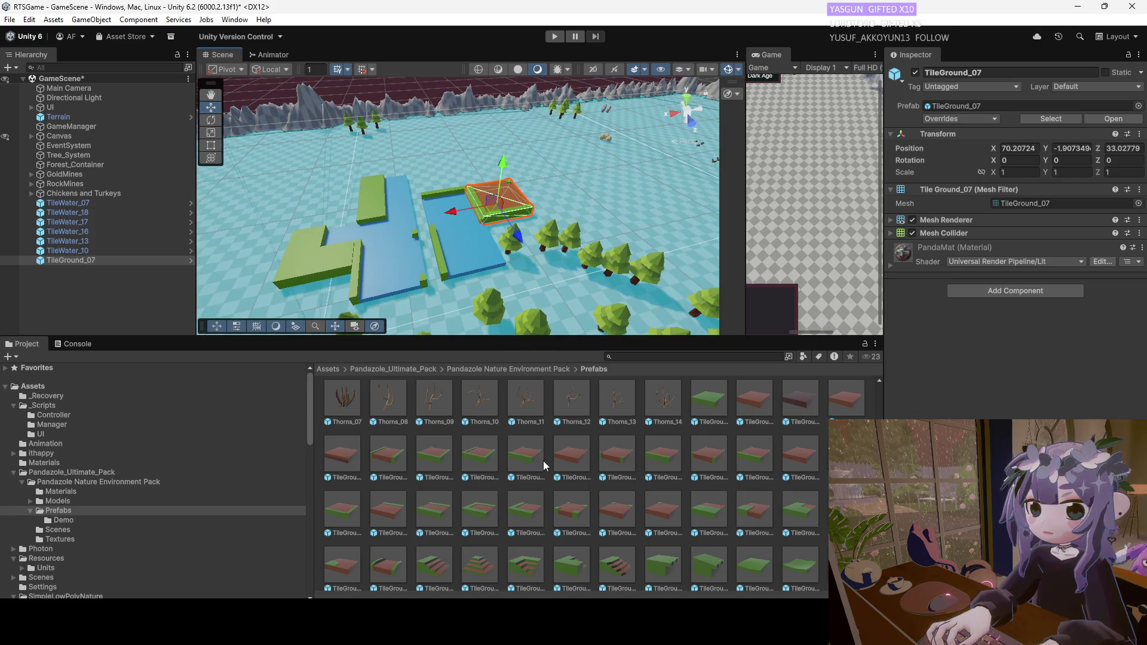
mouse_move(711, 422)
left_mouse_down()
mouse_move(504, 203)
mouse_move(514, 242)
mouse_move(478, 179)
mouse_move(442, 189)
left_mouse_up()
key("Escape")
Delete all the placed water tiles from the scene.
scroll(478, 278, "down", 3)
key("Delete")
key("Delete")
key("Delete")
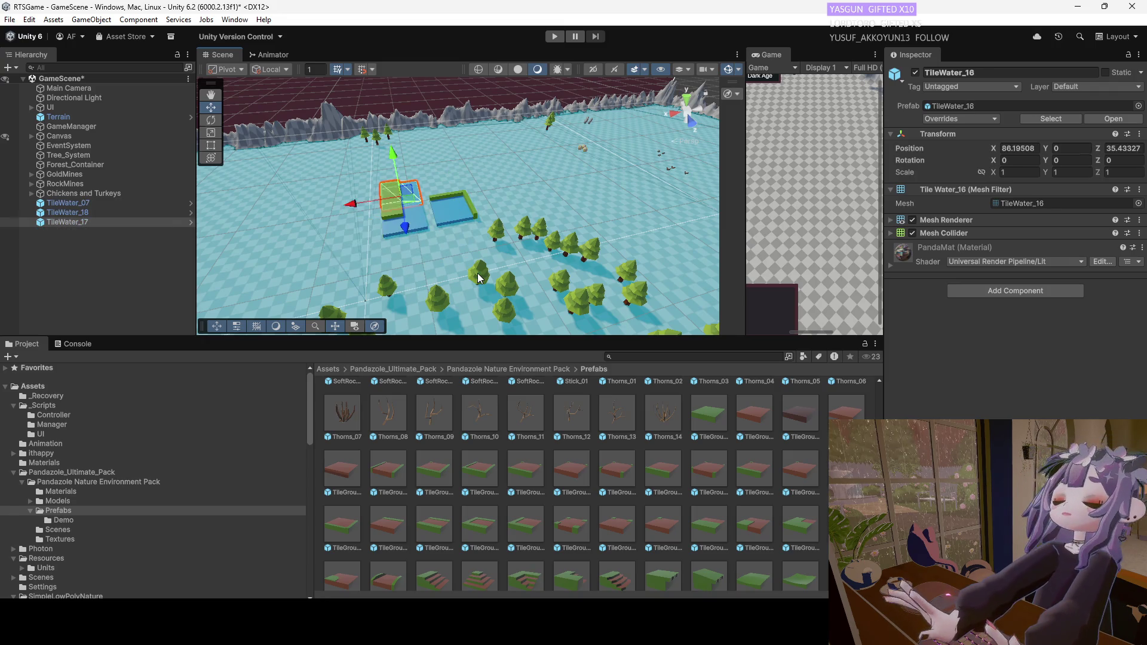
key("Delete")
scroll(478, 278, "down", 3)
mouse_move(478, 278)
left_mouse_down()
mouse_move(568, 193)
mouse_move(441, 249)
left_mouse_up()
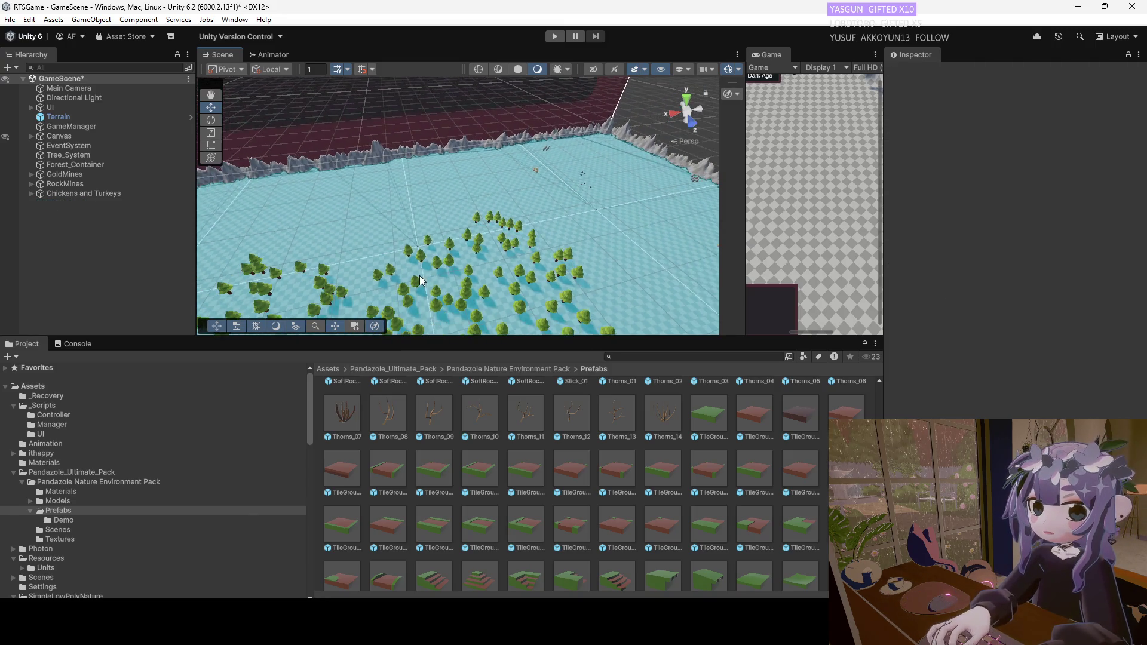
scroll(472, 235, "up", 2)
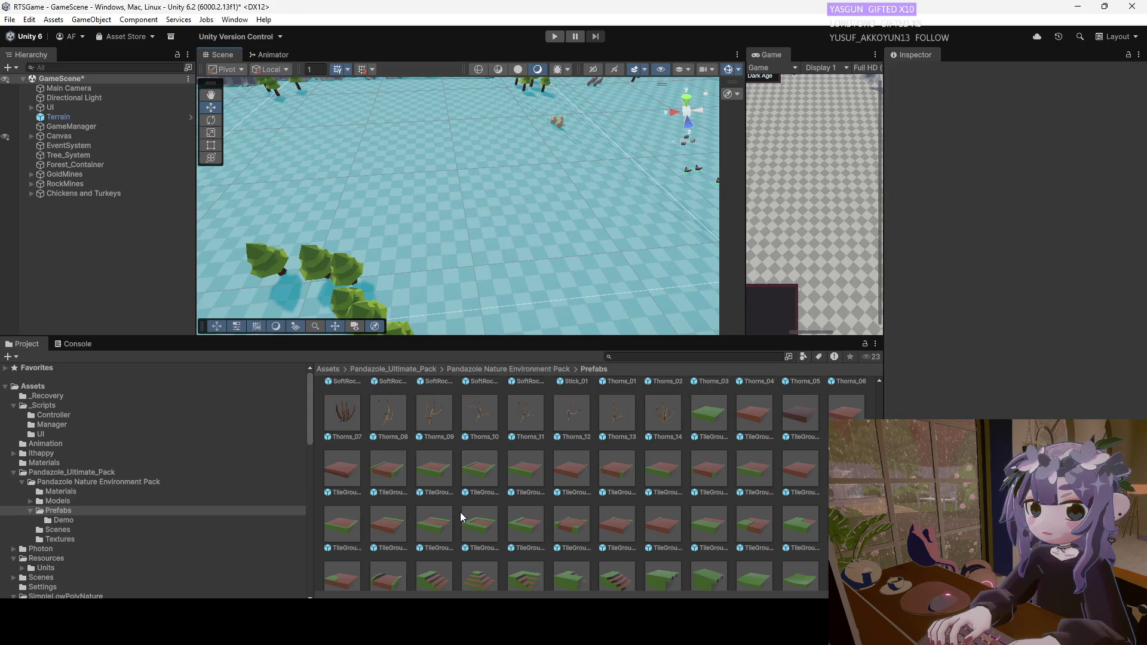
Place green and brown ground tiles on the terrain, then undo them with Ctrl+Z.
mouse_move(703, 426)
left_mouse_down()
mouse_move(490, 252)
mouse_move(484, 220)
mouse_move(588, 271)
mouse_move(571, 224)
mouse_move(588, 247)
left_mouse_up()
left_click_drag(756, 473, 634, 220)
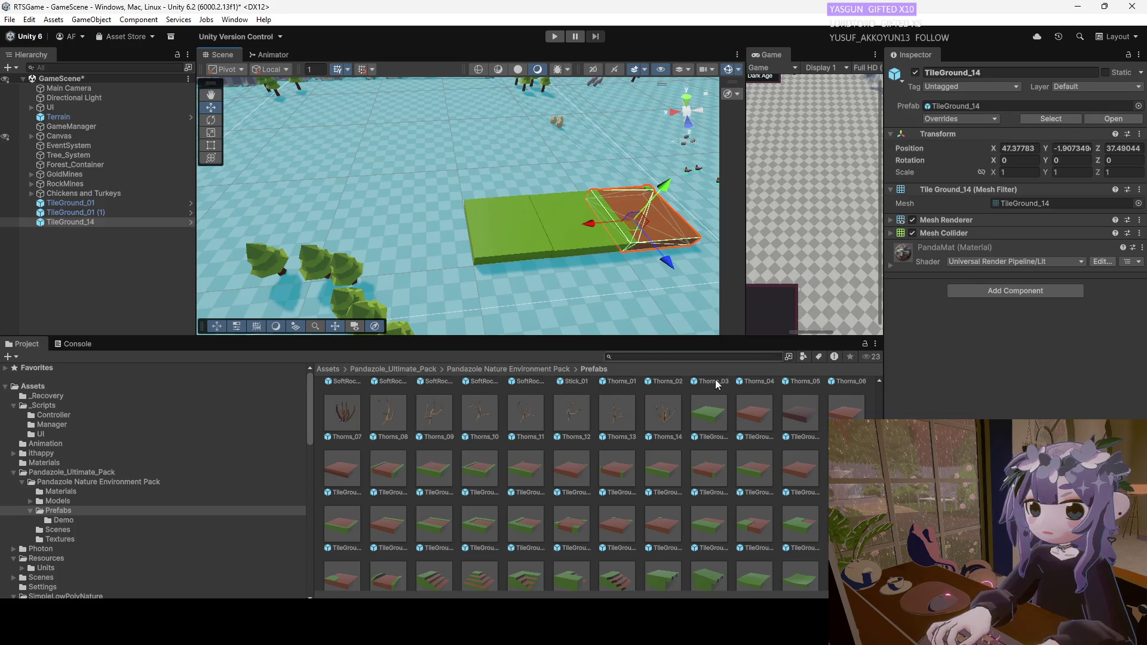
left_click_drag(499, 289, 518, 313)
mouse_move(574, 473)
left_mouse_down()
mouse_move(496, 197)
mouse_move(485, 199)
left_mouse_up()
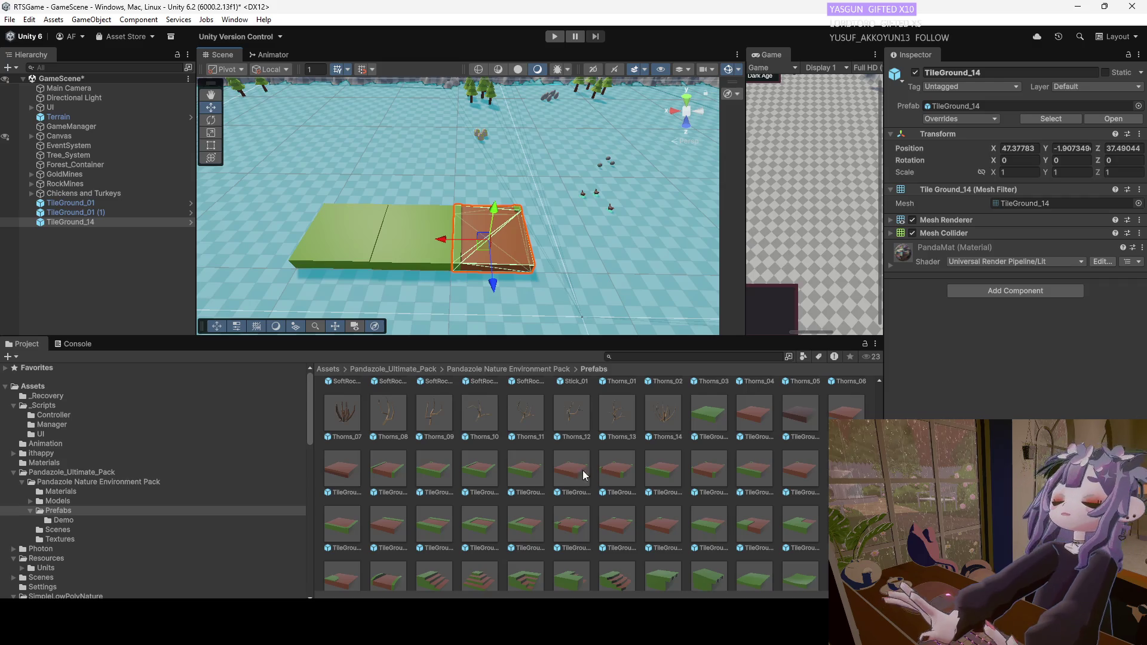
scroll(499, 267, "down", 5)
key("ctrl+z")
key("ctrl+z")
key("ctrl+z")
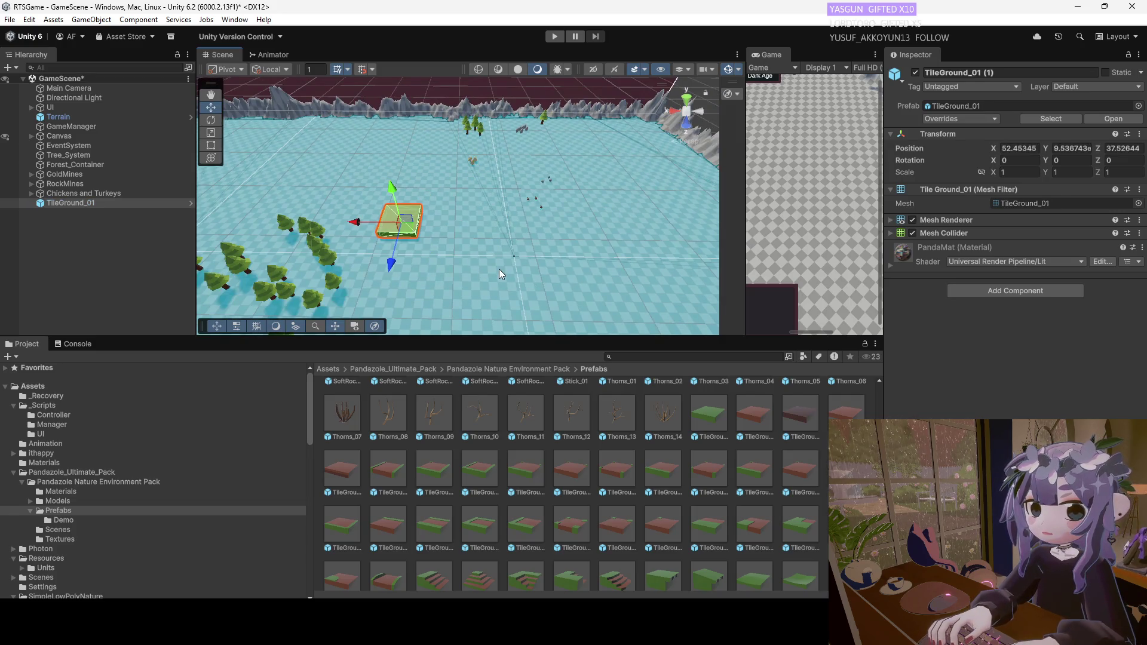
key("ctrl+z")
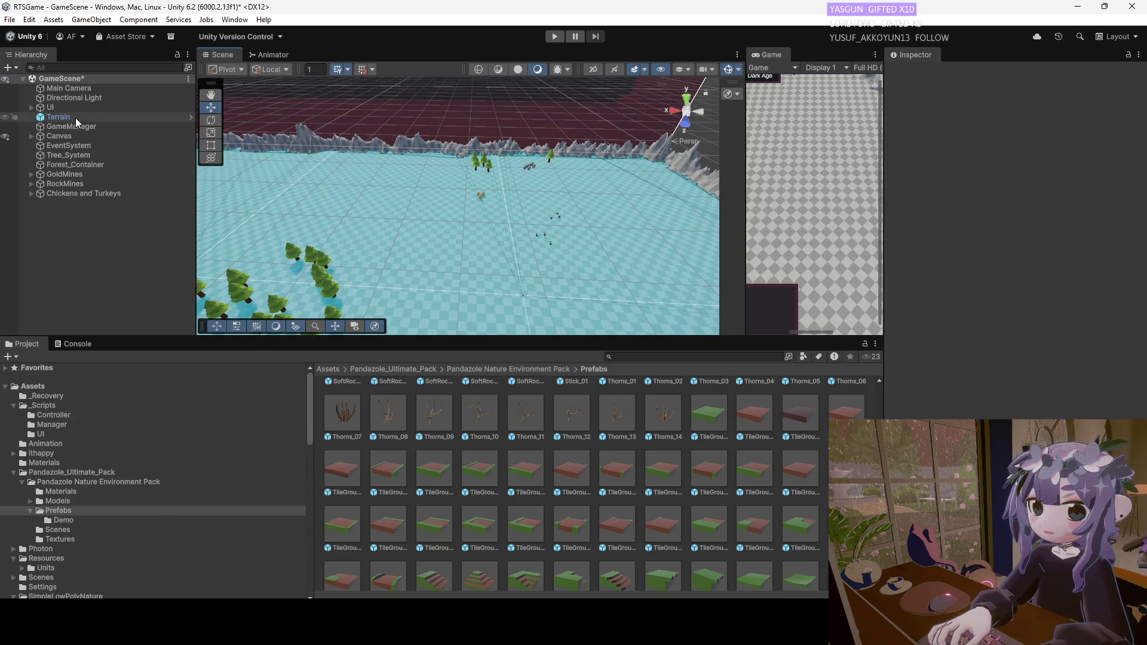
Select the Terrain and switch its Inspector tool to Paint Texture.
left_click(75, 117)
left_click(480, 369)
left_click(424, 369)
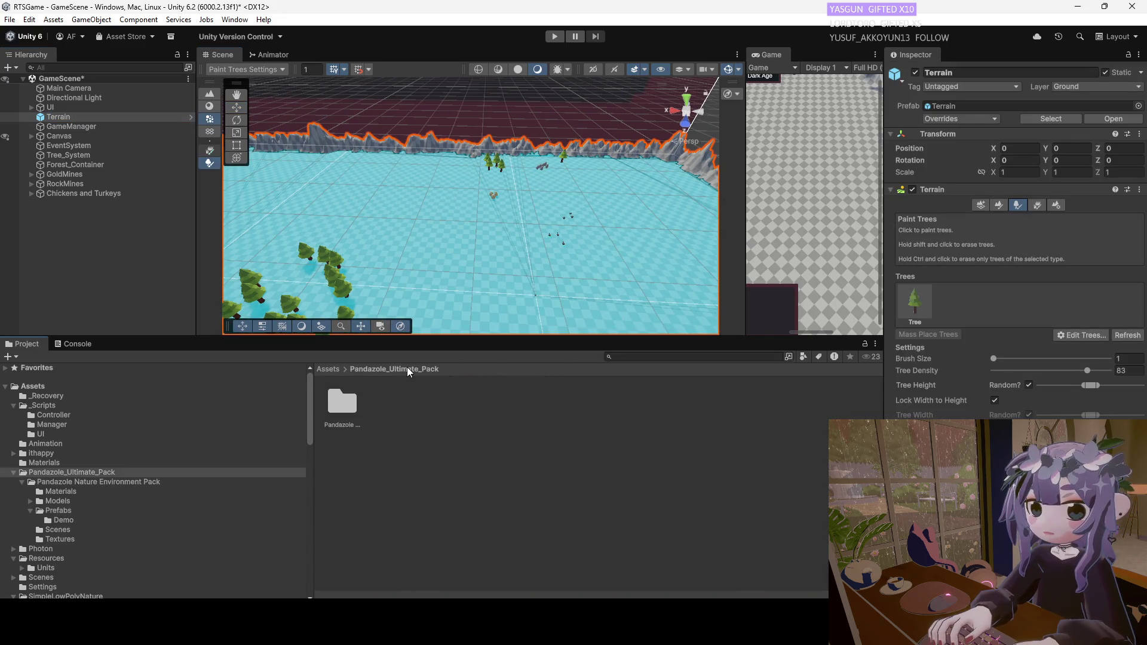
left_click(994, 205)
left_click(109, 387)
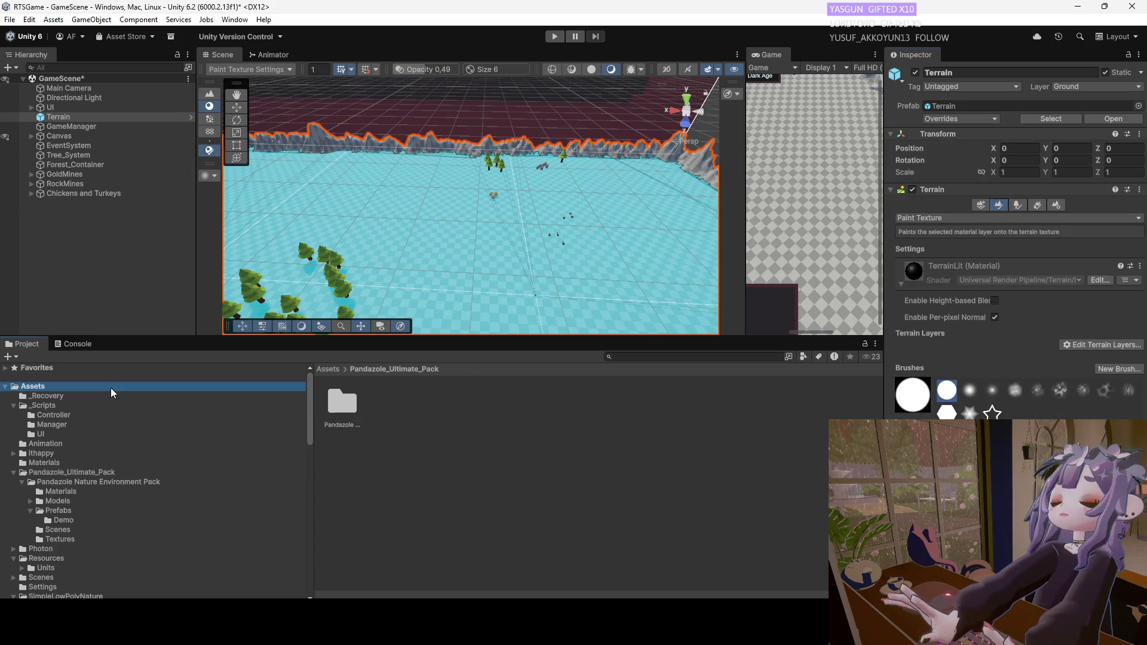
Read the full GrabPass error in the Console, then clear the Console messages.
left_click(90, 345)
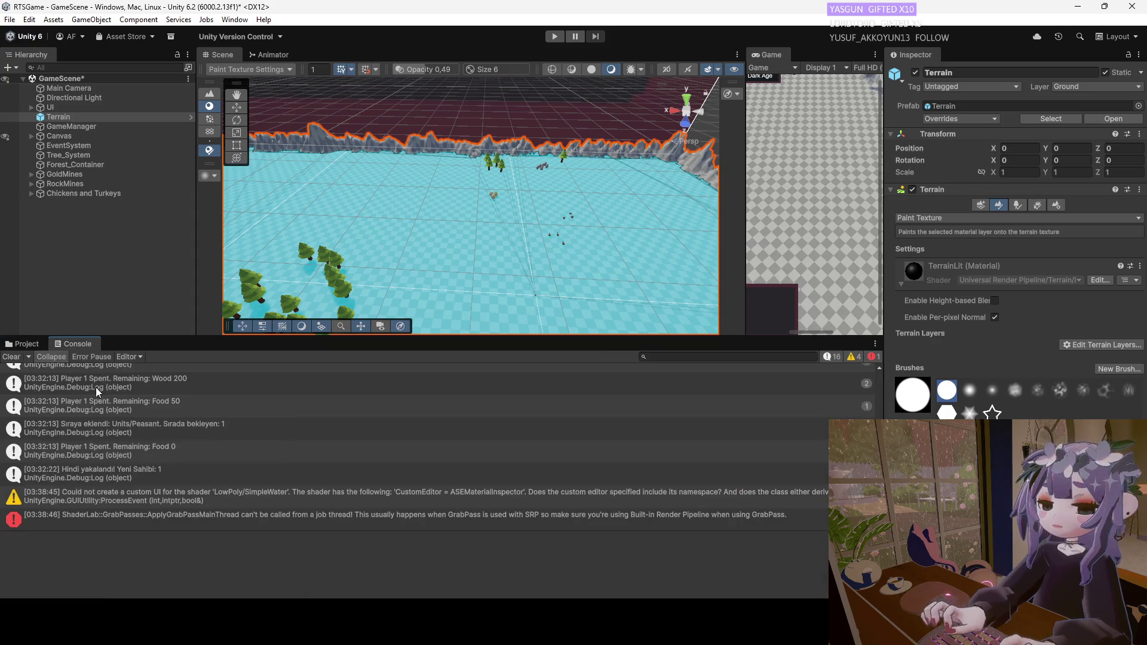
left_click(127, 521)
scroll(127, 519, "up", 2)
scroll(124, 496, "down", 2)
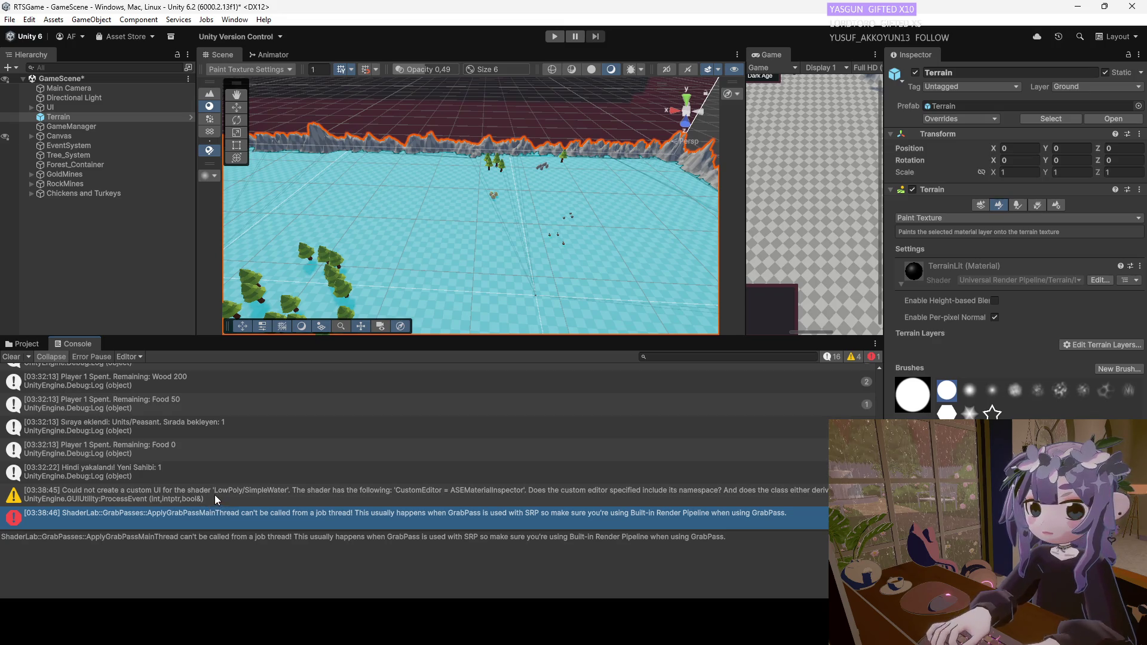
scroll(172, 474, "up", 3)
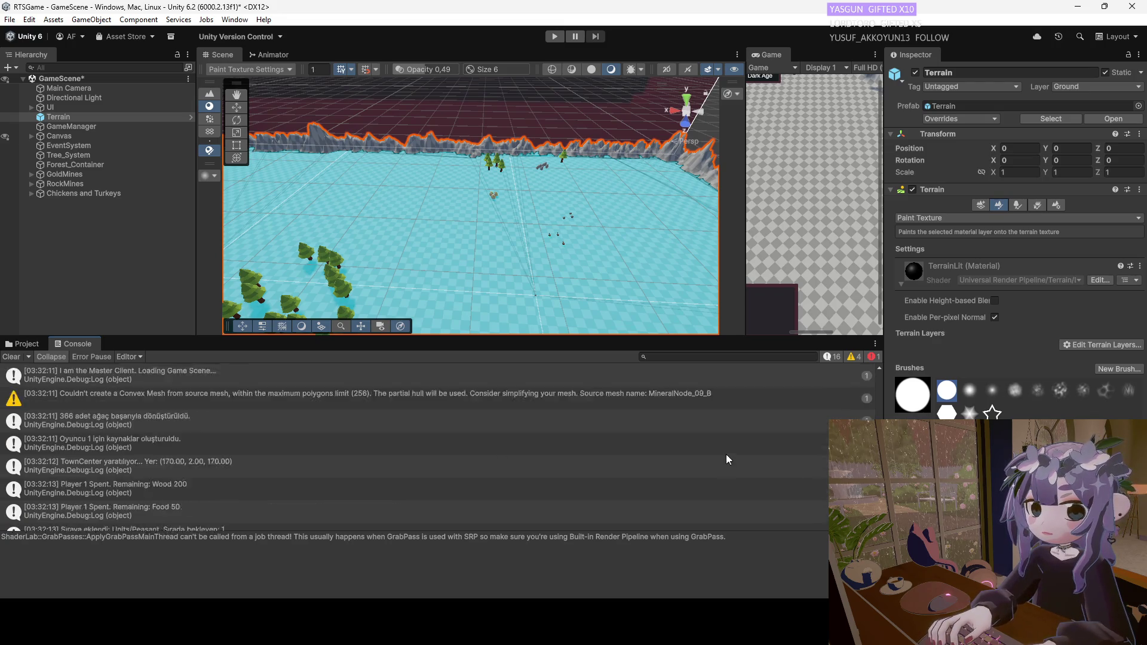
scroll(728, 460, "down", 3)
left_click(15, 358)
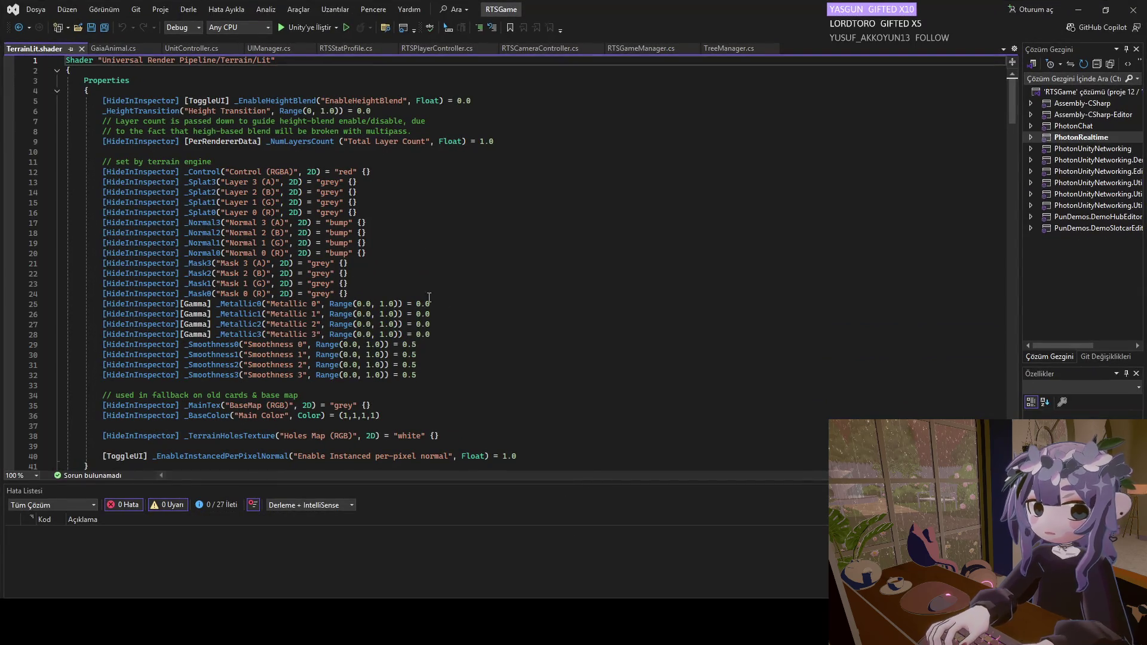
Close TerrainLit.shader and bring up UnitController.cs in Visual Studio.
left_click(81, 49)
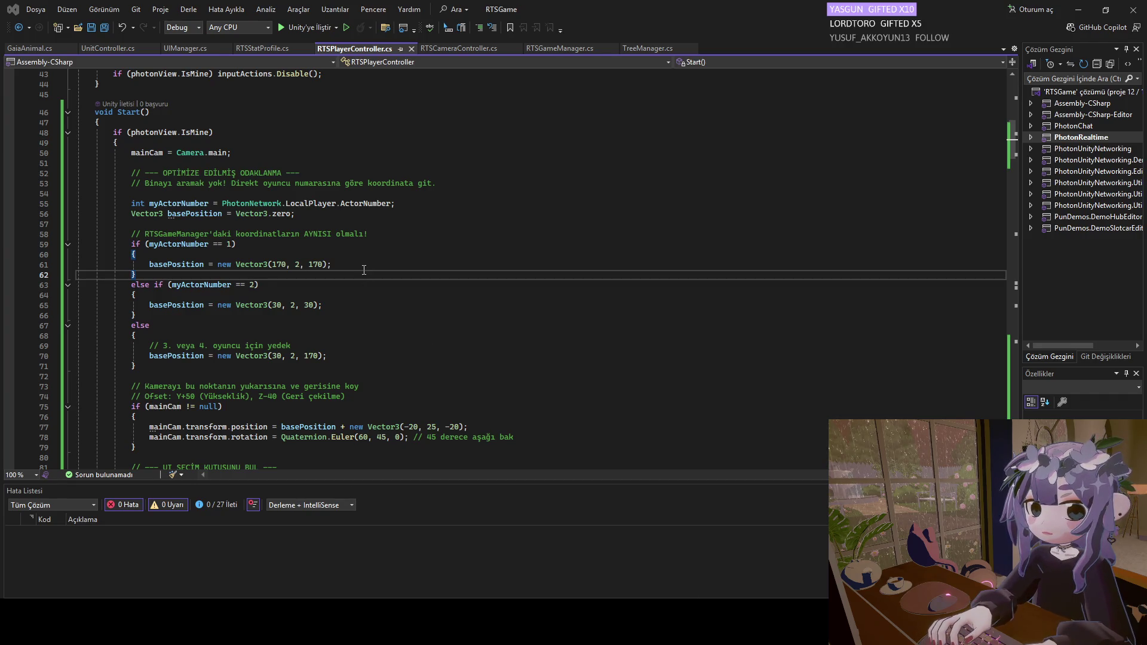
left_click(122, 51)
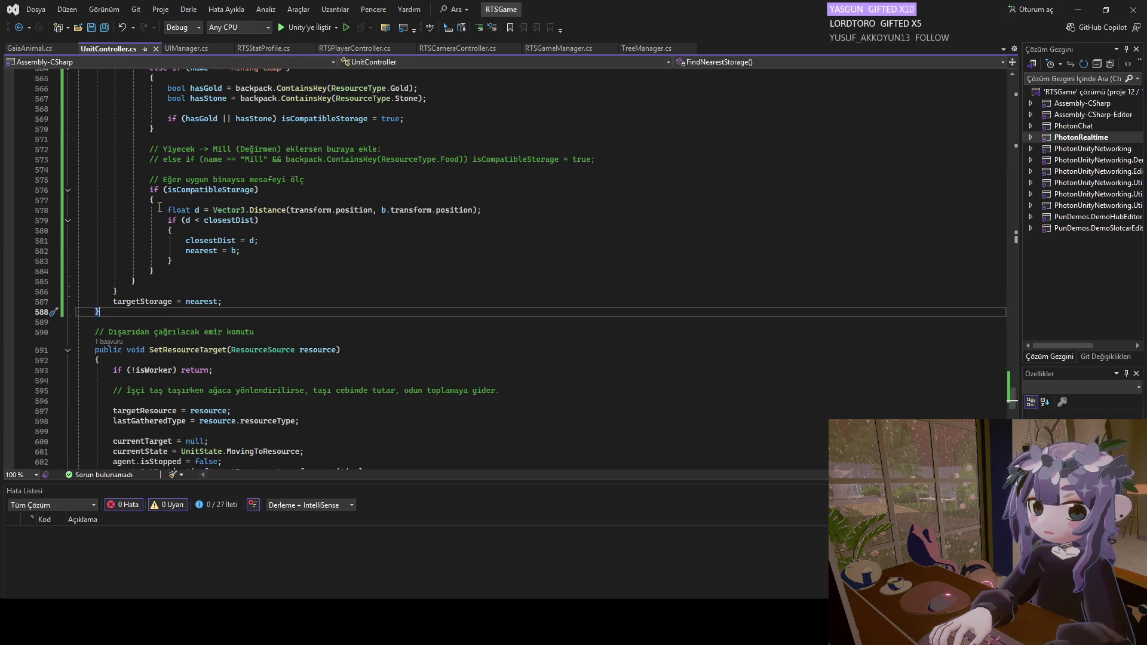
scroll(221, 258, "up", 13)
scroll(207, 282, "down", 16)
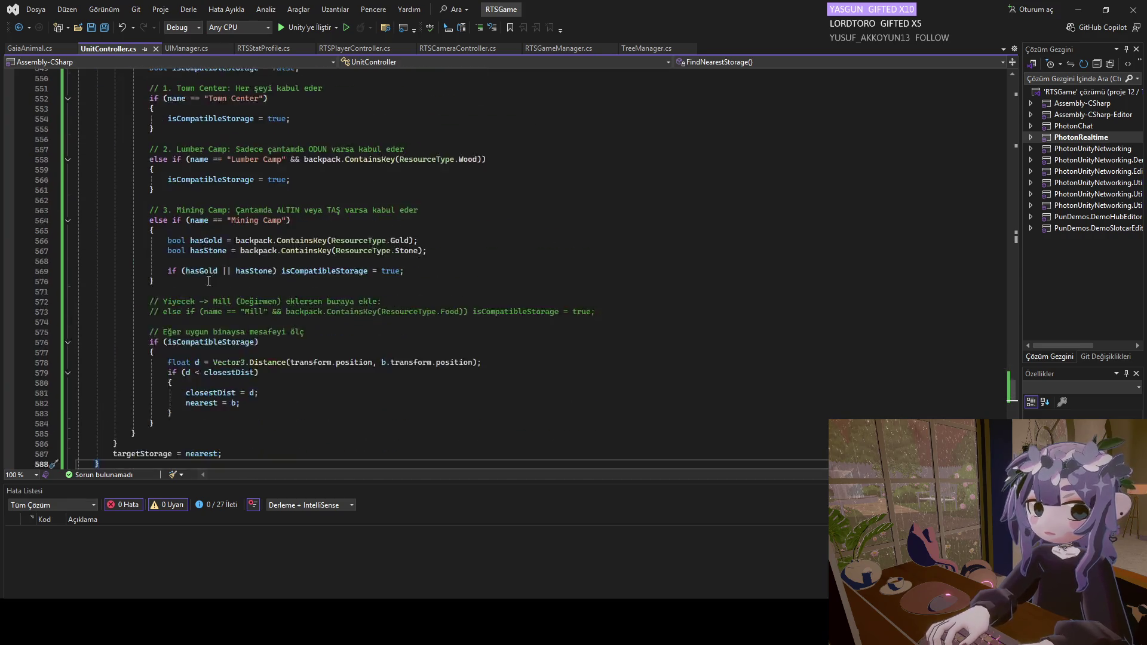
scroll(242, 299, "up", 15)
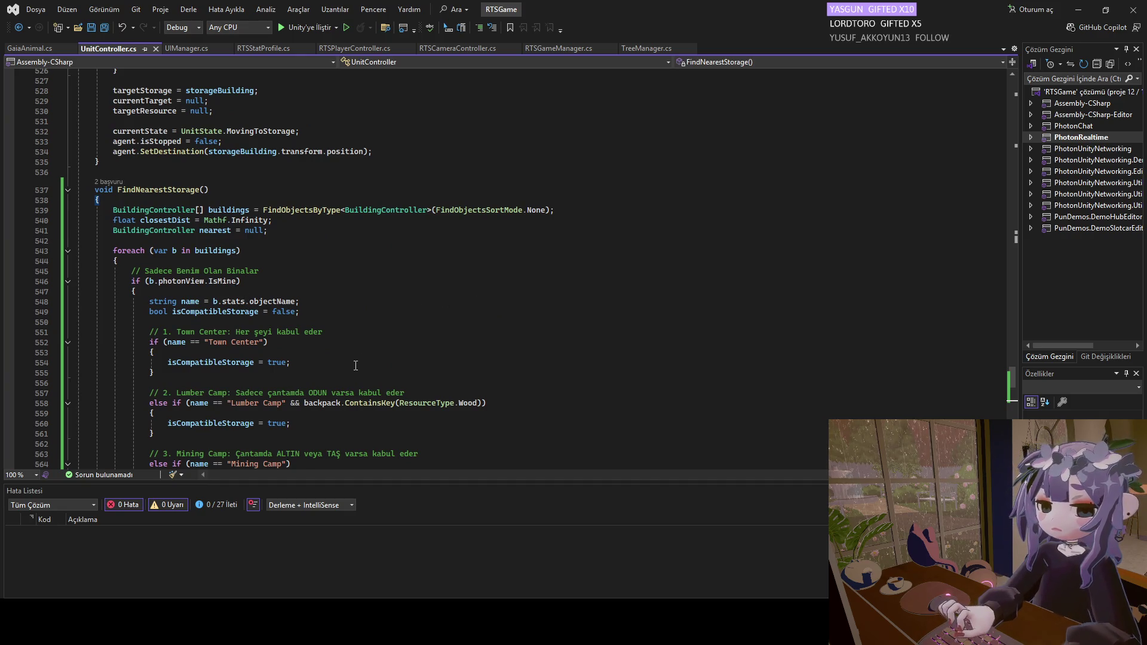
key("ctrl+bracketright")
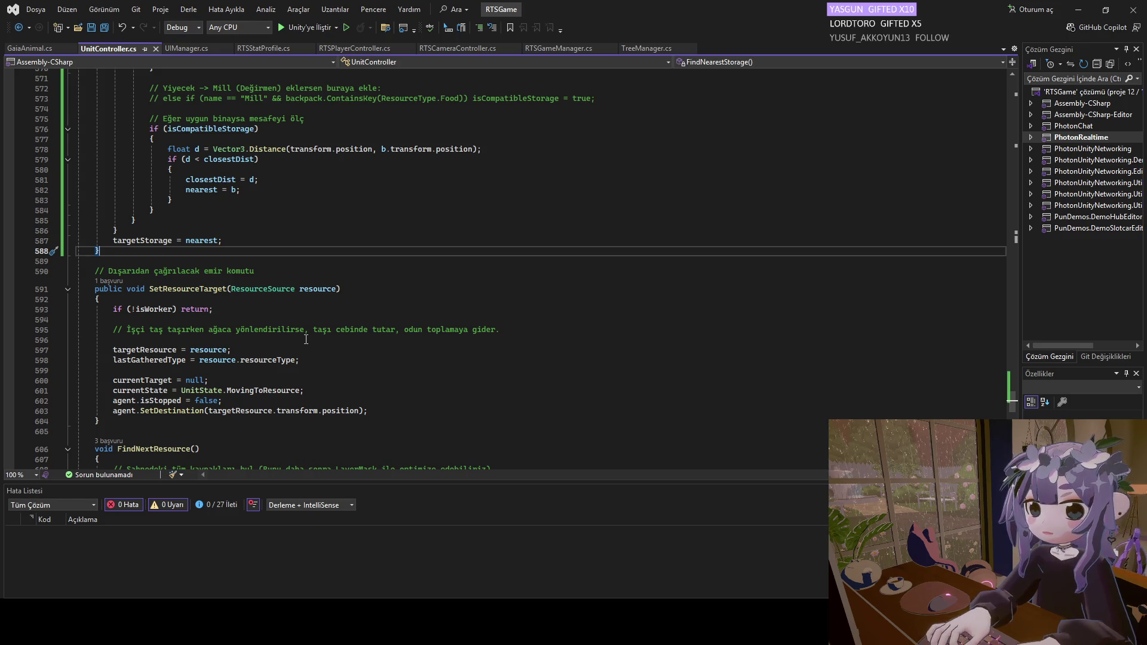
scroll(307, 332, "down", 7)
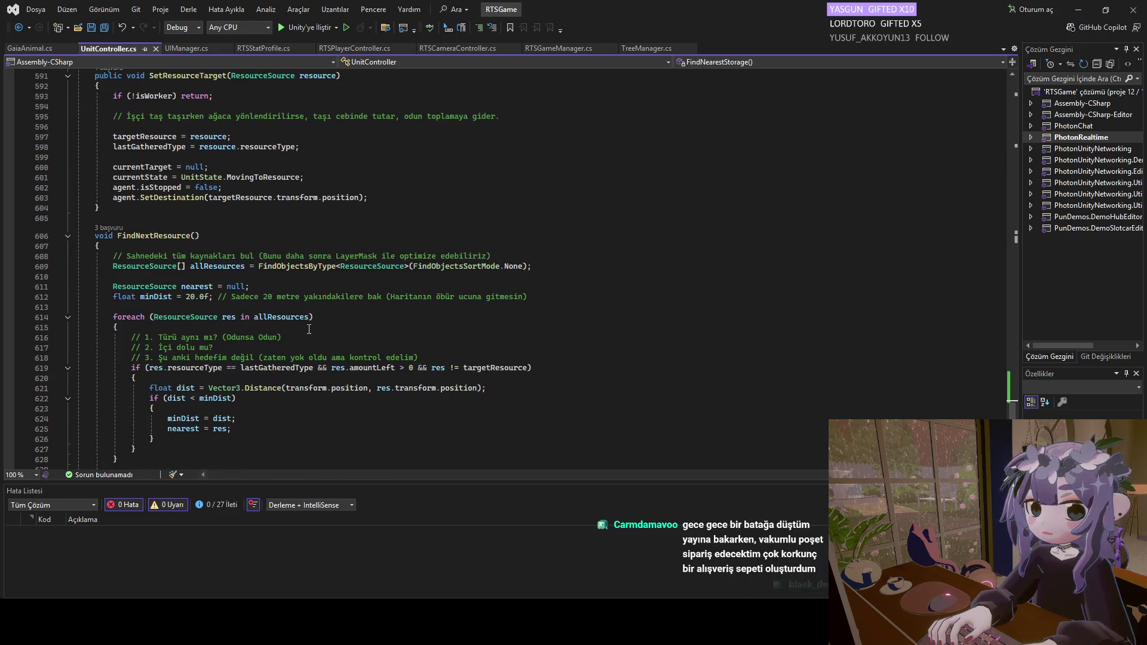
mouse_move(300, 318)
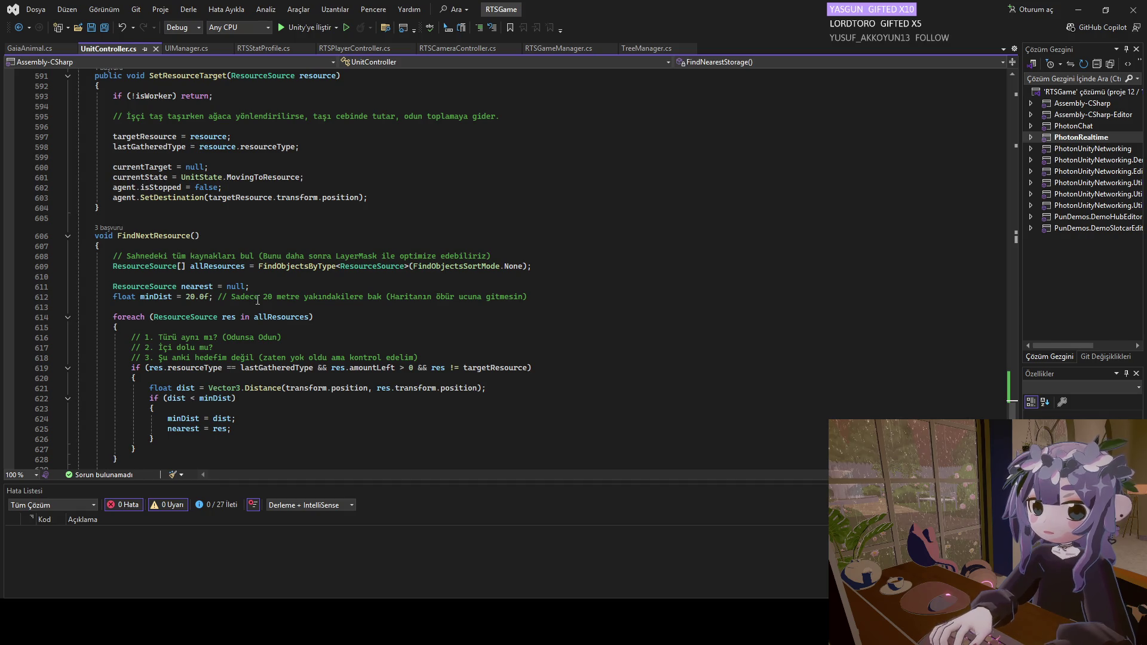
scroll(257, 301, "down", 14)
scroll(260, 345, "up", 11)
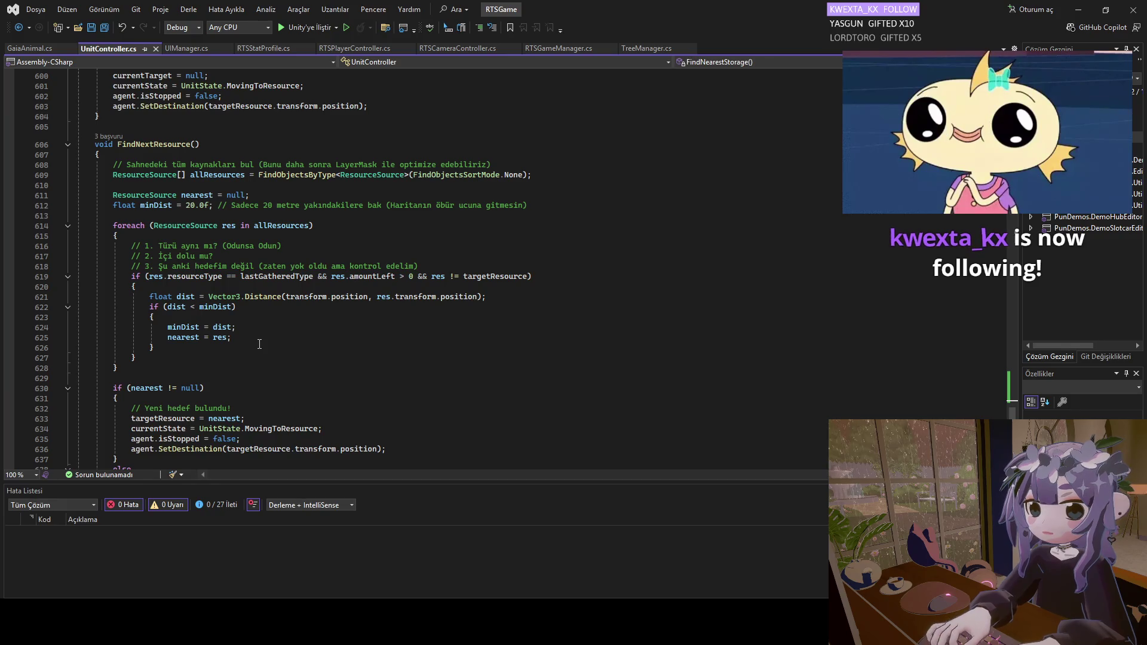
scroll(254, 338, "up", 9)
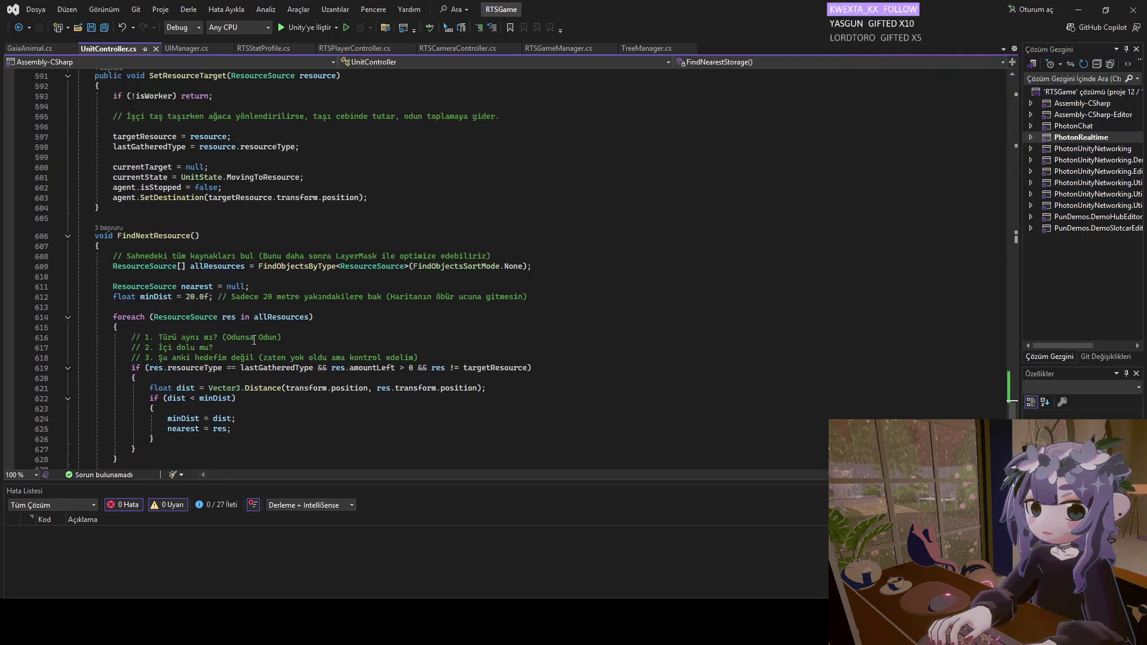
scroll(252, 335, "up", 18)
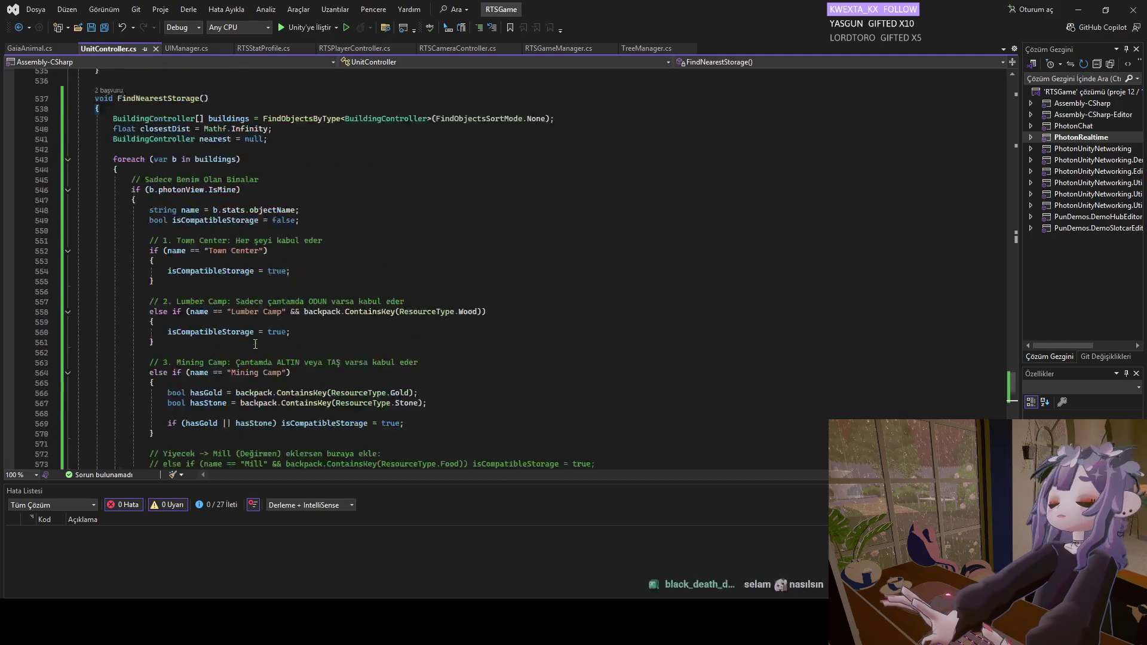
scroll(244, 327, "up", 7)
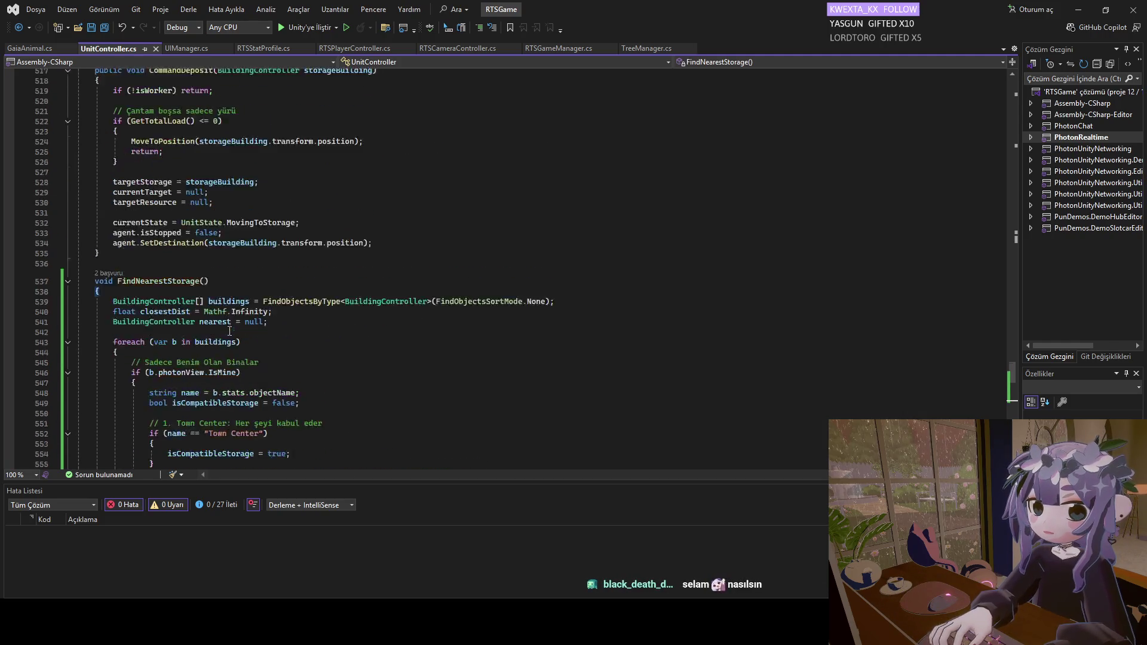
scroll(244, 328, "up", 20)
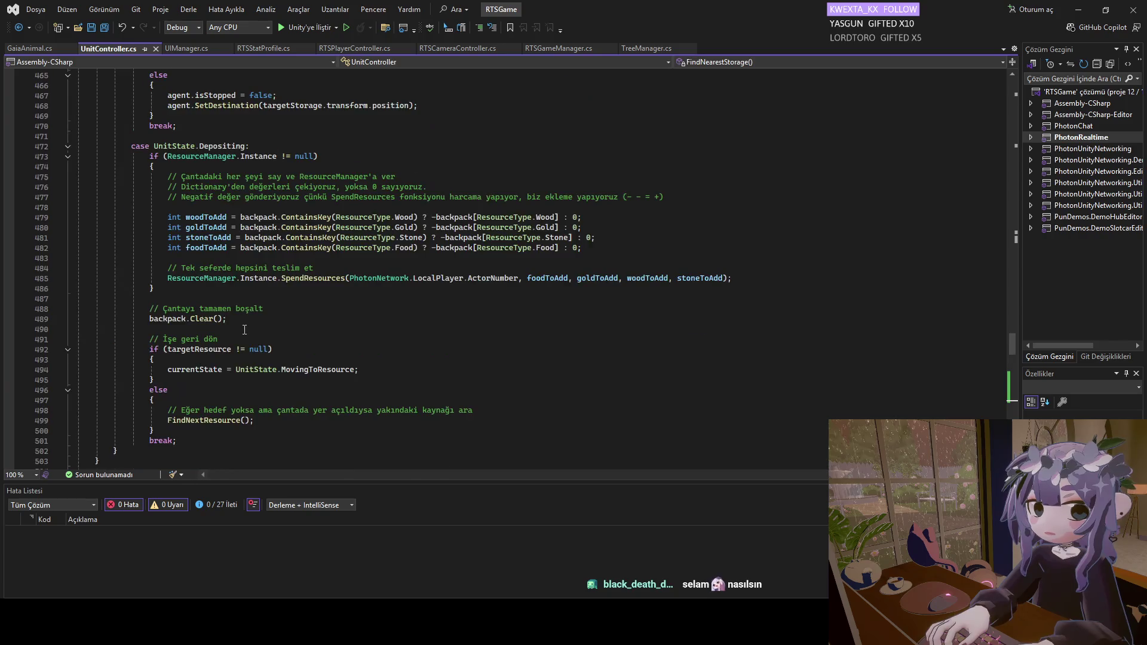
scroll(251, 337, "up", 20)
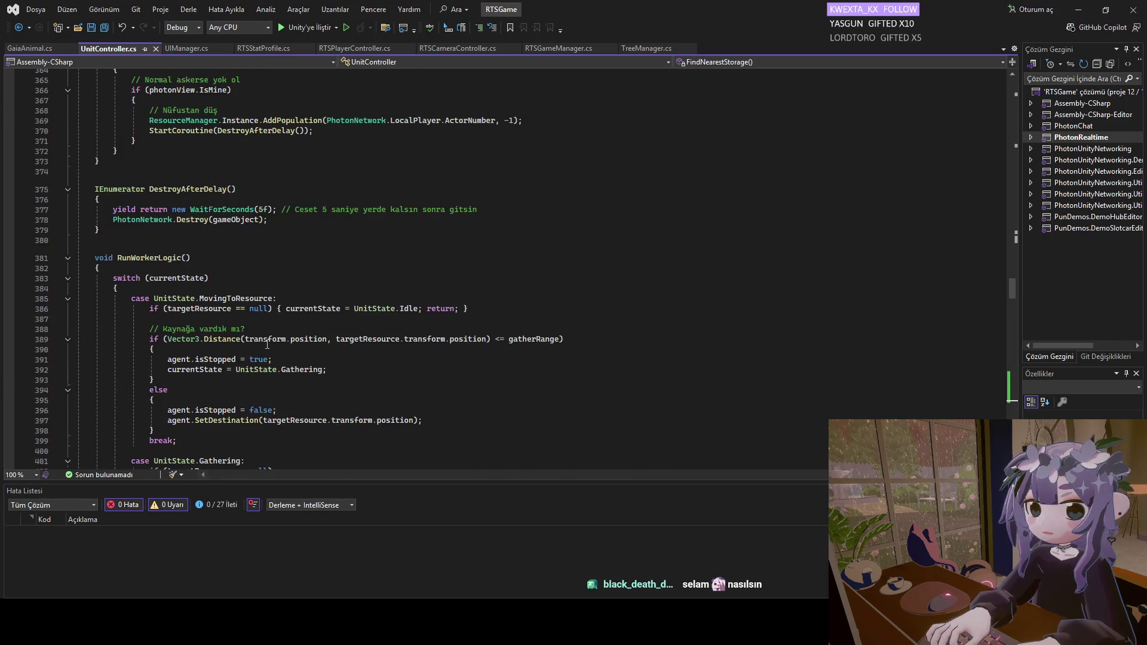
scroll(266, 344, "down", 6)
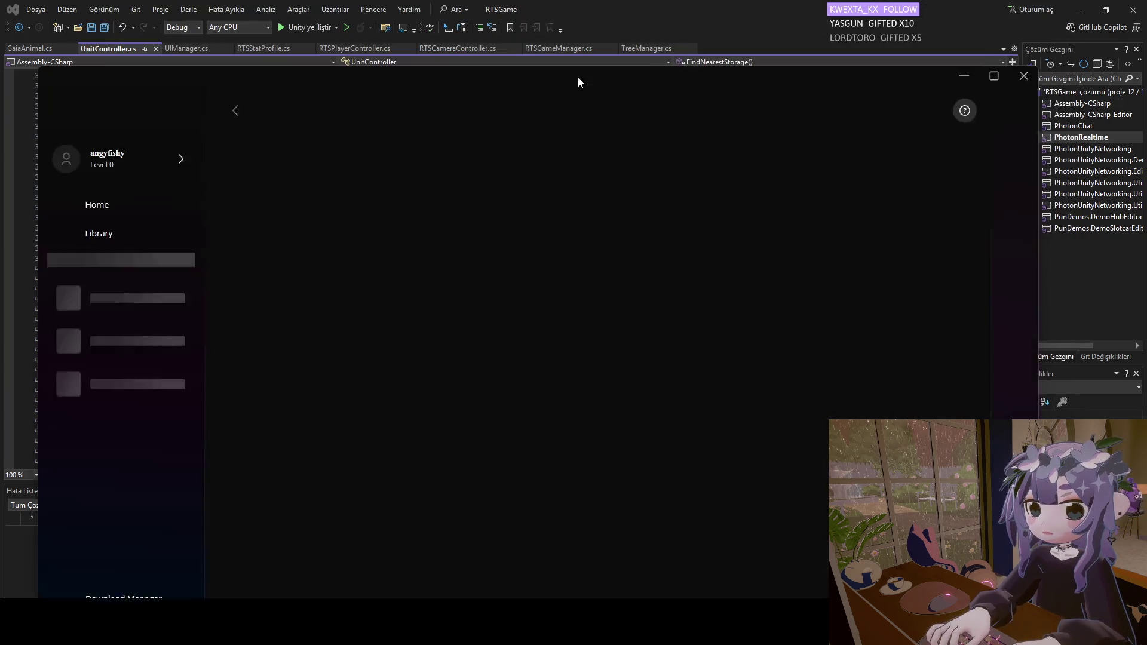
Close the game launcher window with Alt+F4.
key("alt+F4")
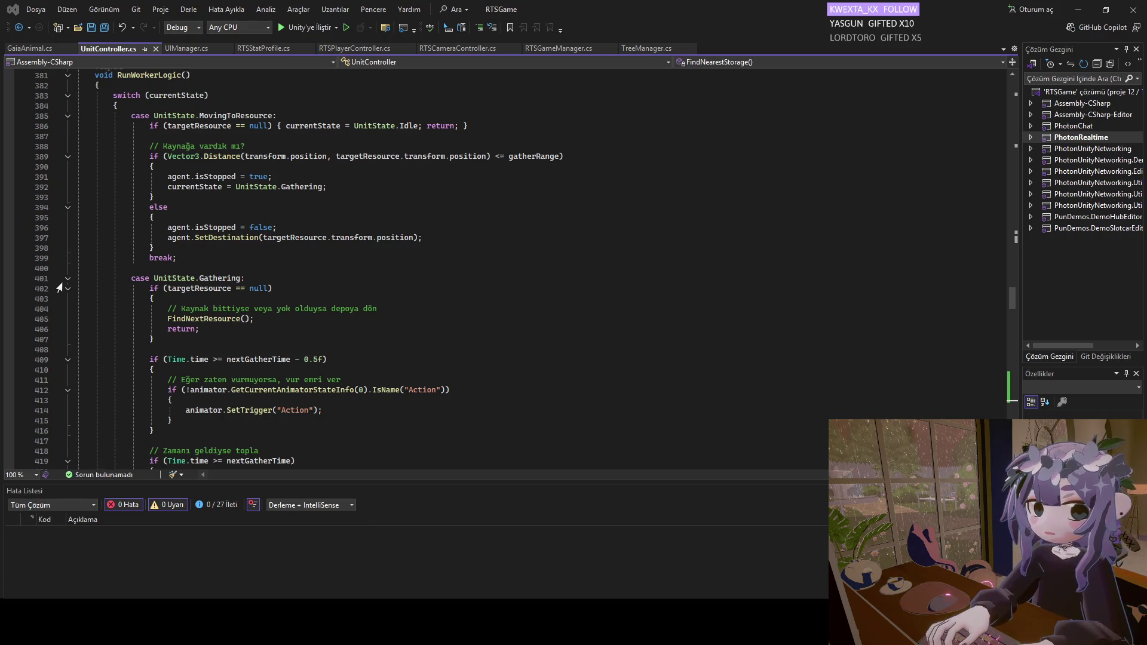
scroll(228, 314, "down", 1)
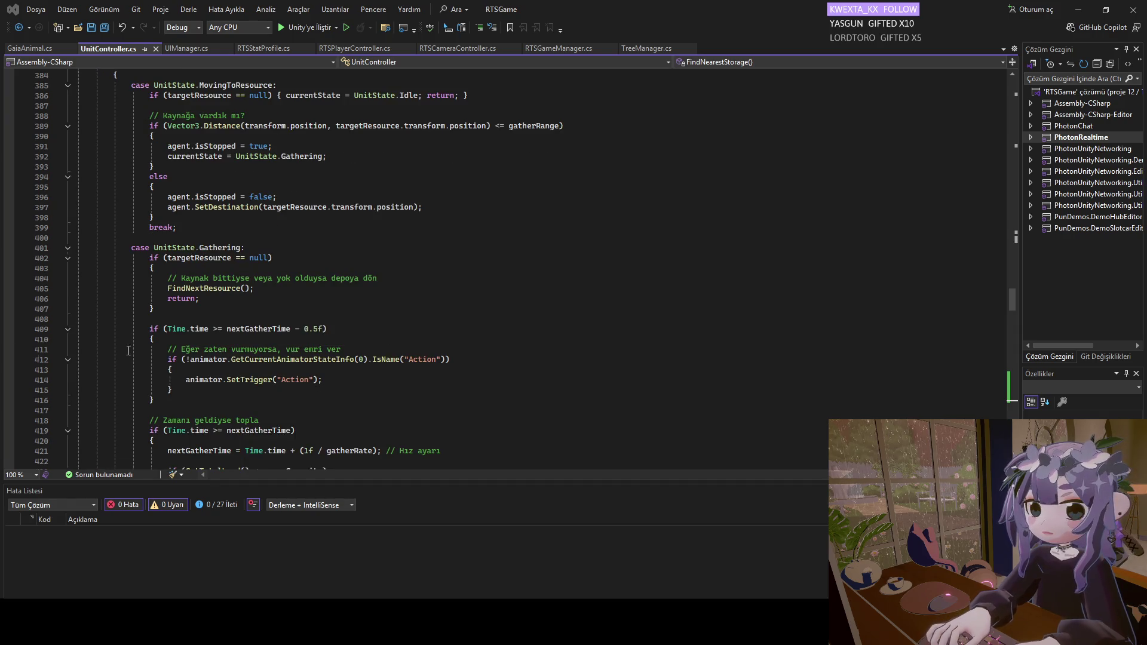
scroll(229, 314, "up", 1)
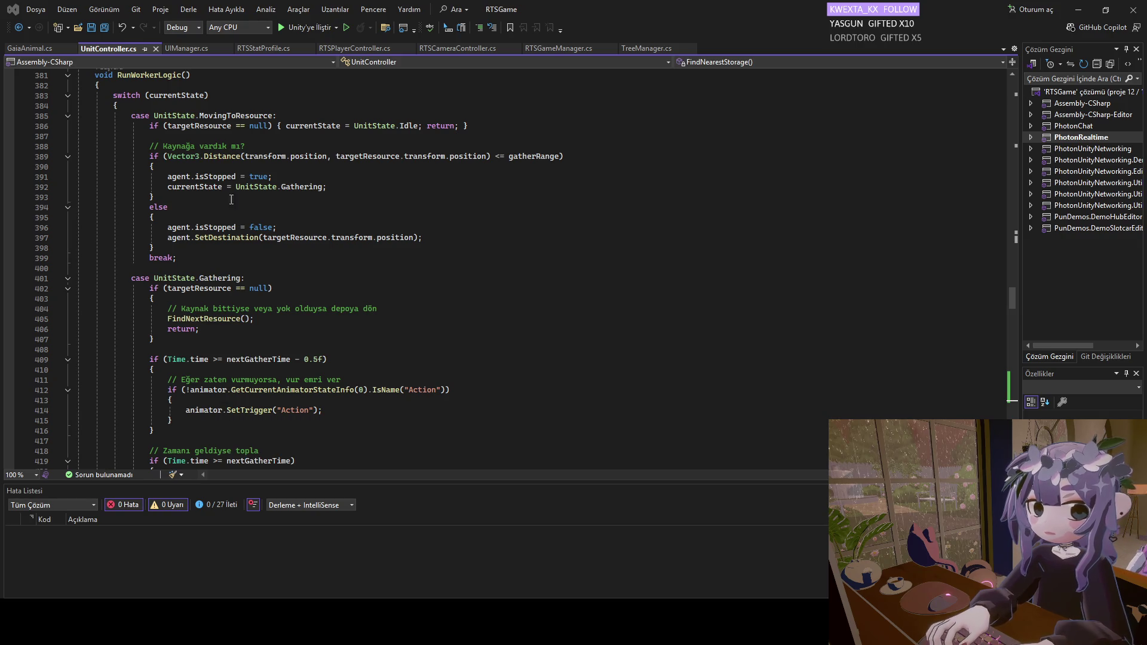
scroll(273, 370, "down", 3)
scroll(273, 370, "down", 13)
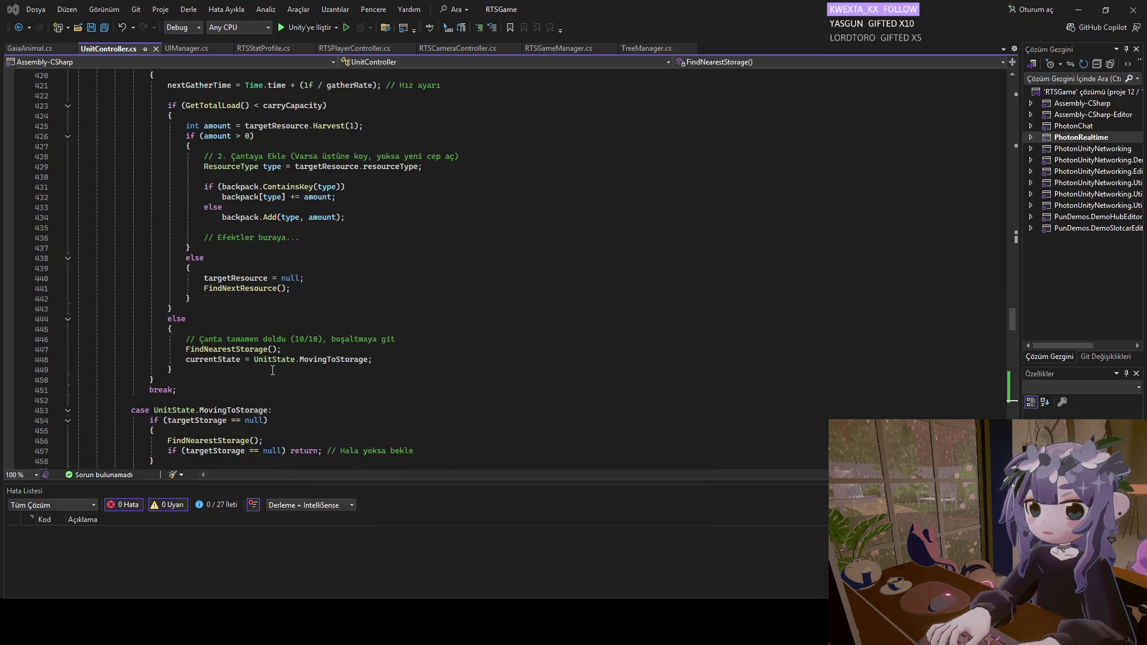
scroll(268, 365, "down", 5)
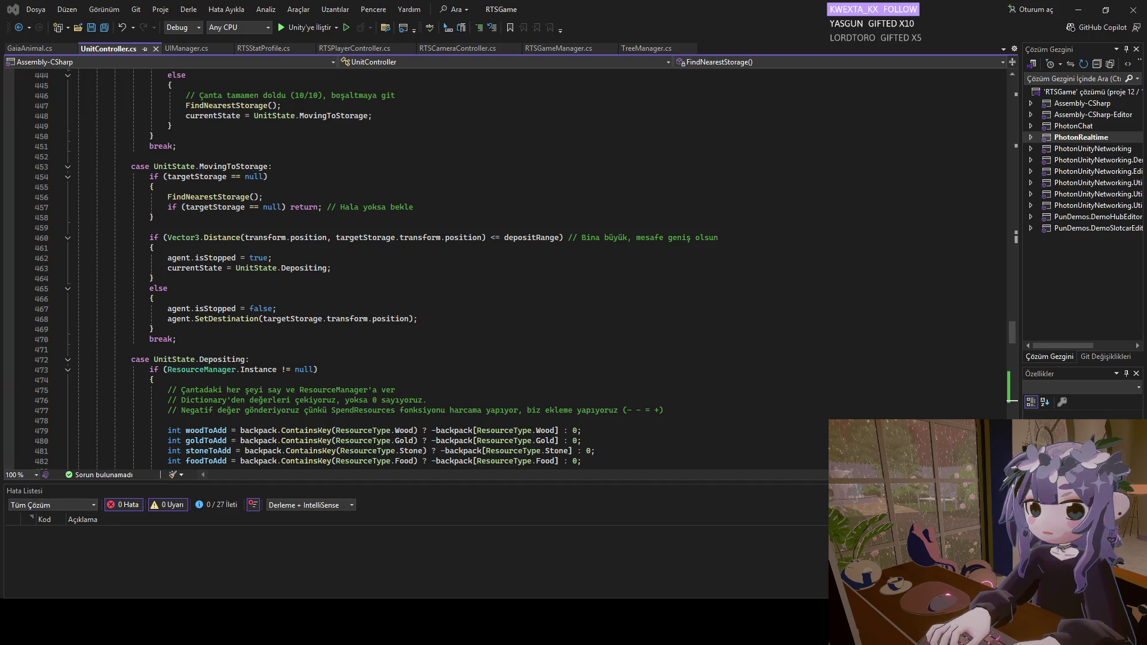
scroll(124, 299, "down", 1)
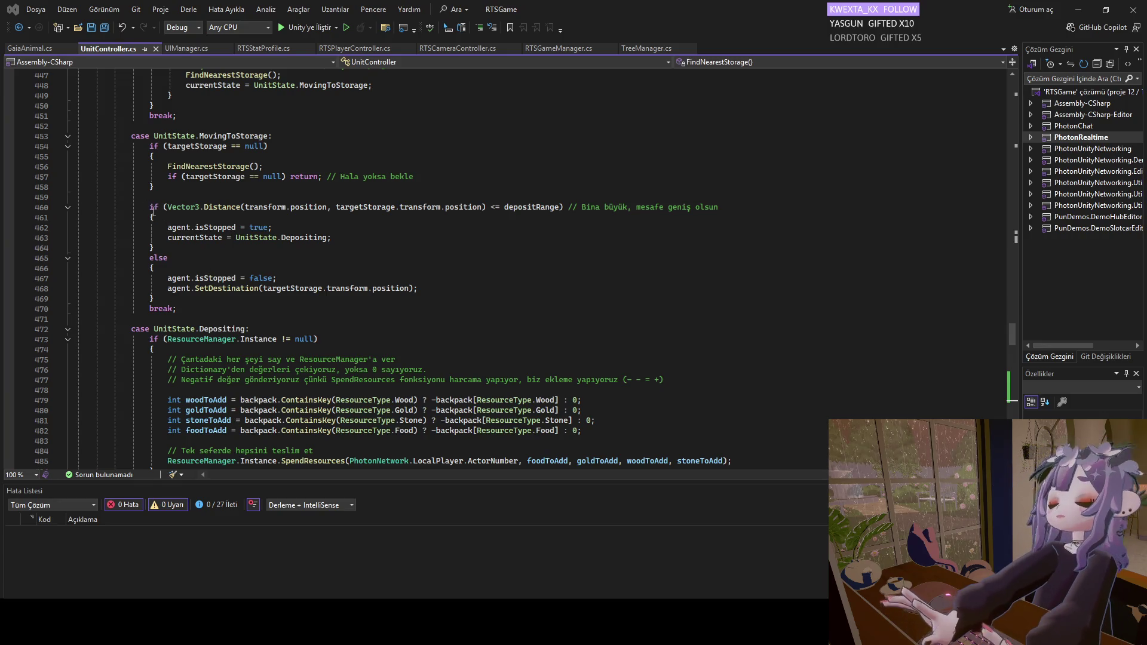
mouse_move(149, 208)
left_mouse_down()
mouse_move(178, 308)
mouse_move(164, 220)
mouse_move(150, 207)
left_mouse_up()
left_click(179, 308)
Paste the ClosestPoint wall-distance block over lines 460–470, save UnitController.cs, and return to Unity.
key("ctrl+v")
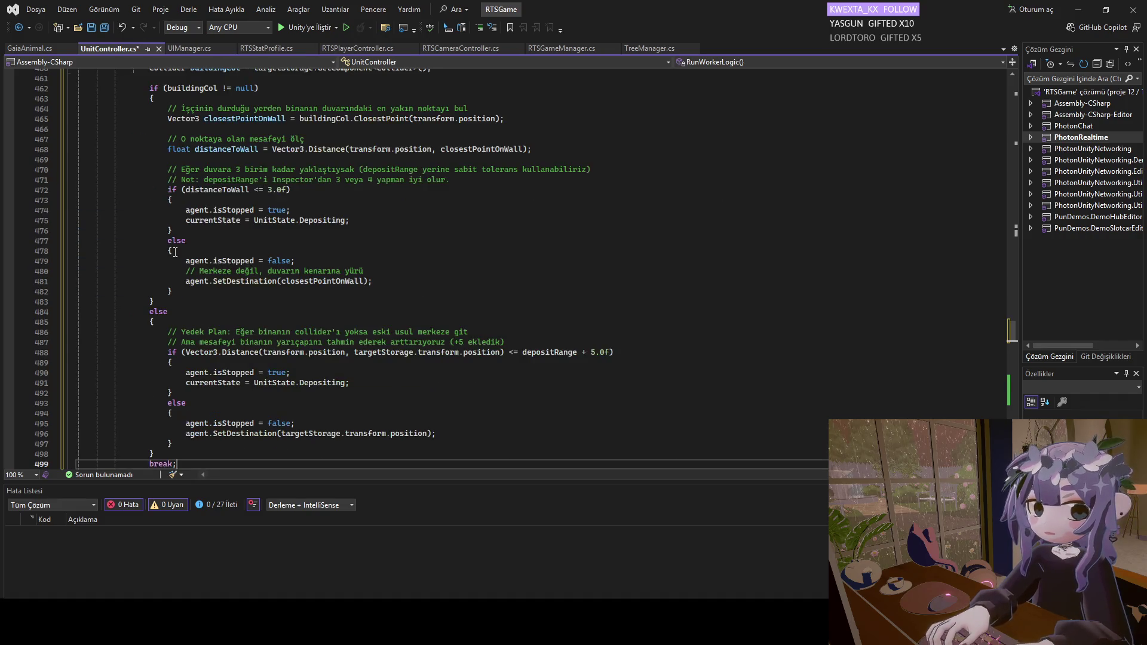
key("ctrl+s")
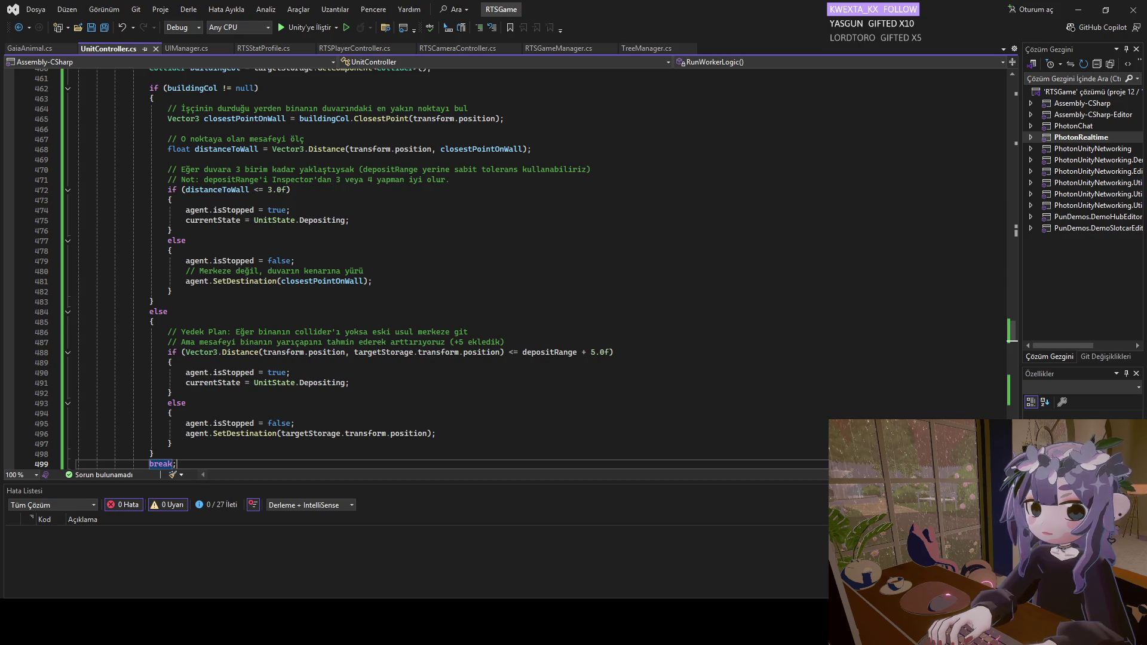
mouse_move(705, 621)
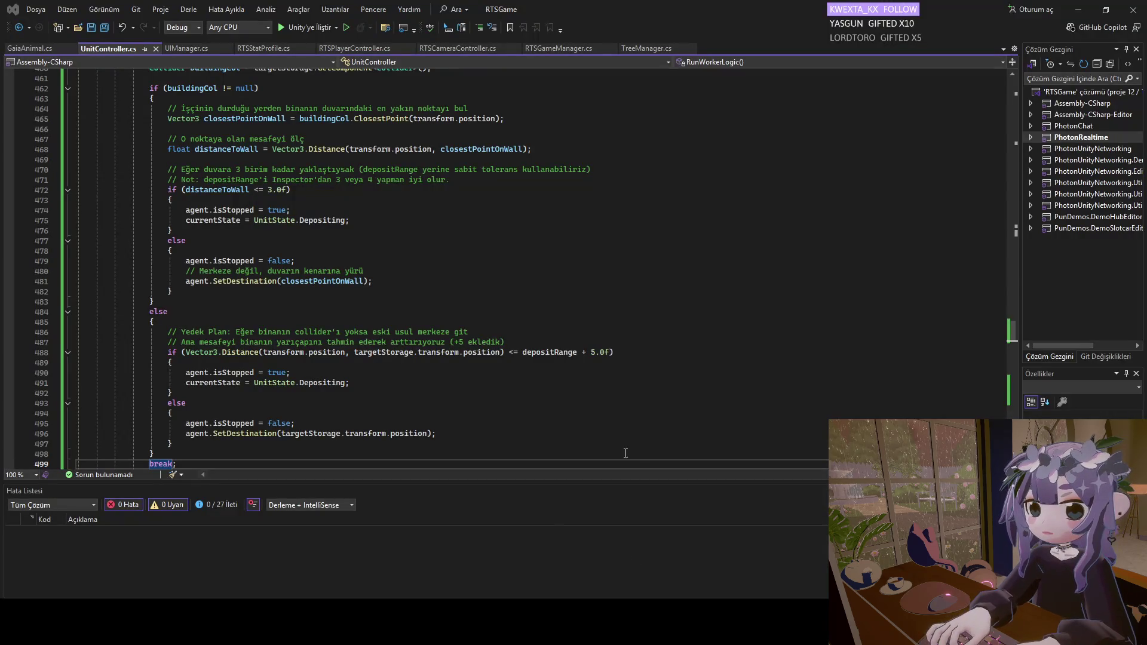
key("alt+Tab")
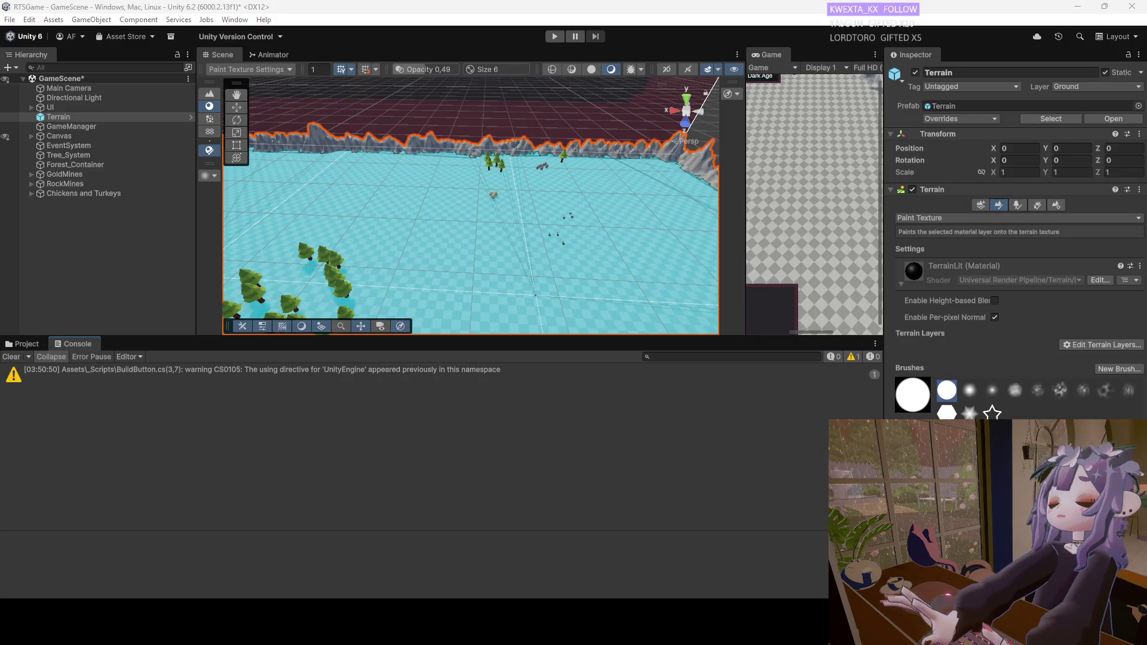
Open Assets/Resources, select the TownCenter prefab and expand its Box Collider in the Inspector.
left_click(24, 344)
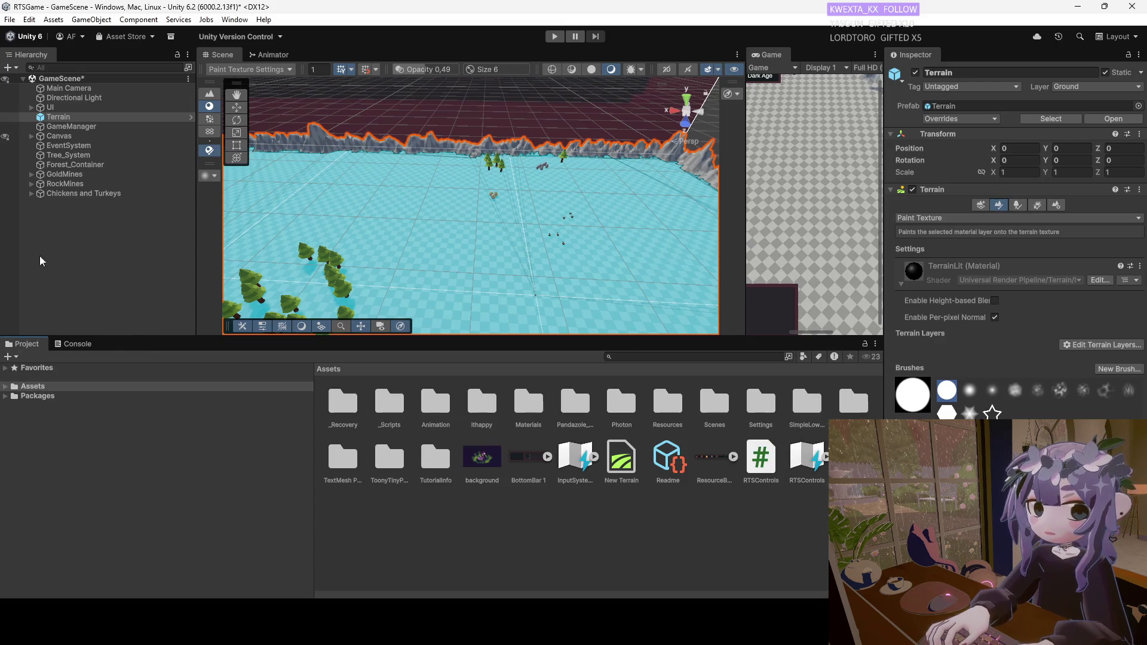
left_click(18, 386)
left_click(5, 386)
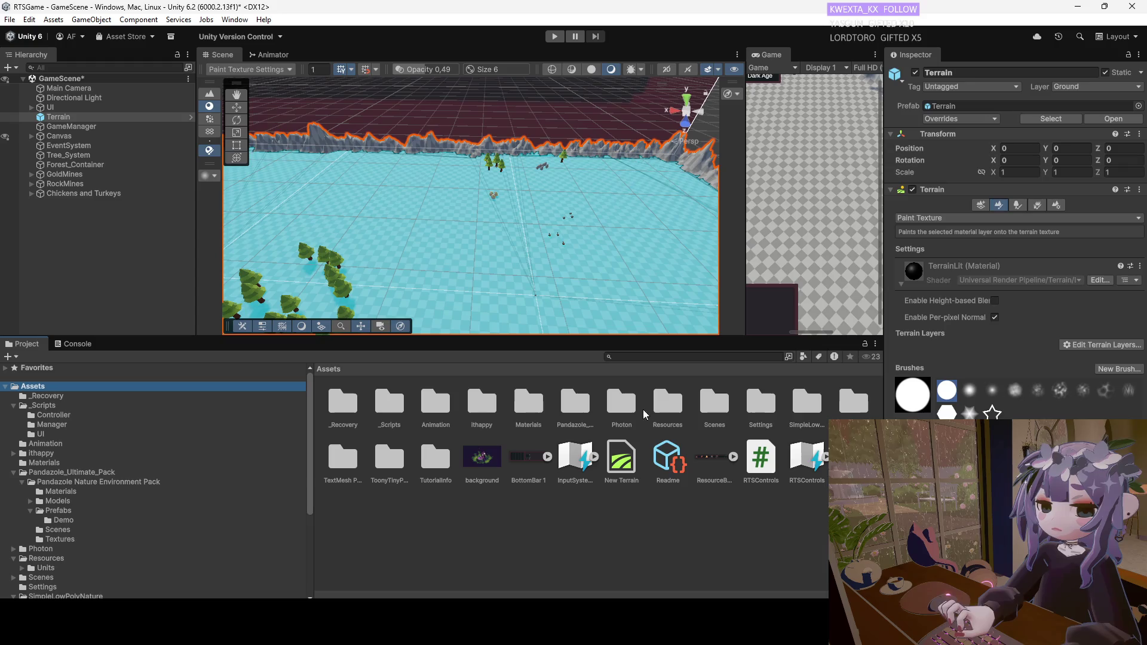
double_click(668, 403)
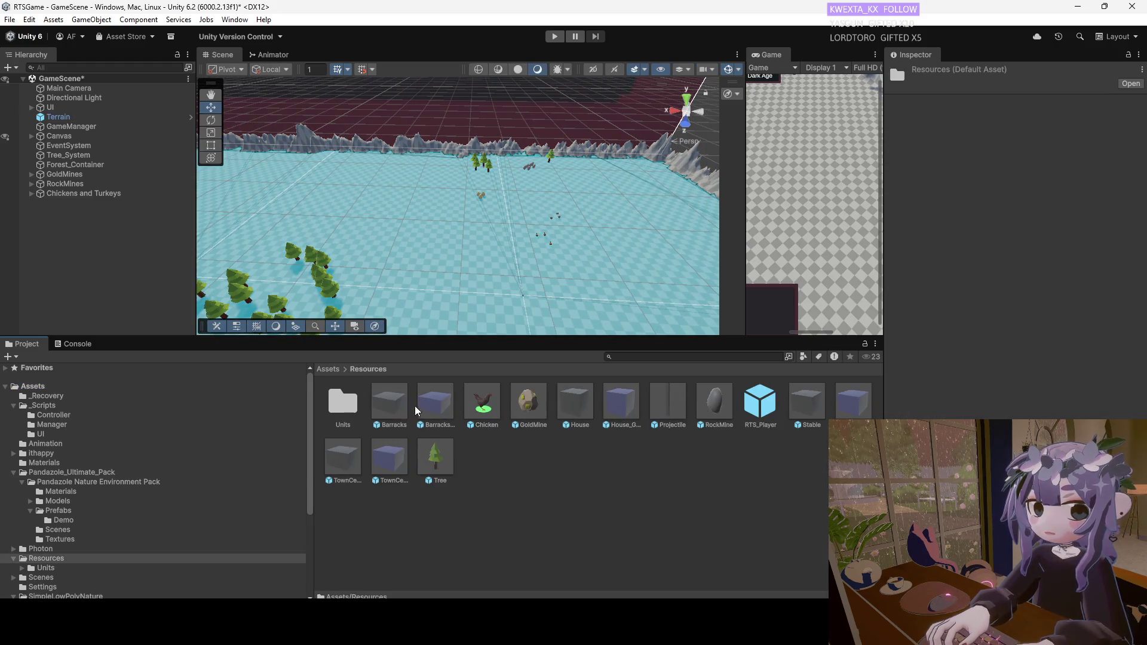
left_click(357, 472)
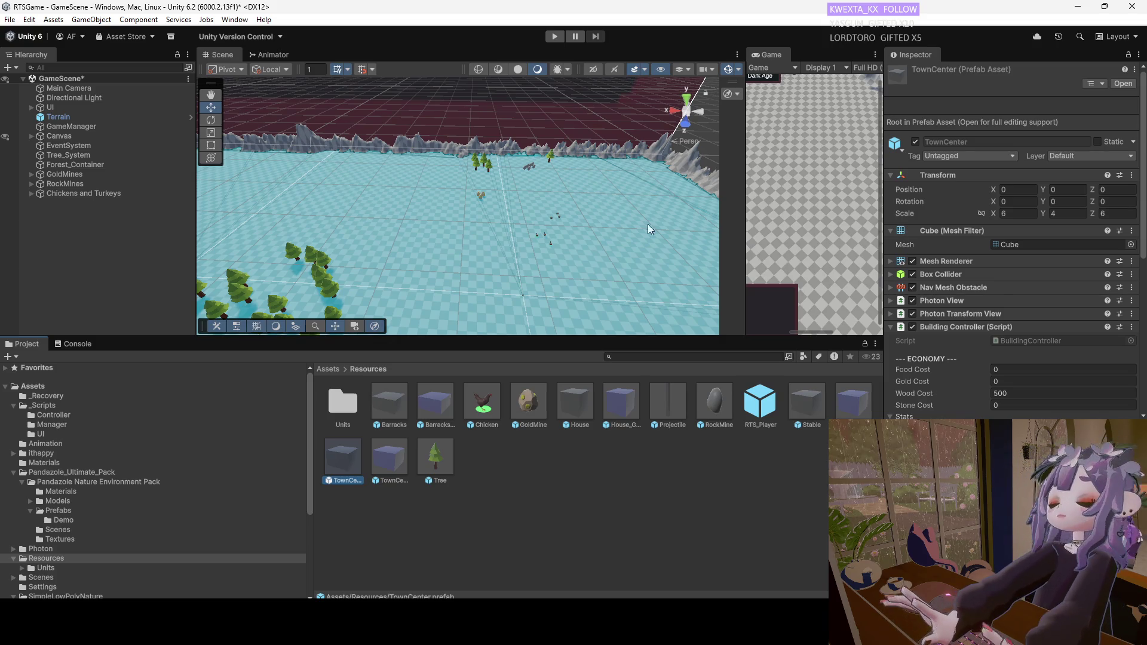
left_click(891, 275)
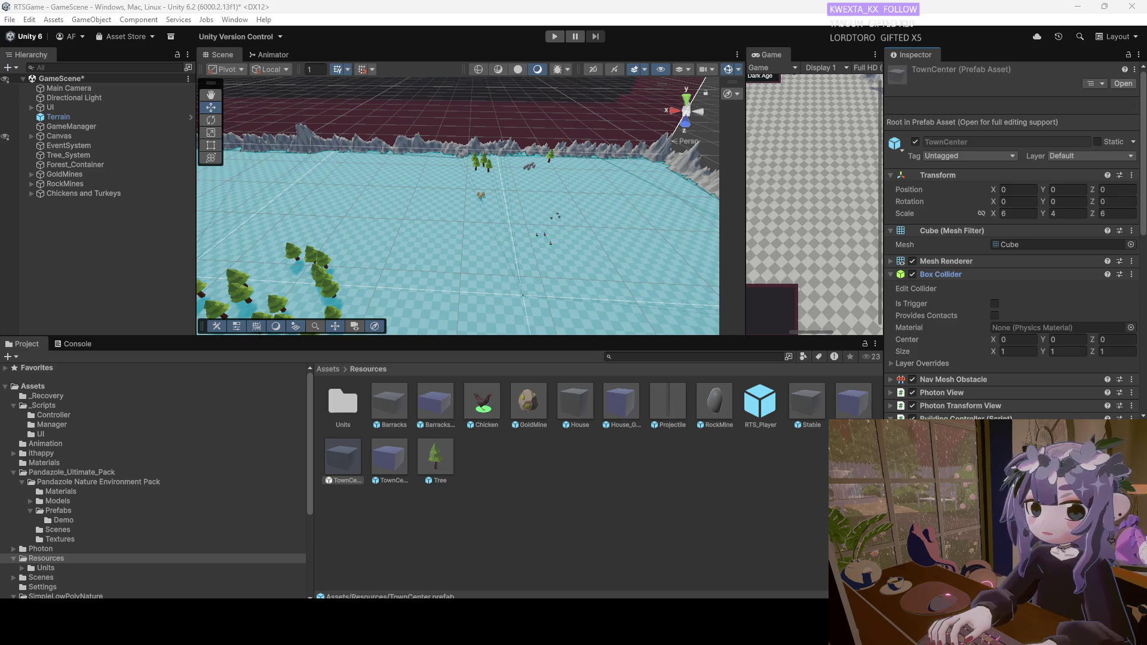
Open the TownCenter prefab in Prefab Mode with its Box Collider section expanded.
double_click(349, 463)
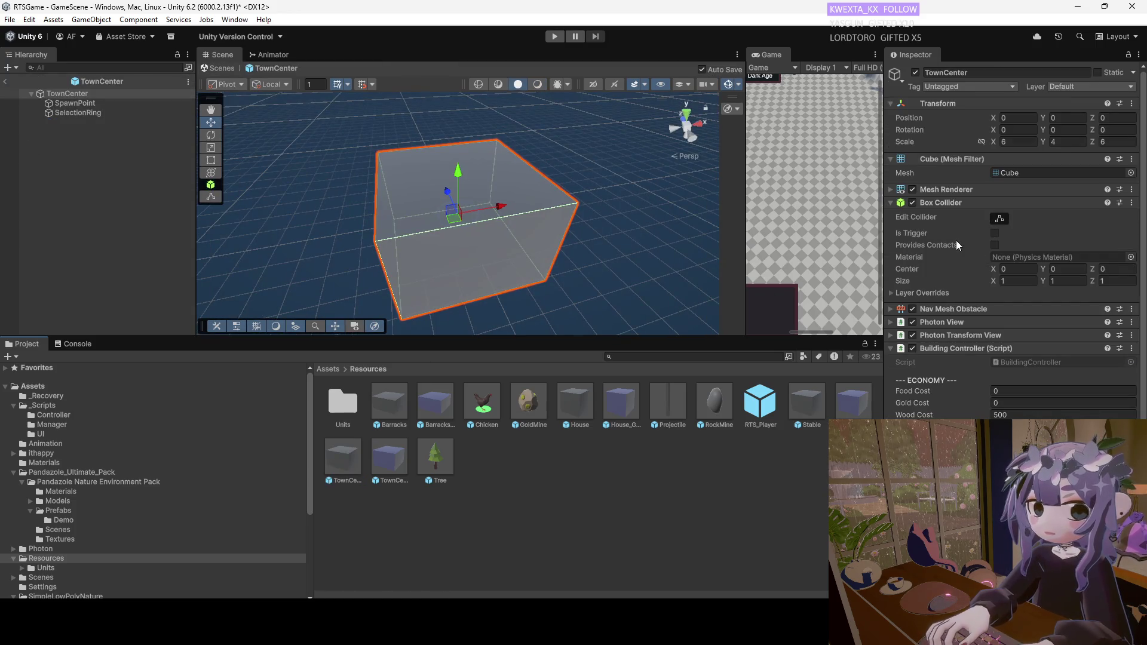
mouse_move(608, 216)
left_mouse_down()
mouse_move(419, 262)
mouse_move(598, 257)
left_mouse_up()
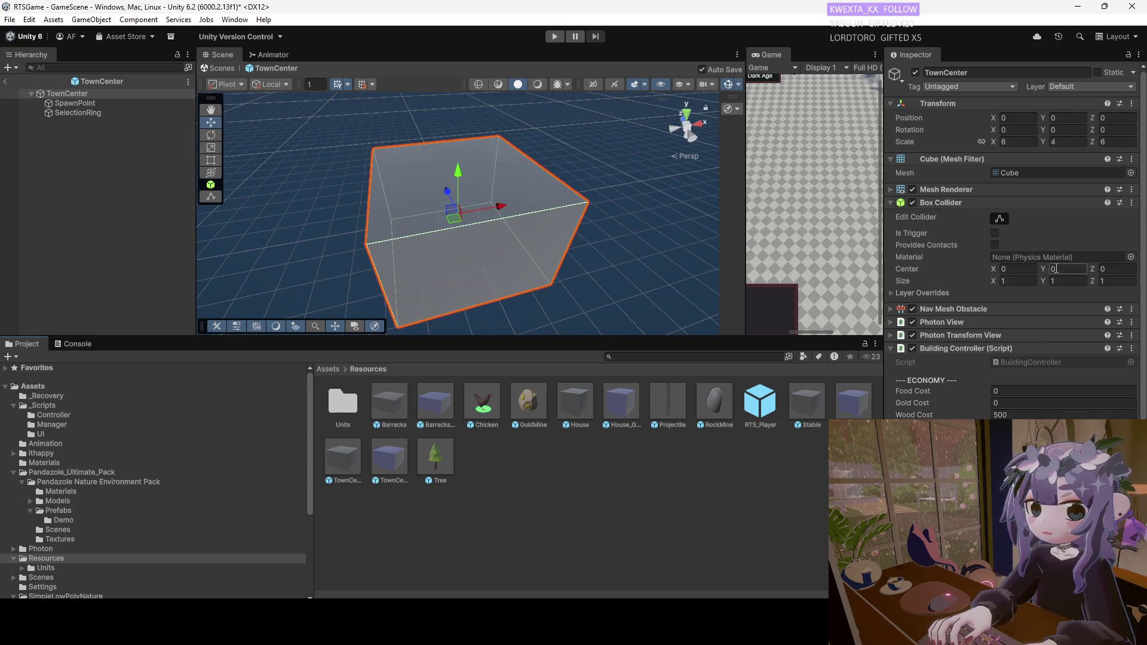
left_click(891, 205)
left_click(891, 206)
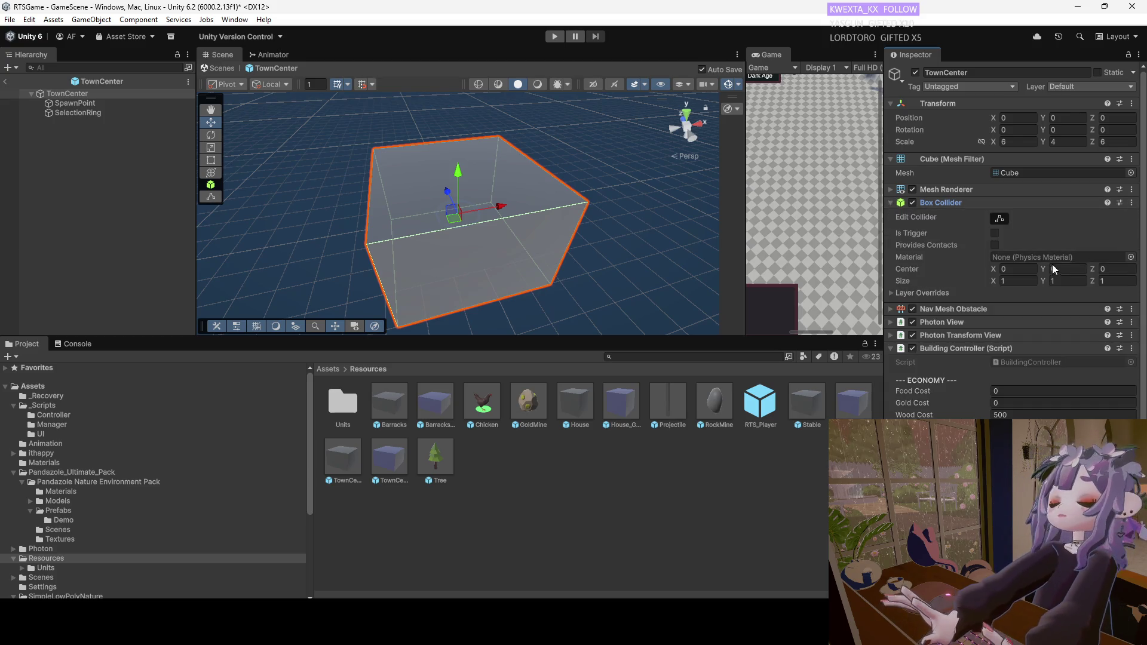
Set the TownCenter Box Collider size to 1.1 on X, Y and Z.
left_click(1015, 281)
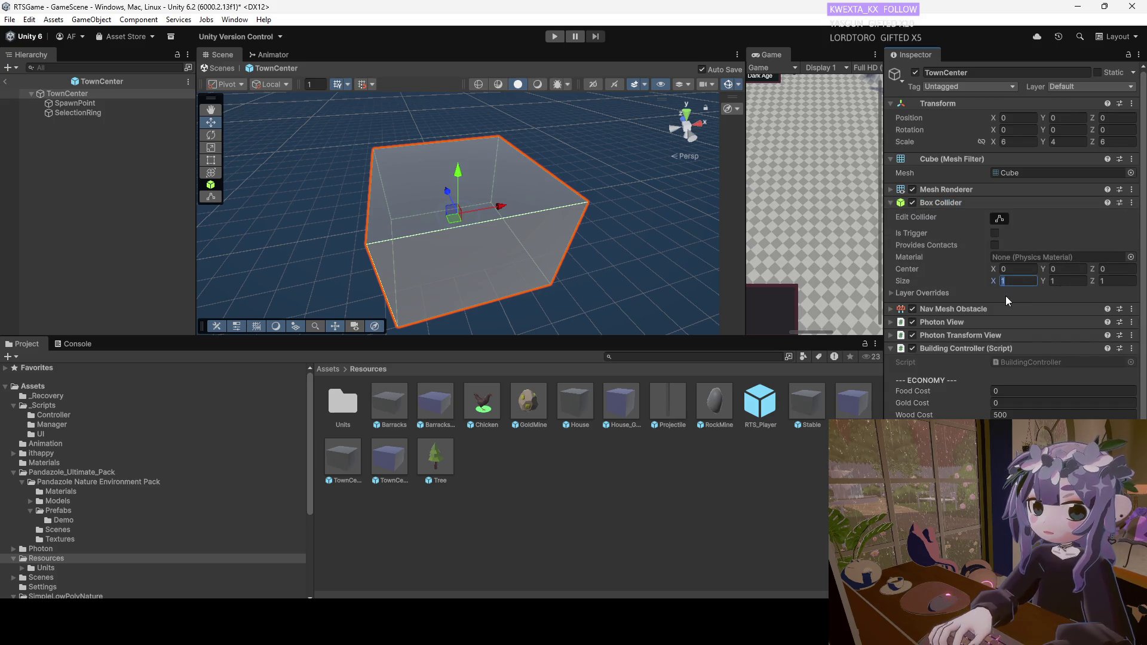
type("3")
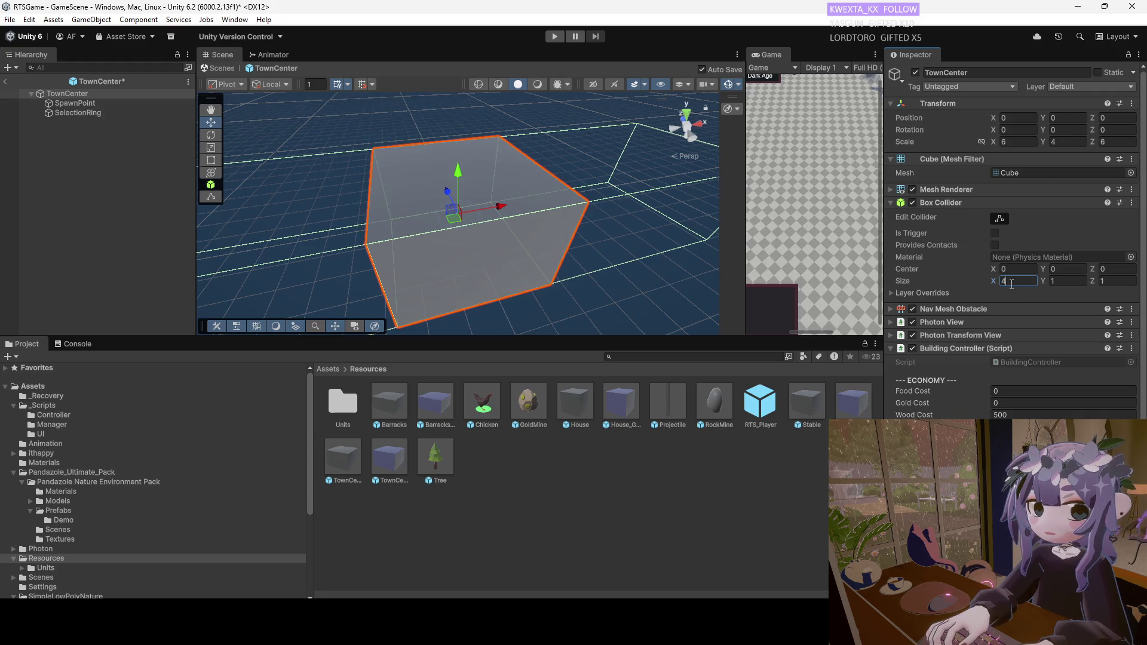
key("BackSpace")
type("1")
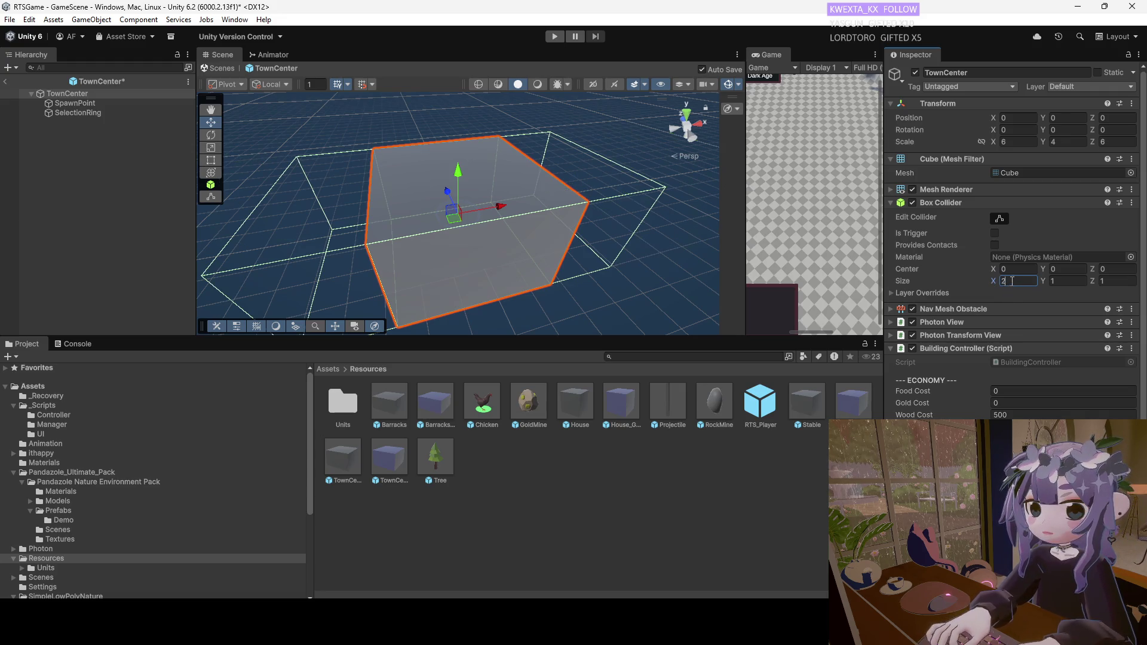
key("BackSpace")
type("2")
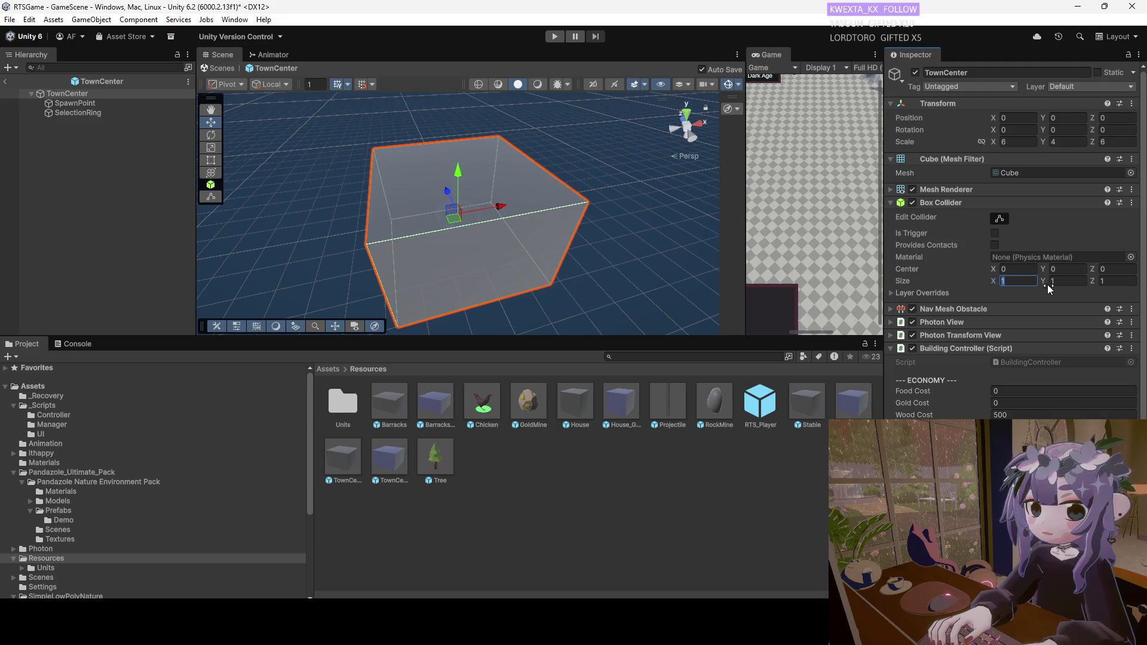
left_click(1055, 282)
type("2")
left_click(1100, 282)
type("2")
left_click(1003, 283)
type("1")
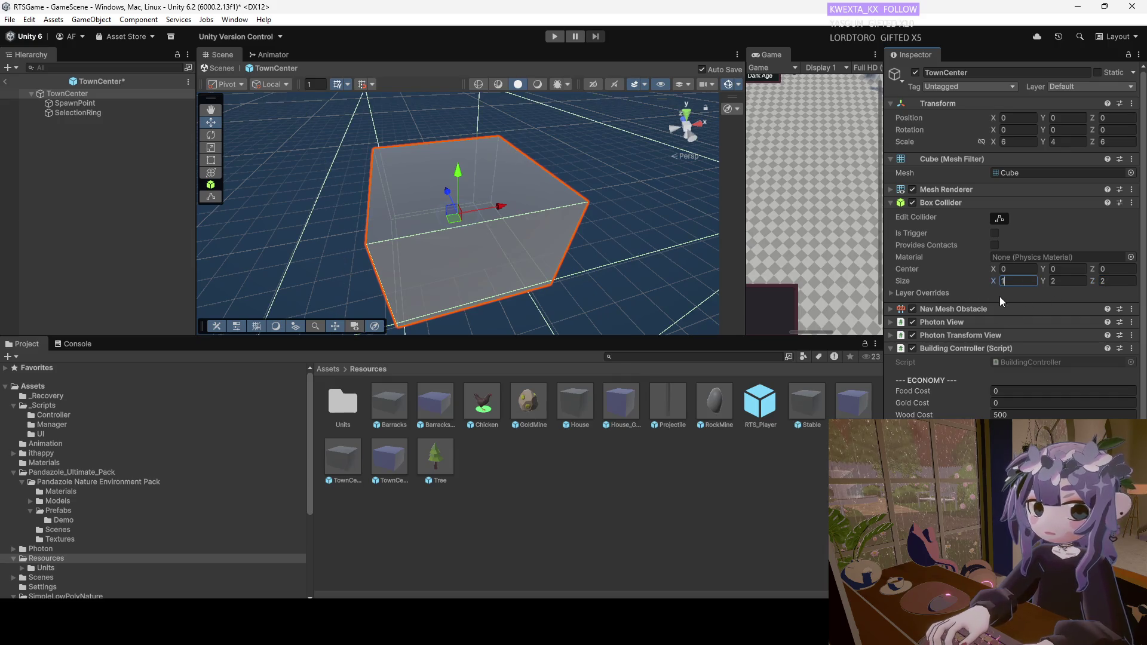
type(".1")
left_click(1063, 283)
type("1.1")
left_click(1103, 284)
type("1.1")
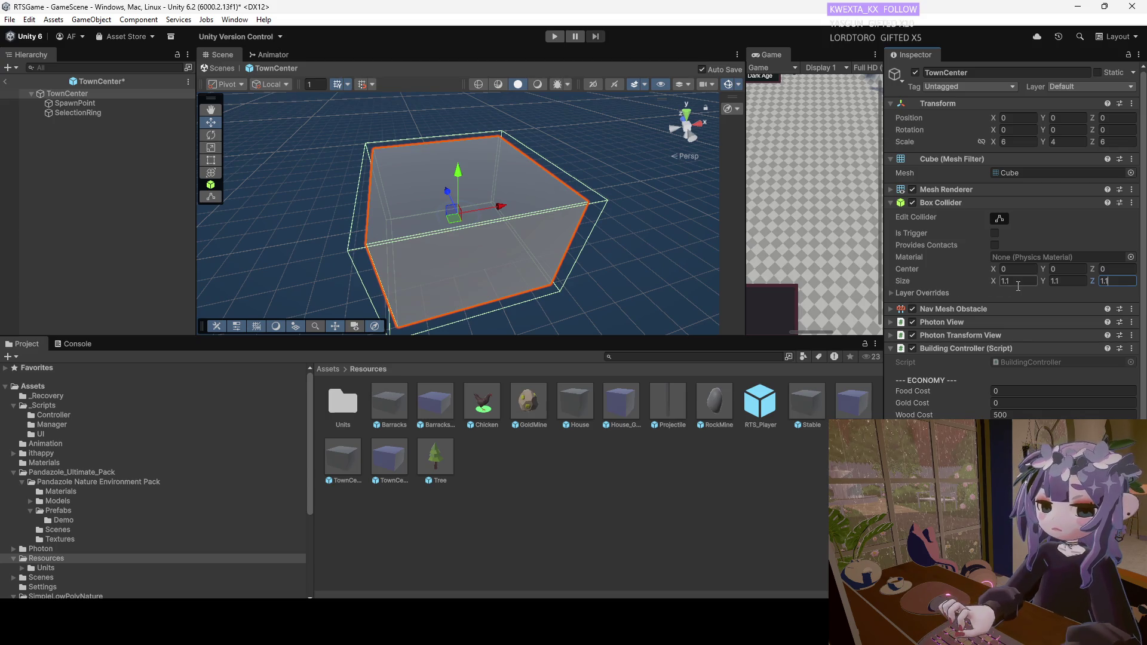
Save the TownCenter prefab and fold its Mesh Renderer and Mesh Filter sections.
mouse_move(454, 188)
left_mouse_down()
mouse_move(442, 274)
mouse_move(435, 150)
mouse_move(466, 293)
mouse_move(466, 179)
mouse_move(460, 223)
mouse_move(453, 216)
left_mouse_up()
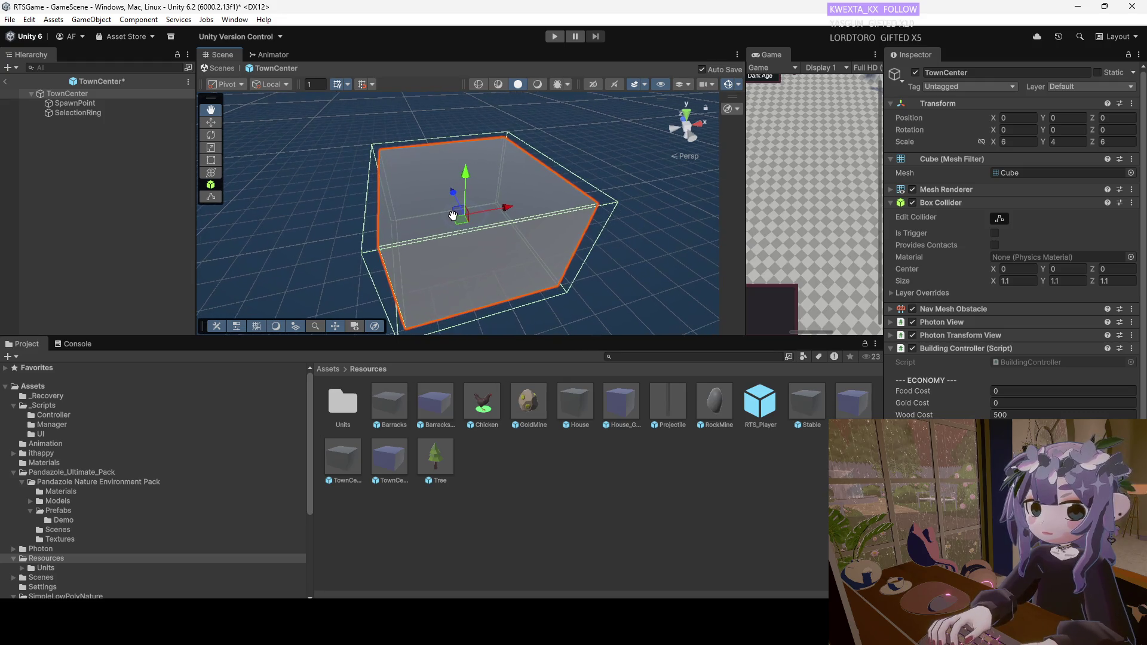
key("w")
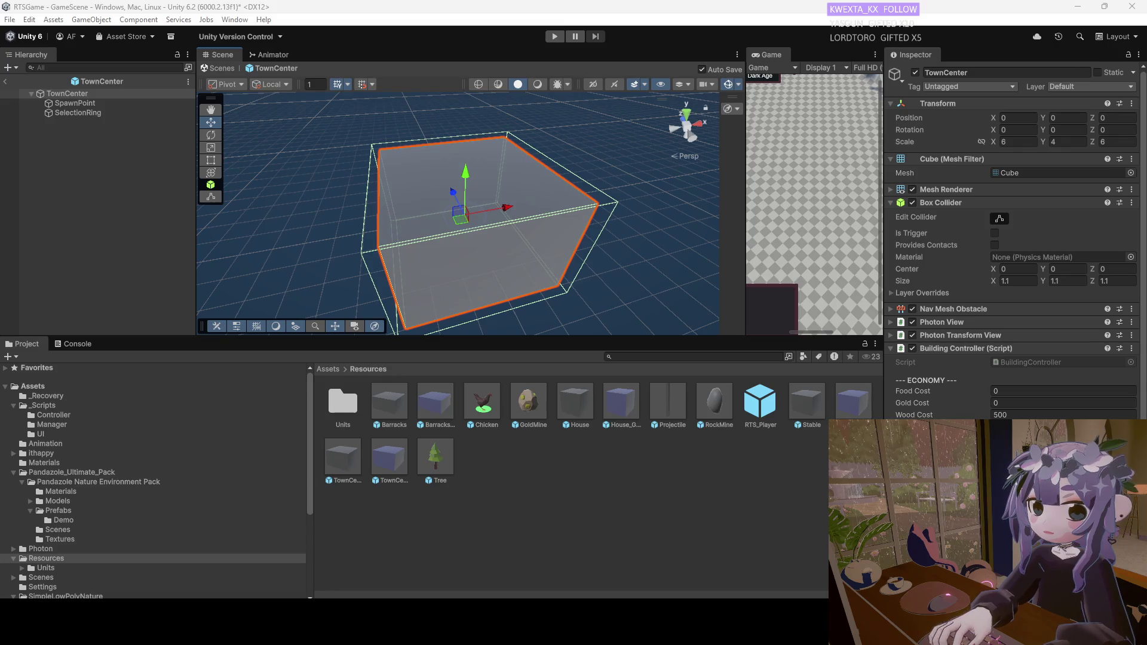
scroll(458, 214, "up", 2)
mouse_move(518, 214)
left_mouse_down()
mouse_move(567, 251)
mouse_move(567, 203)
mouse_move(615, 150)
mouse_move(399, 201)
mouse_move(508, 207)
left_mouse_up()
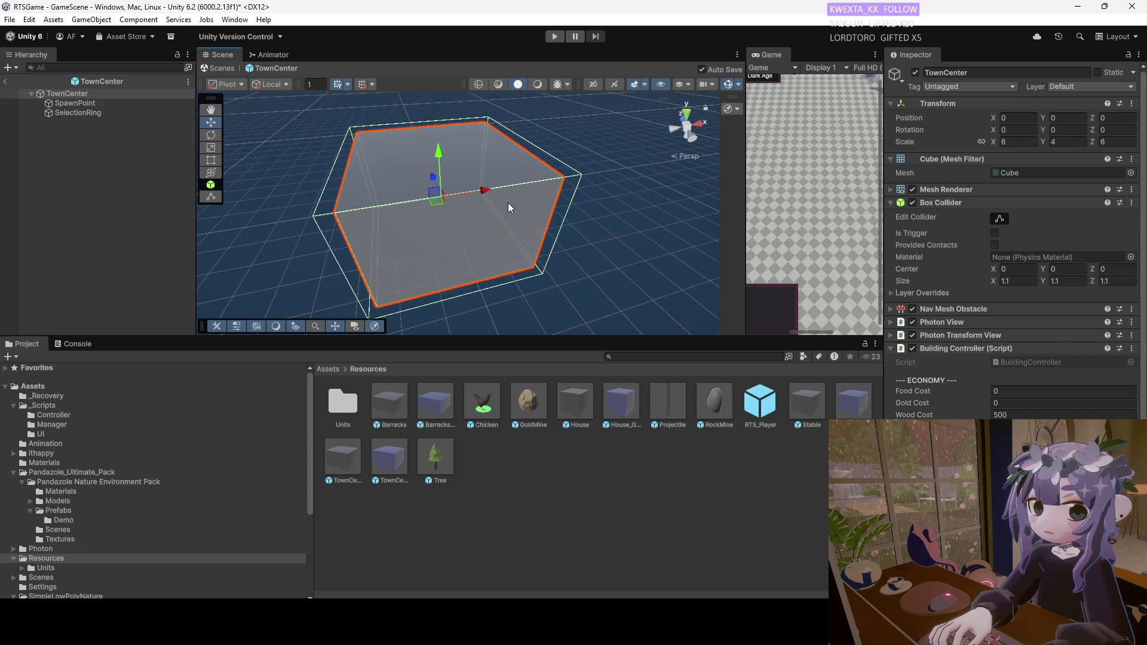
left_click(890, 189)
left_click(891, 189)
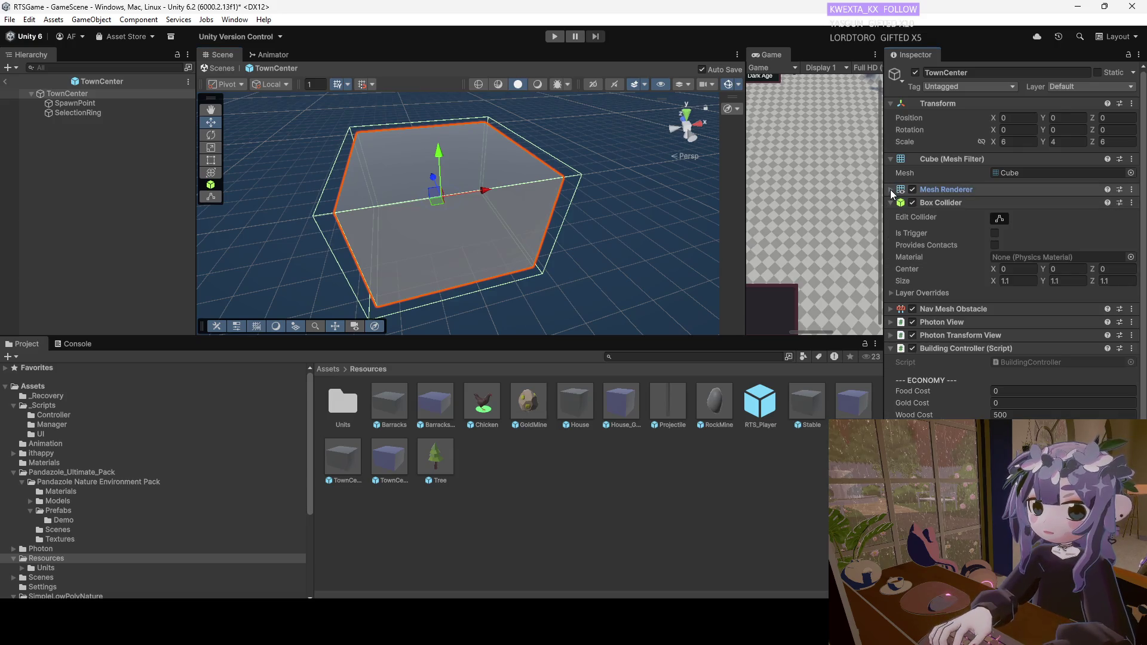
left_click(891, 160)
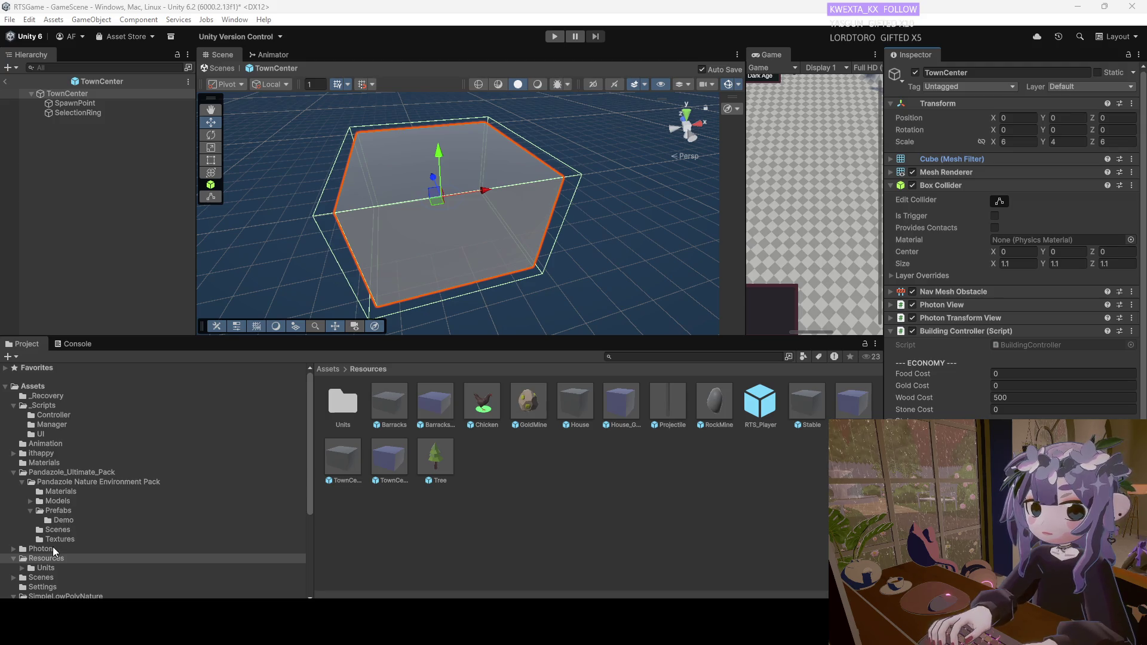
double_click(343, 401)
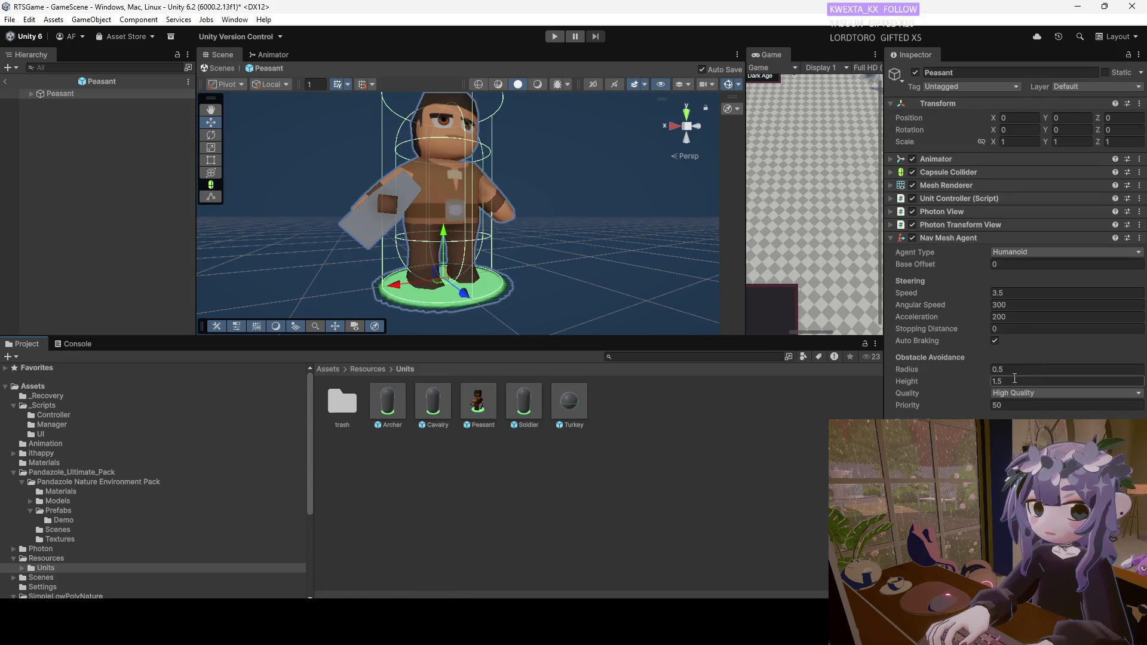
Set the Peasant's Unit Controller Deposit Range to 3 and start Play mode.
left_click(892, 238)
left_click(890, 198)
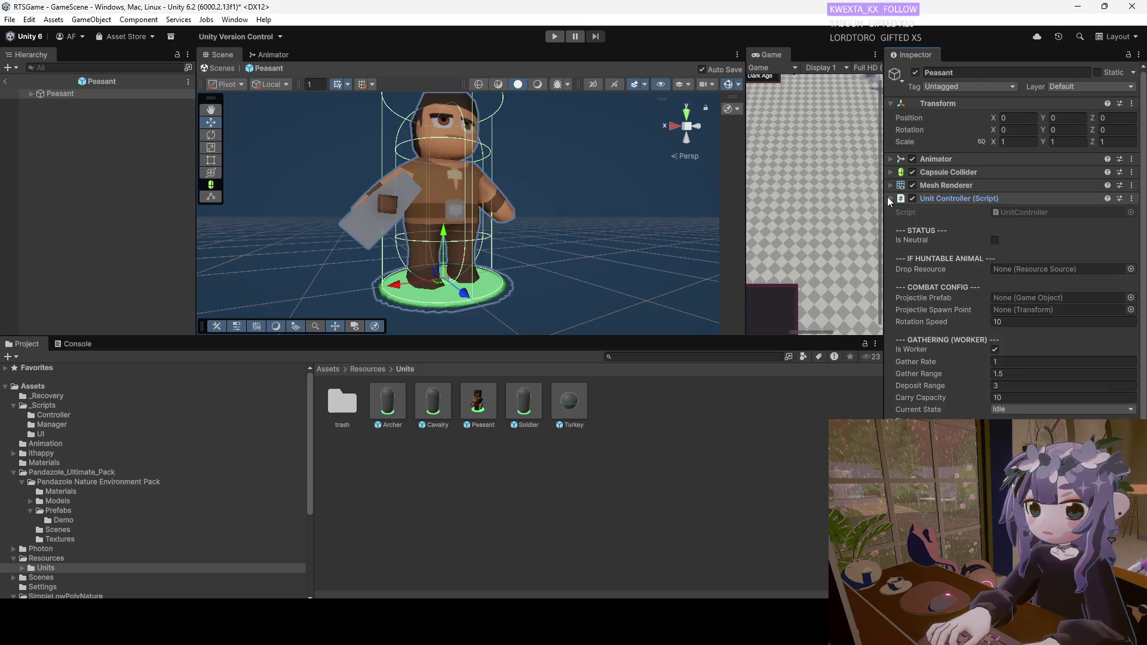
left_click(1008, 386)
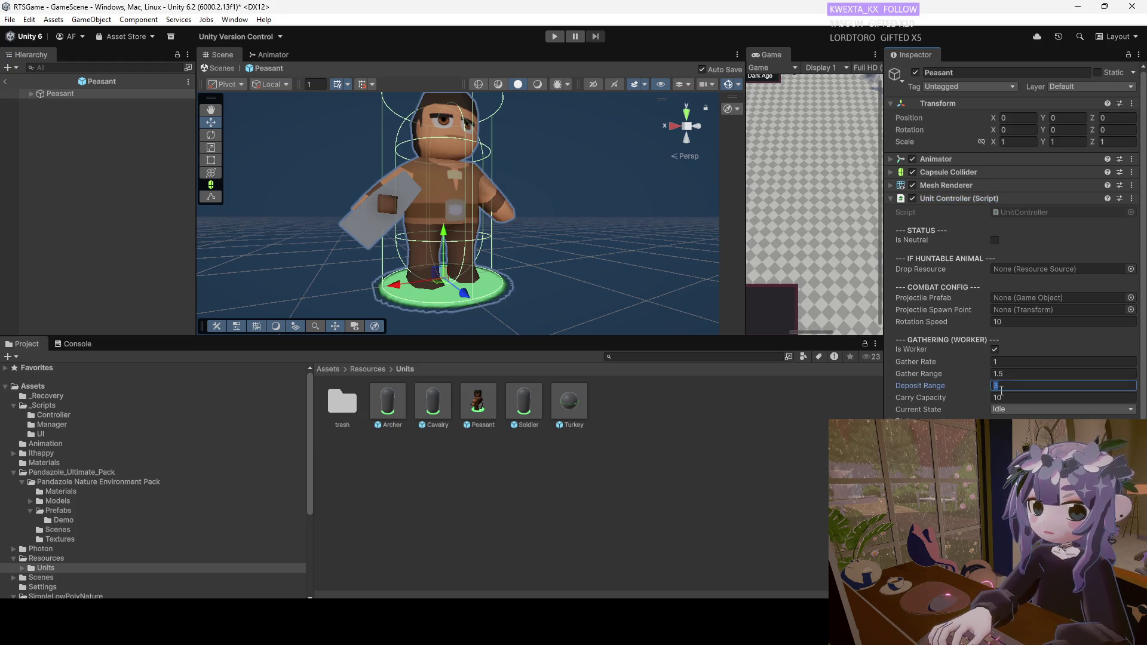
type("3")
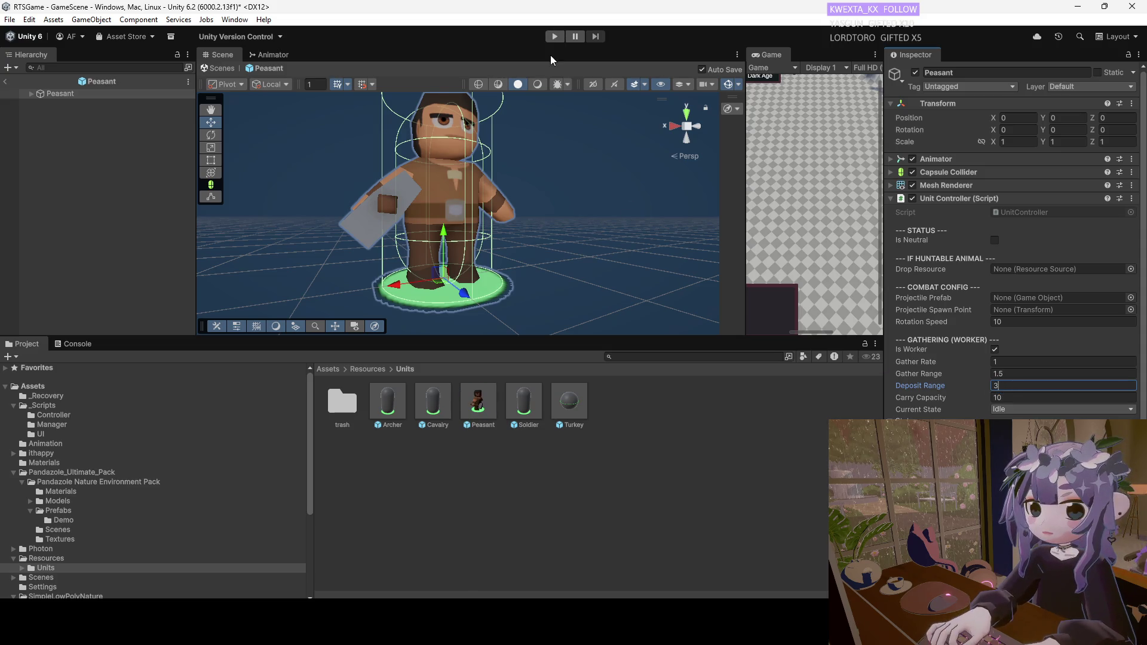
left_click(556, 38)
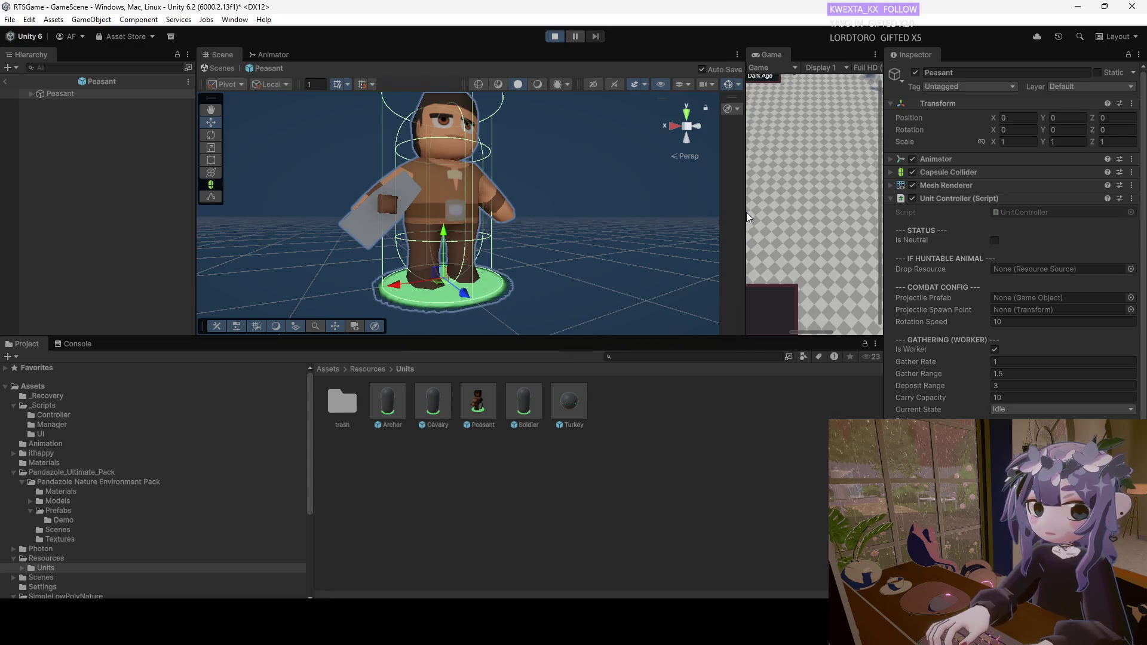
left_click_drag(747, 212, 410, 215)
Create a room from the launcher and queue two peasants at the Town Center.
left_click(623, 206)
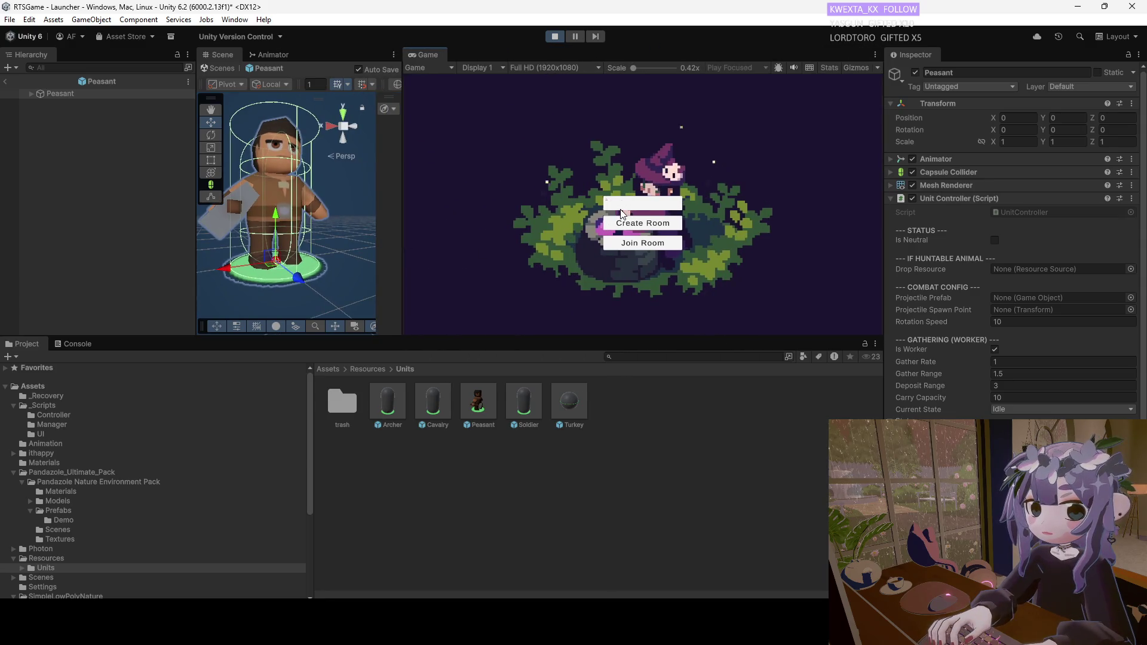
left_click(634, 226)
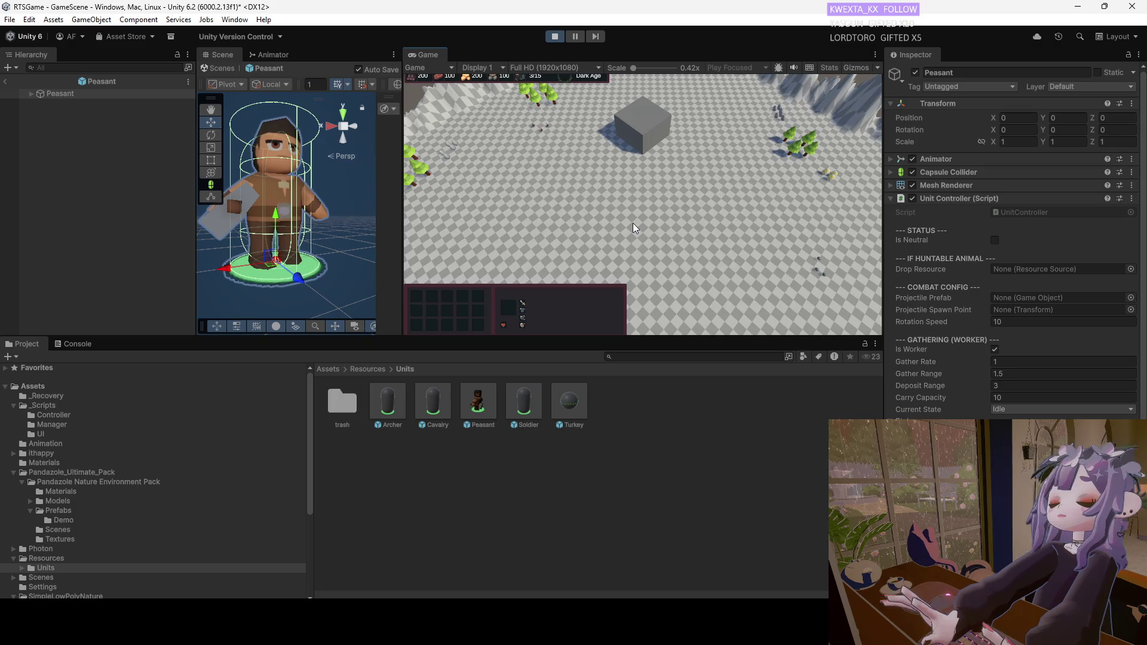
left_click(648, 149)
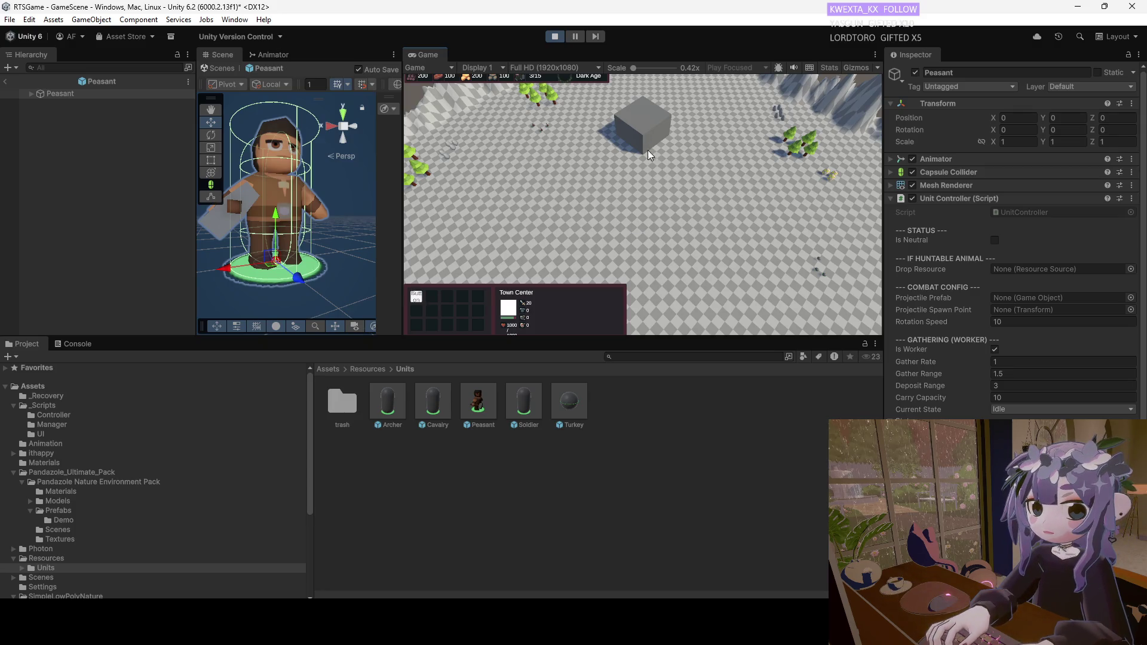
left_click(418, 297)
left_click(418, 298)
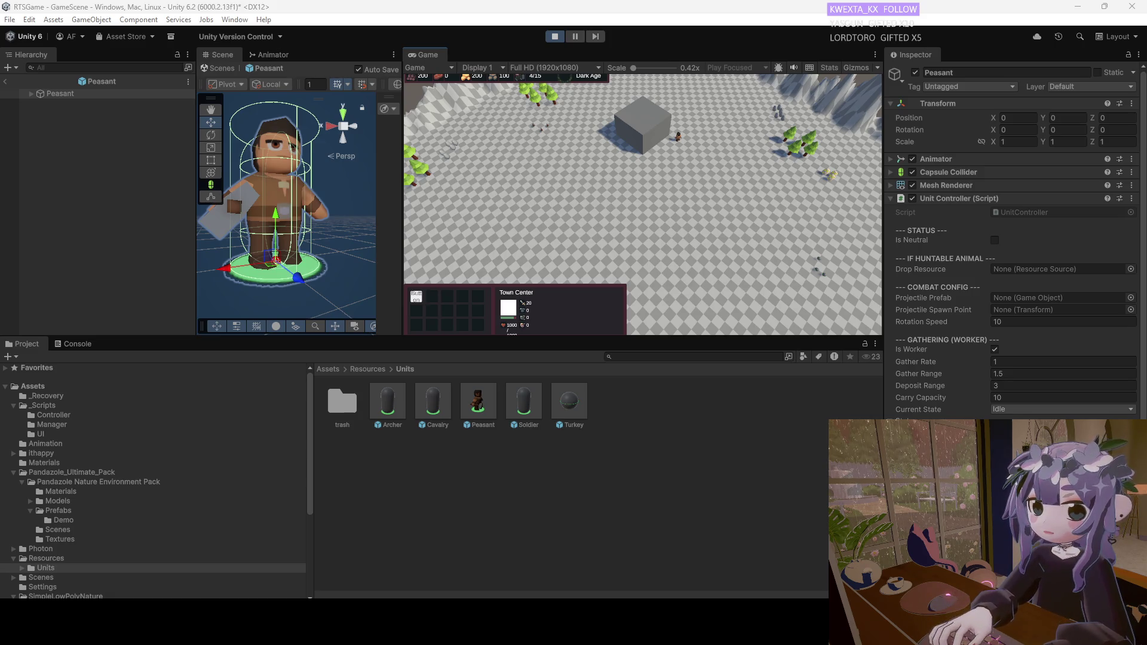
Move a trained peasant, then box-select two peasants and send both to one spot.
left_click(670, 141)
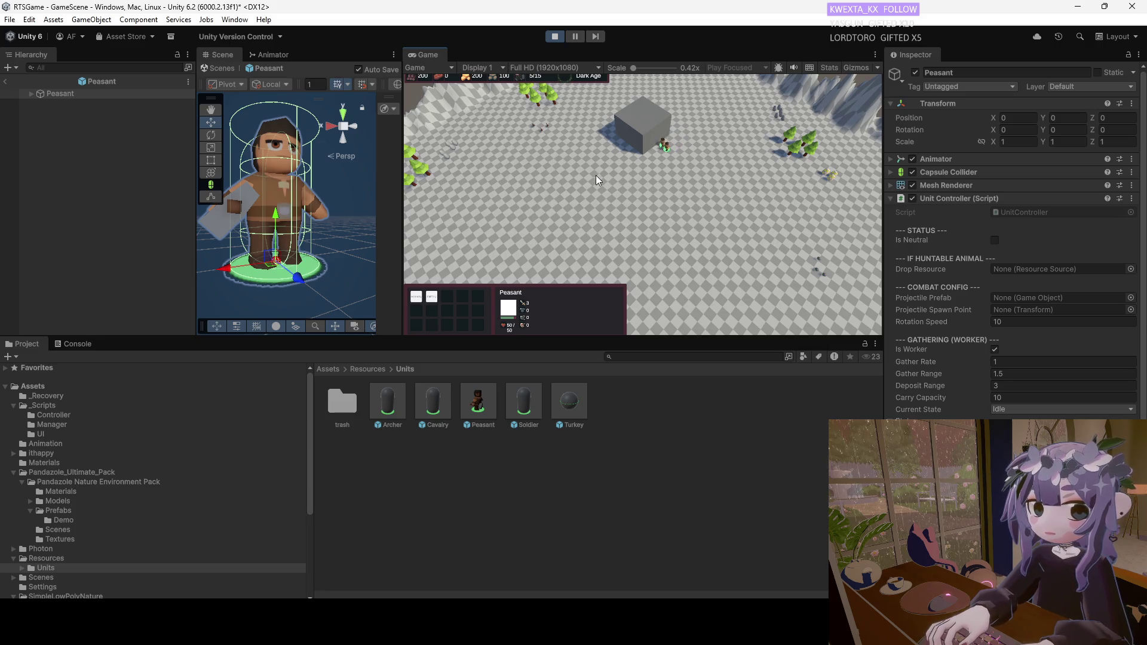
right_click(699, 160)
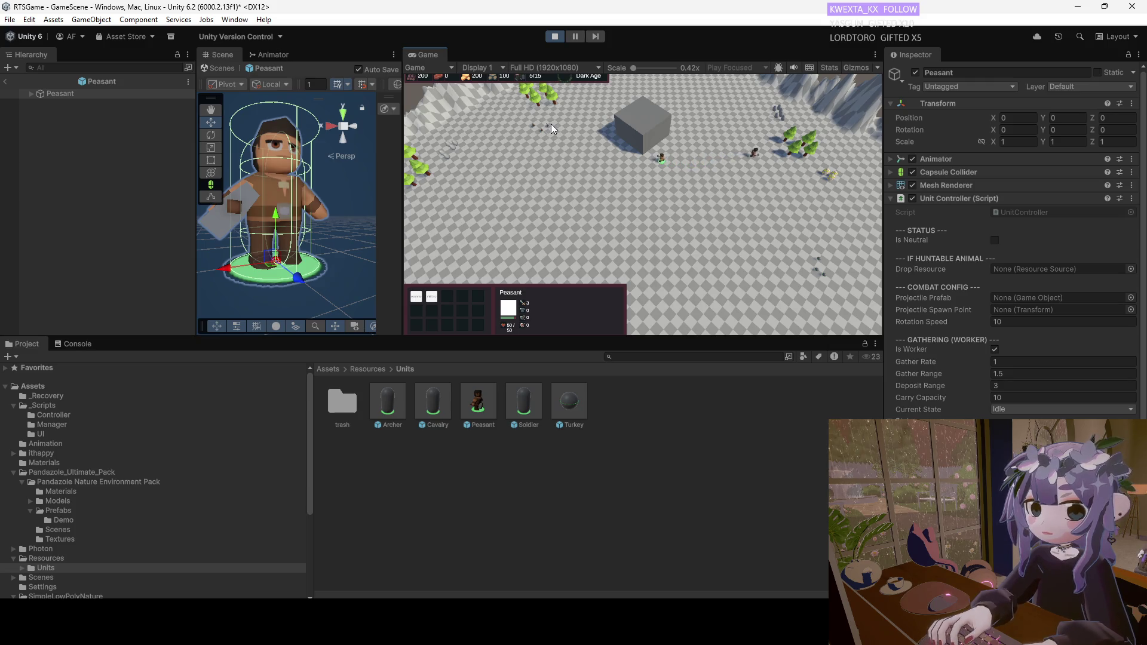
left_click(535, 141)
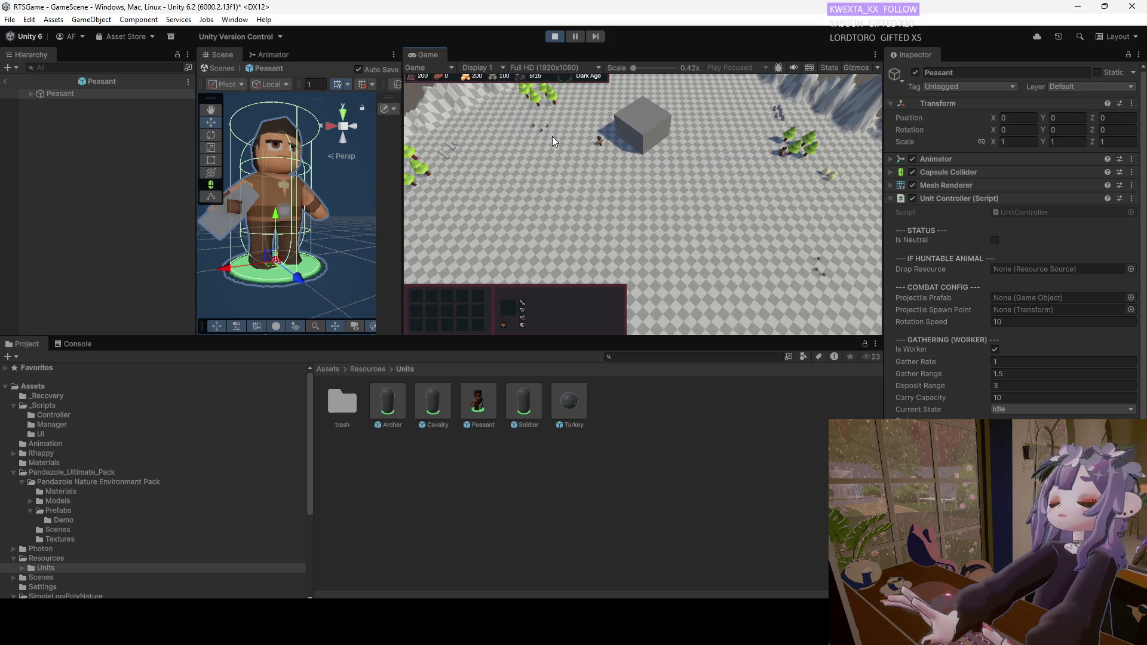
left_click(554, 122)
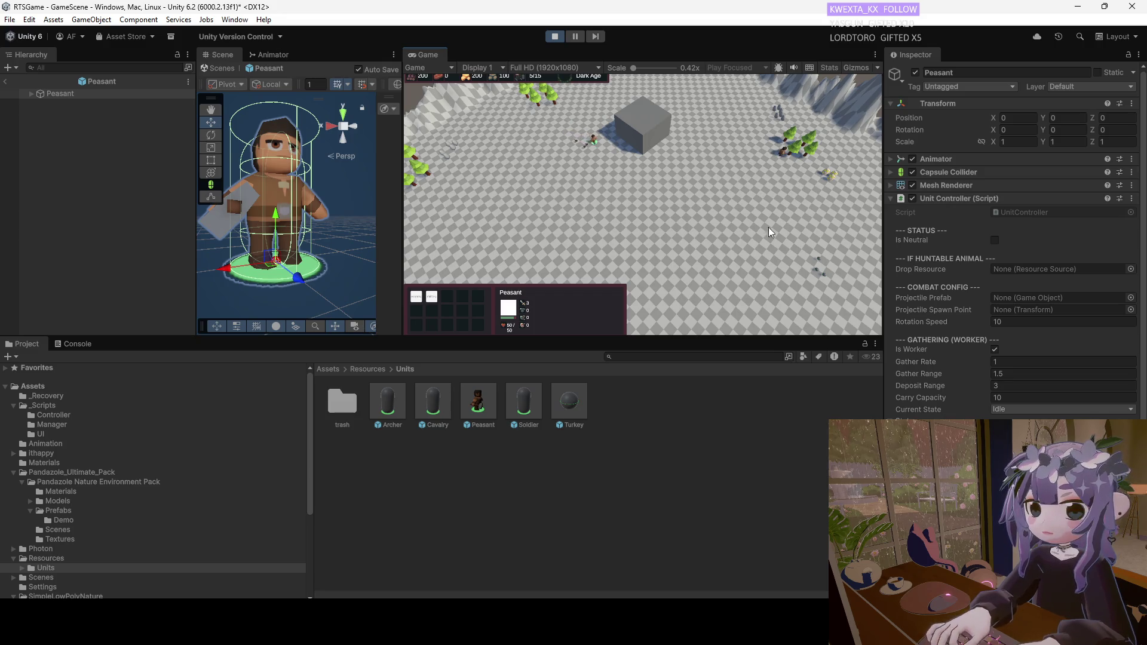
left_click(794, 264)
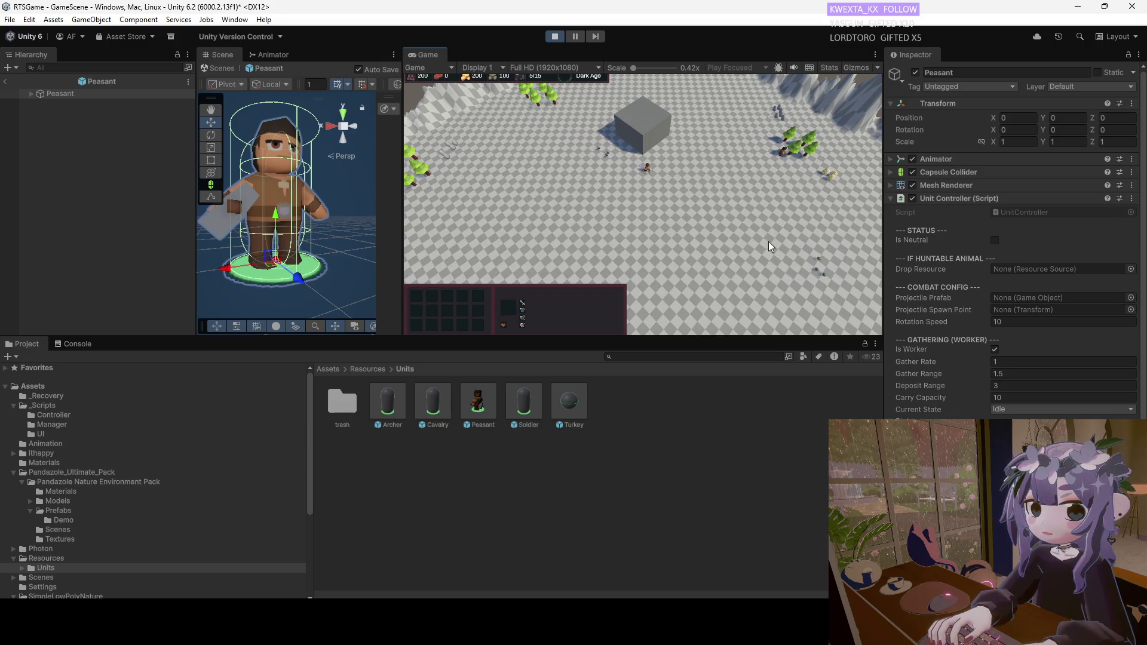
left_click(632, 145)
left_click_drag(662, 146, 754, 219)
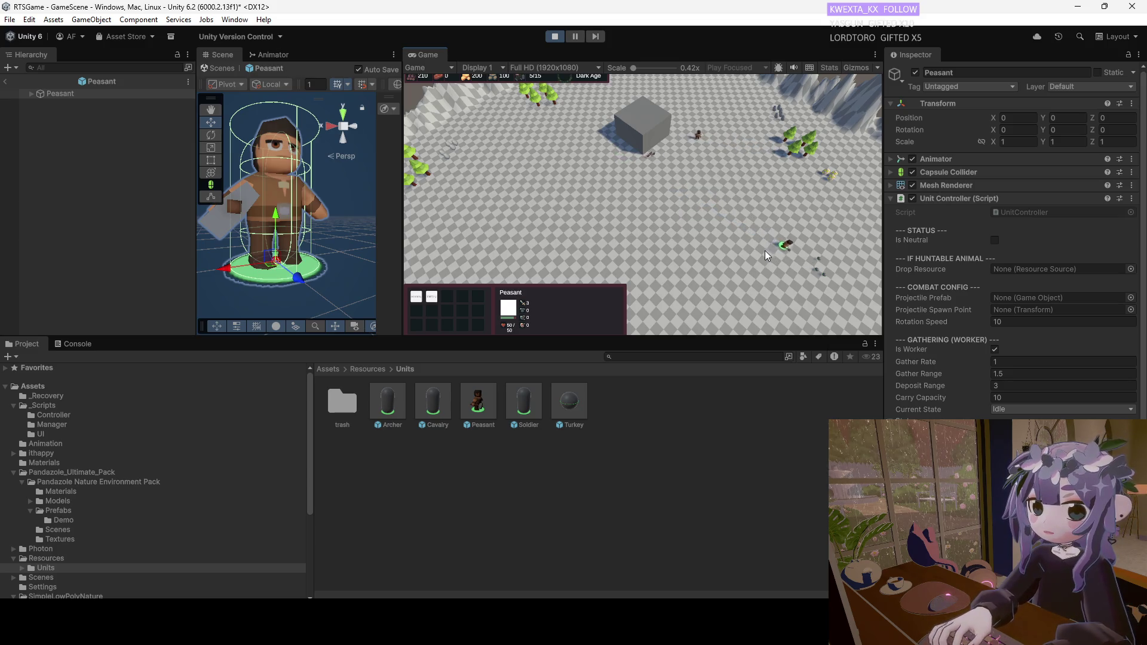
left_click(829, 252)
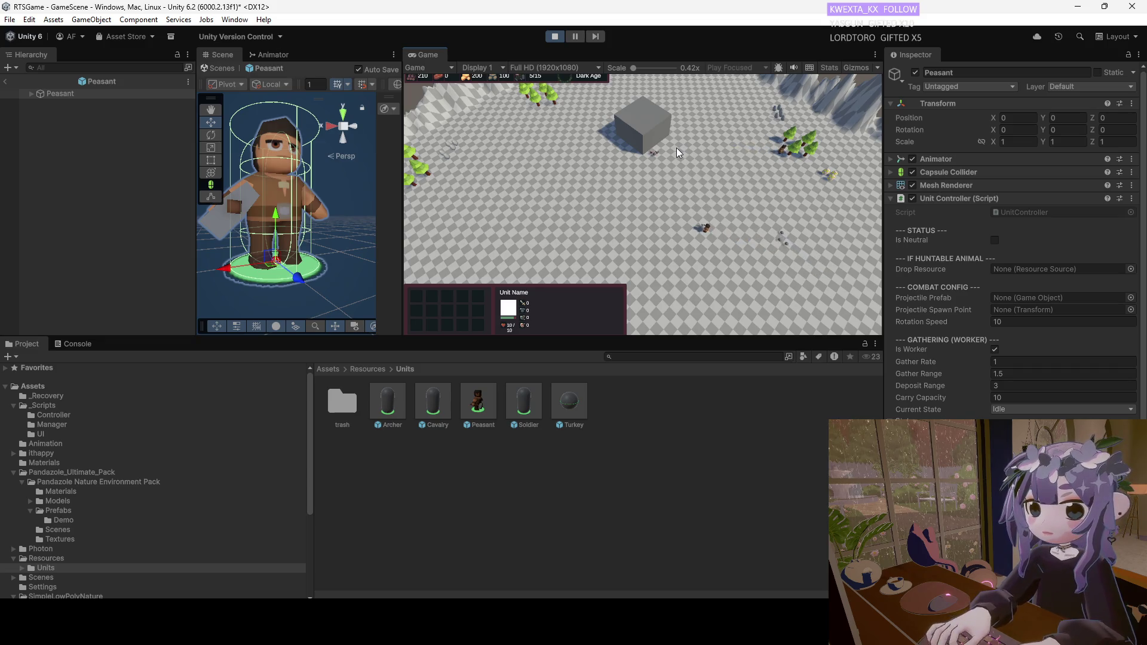
left_click(706, 233)
right_click(687, 159)
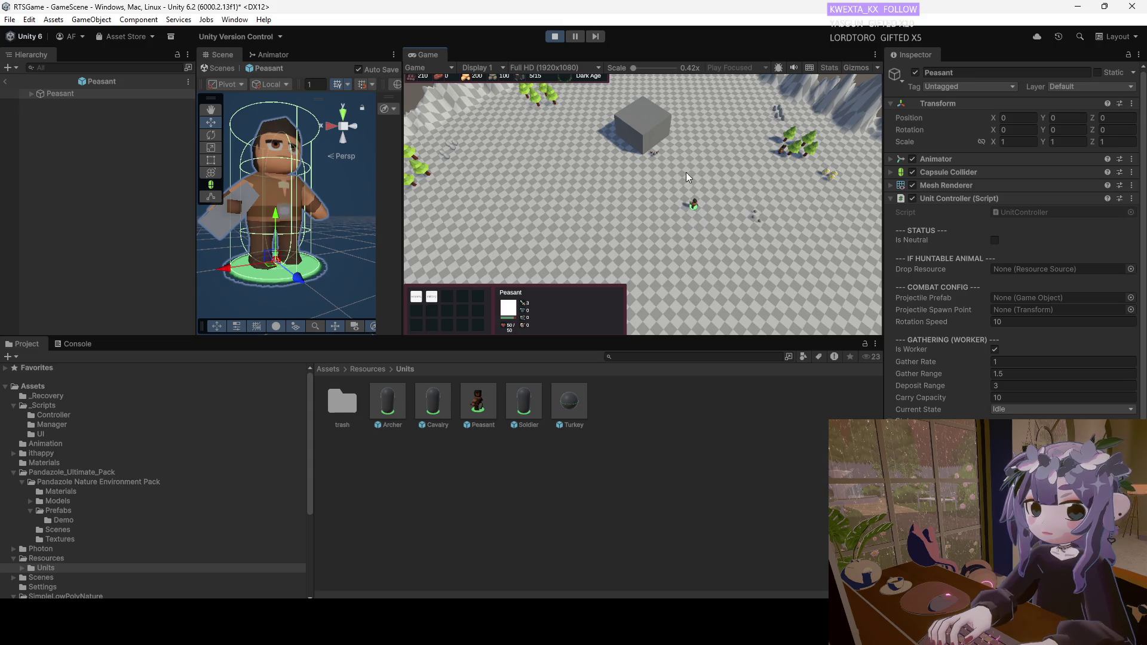
left_click(731, 183)
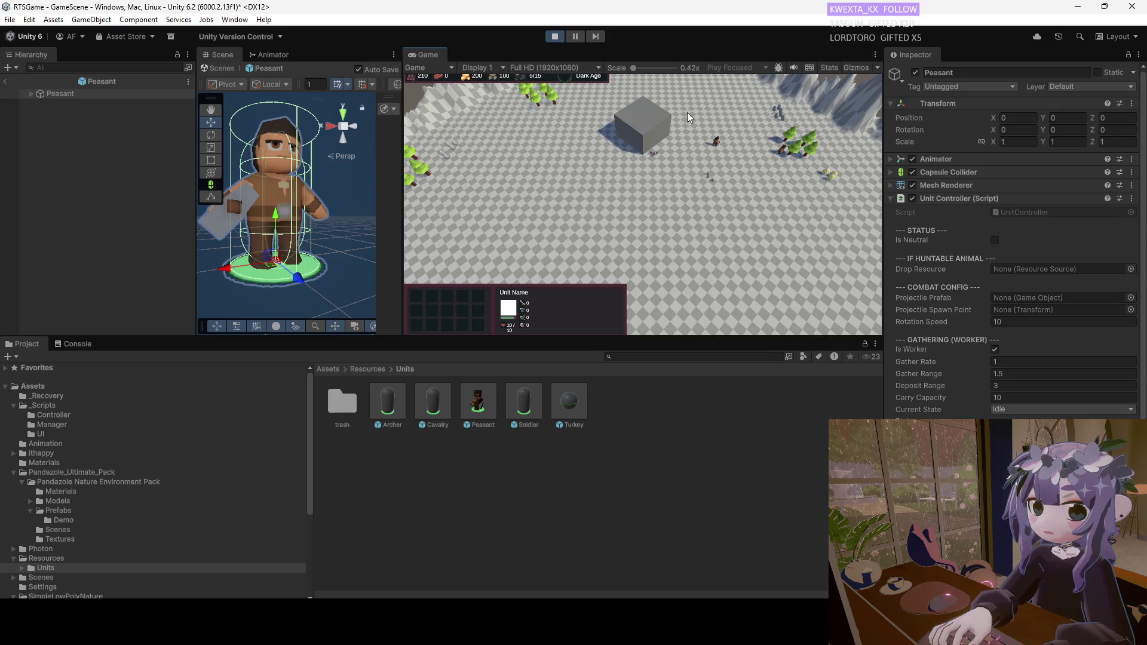
Pan the camera across the map and move a peasant a short way down-right.
scroll(687, 158, "up", 1)
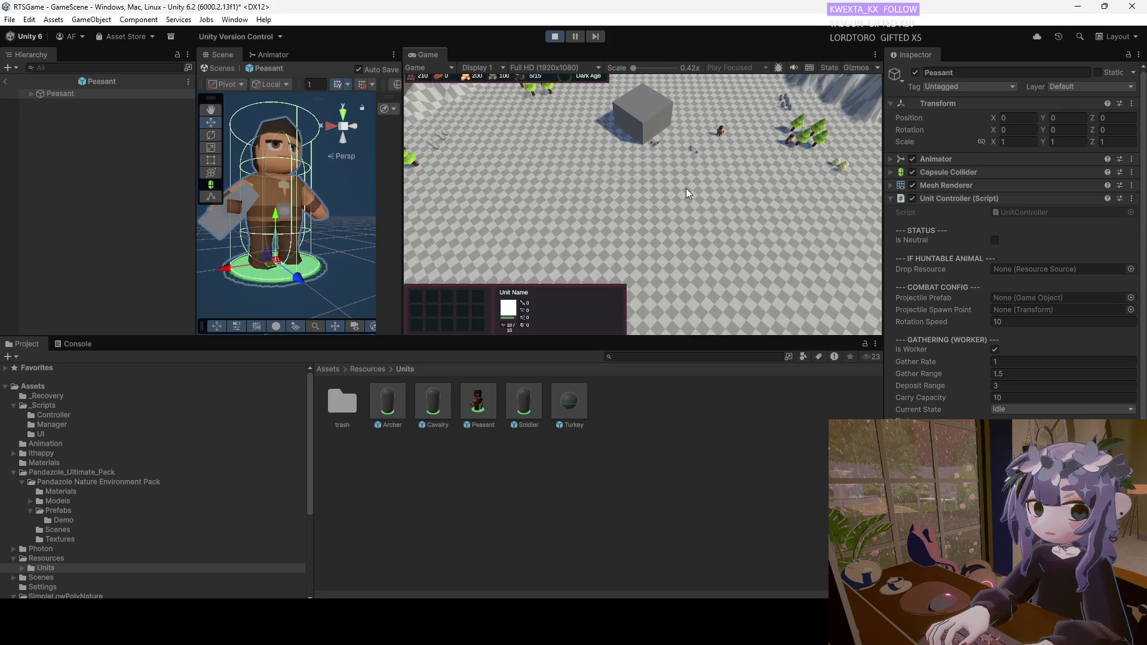
key("w")
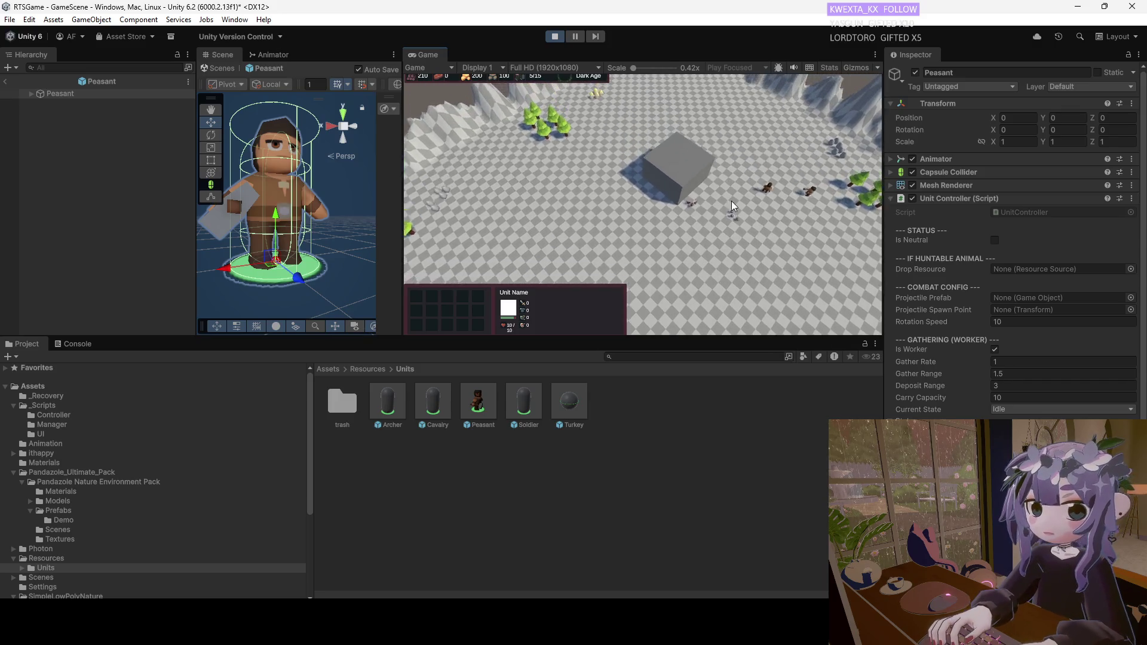
key("d")
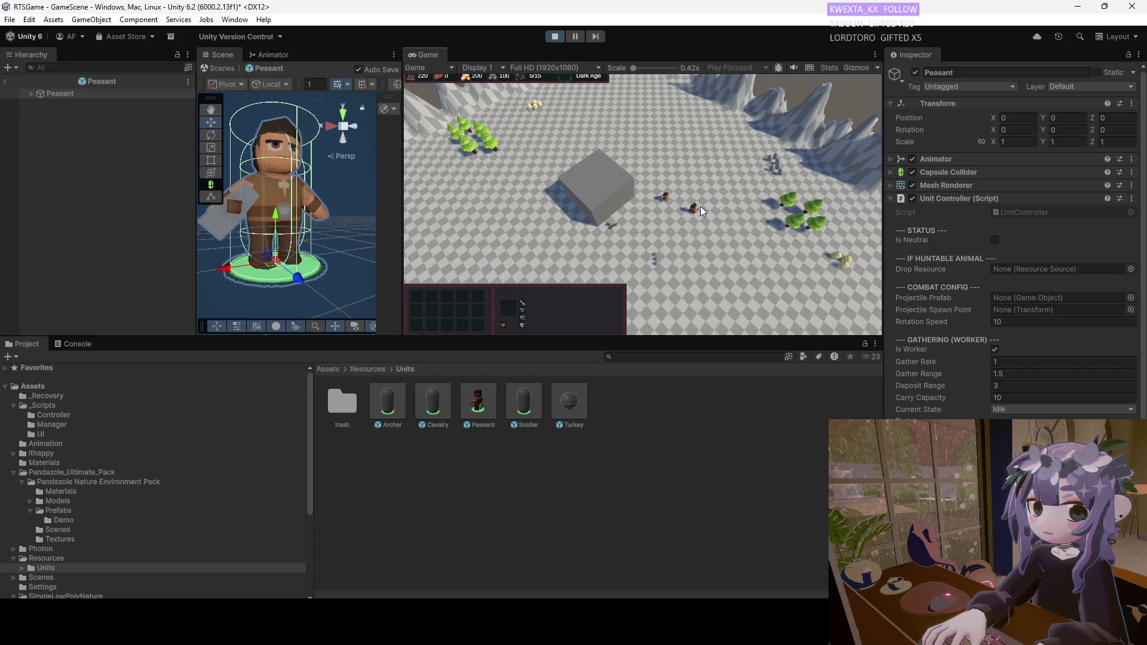
left_click(700, 207)
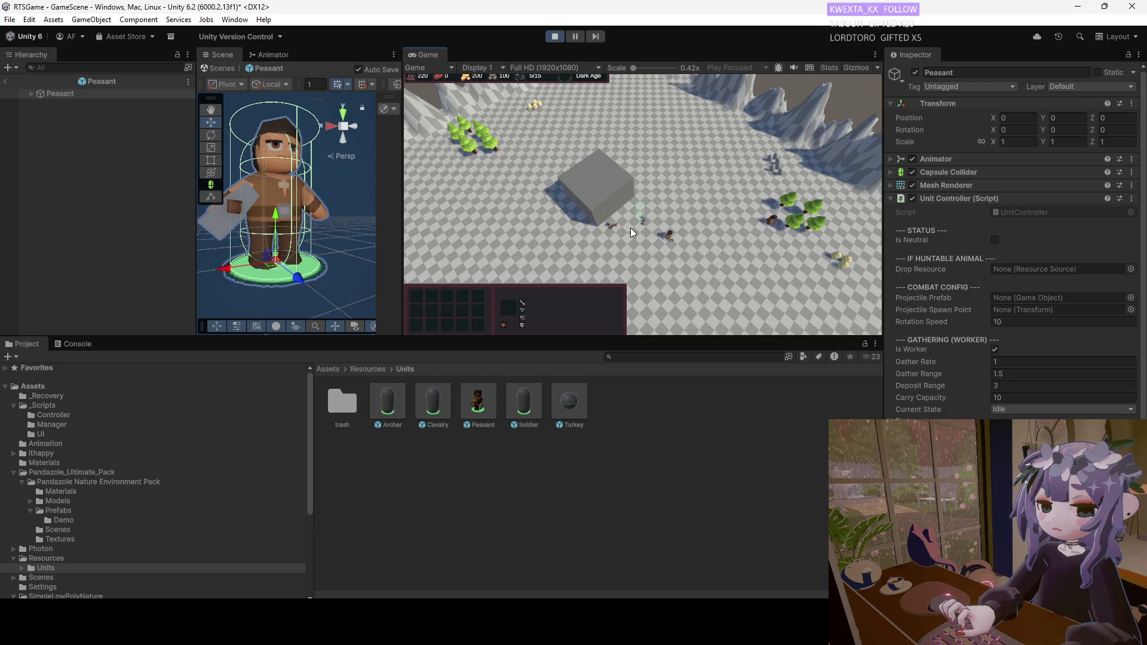
left_click(677, 241)
left_click(678, 242)
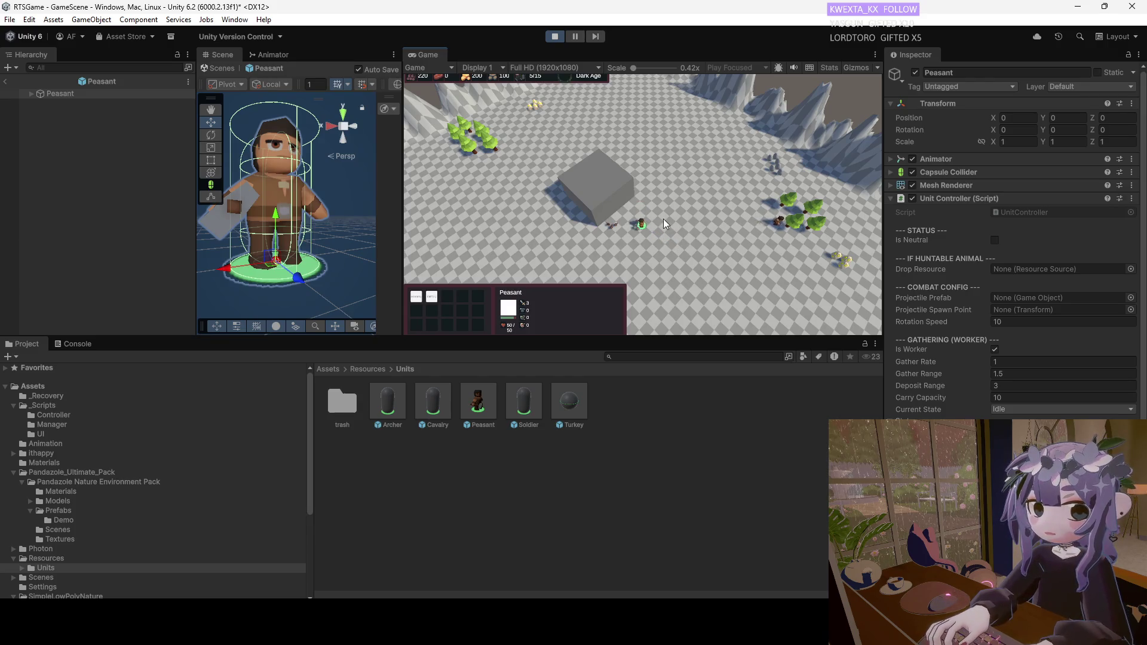
right_click(662, 239)
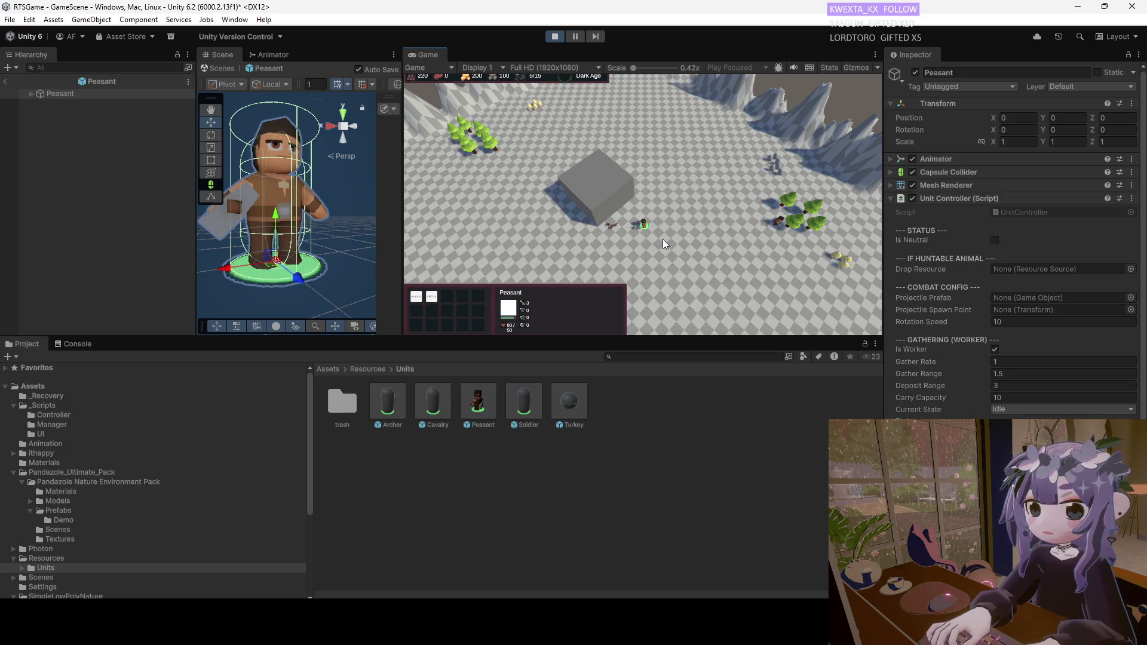
Zoom in and order the peasant back to the left, then down-right.
scroll(641, 224, "up", 1)
scroll(639, 224, "up", 1)
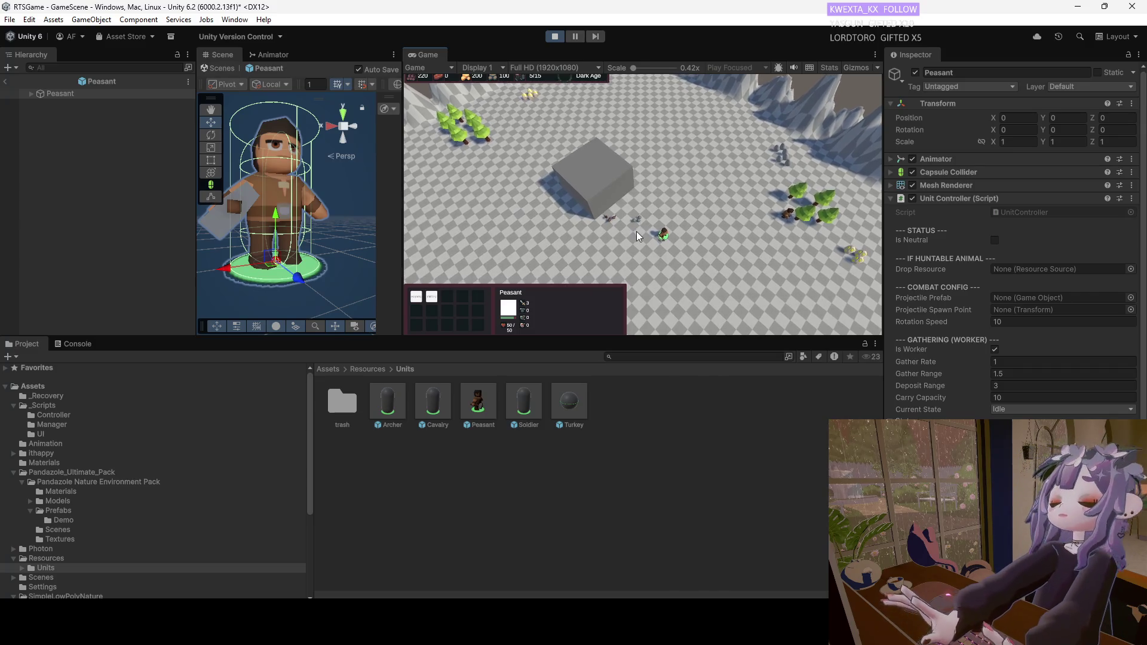
scroll(639, 239, "up", 1)
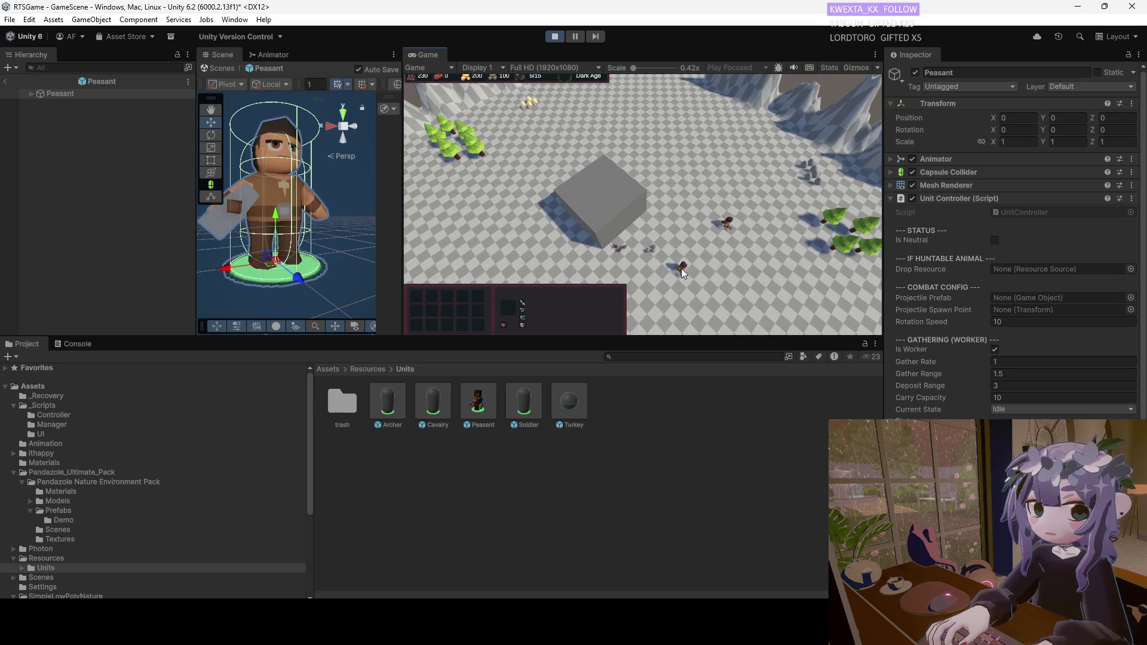
left_click(658, 241)
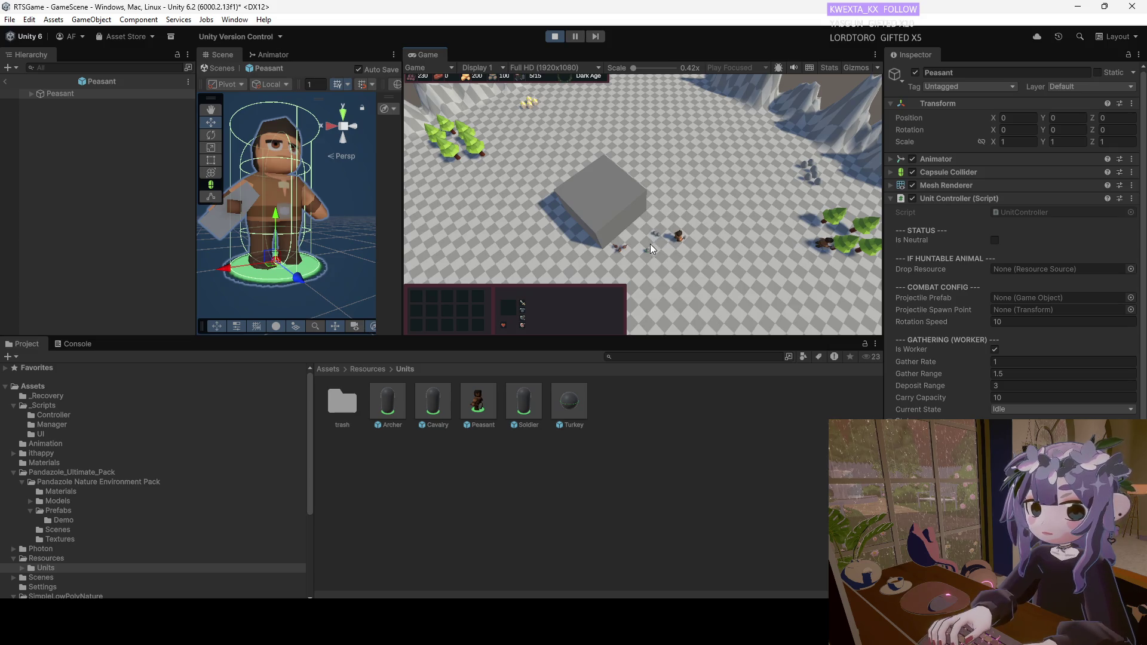
left_click(655, 233)
left_click(662, 238)
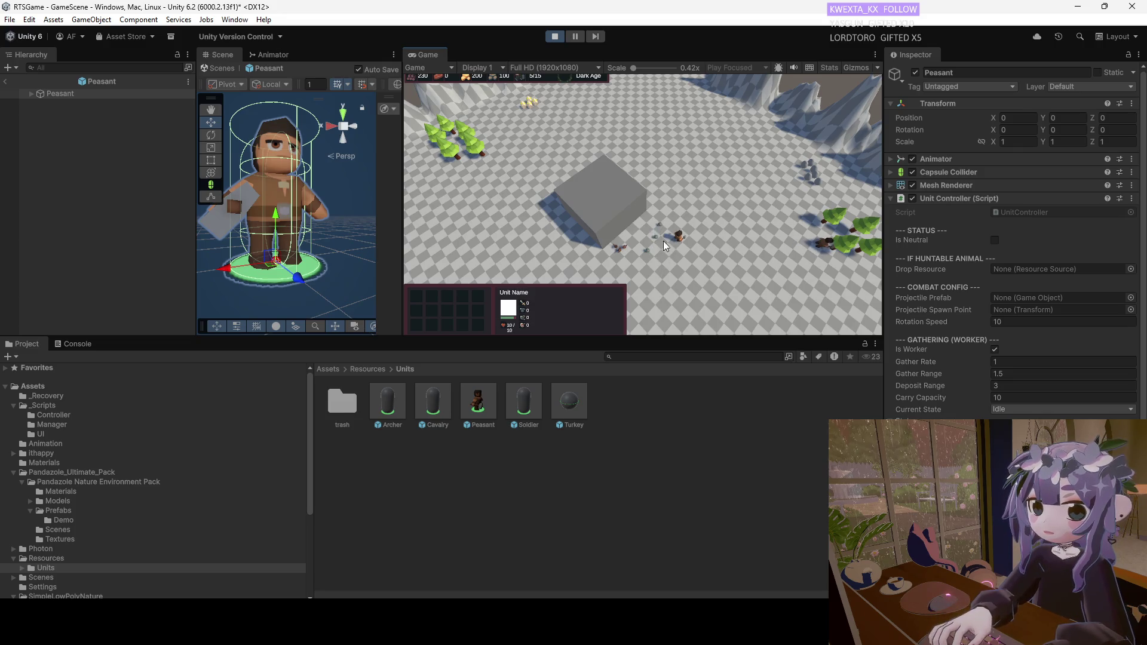
left_click(677, 238)
right_click(663, 231)
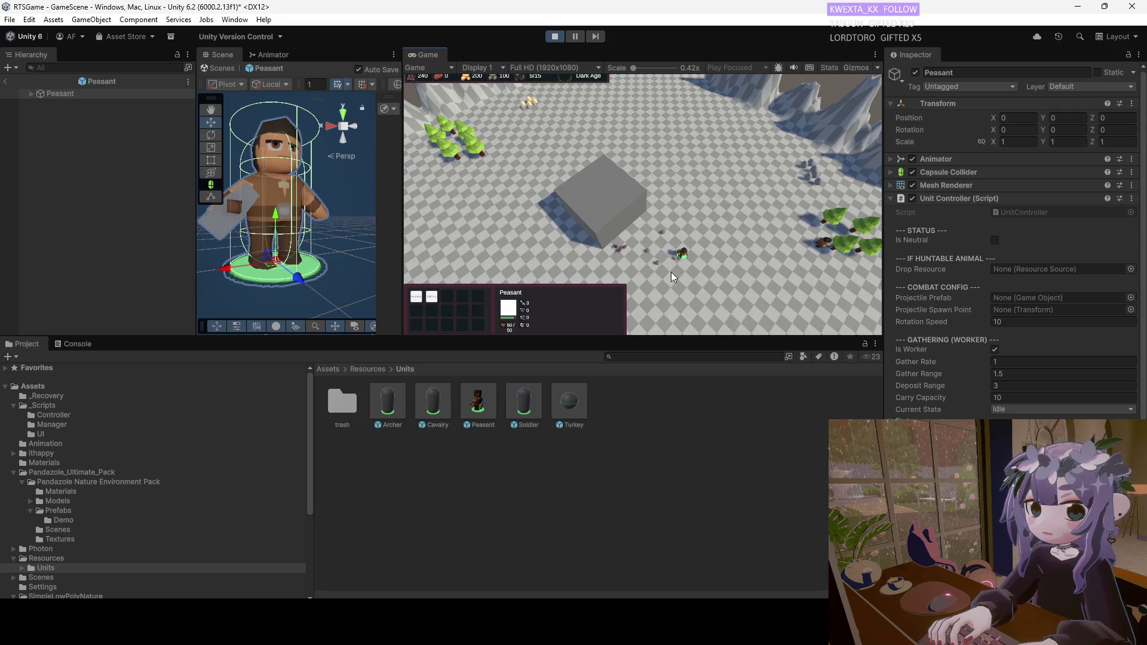
right_click(679, 285)
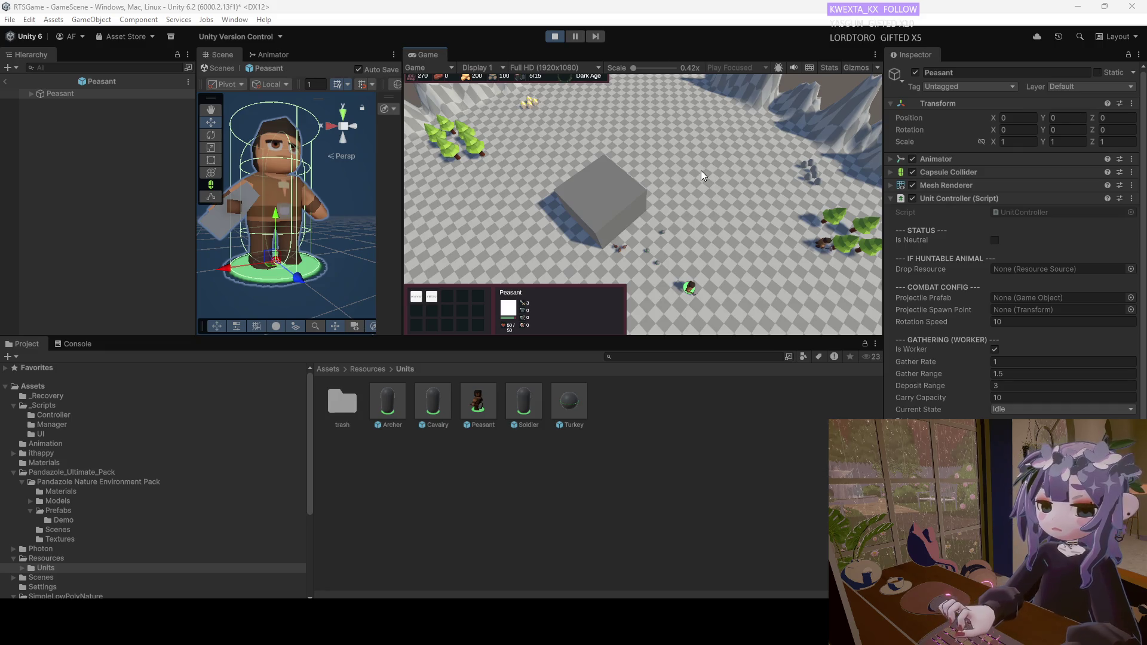
Exit Play mode and switch over to the web browser.
left_click(554, 34)
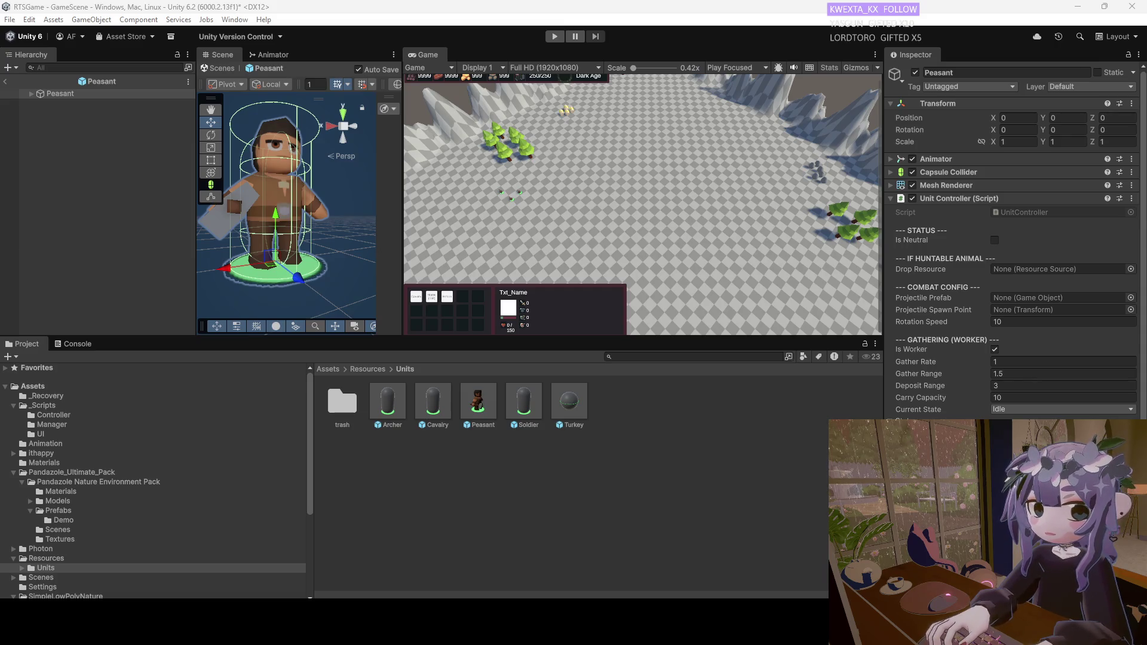
key("alt+Tab")
Open 'Painting Textures on Terrains' and 'Unity TERRAIN Tutorial' in new tabs, then rerun the search with 2025.
left_click(316, 226)
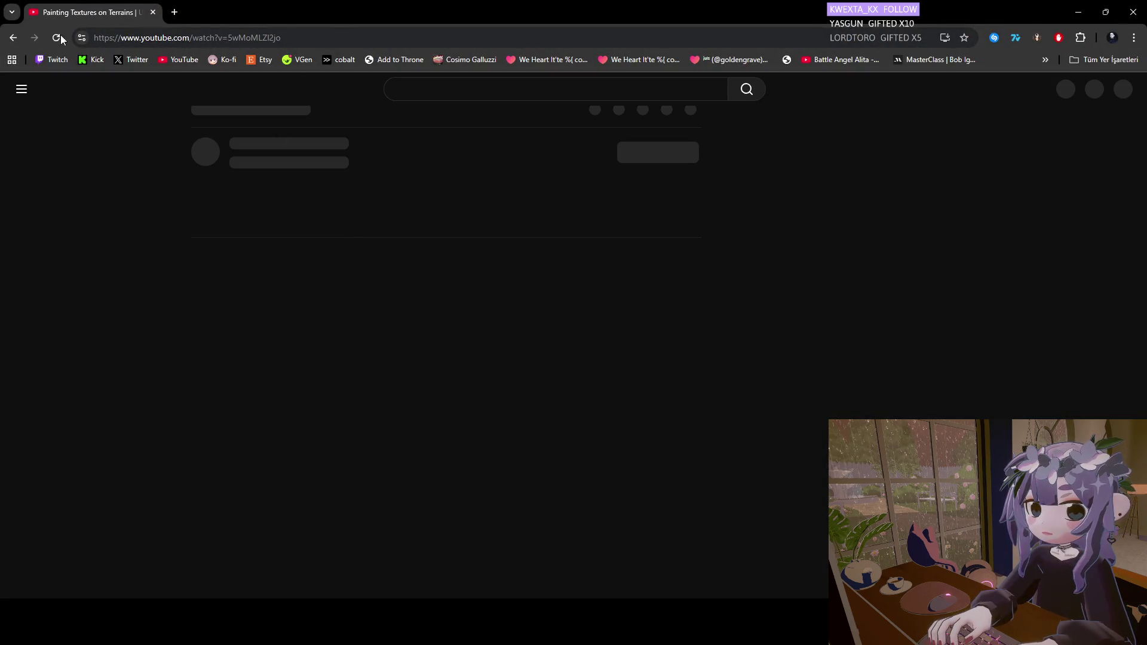
left_click(8, 38)
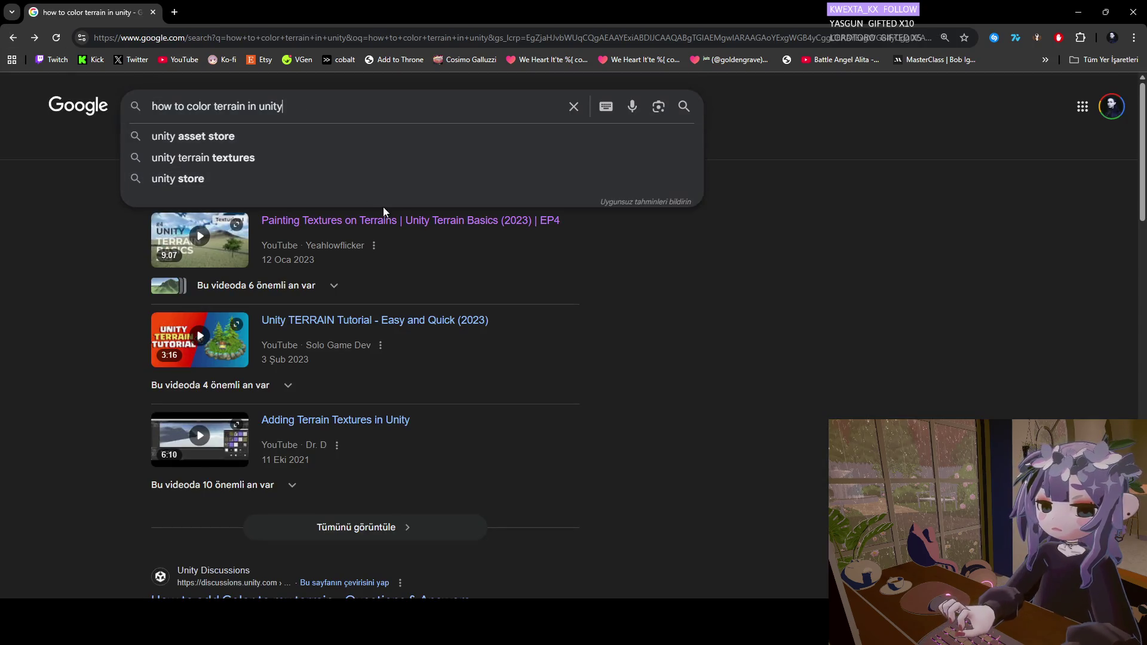
right_click(376, 226)
left_click(394, 240)
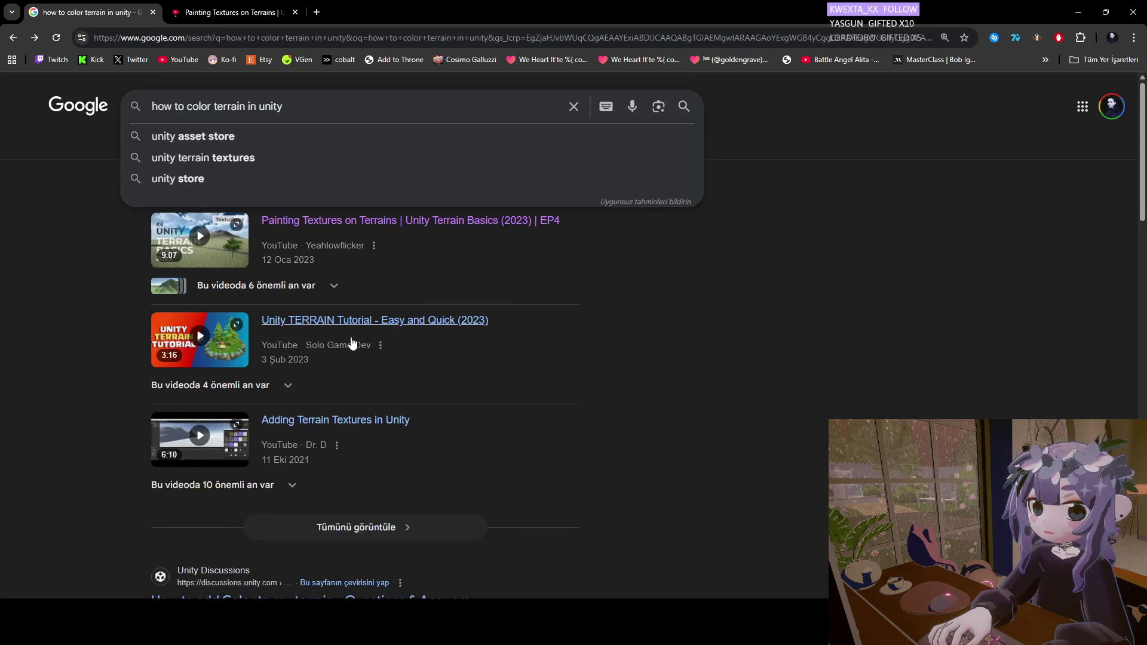
middle_click(304, 322)
type("2025")
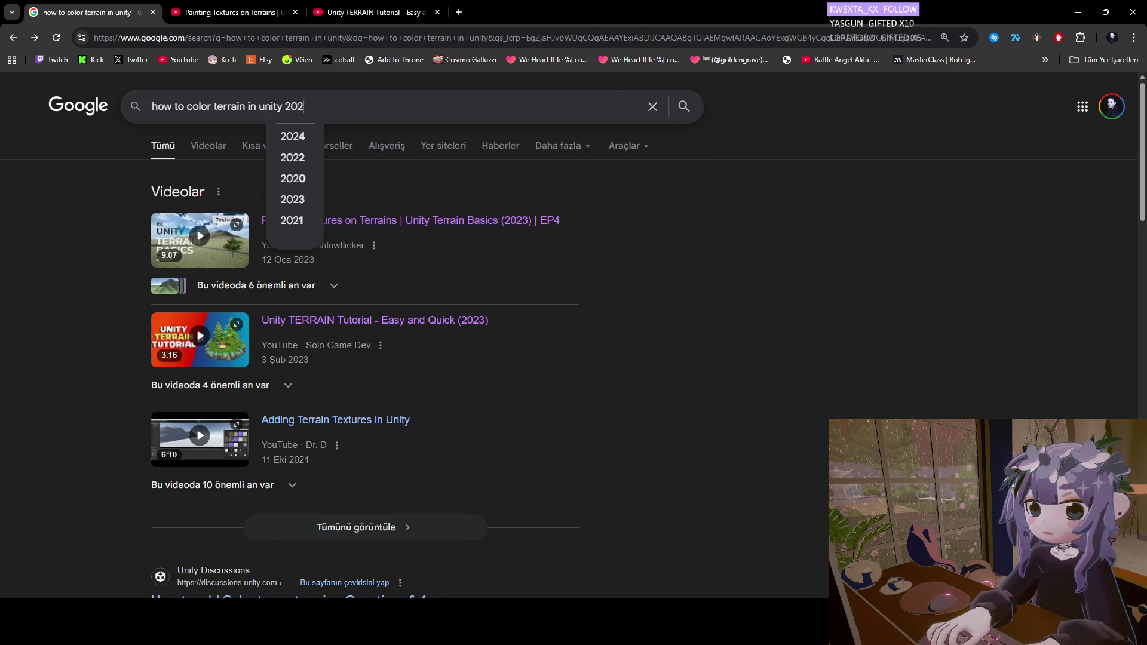
key("Return")
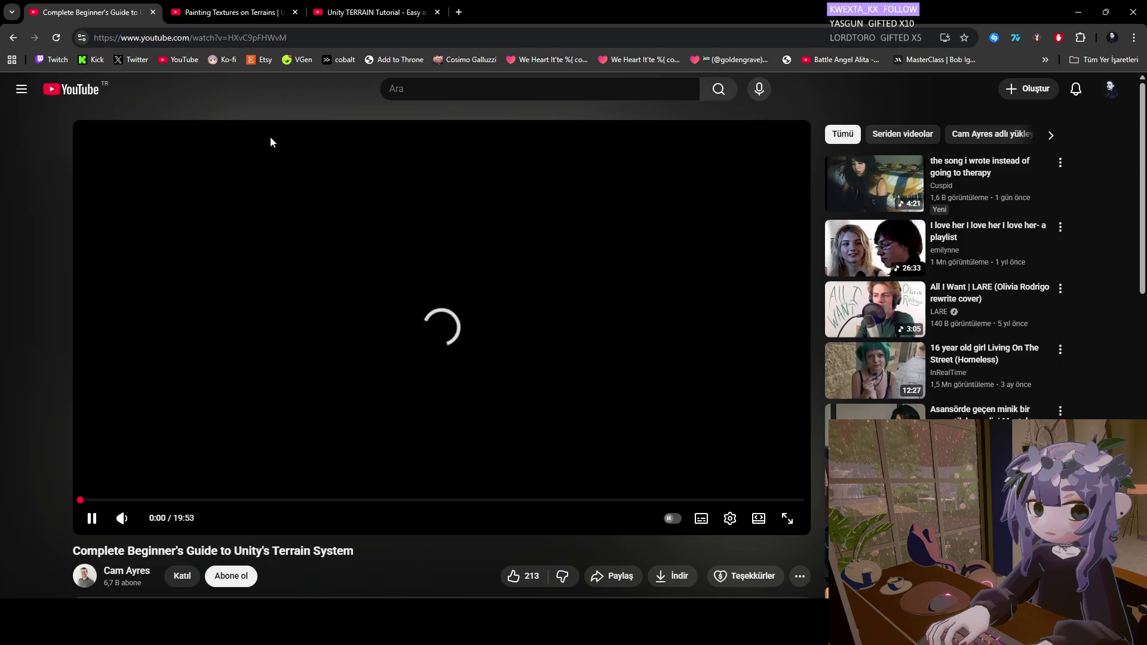
Open the recommended terrain tutorial in a new tab and skip ahead through it to 5:01.
right_click(878, 190)
left_click(909, 198)
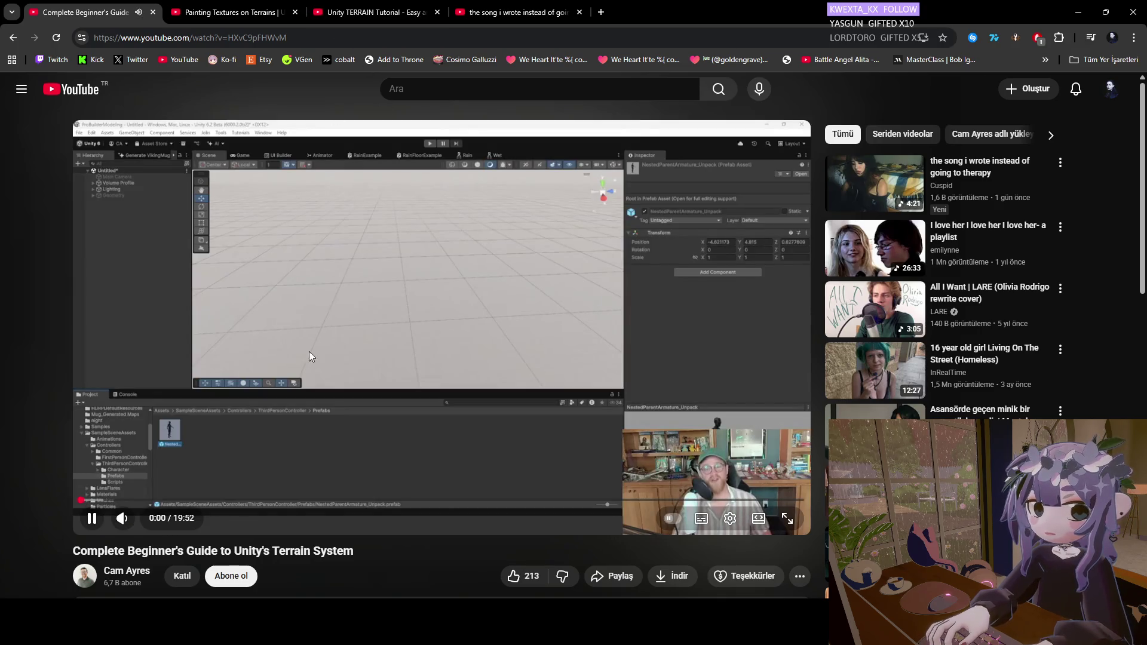
left_click(99, 501)
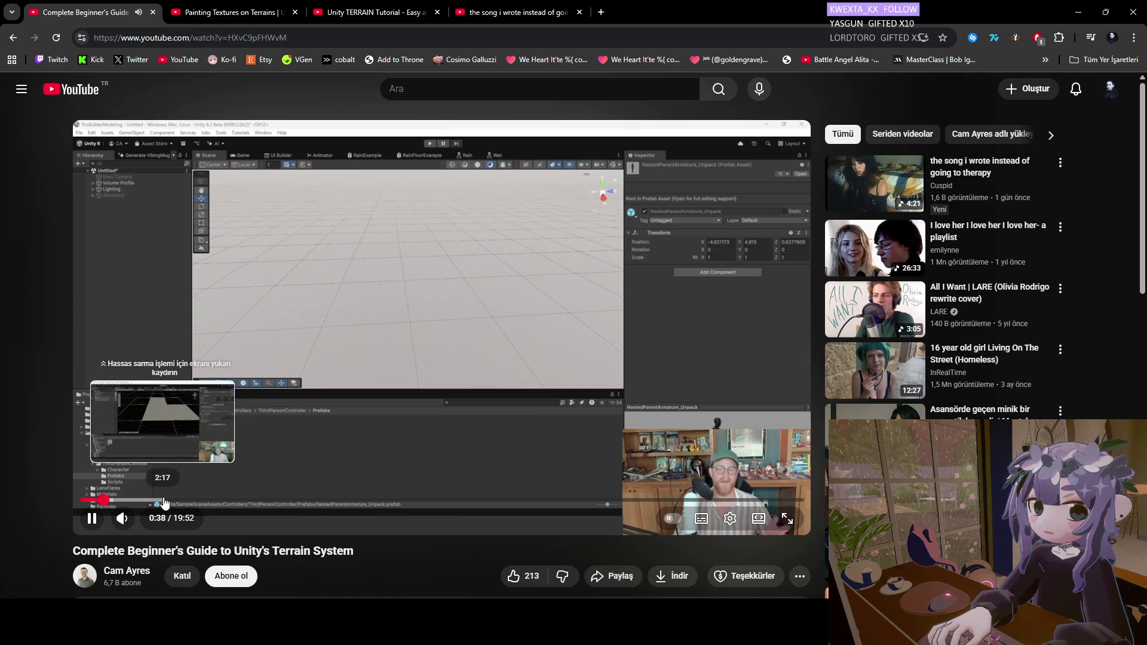
left_click(165, 501)
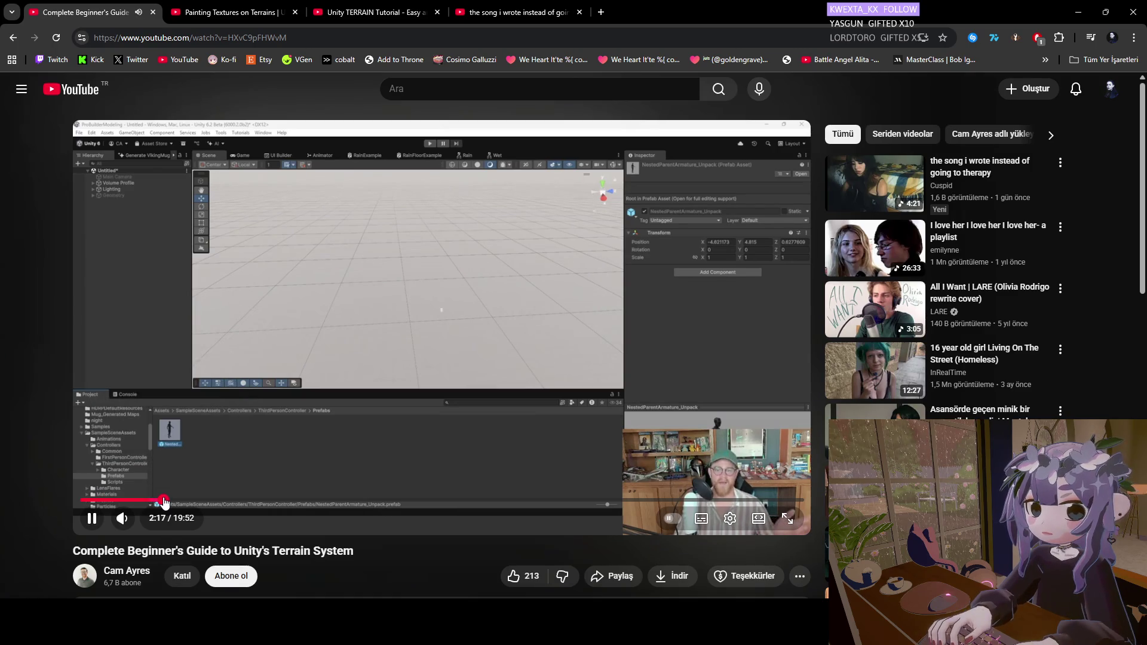
left_click(198, 500)
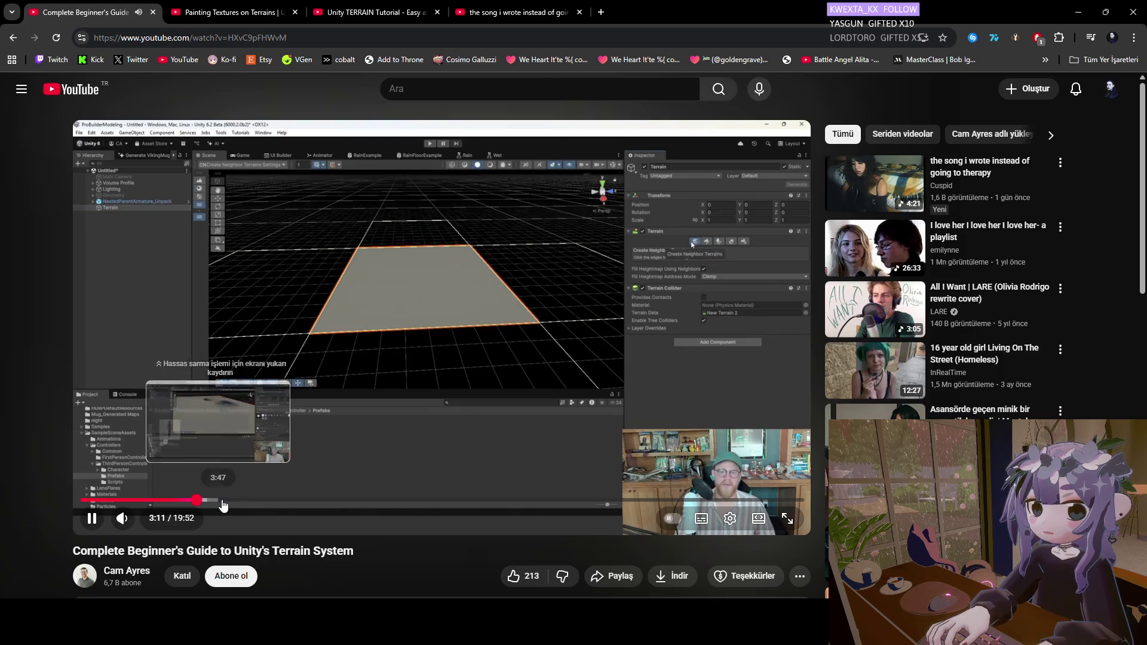
left_click(223, 500)
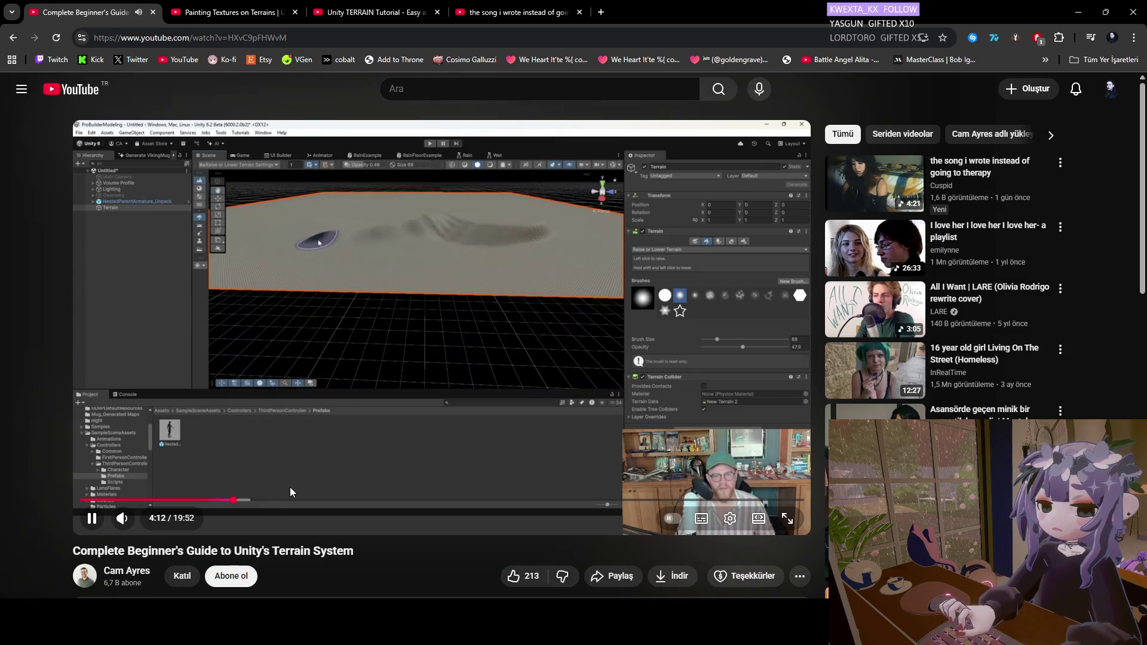
mouse_move(287, 500)
left_mouse_down()
mouse_move(264, 501)
mouse_move(276, 505)
left_mouse_up()
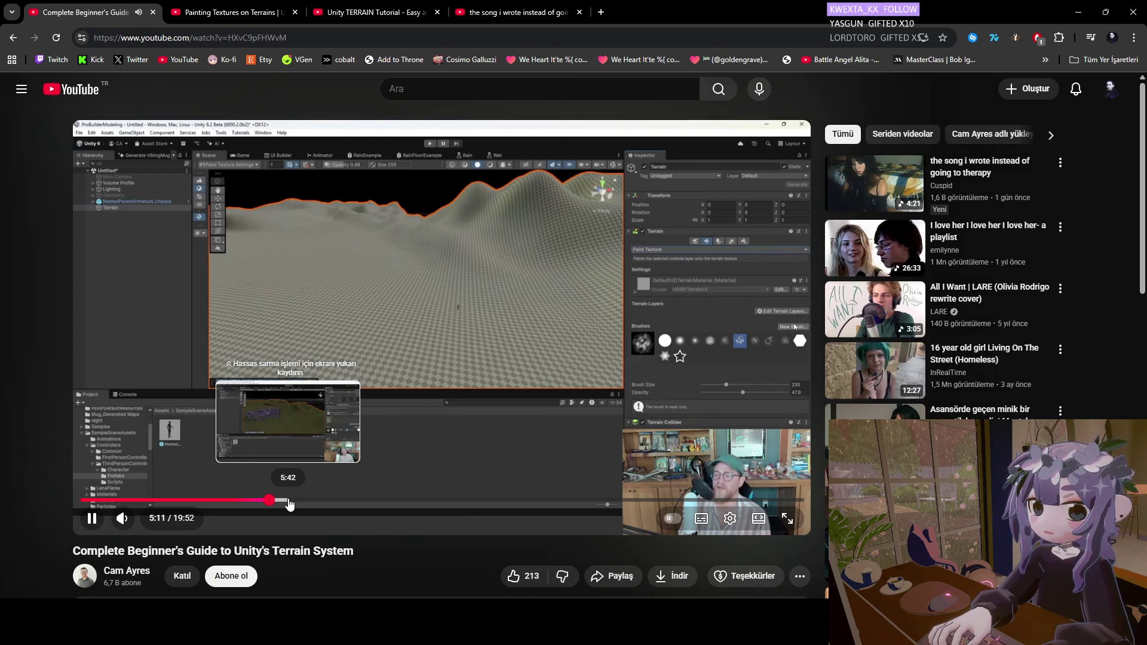
Watch the tutorial in theater mode, subscribe to its channel, pause it, and return to Unity.
left_click(757, 518)
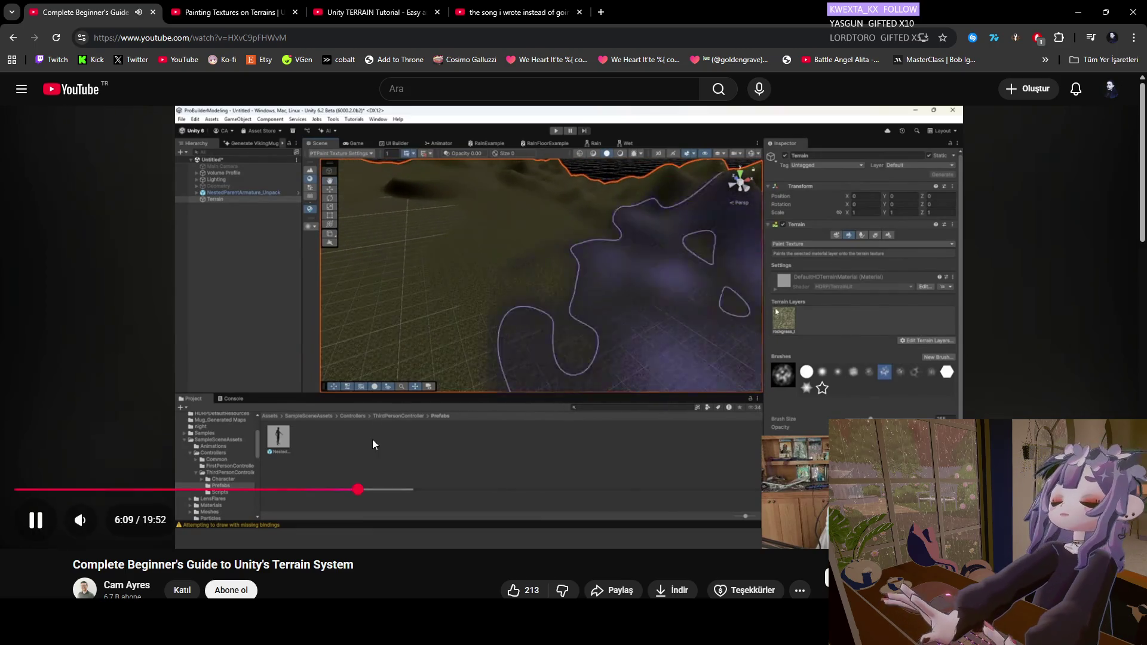
left_click(232, 590)
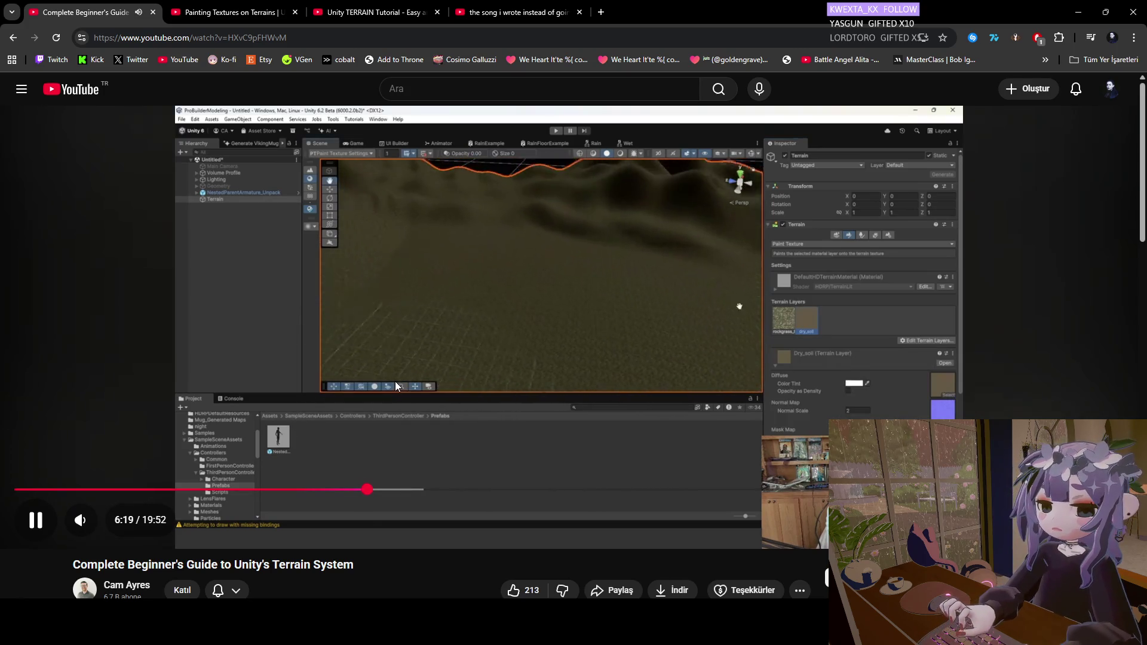
key("space")
key("alt+Tab")
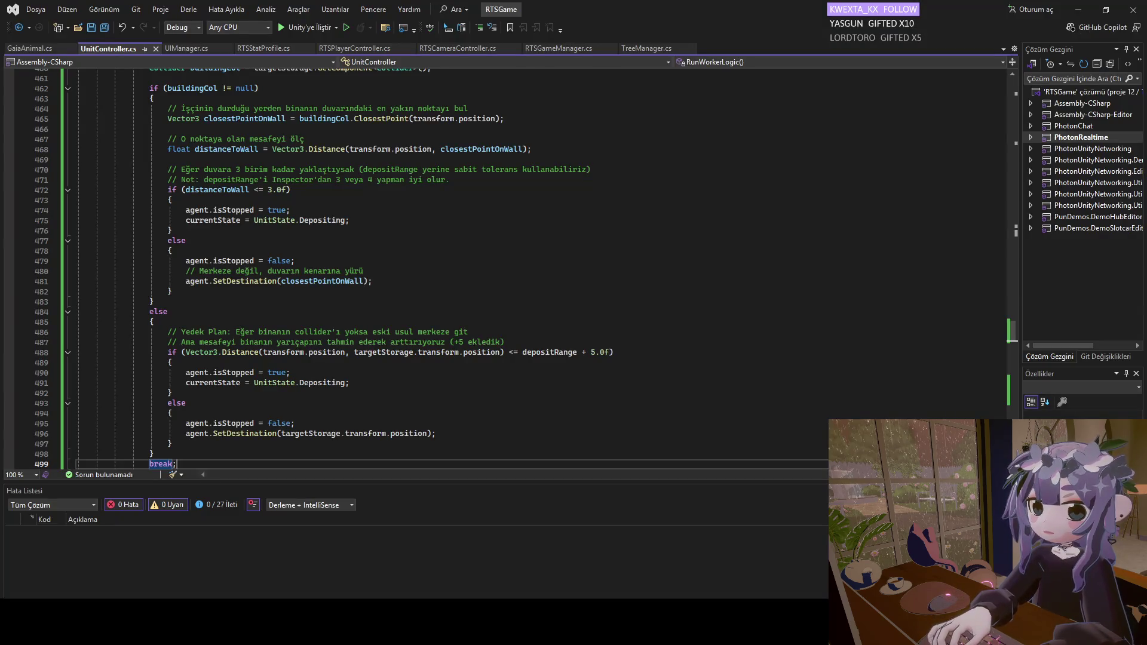
key("alt+Tab")
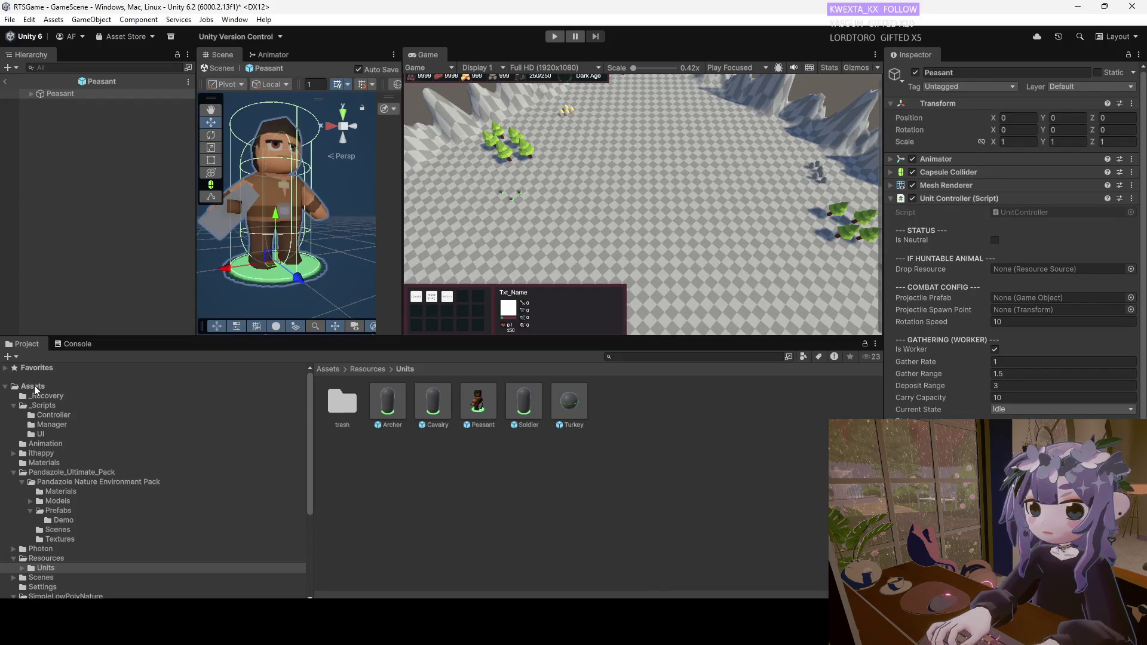
Exit the Peasant prefab, select the Terrain, and bring up its Paint Texture terrain-layer options.
left_click(5, 81)
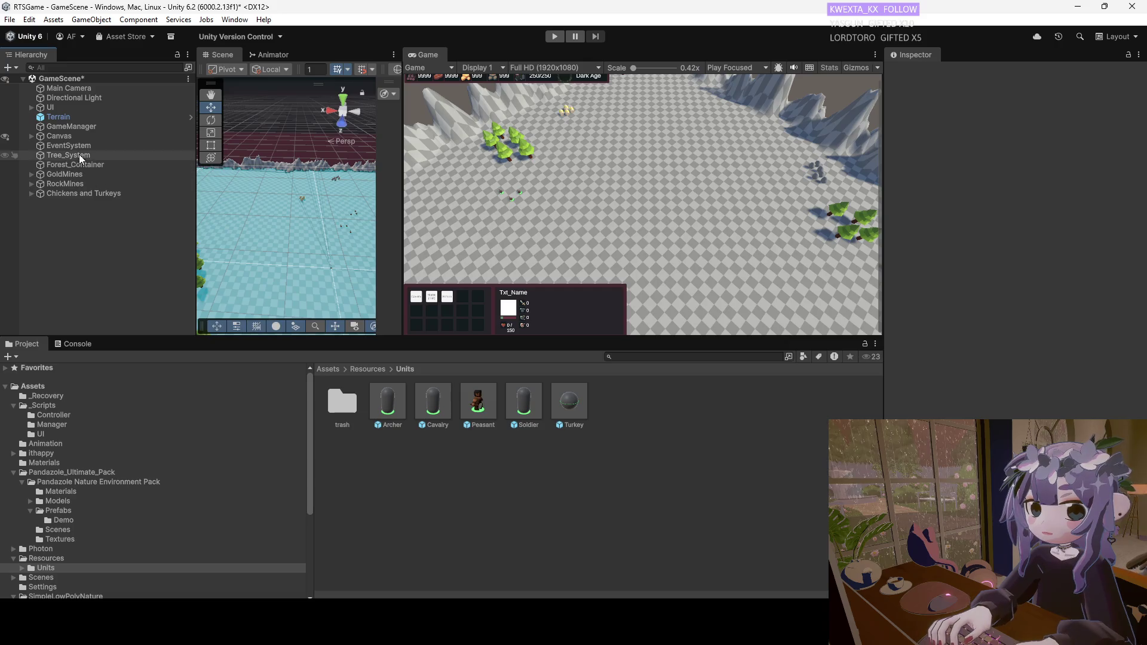
left_click(66, 116)
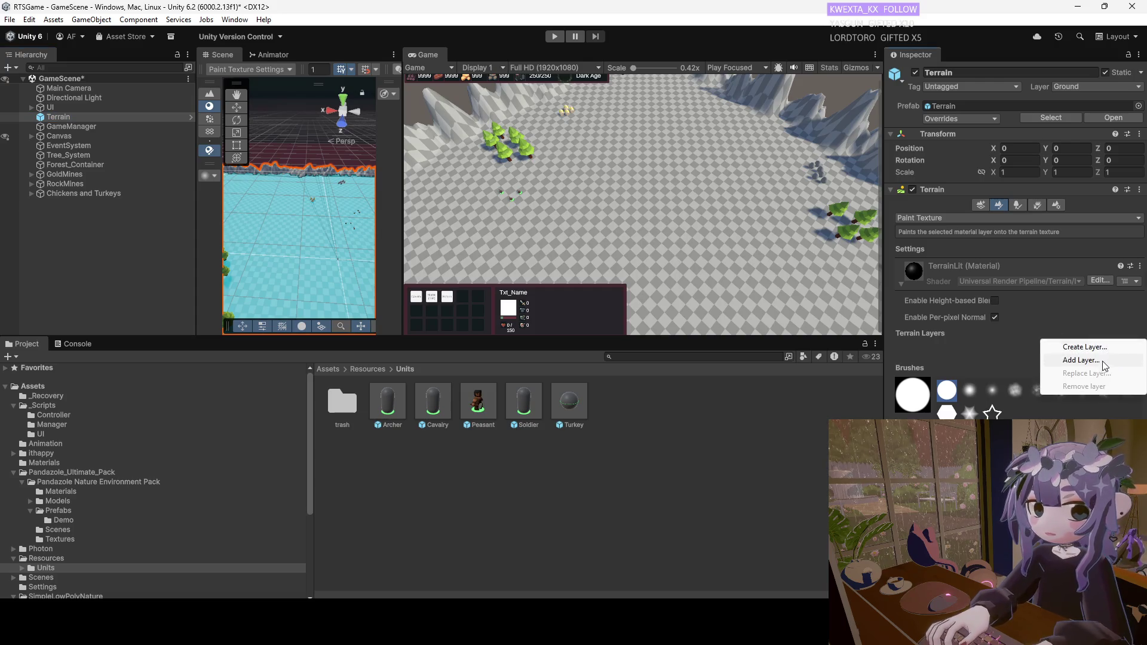
left_click(1100, 361)
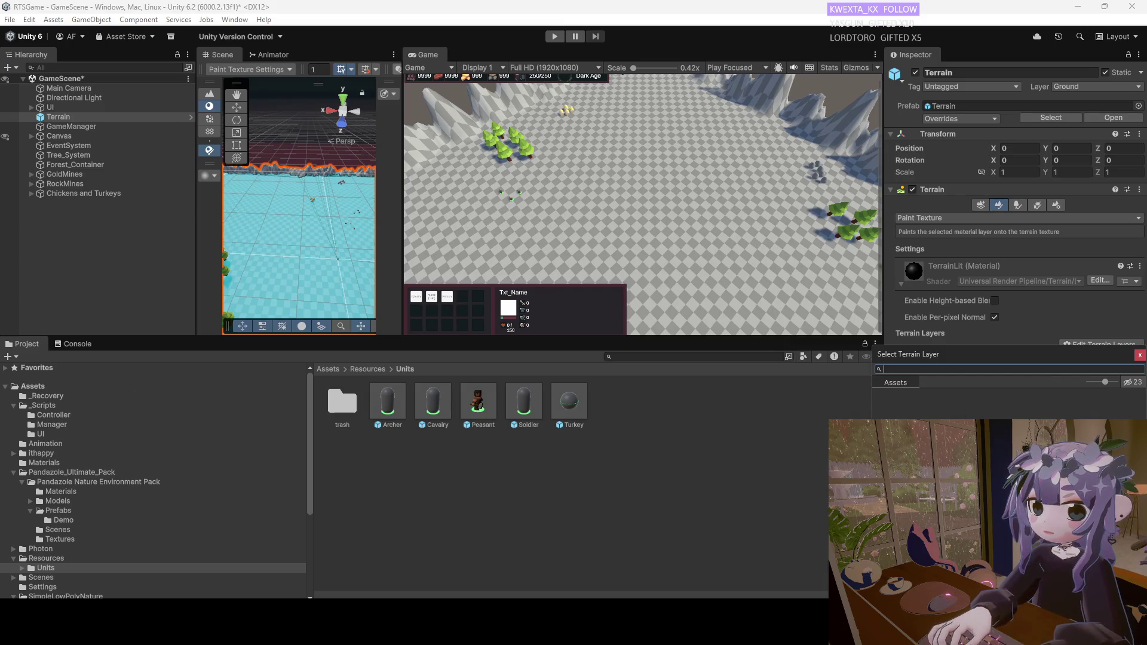
left_click(44, 386)
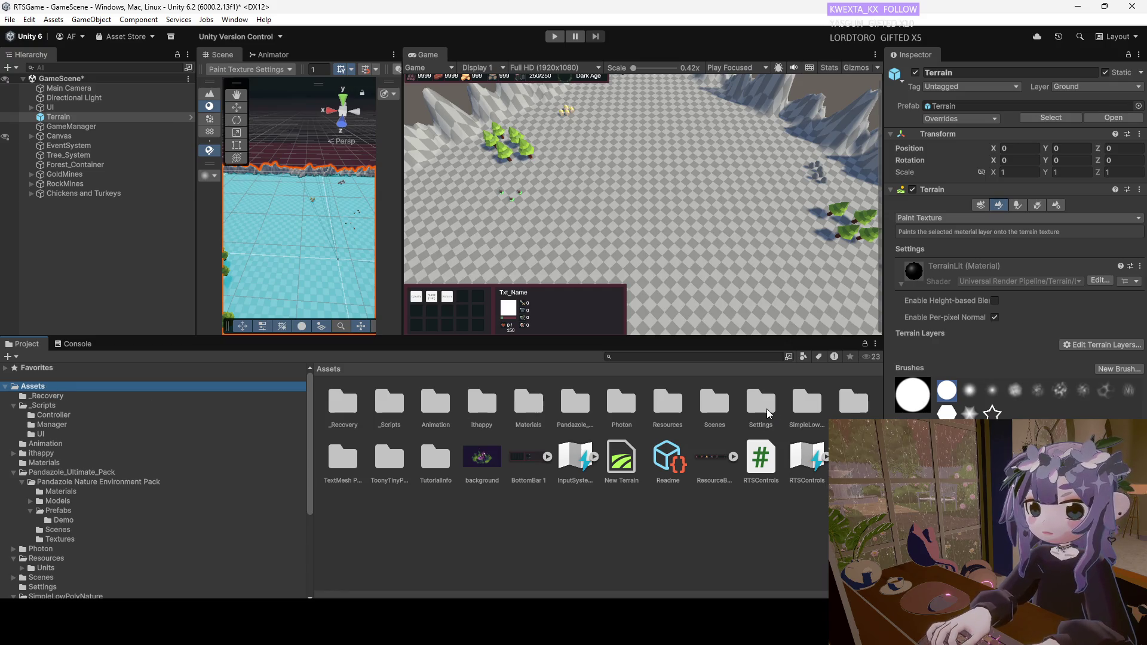
left_click(1093, 352)
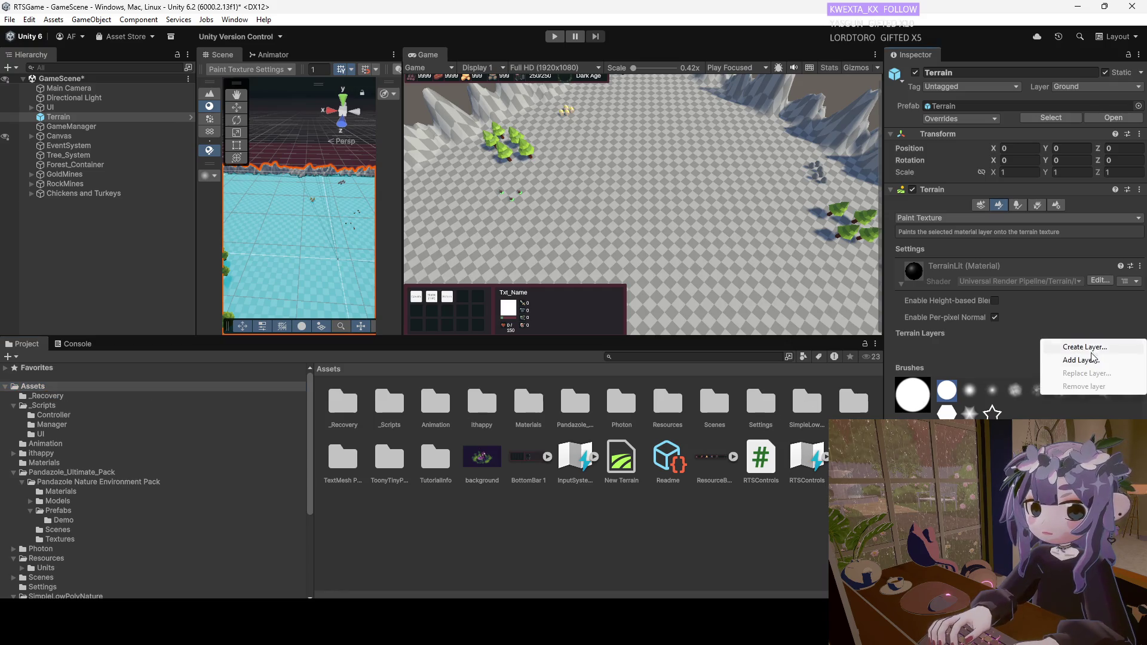
Start a new terrain layer with Create Layer and browse the Select Texture 2D picker.
left_click(1093, 351)
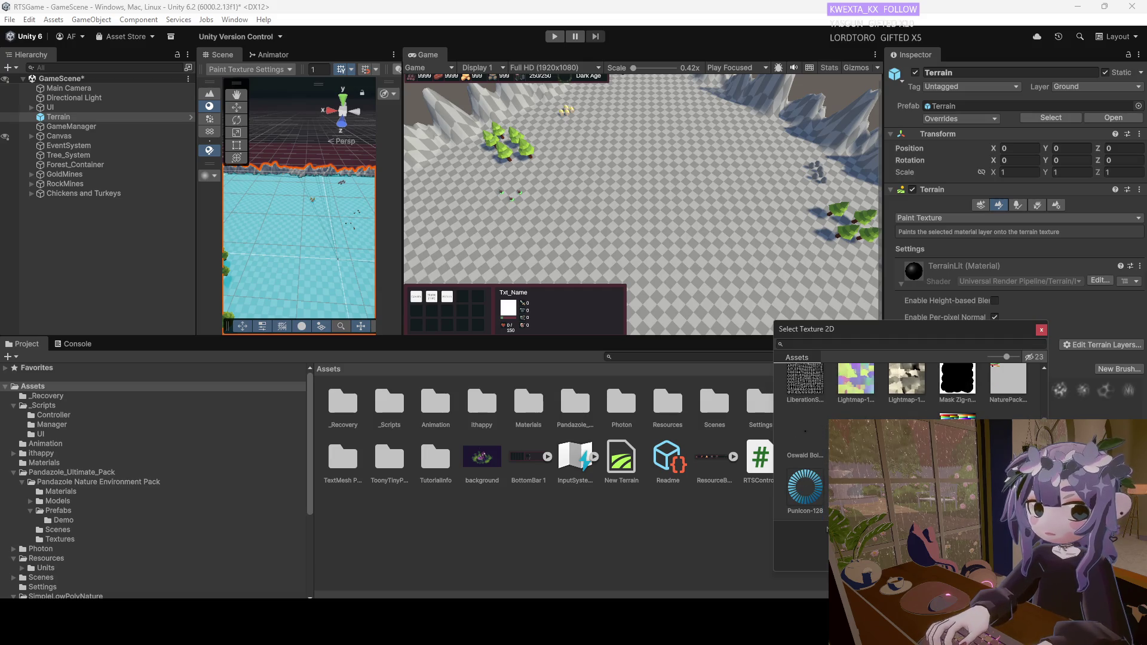
scroll(908, 455, "down", 5)
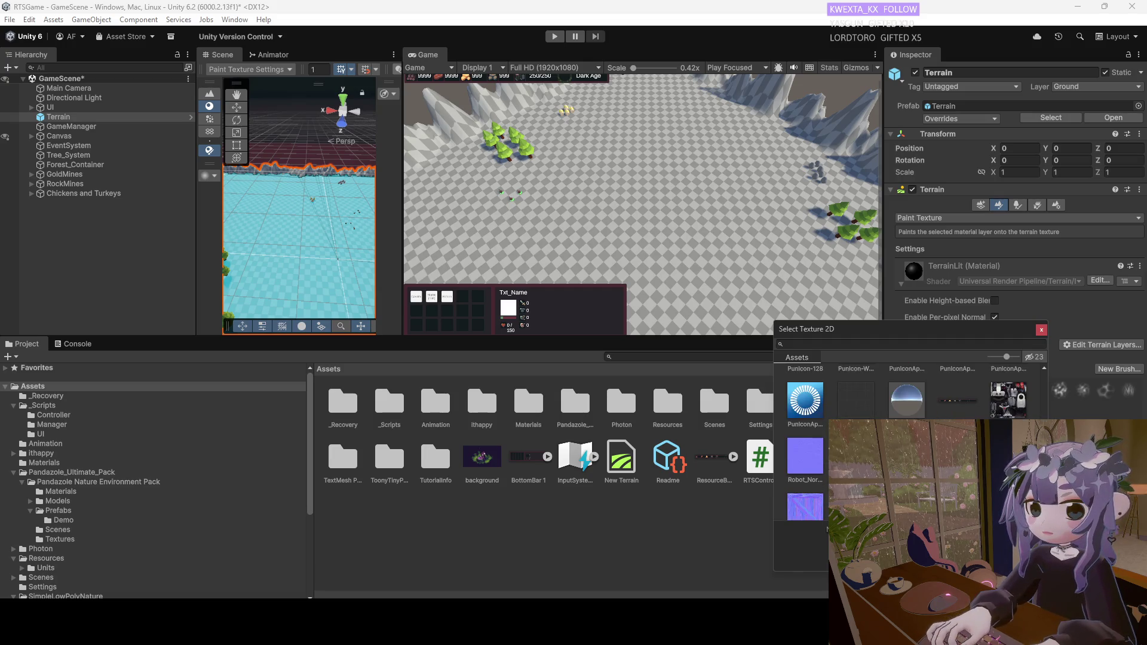
scroll(908, 442, "down", 5)
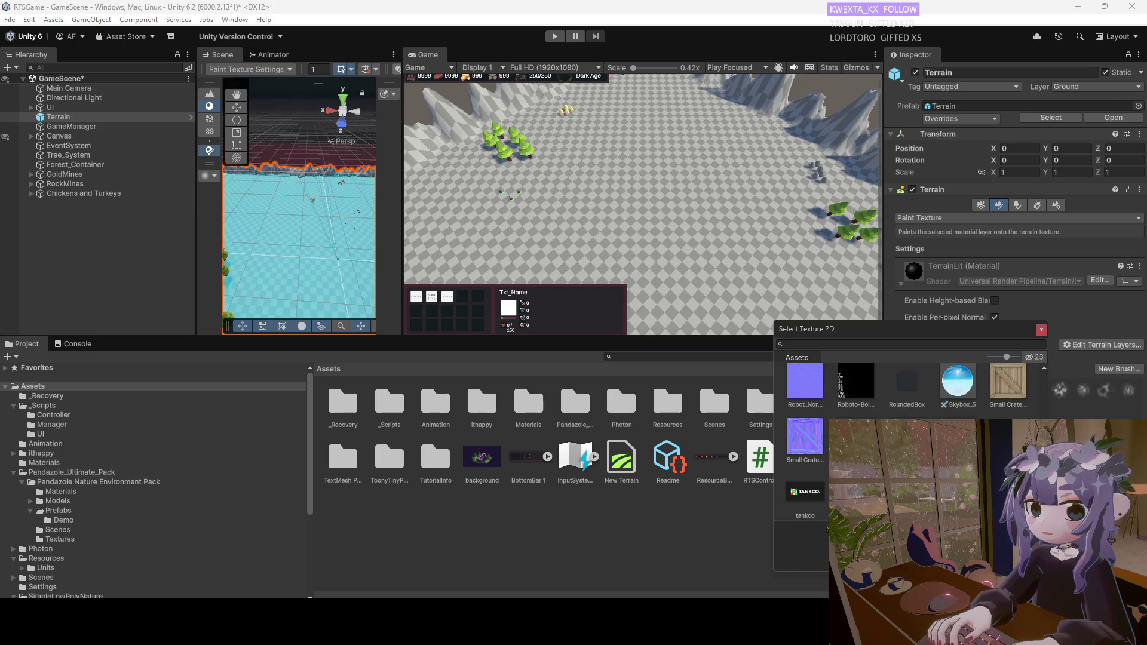
scroll(908, 442, "down", 3)
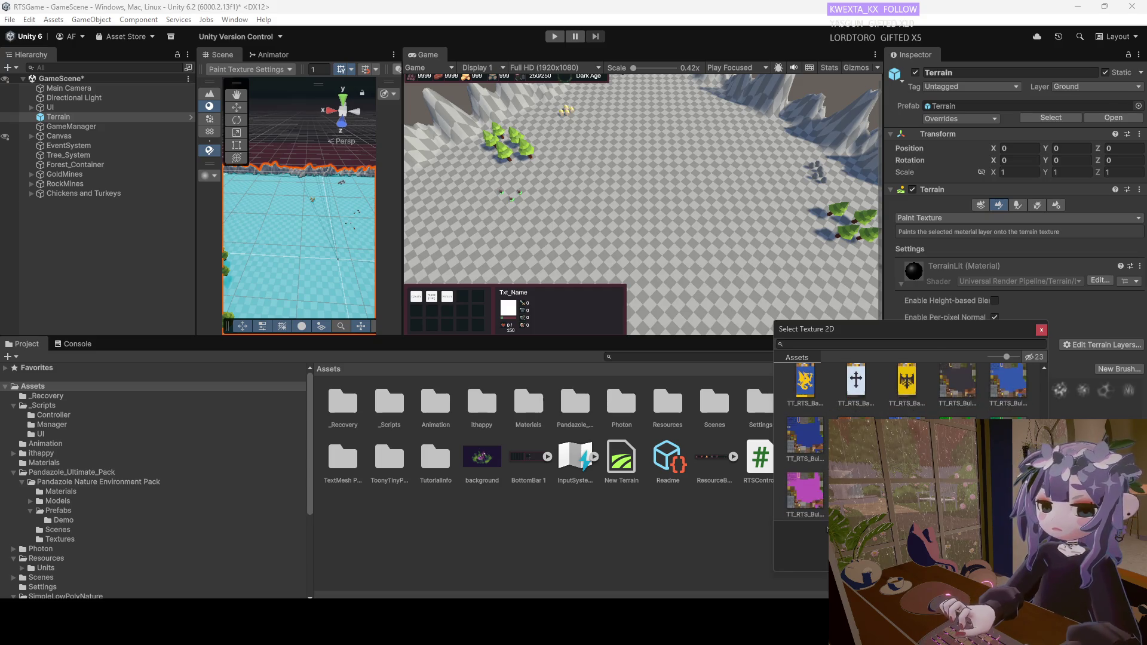
scroll(909, 442, "up", 10)
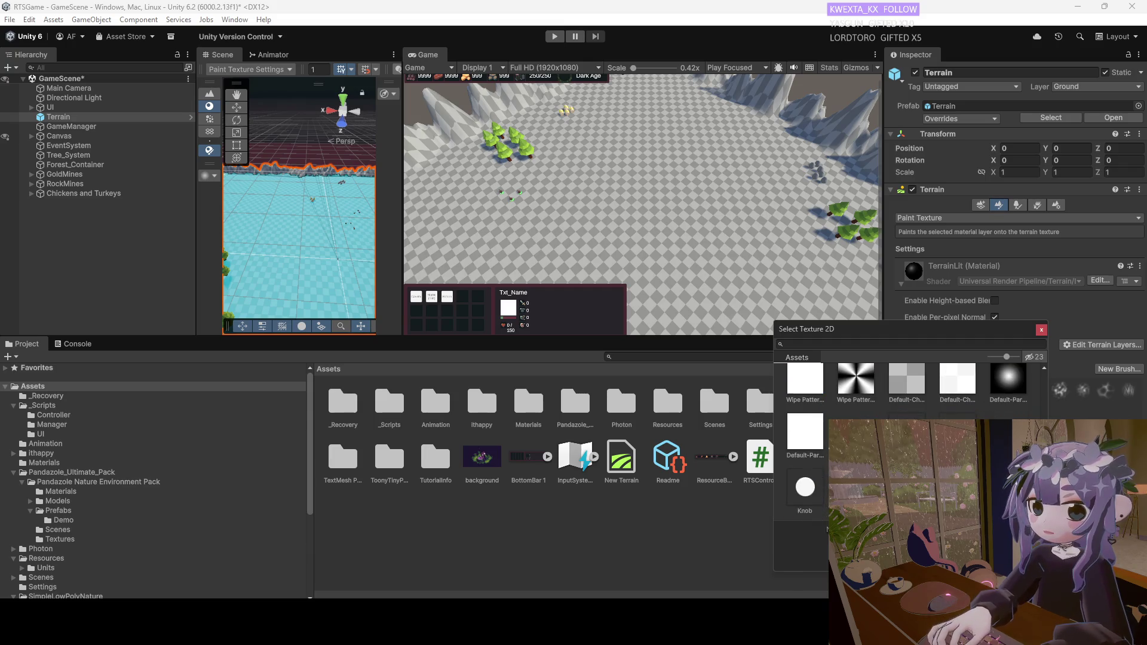
scroll(1035, 373, "up", 3)
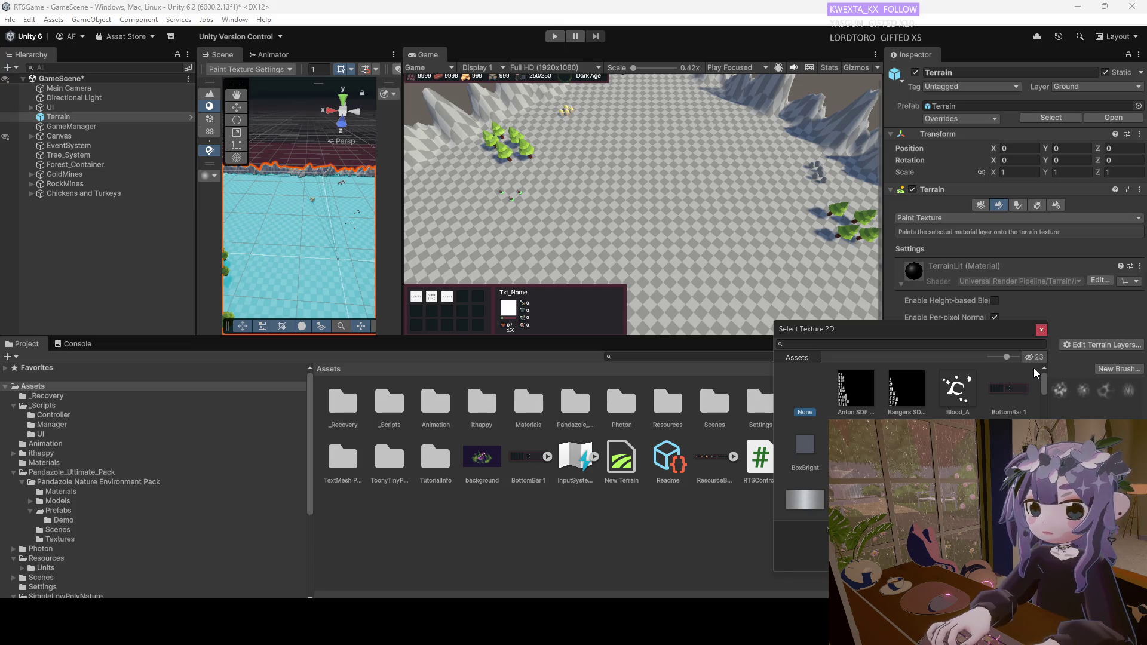
scroll(908, 442, "down", 3)
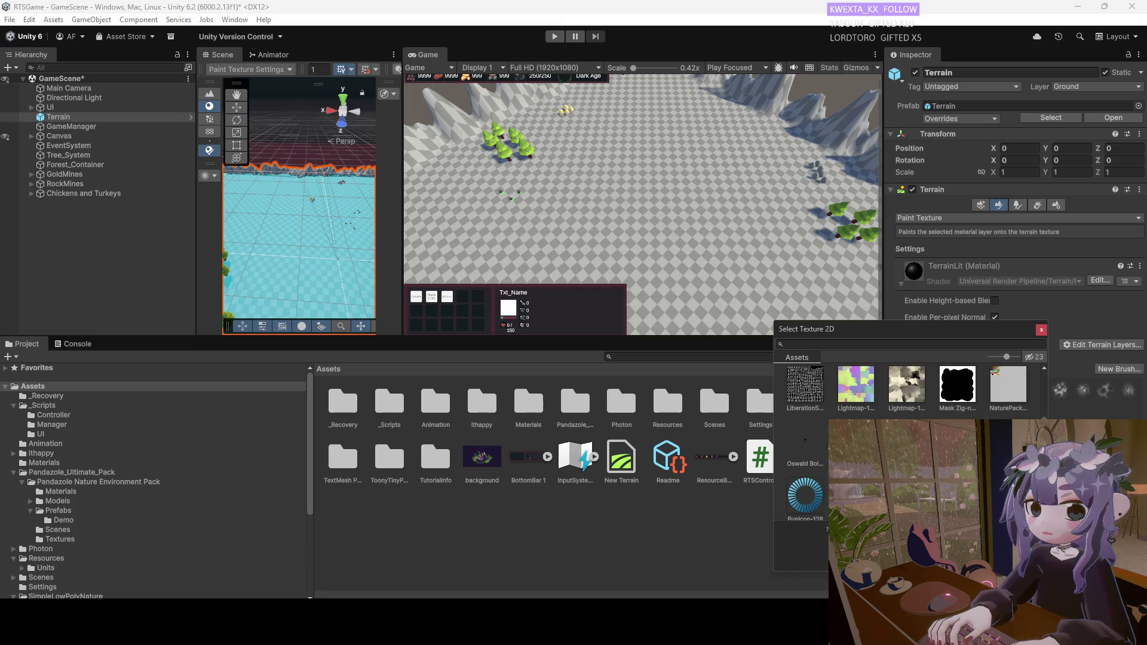
scroll(908, 442, "down", 3)
scroll(908, 442, "down", 5)
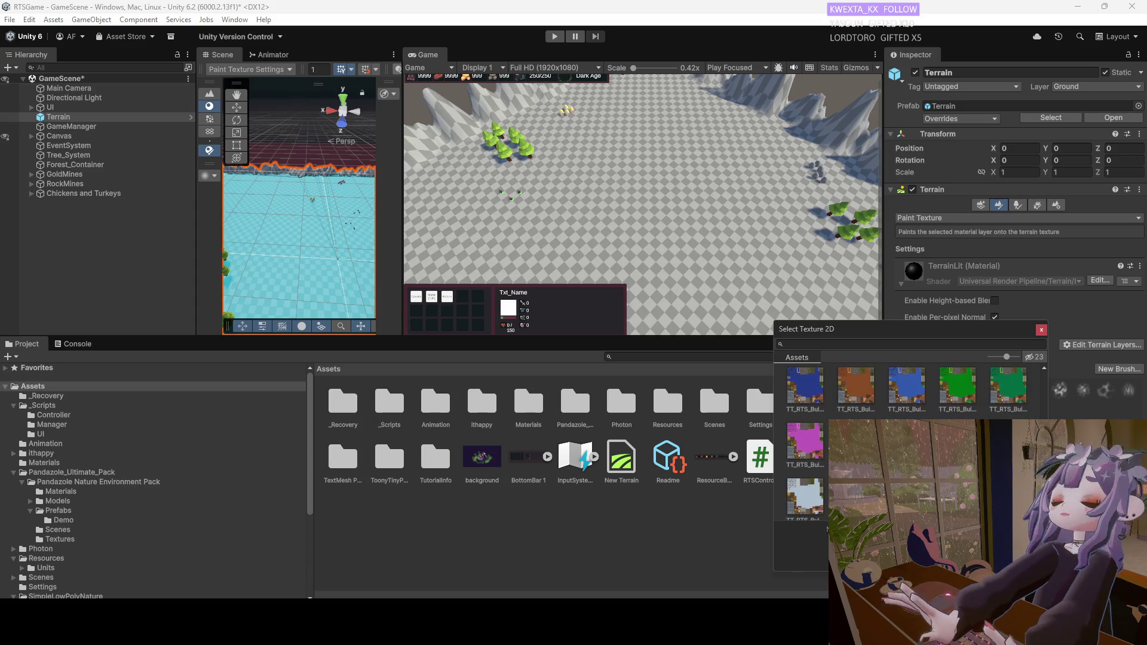
scroll(908, 442, "up", 5)
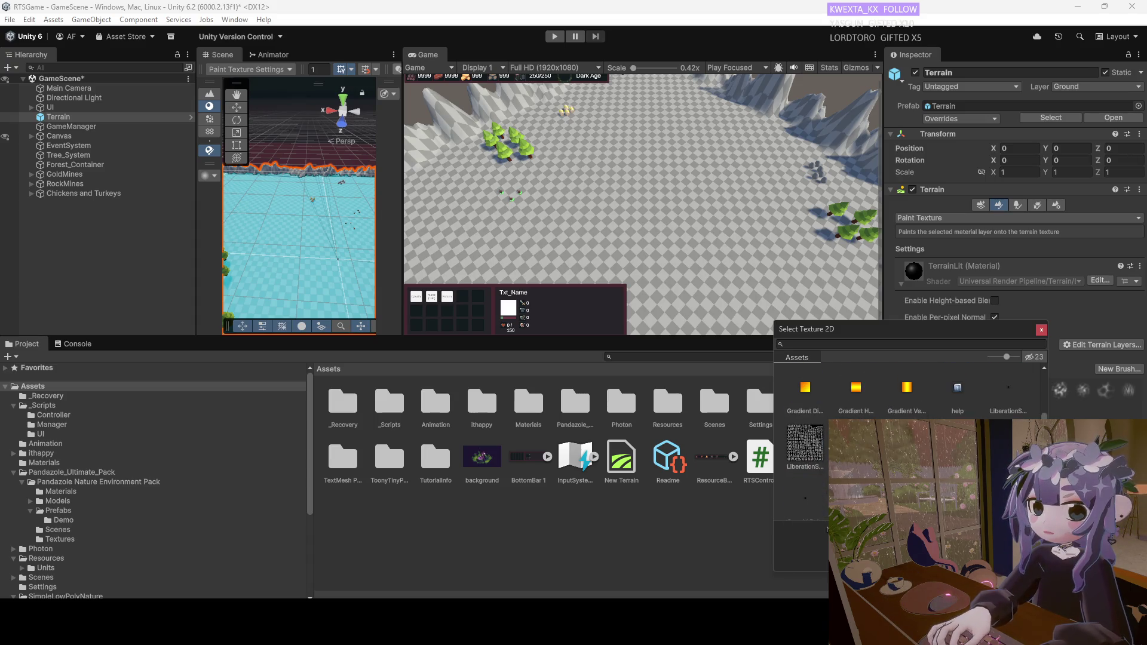
scroll(1026, 380, "up", 3)
scroll(1026, 387, "down", 5)
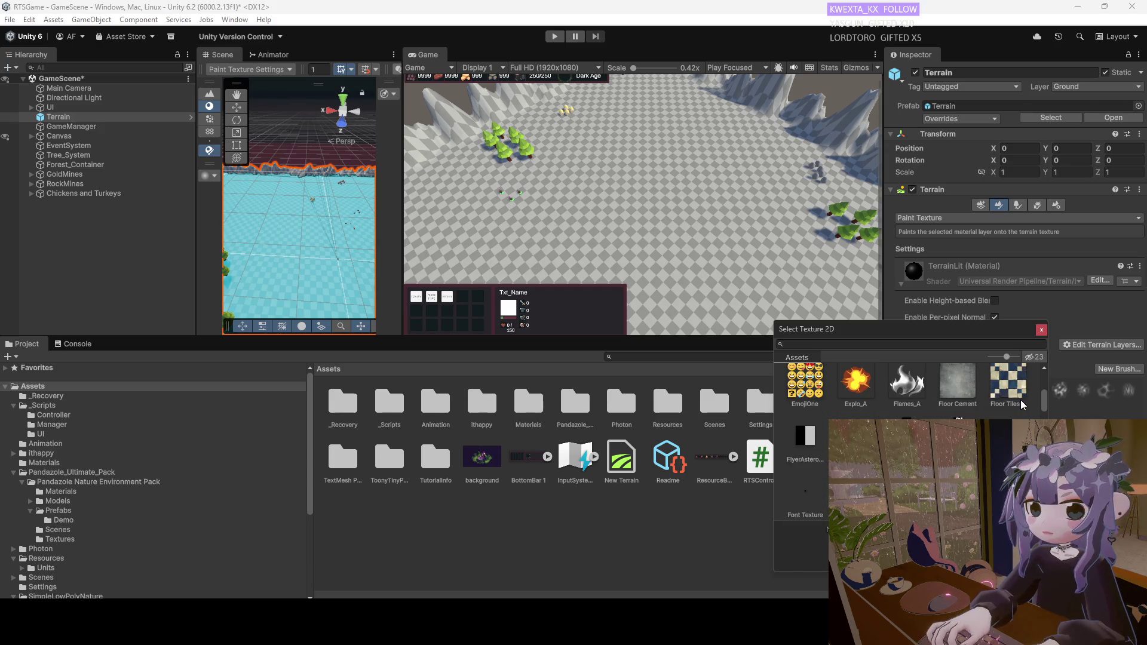
scroll(1023, 406, "down", 3)
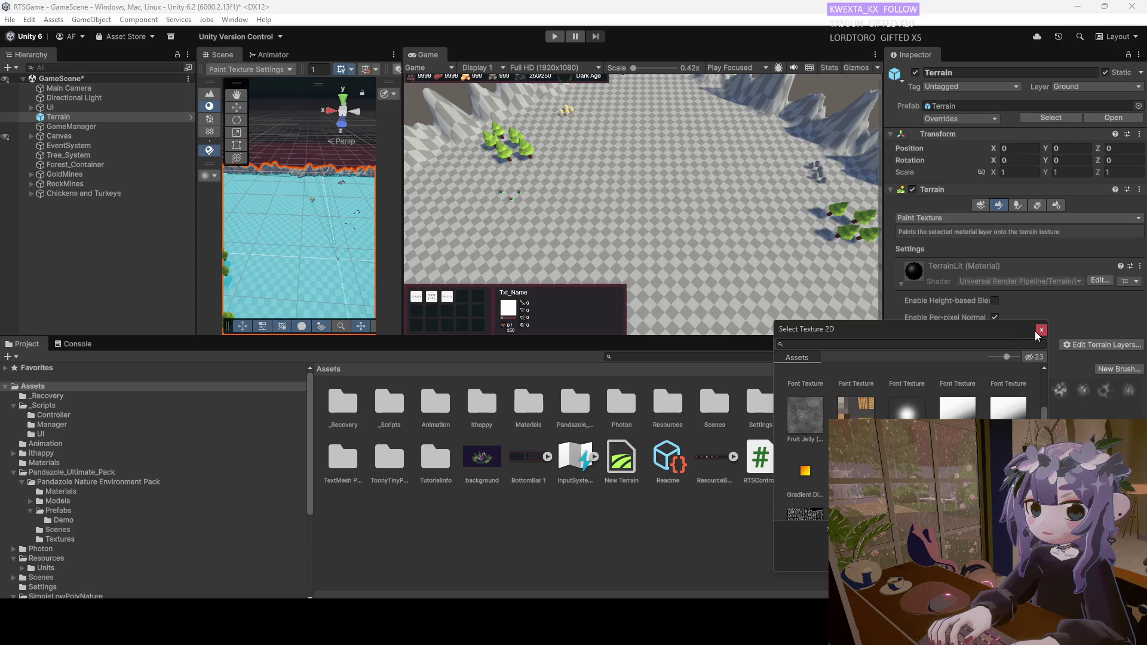
scroll(908, 442, "down", 4)
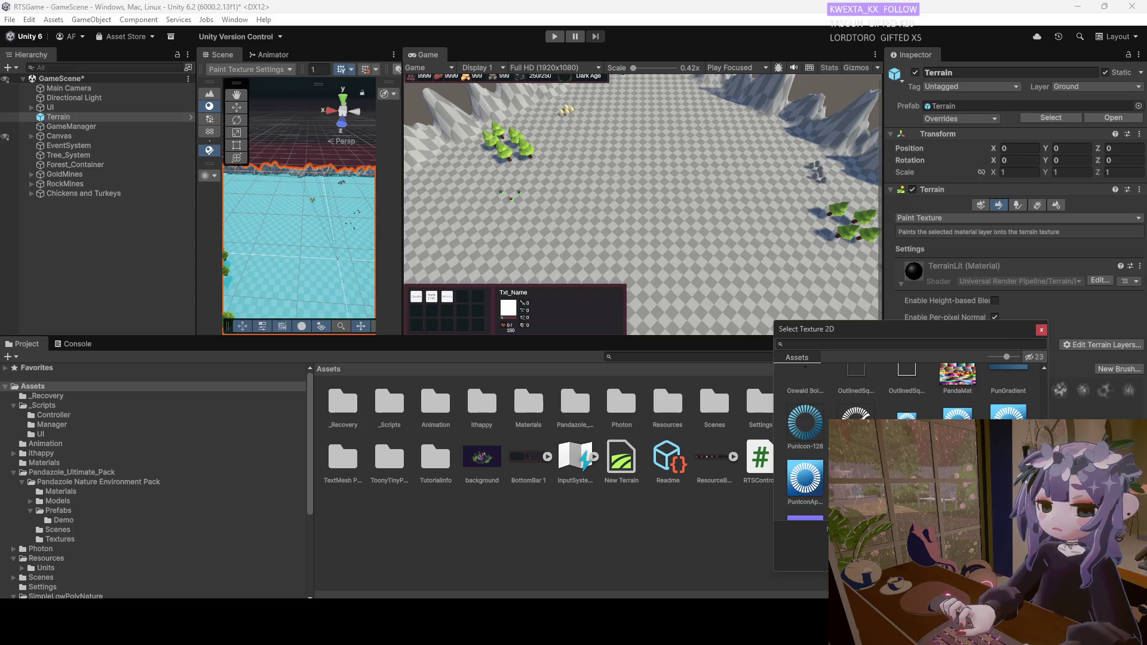
scroll(959, 416, "up", 1)
Preview PandaMat, then pick the white Wipe Pattern texture to create the layer.
left_click(959, 412)
scroll(958, 416, "down", 8)
scroll(958, 417, "down", 6)
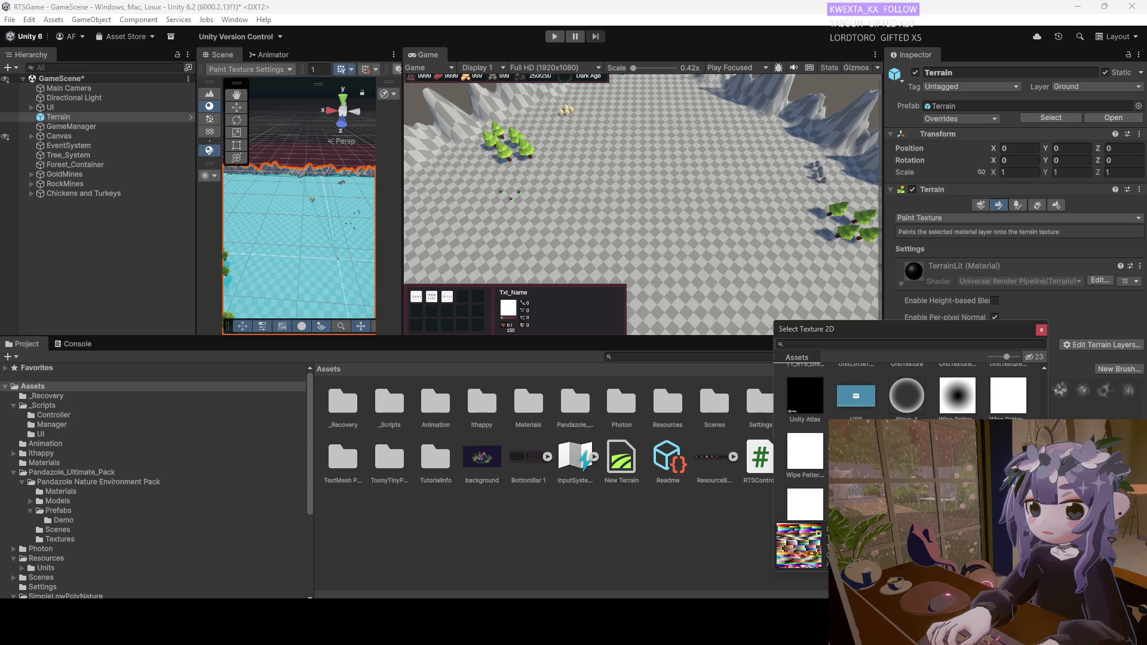
scroll(908, 394, "down", 1)
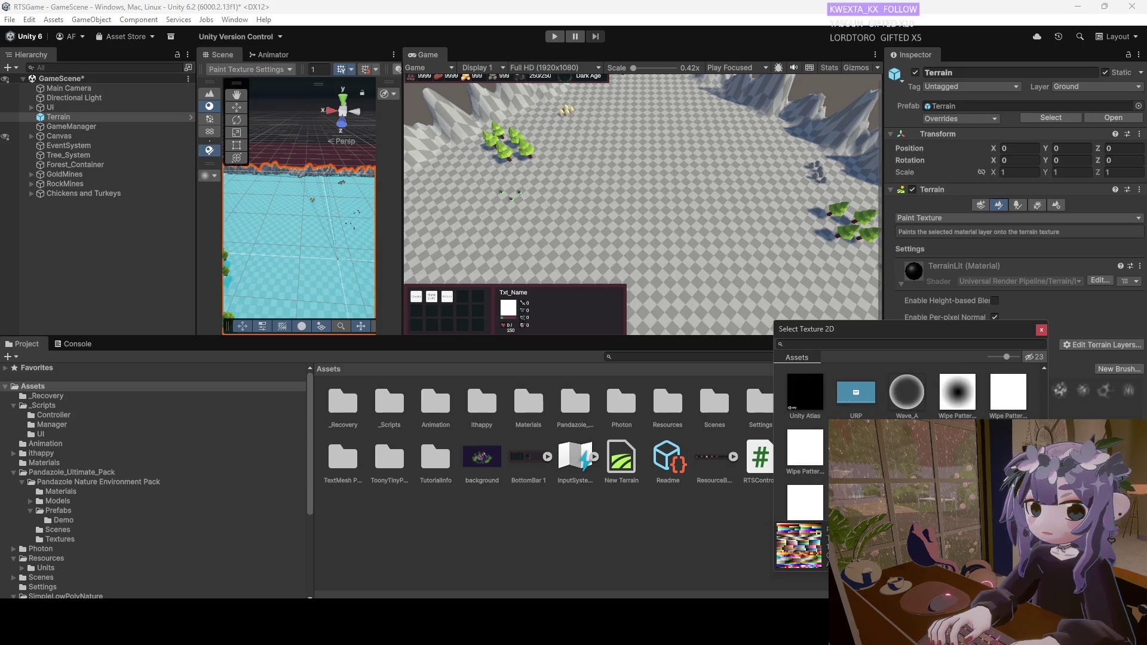
left_click(1008, 405)
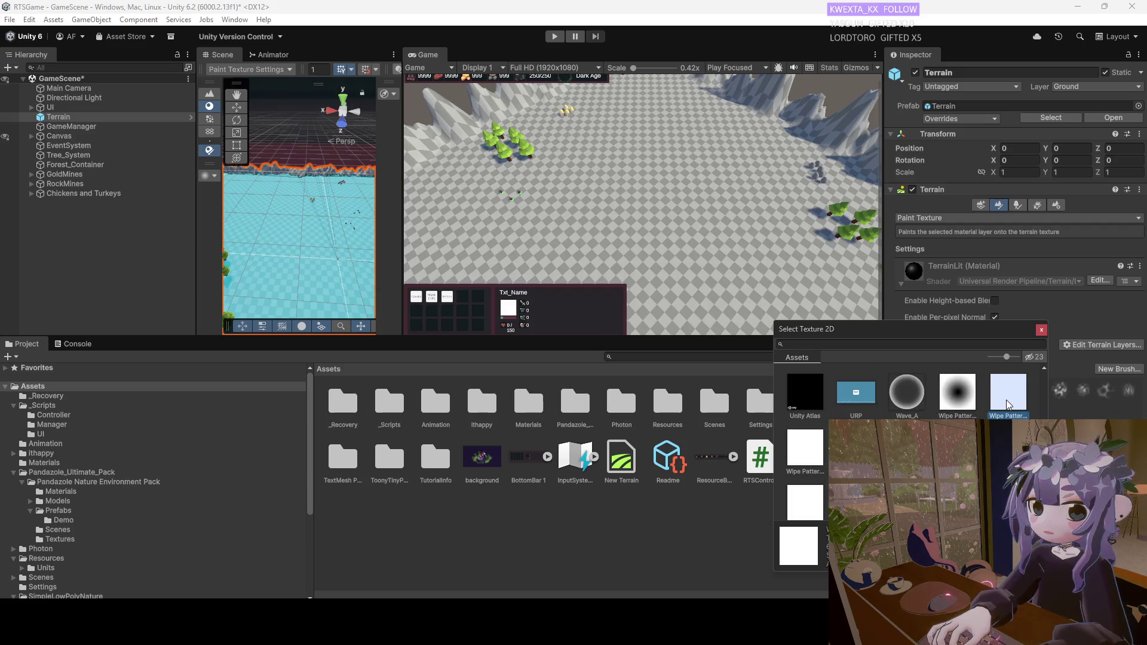
double_click(1008, 405)
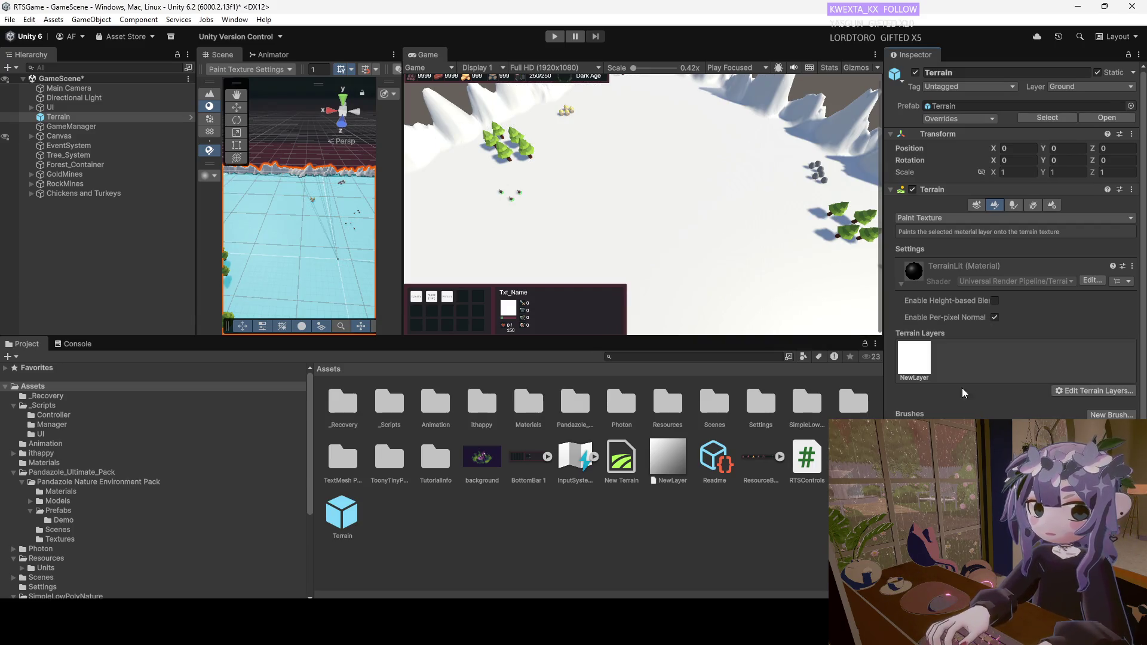
Select the NewLayer layer, reopen the layer options, and browse into Materials and back to Assets.
left_click(918, 368)
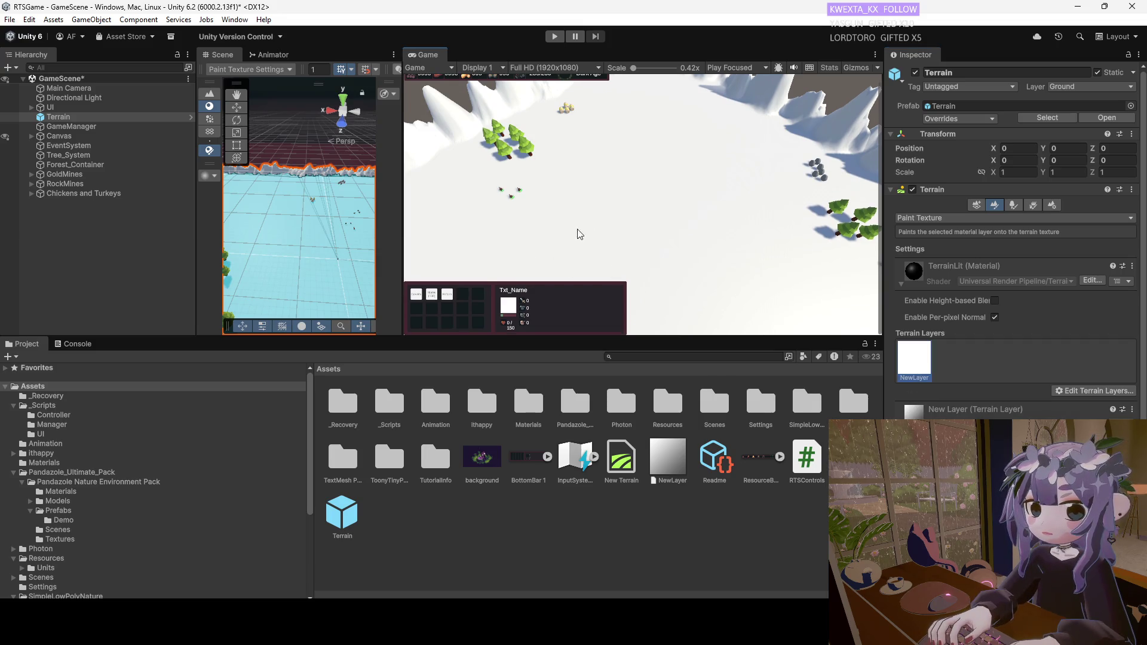
scroll(682, 243, "down", 1)
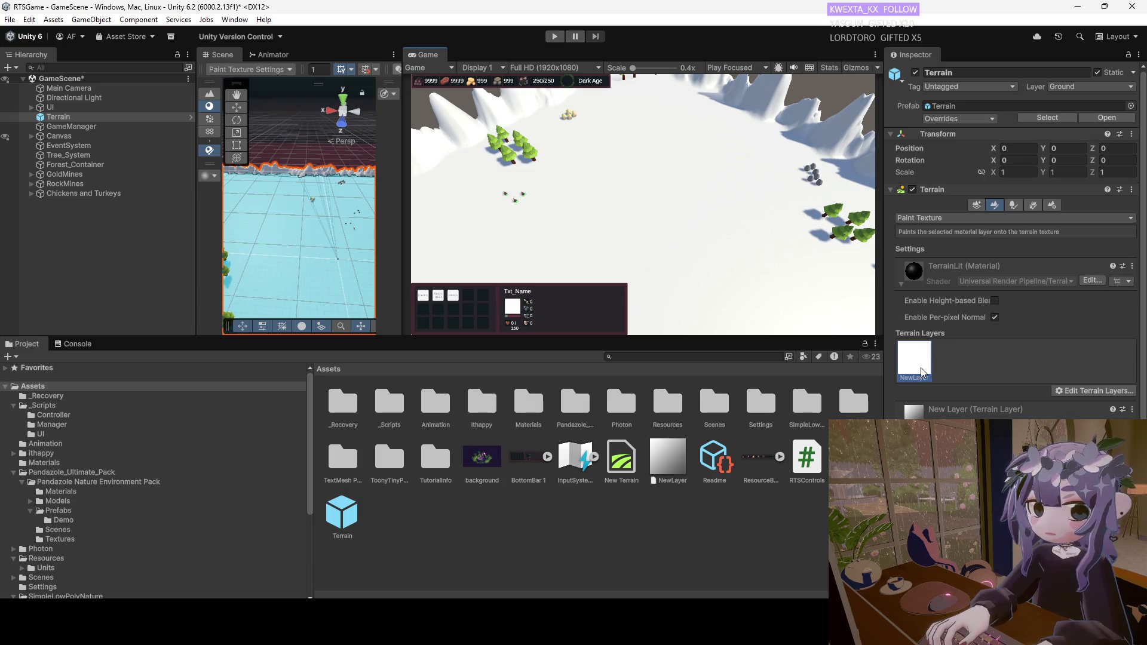
left_click(1070, 392)
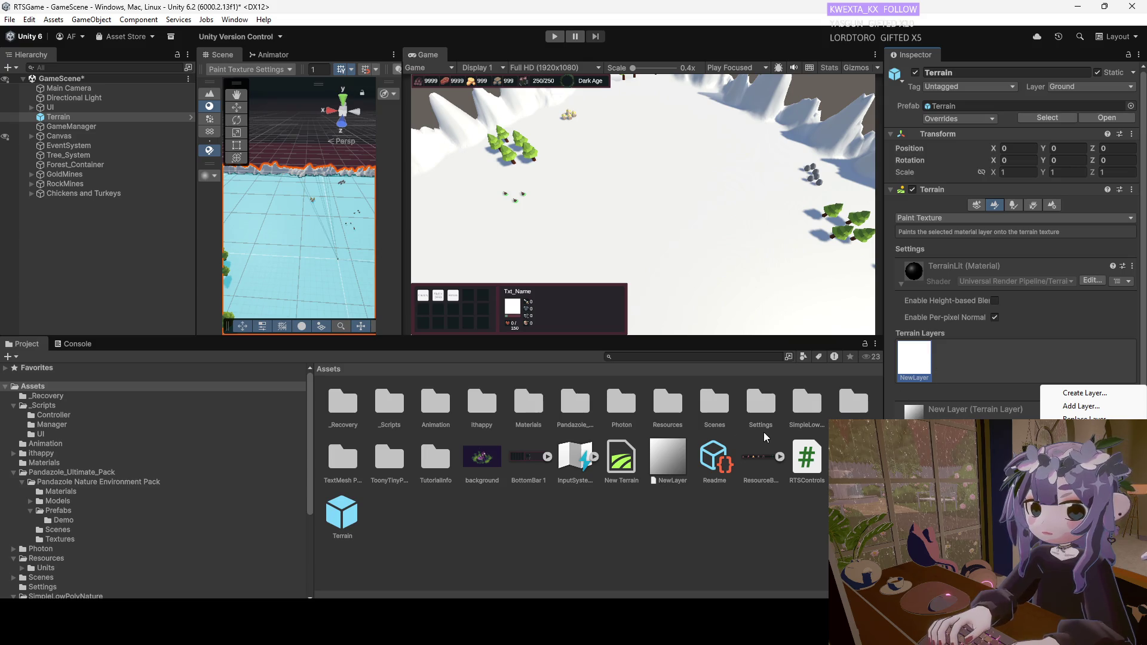
double_click(526, 412)
left_click(324, 370)
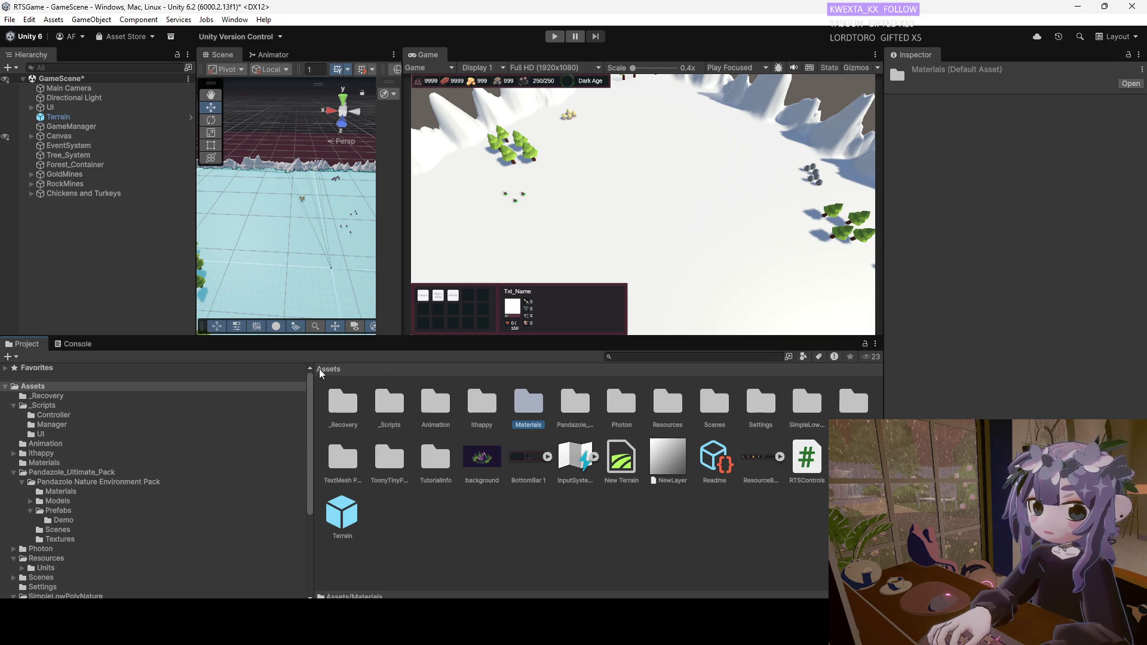
Open the Materials folder and create a new Terrain Layer asset there via Create > Terrain.
left_click(582, 265)
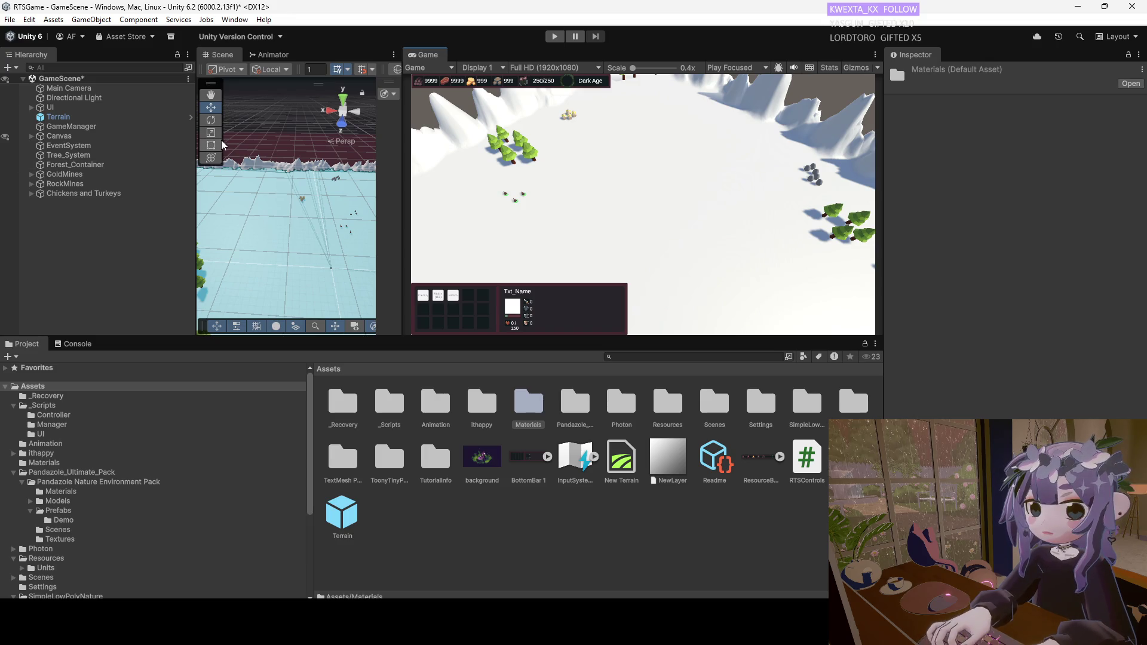
left_click(530, 410)
double_click(531, 410)
right_click(453, 458)
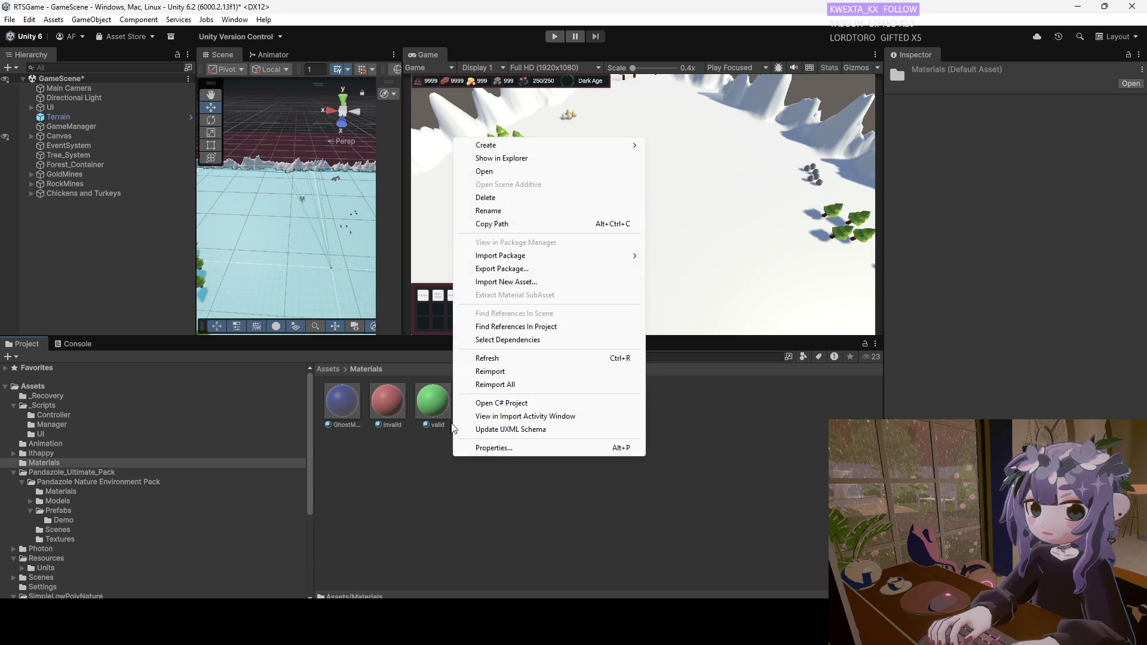
mouse_move(509, 148)
mouse_move(688, 206)
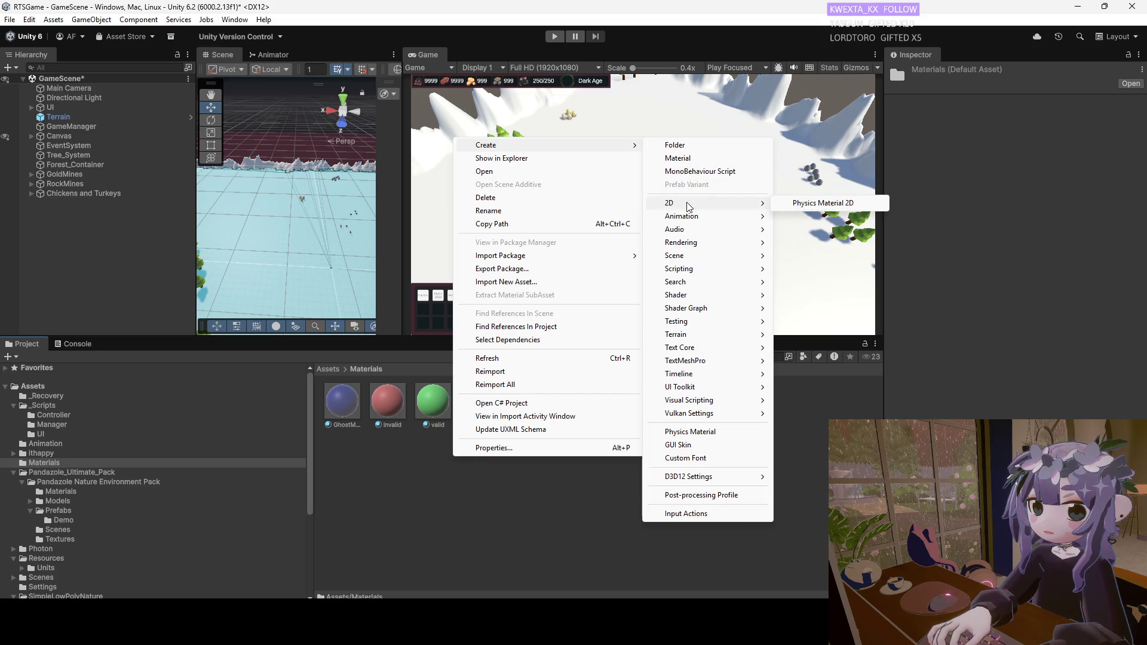
mouse_move(687, 301)
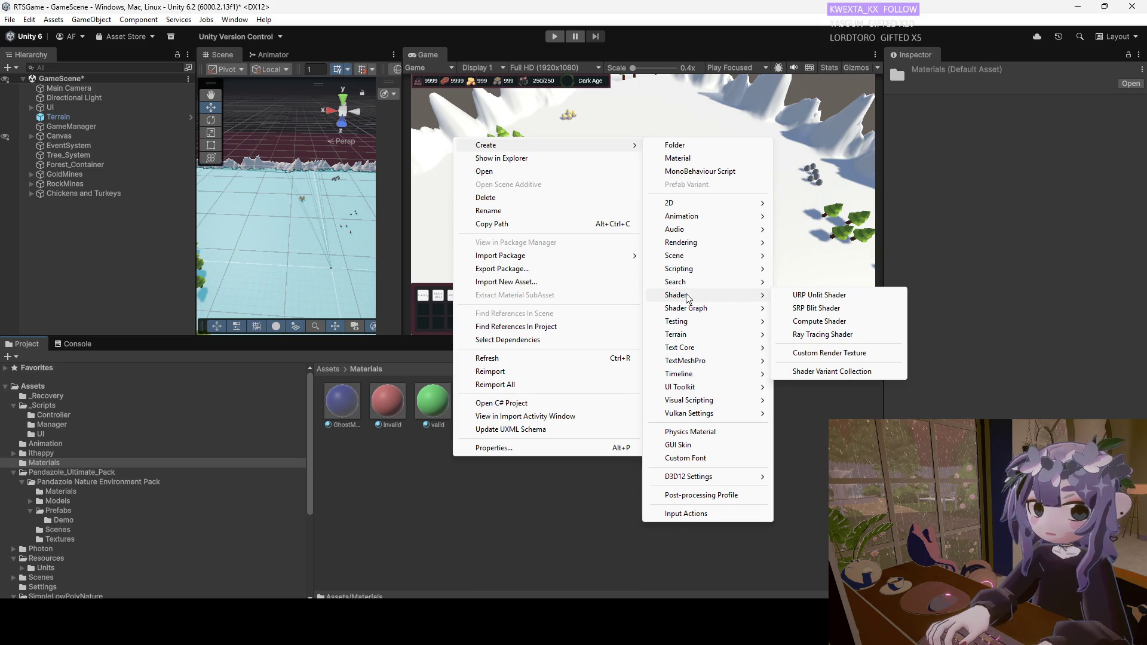
mouse_move(702, 341)
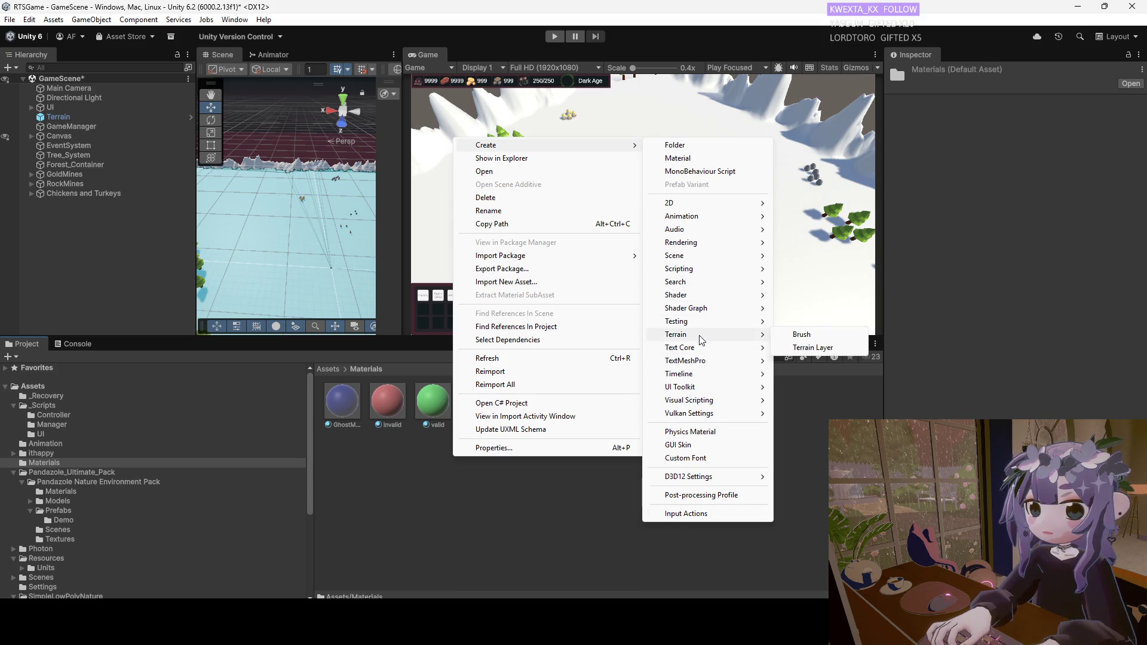
left_click(811, 347)
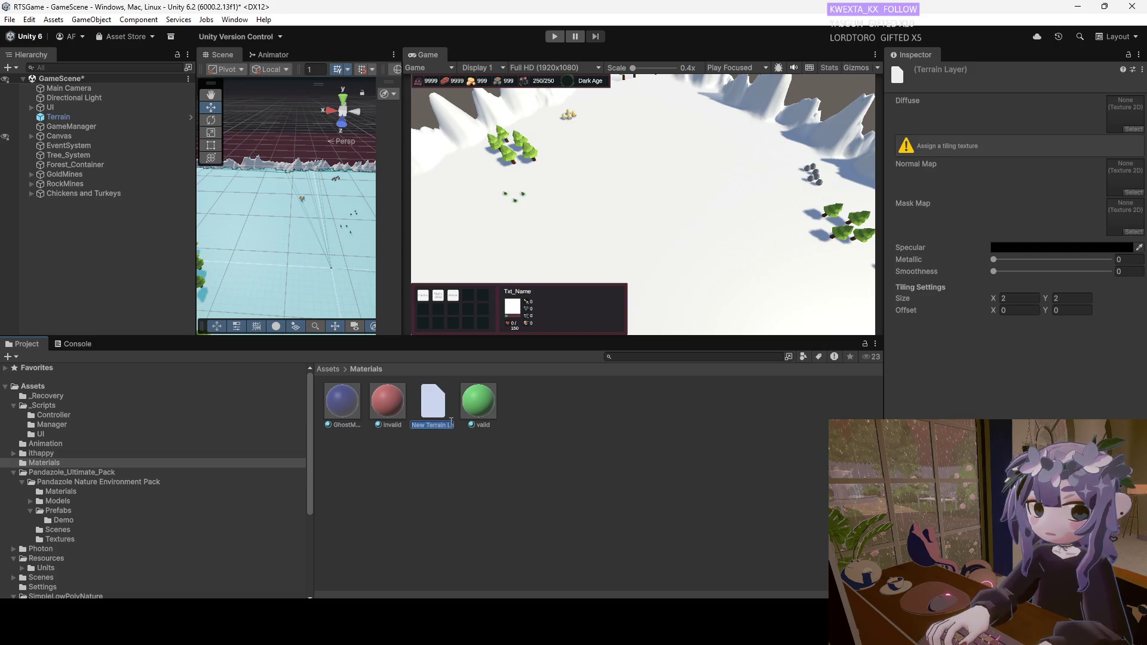
Name the new terrain layer 'deneme' and give it a light green specular colour.
type("deneme")
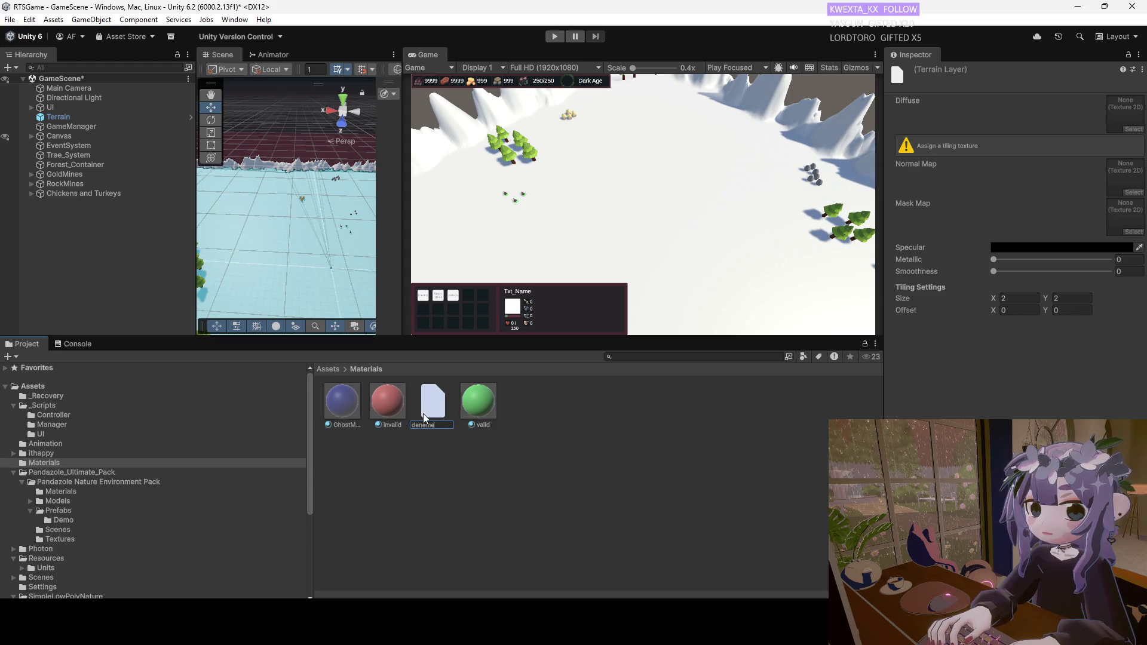
key("Return")
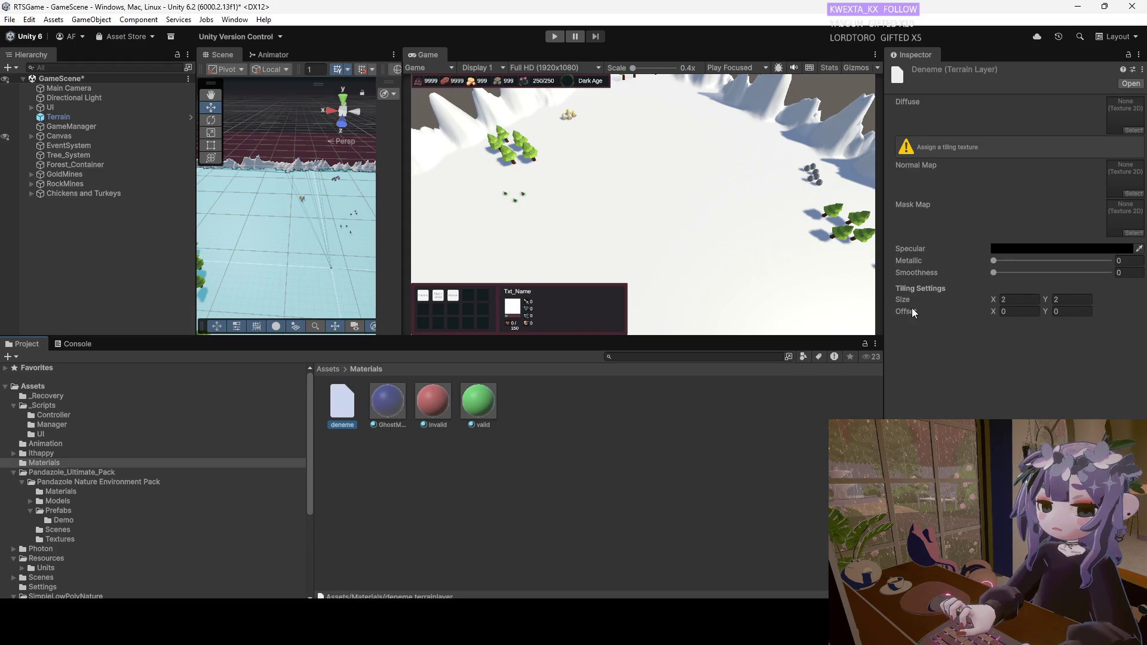
left_click(1016, 247)
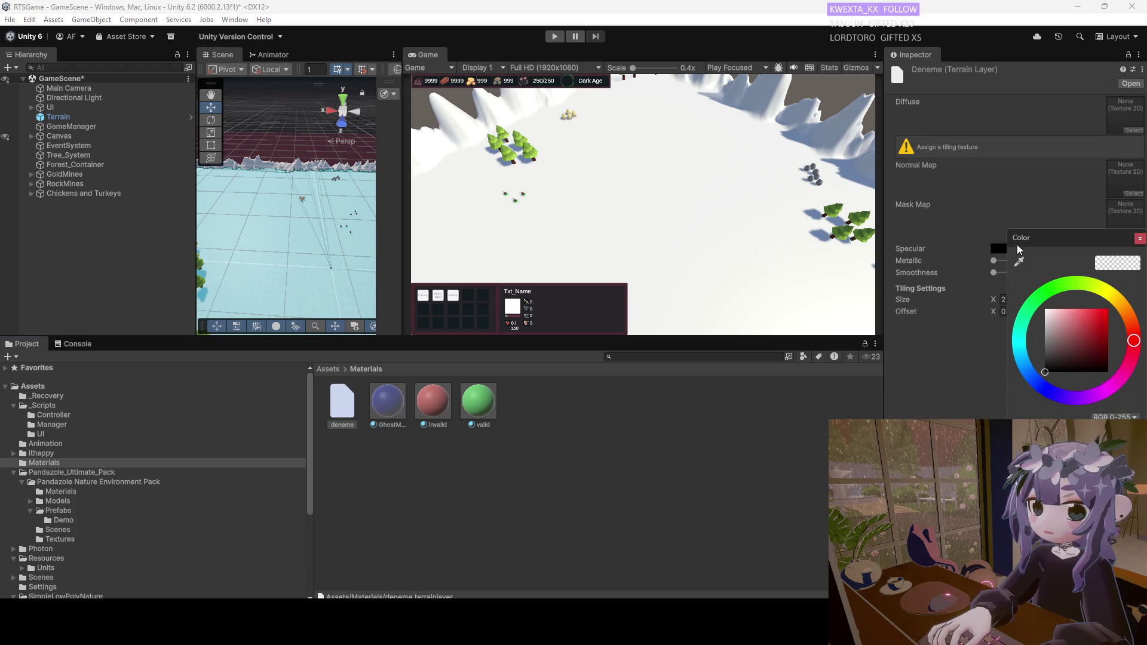
left_click(1051, 291)
left_click(1064, 319)
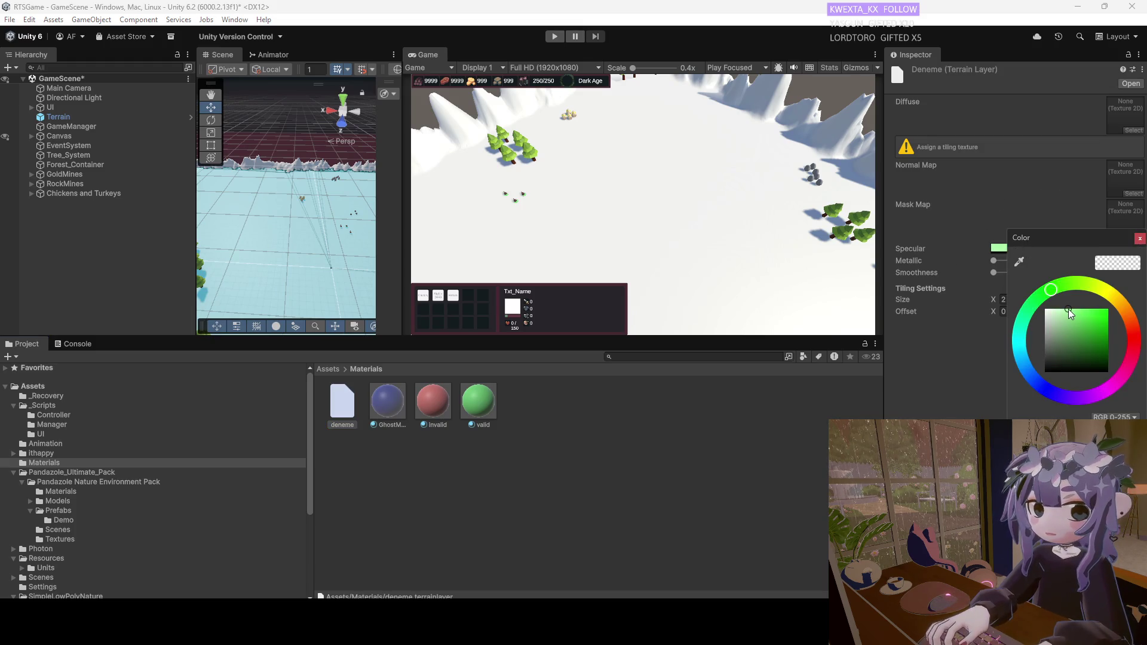
Raise the layer's Metallic to 0.041 and Smoothness to 0.087, then select the Terrain.
left_click(969, 328)
mouse_move(993, 261)
left_mouse_down()
mouse_move(1005, 262)
mouse_move(1000, 274)
mouse_move(997, 259)
left_mouse_up()
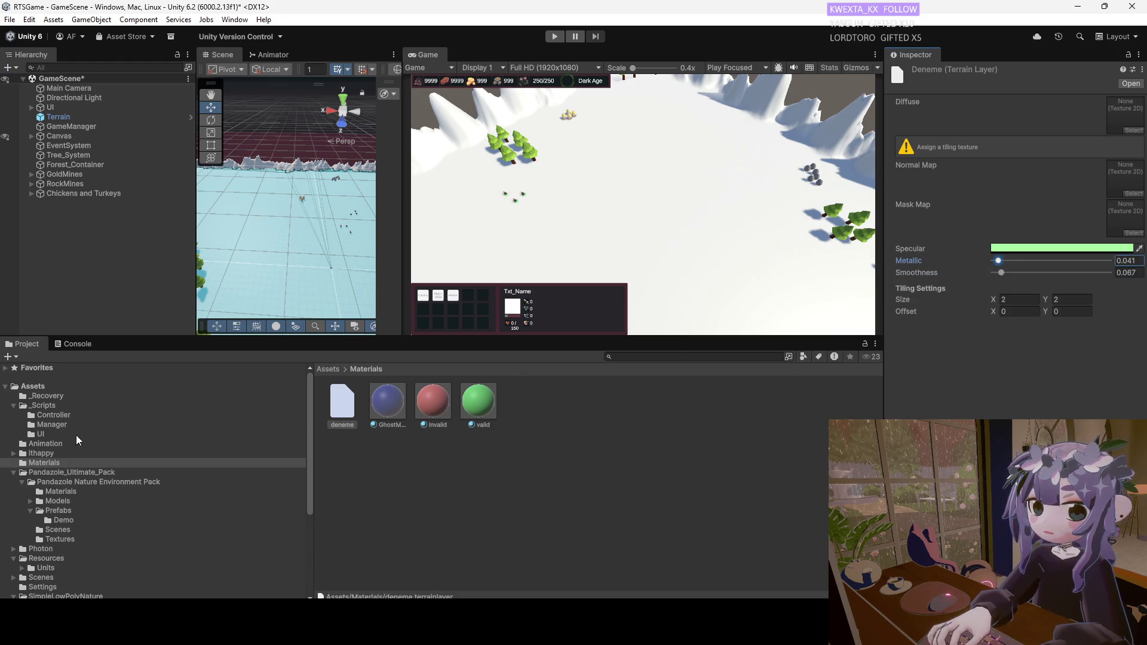
left_click(63, 371)
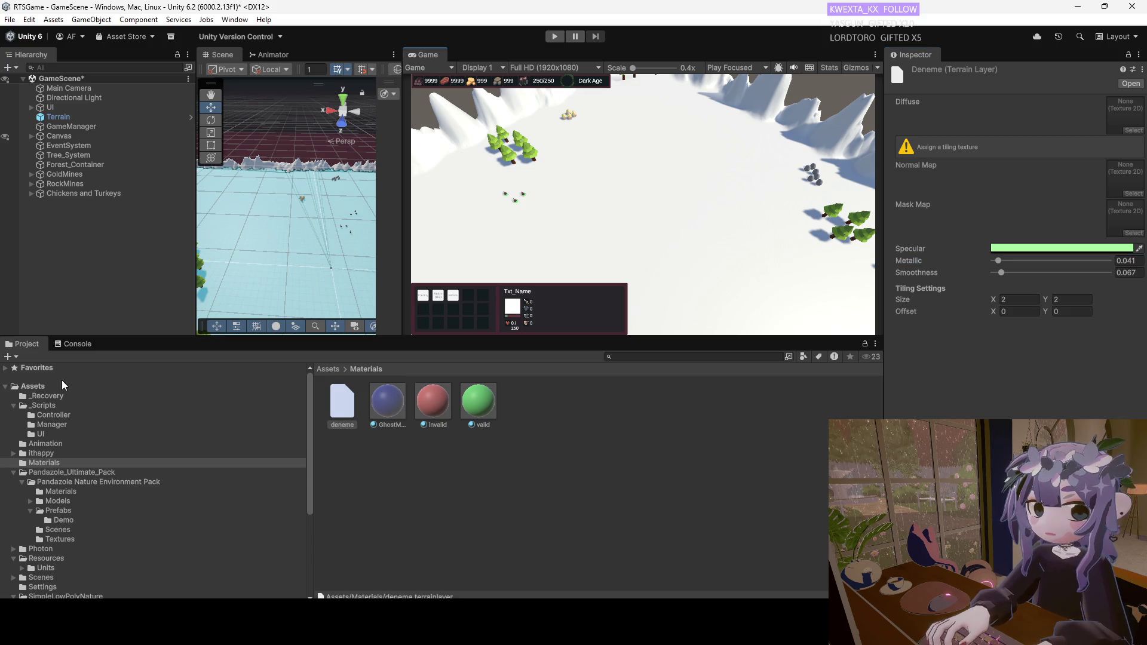
left_click(74, 118)
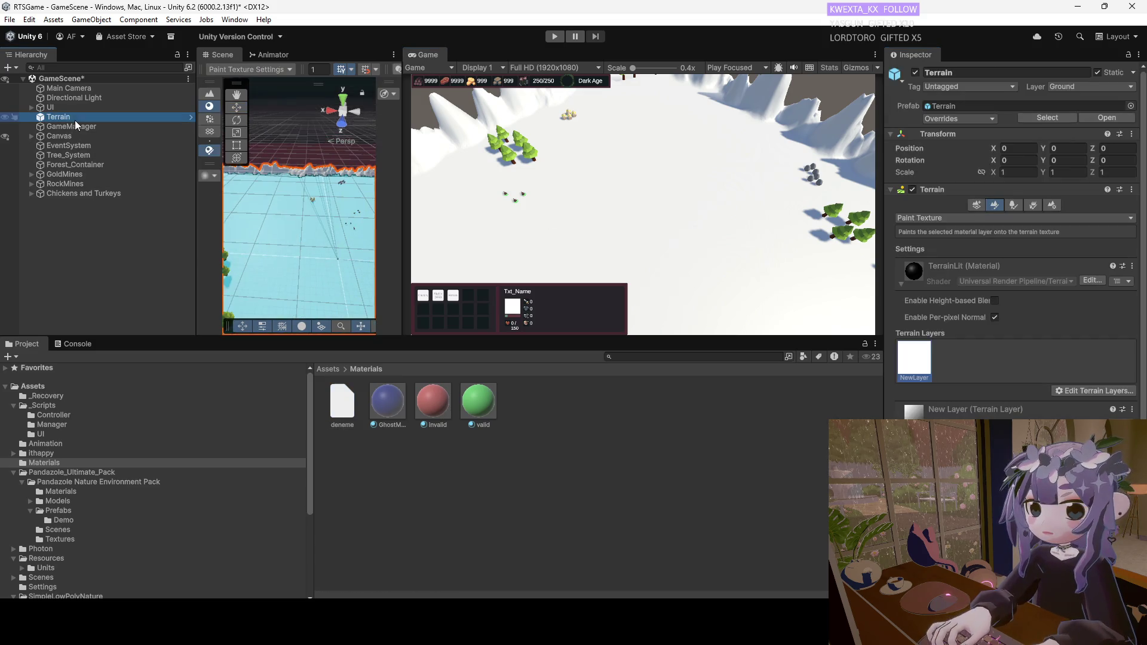
Add the existing deneme terrain layer to the Terrain's Paint Texture layers.
left_click(1088, 392)
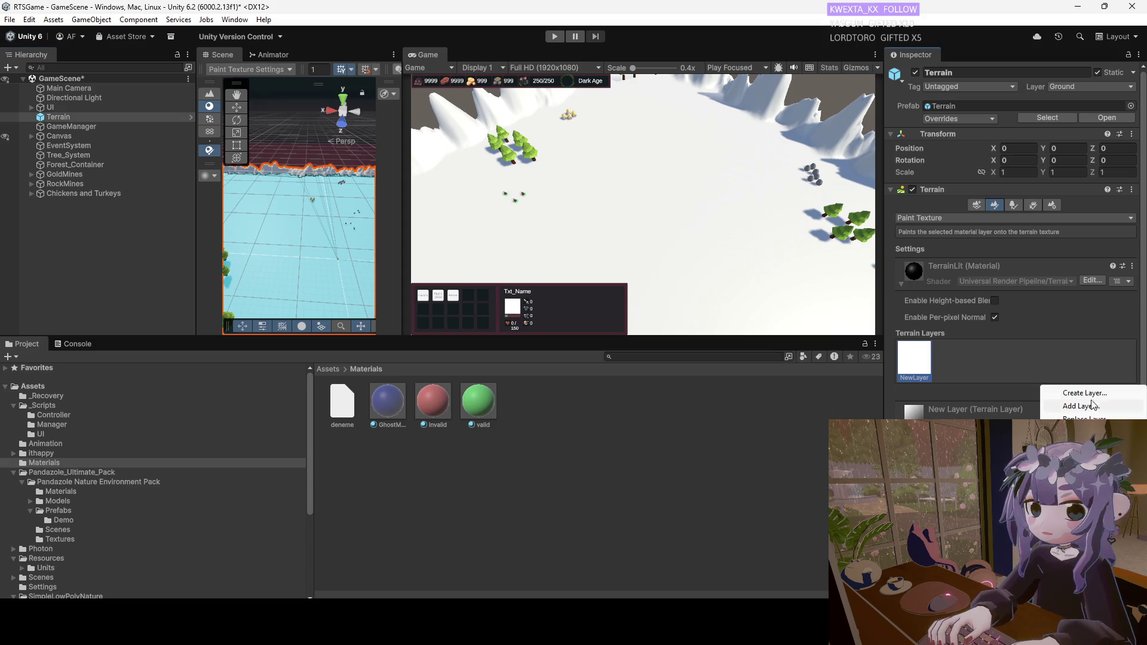
left_click(1093, 405)
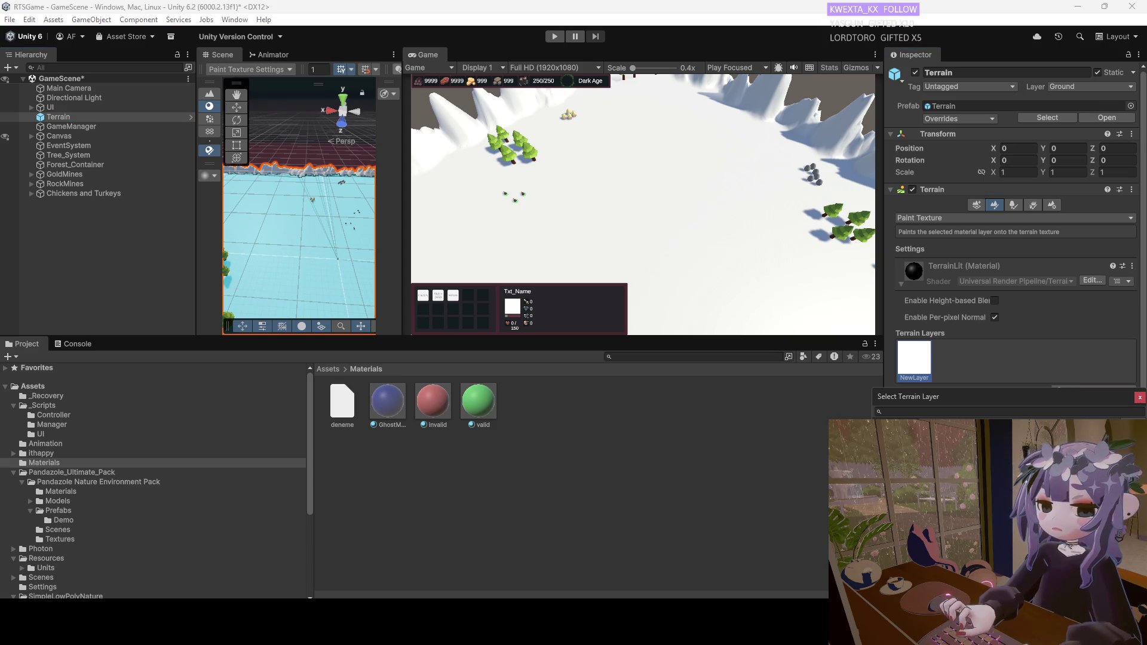
double_click(936, 410)
left_click(948, 368)
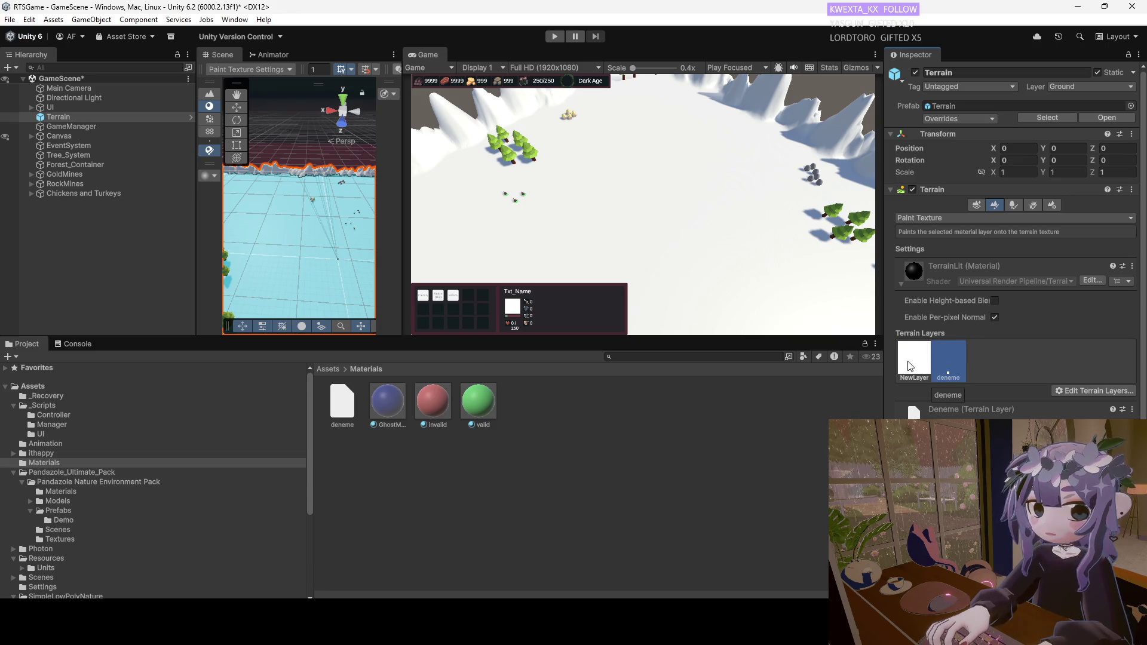
Remove NewLayer from the Terrain, leaving deneme as its only layer.
left_click(918, 367)
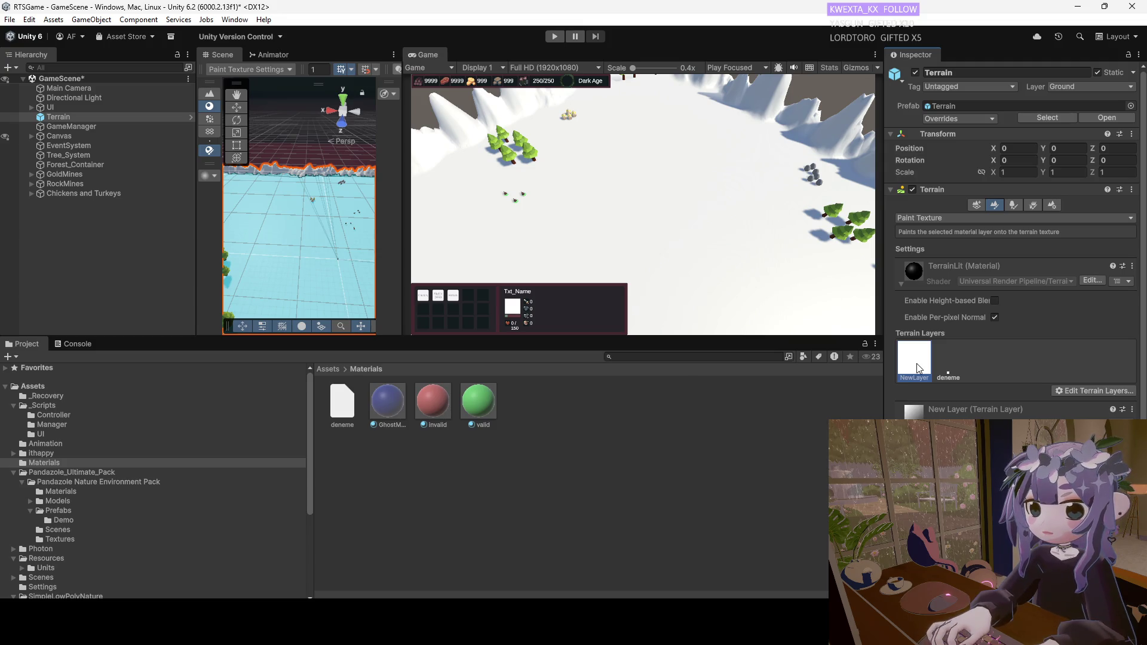
left_click(1068, 391)
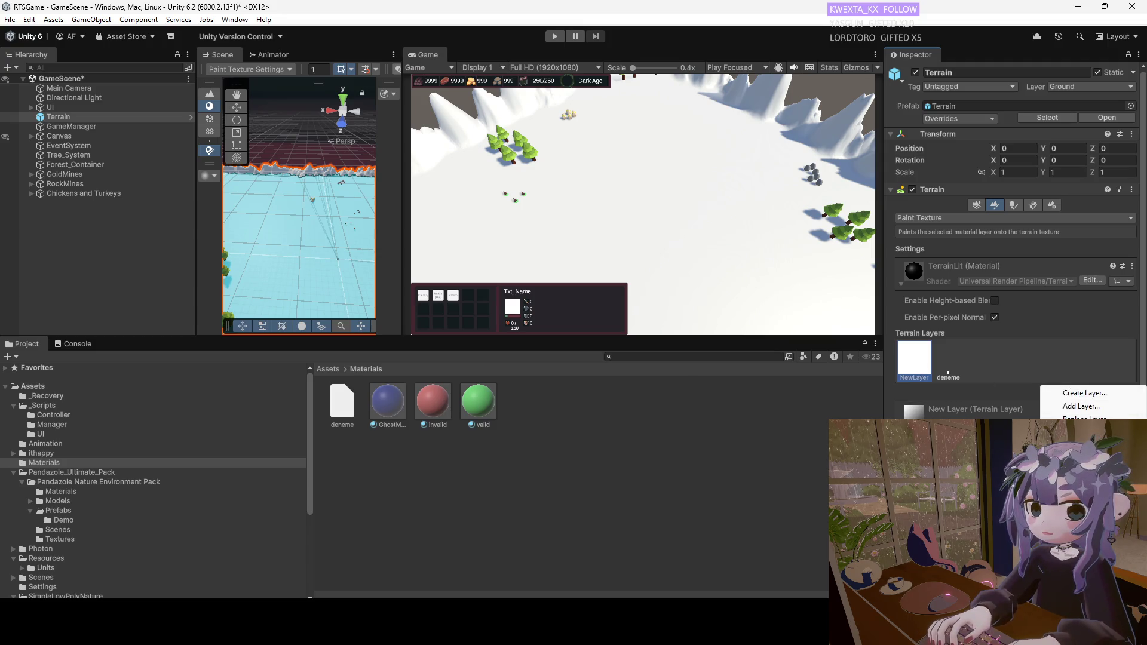
left_click(1082, 432)
left_click(914, 364)
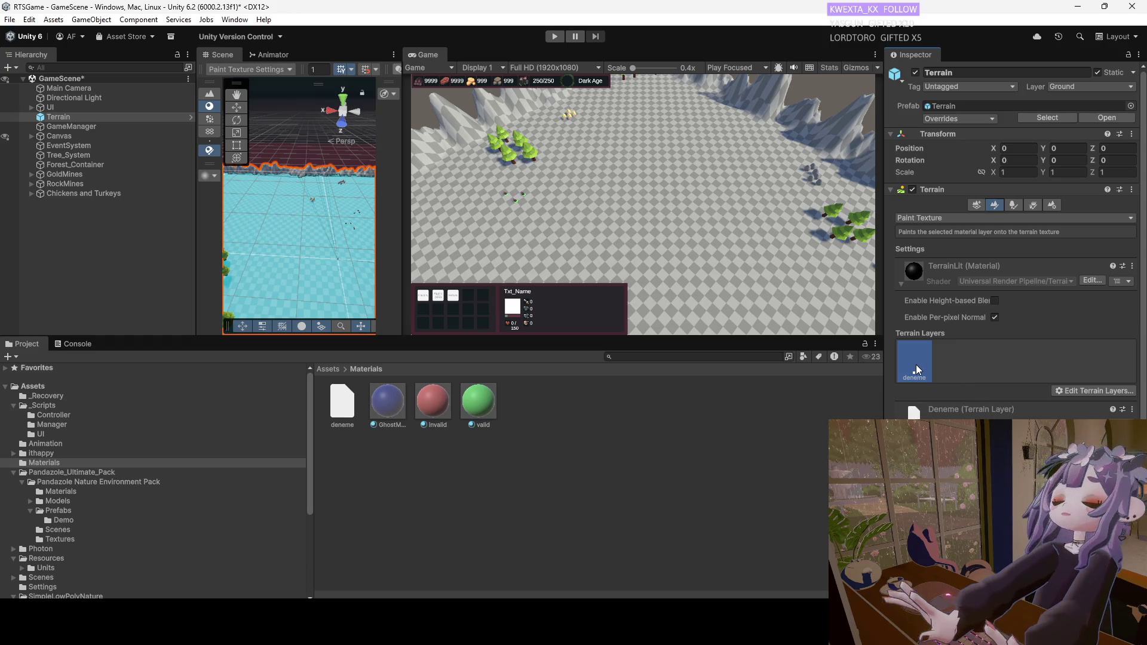
left_click(1075, 389)
left_click(1081, 432)
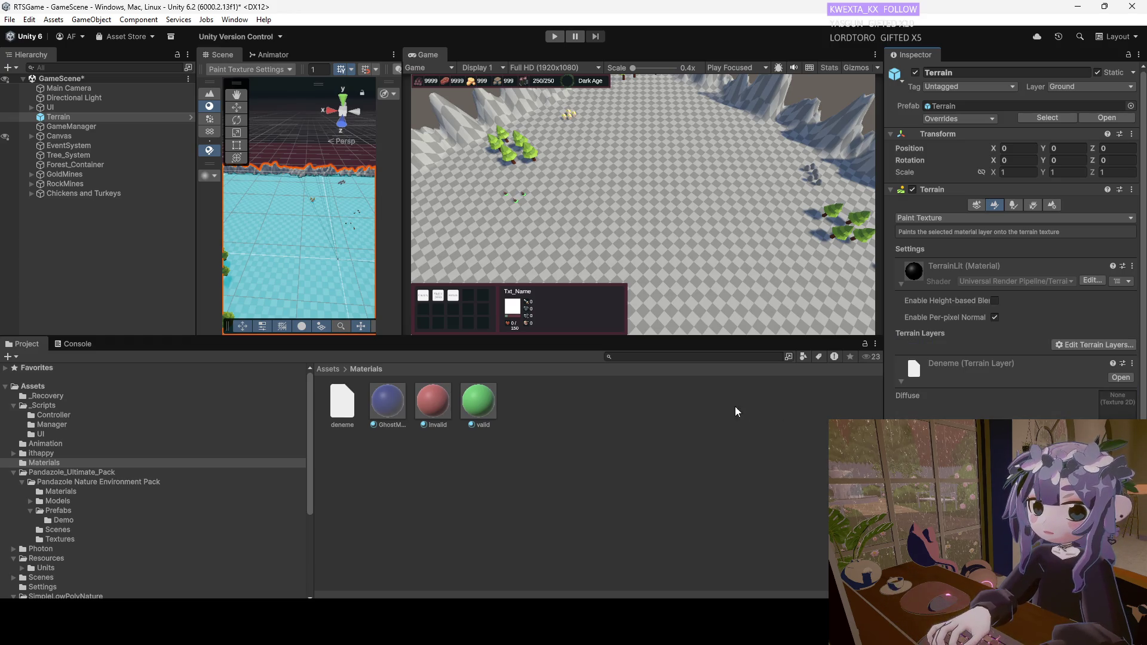
left_click(1047, 381)
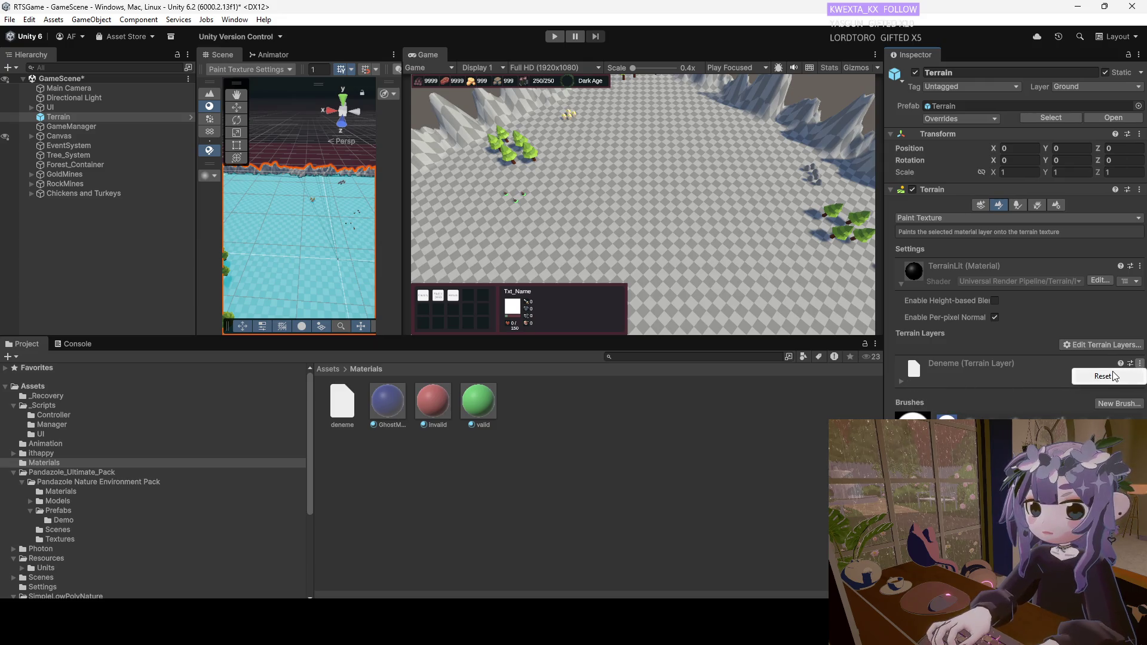
left_click(940, 373)
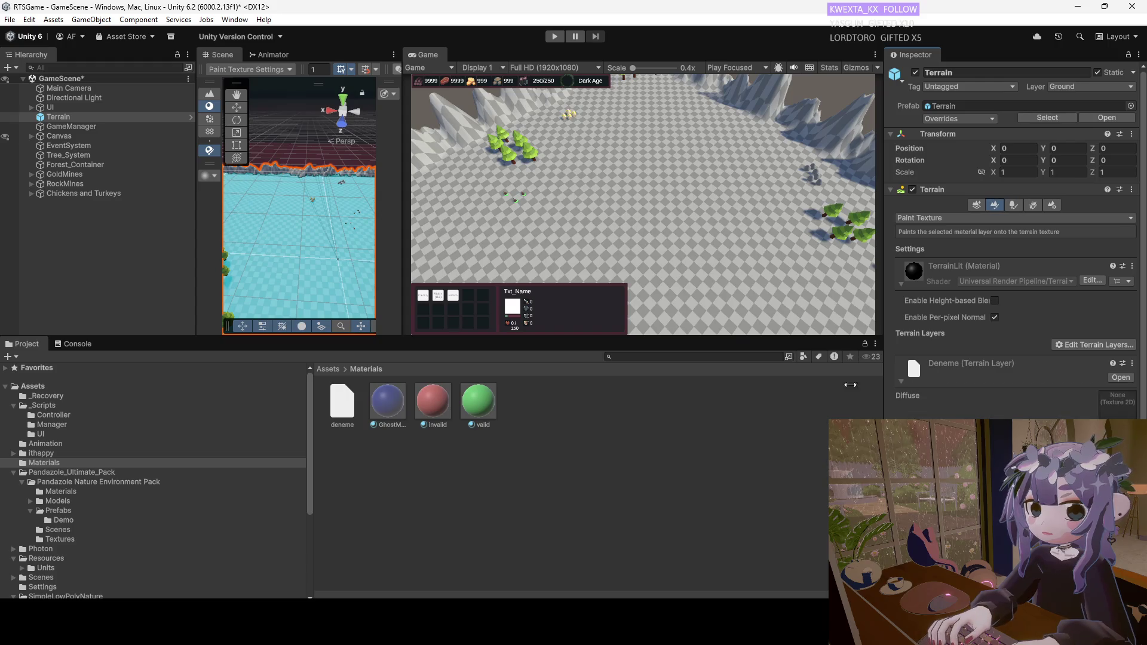
left_click(902, 382)
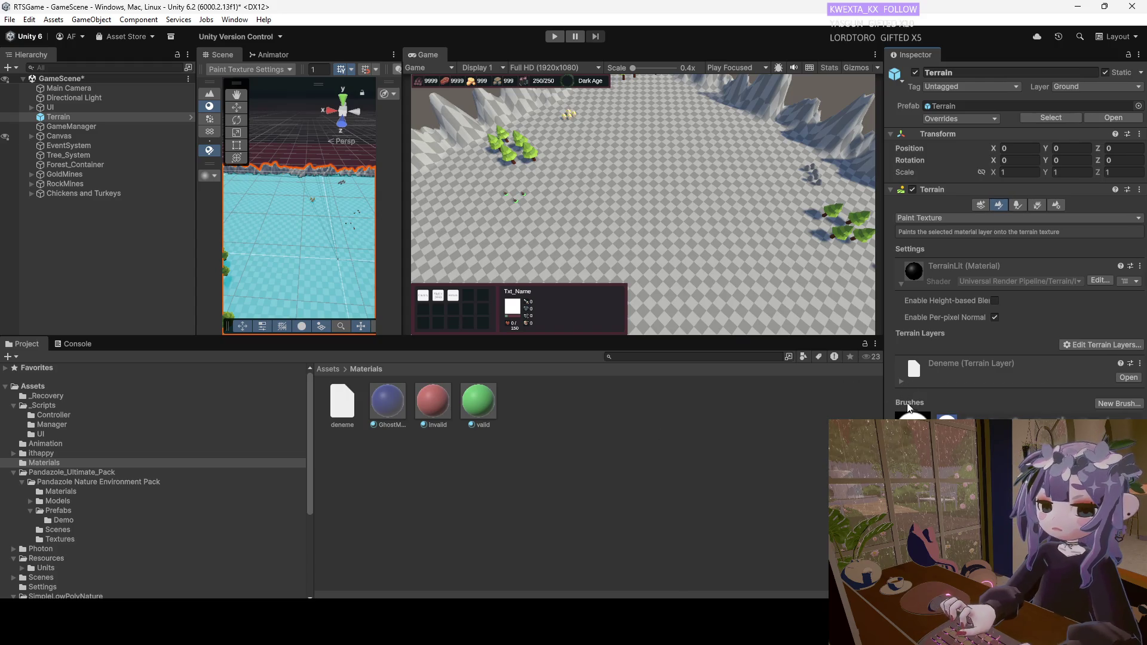
left_click(901, 382)
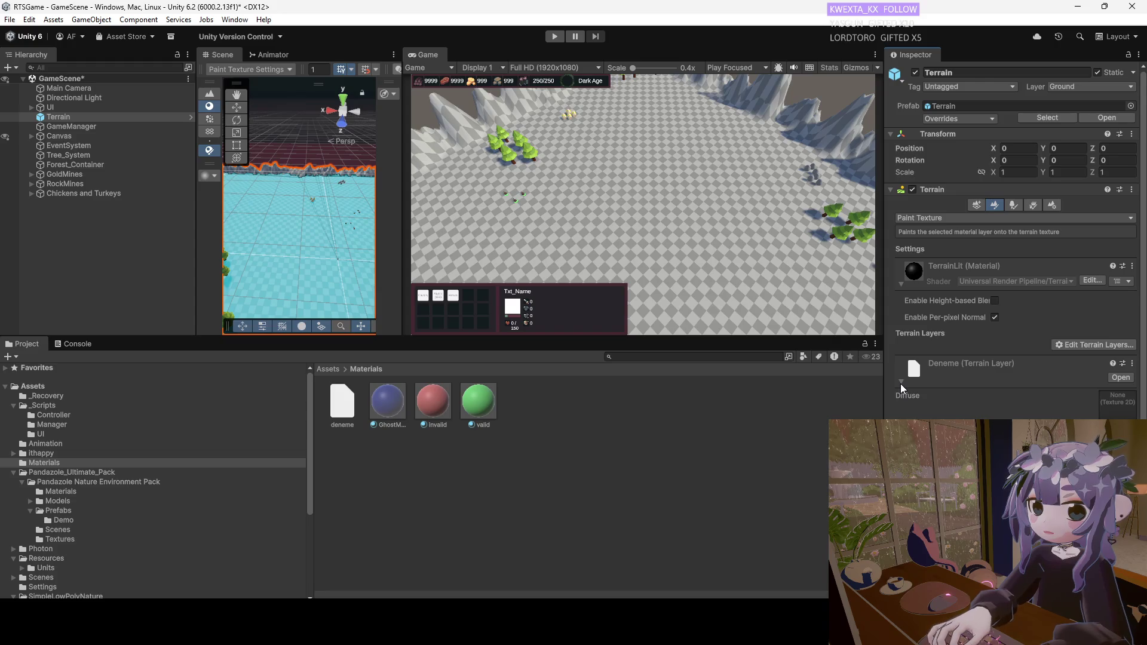
left_click(901, 382)
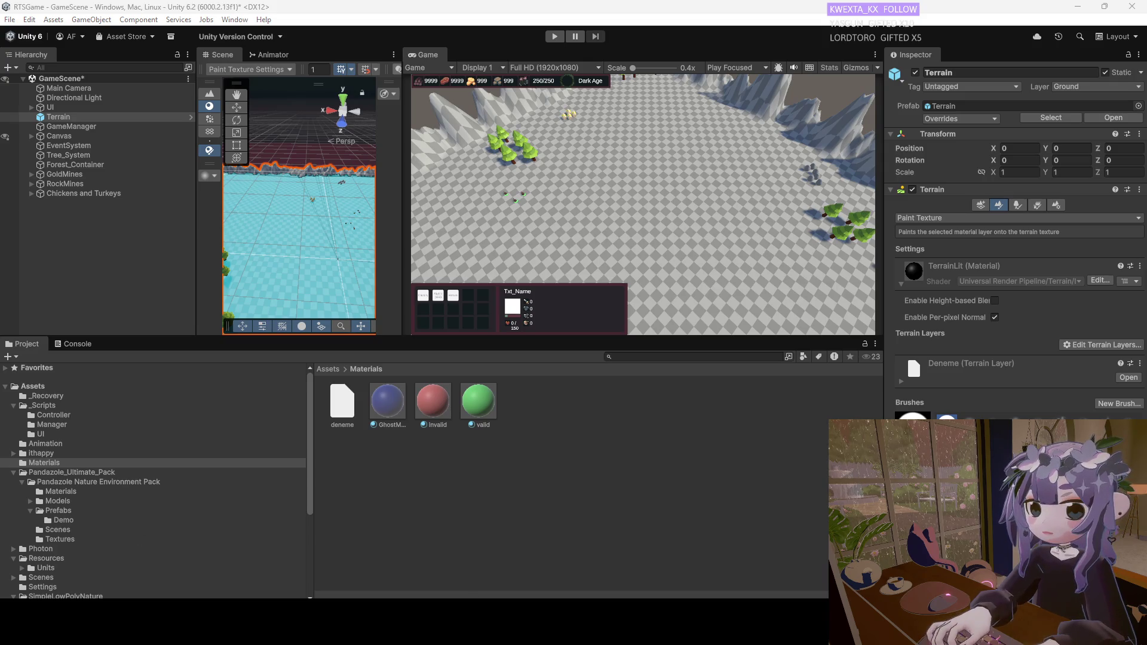
mouse_move(788, 622)
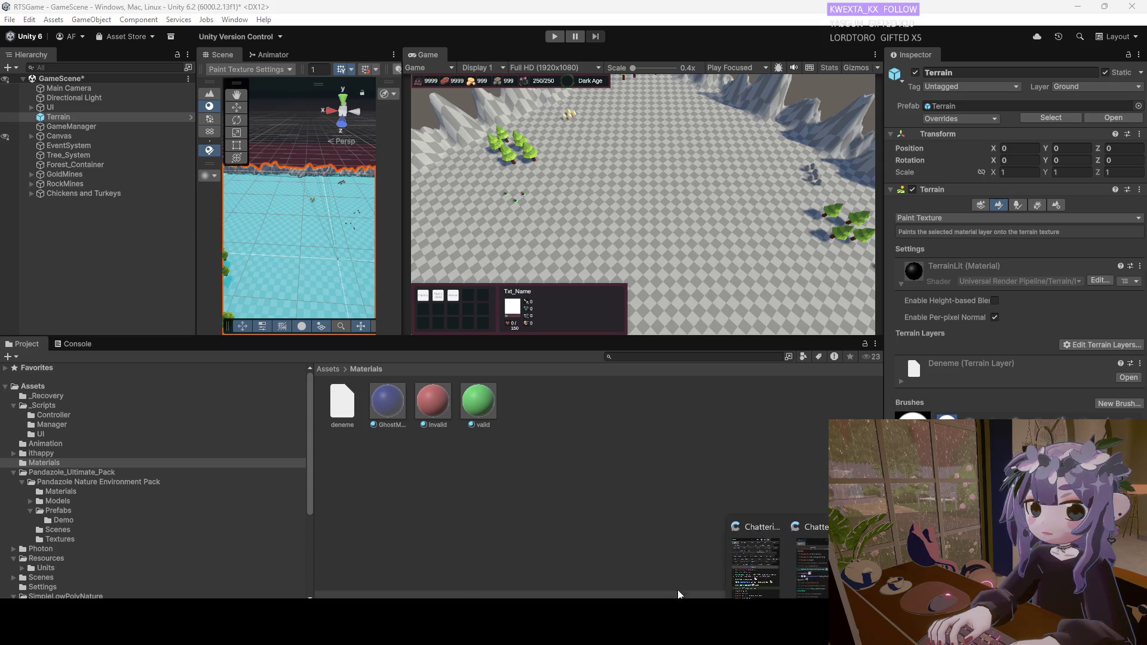
left_click(693, 561)
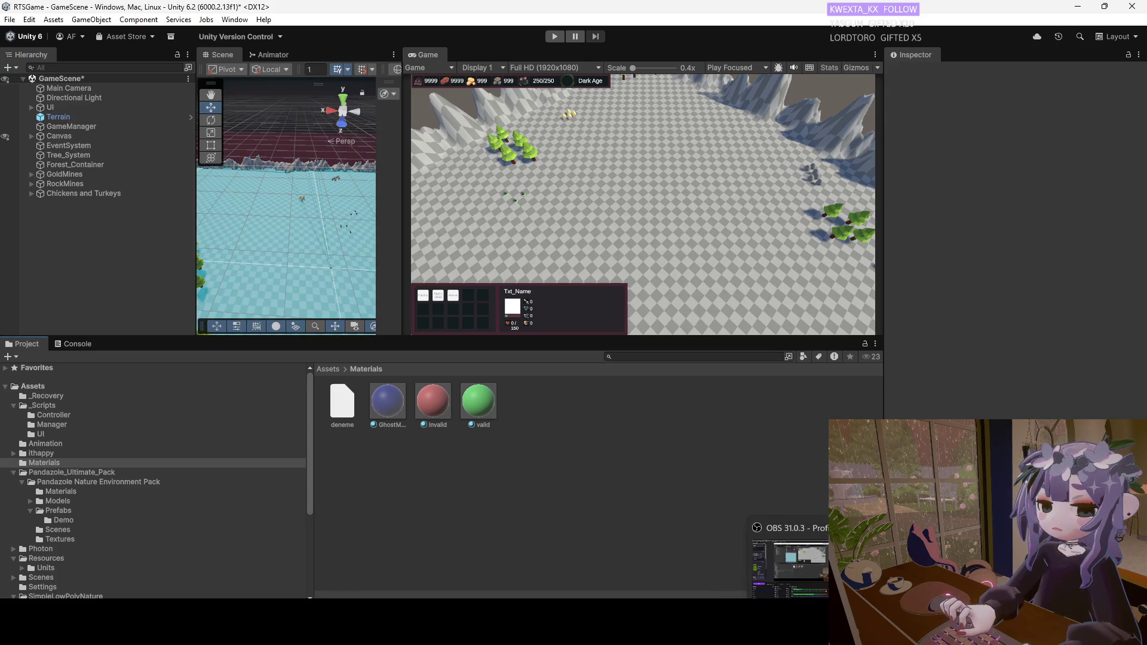
left_click(789, 567)
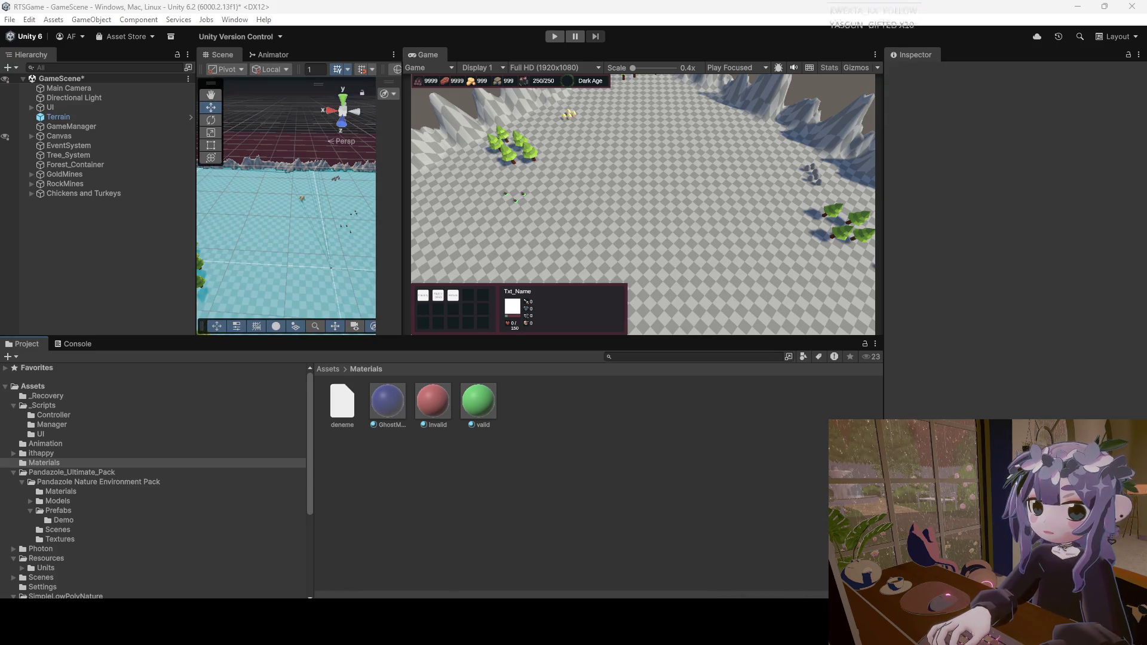